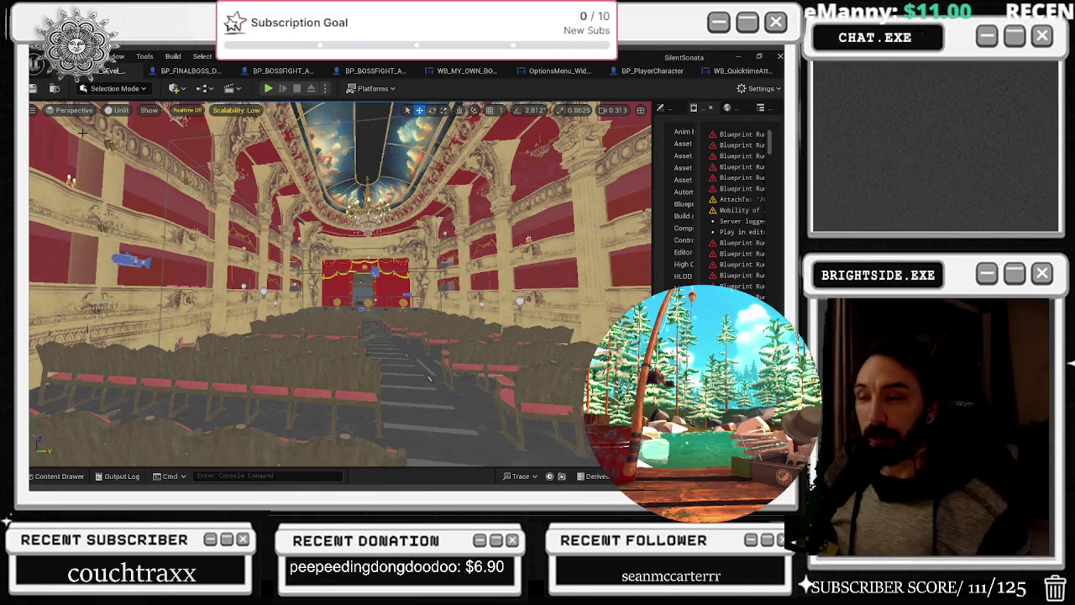
Glance at the YouTube music video, then return to Unreal Editor's BP_FINALBOSS_DANTALION blueprint
{"action": "key", "text": "alt+Tab"}
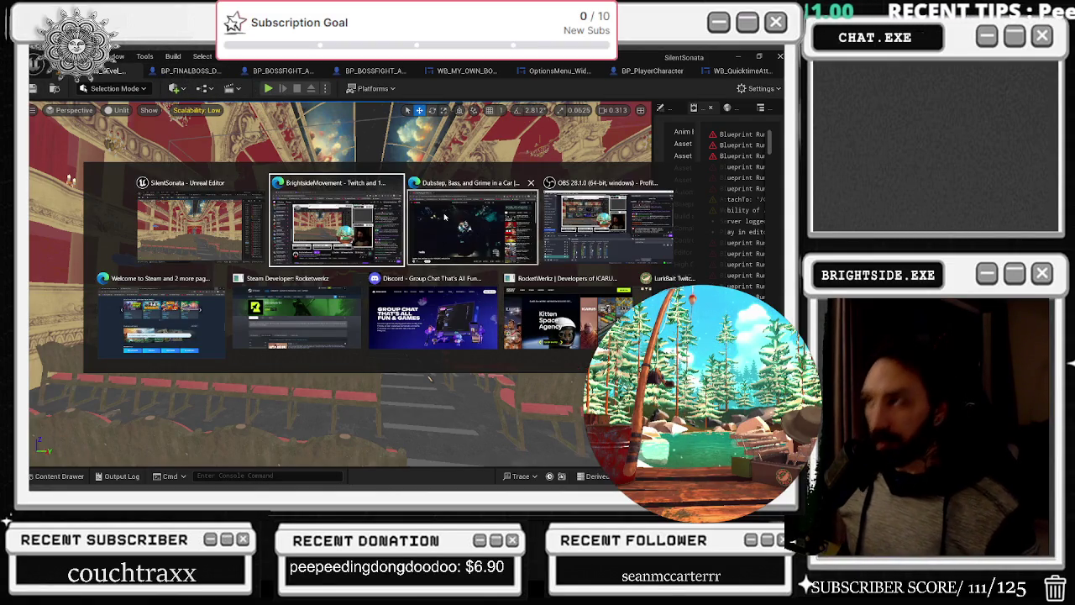
{"action": "left_click", "coordinate": [471, 231]}
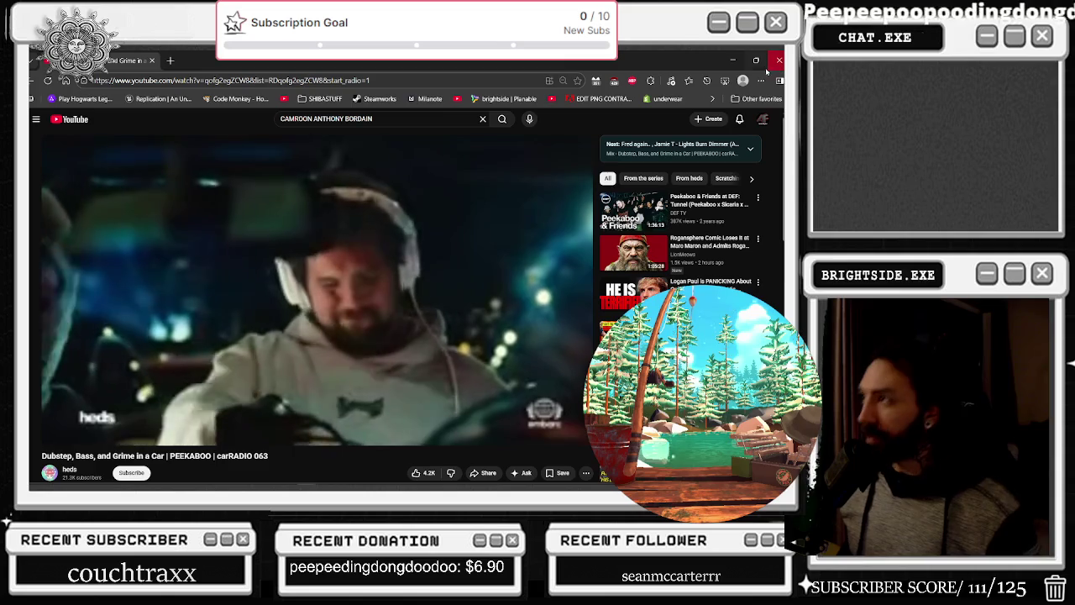
{"action": "key", "text": "alt+Tab"}
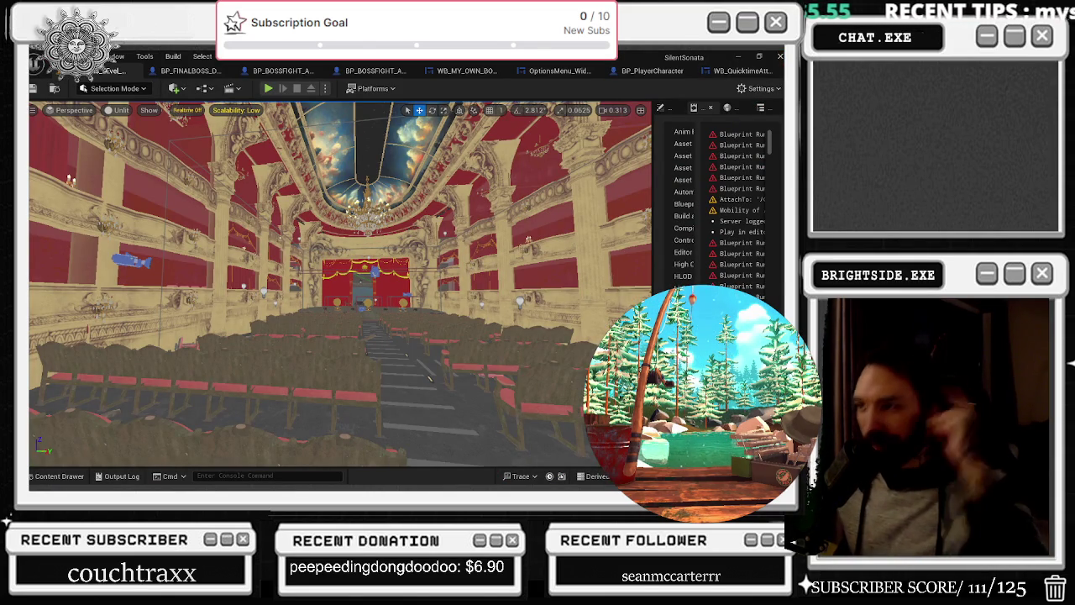
{"action": "left_click", "coordinate": [187, 70]}
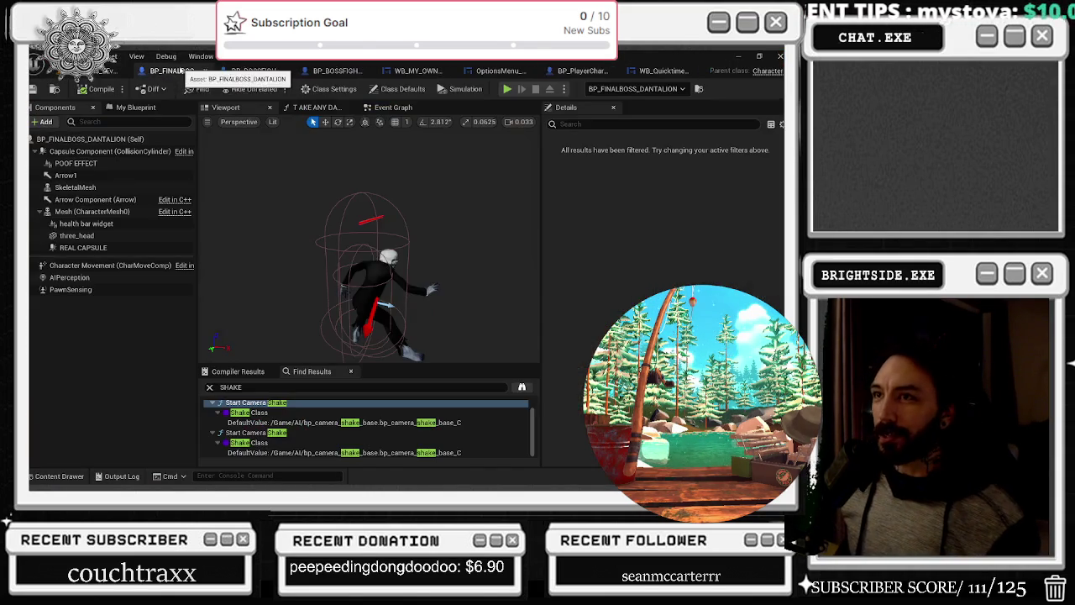
Save BP_BOSSFIGHT_AI_FINAL_BOSS twice, then select the Niagara(foot) component for rotating
{"action": "left_click_drag", "start_coordinate": [271, 248], "coordinate": [271, 248]}
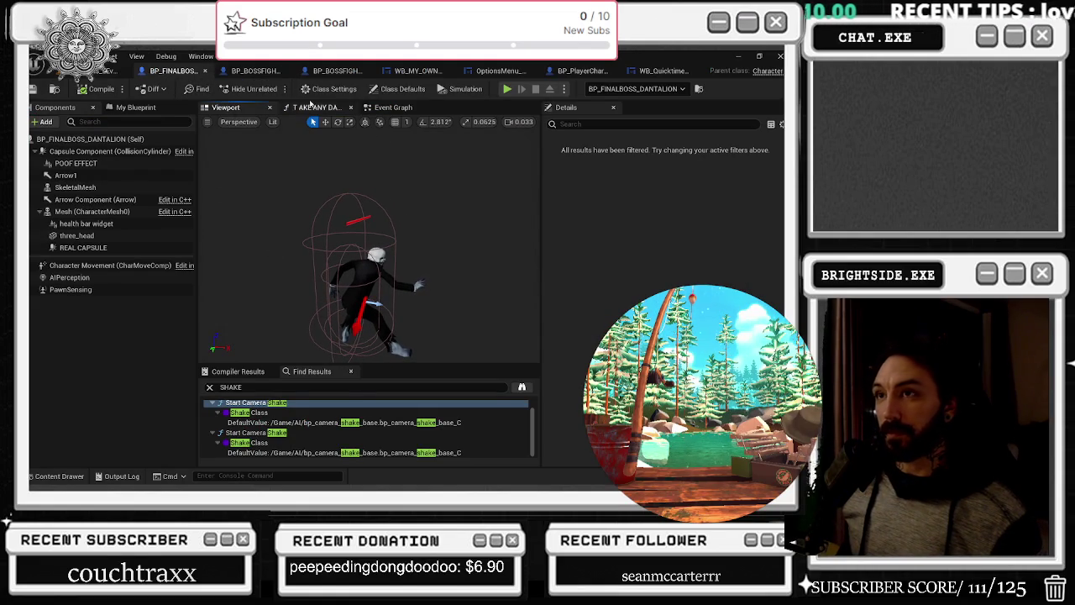
{"action": "left_click", "coordinate": [333, 72]}
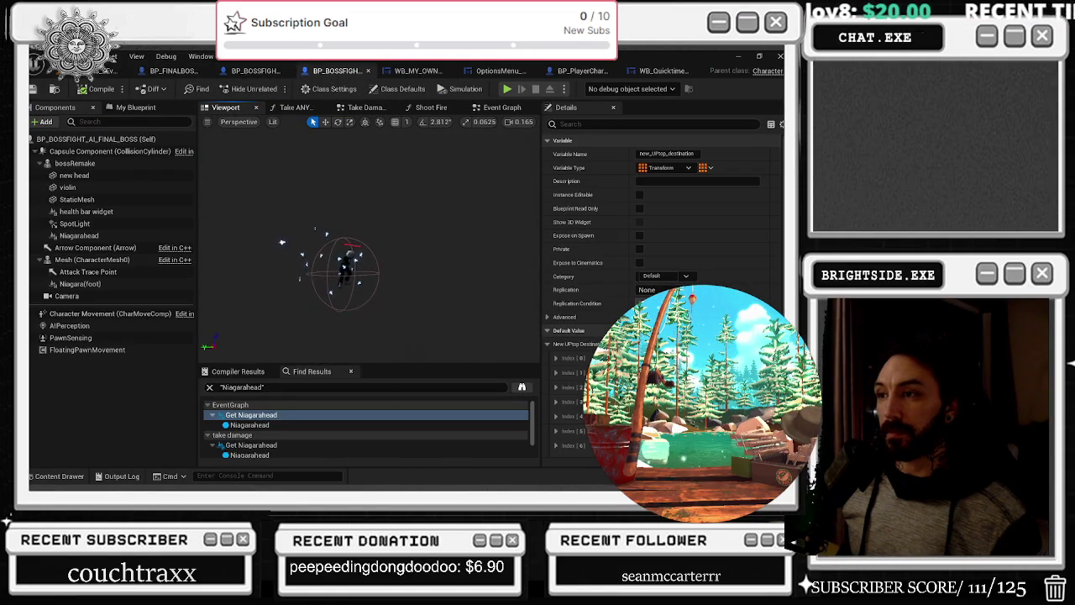
{"action": "left_click", "coordinate": [33, 89]}
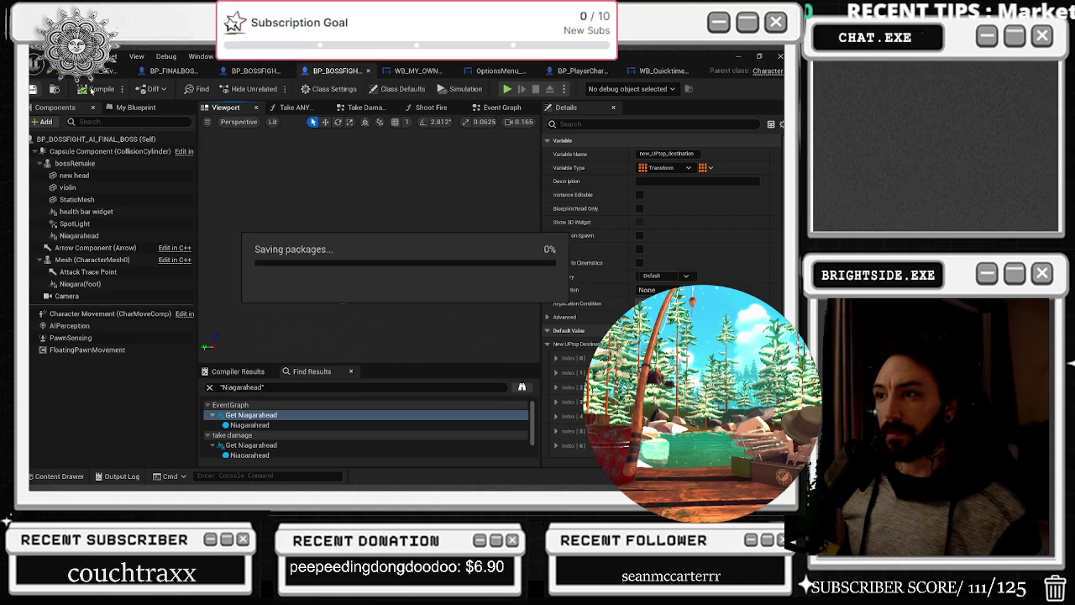
{"action": "left_click_drag", "start_coordinate": [353, 252], "coordinate": [370, 243]}
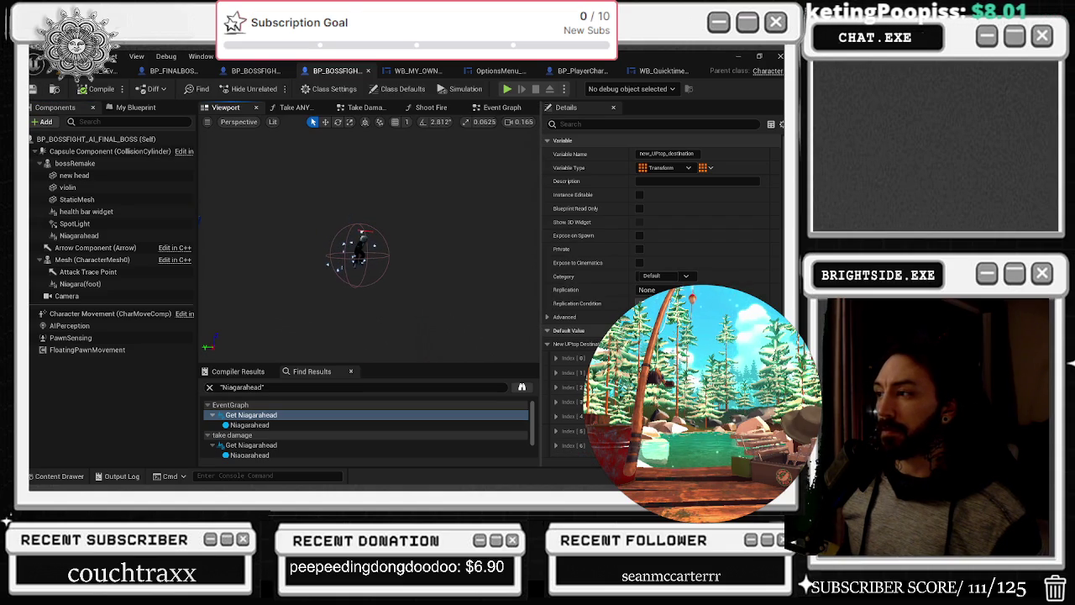
{"action": "scroll", "coordinate": [397, 223], "scroll_direction": "up", "scroll_amount": 4}
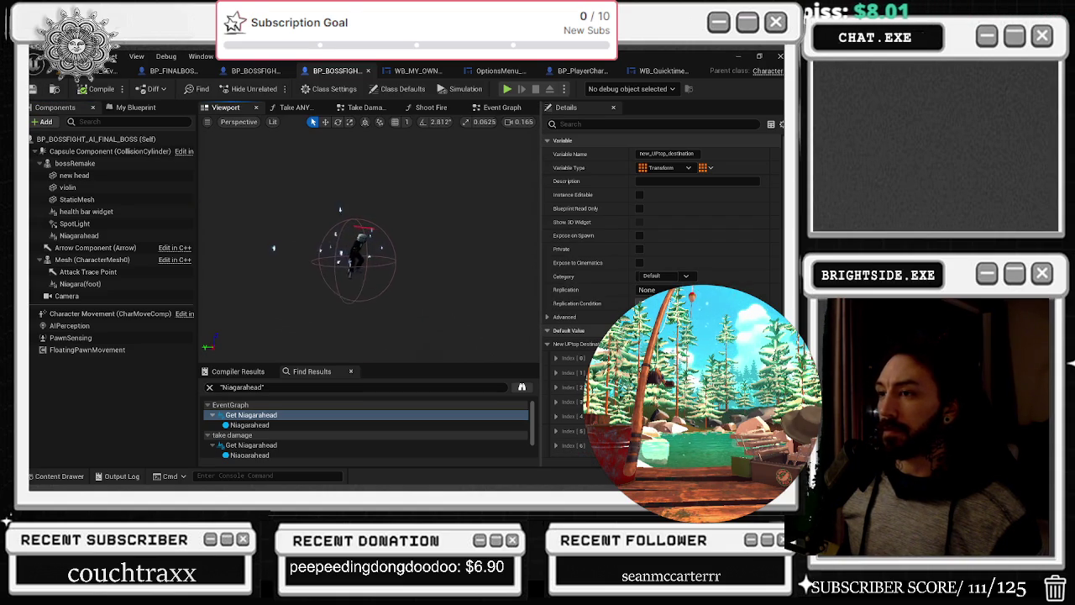
{"action": "key", "text": "ctrl+s"}
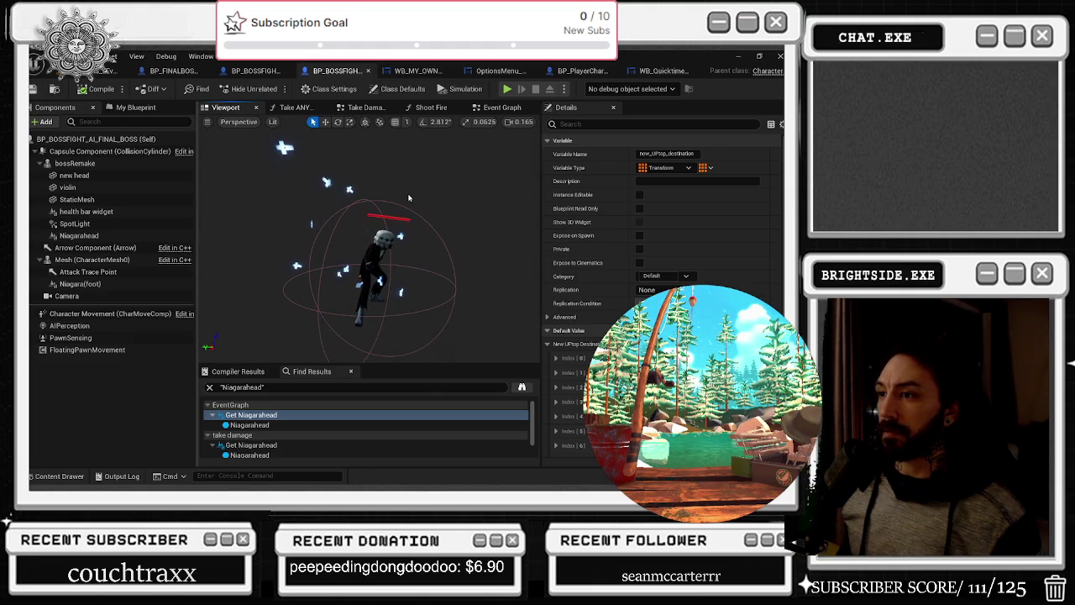
{"action": "left_click", "coordinate": [388, 212]}
{"action": "key", "text": "e"}
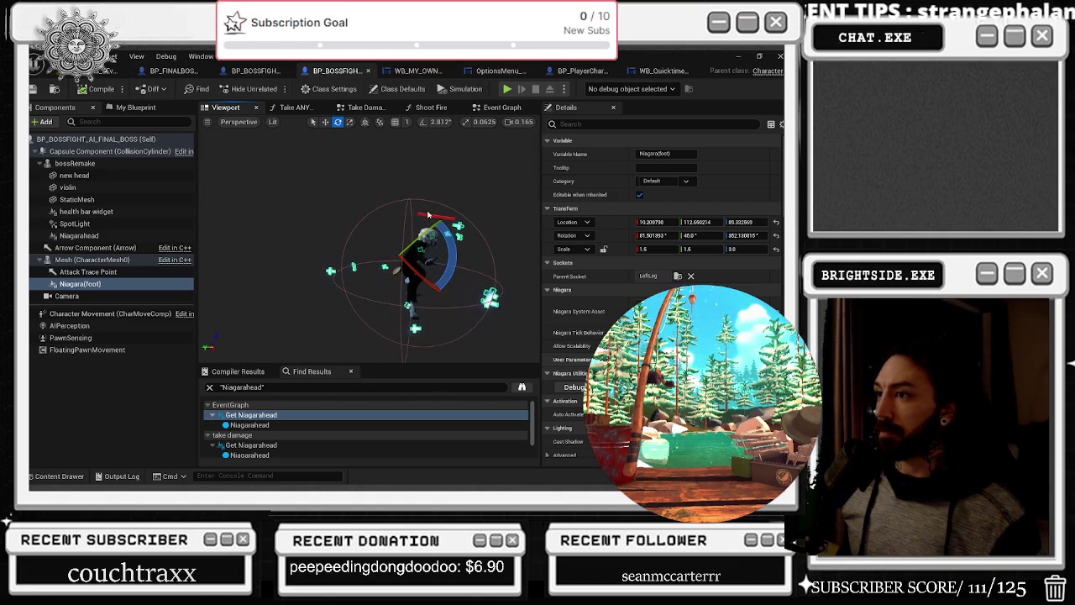
{"action": "left_click", "coordinate": [74, 163]}
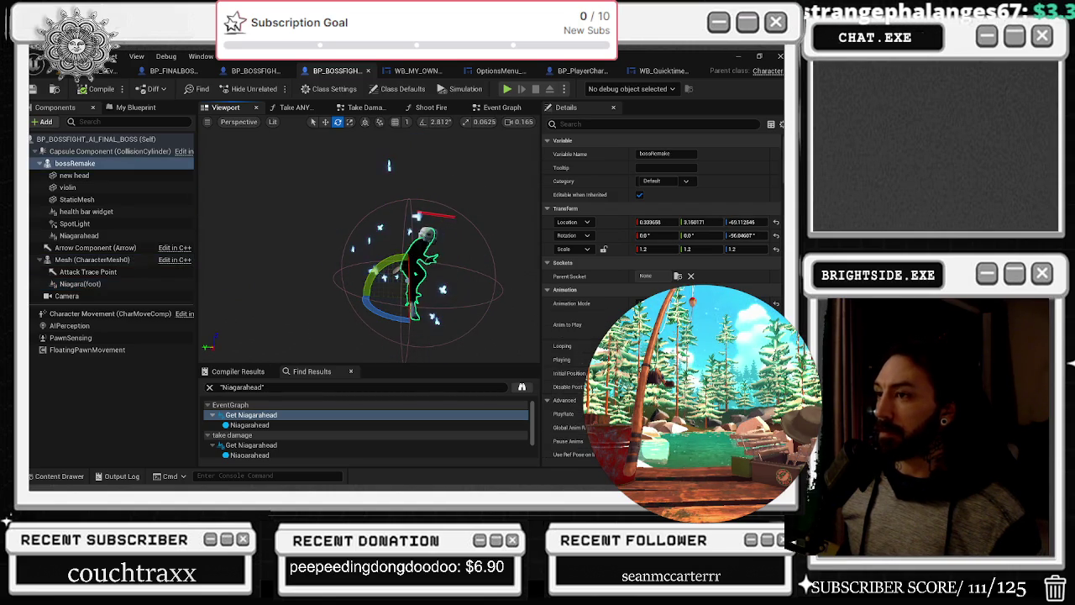
{"action": "left_click", "coordinate": [74, 174]}
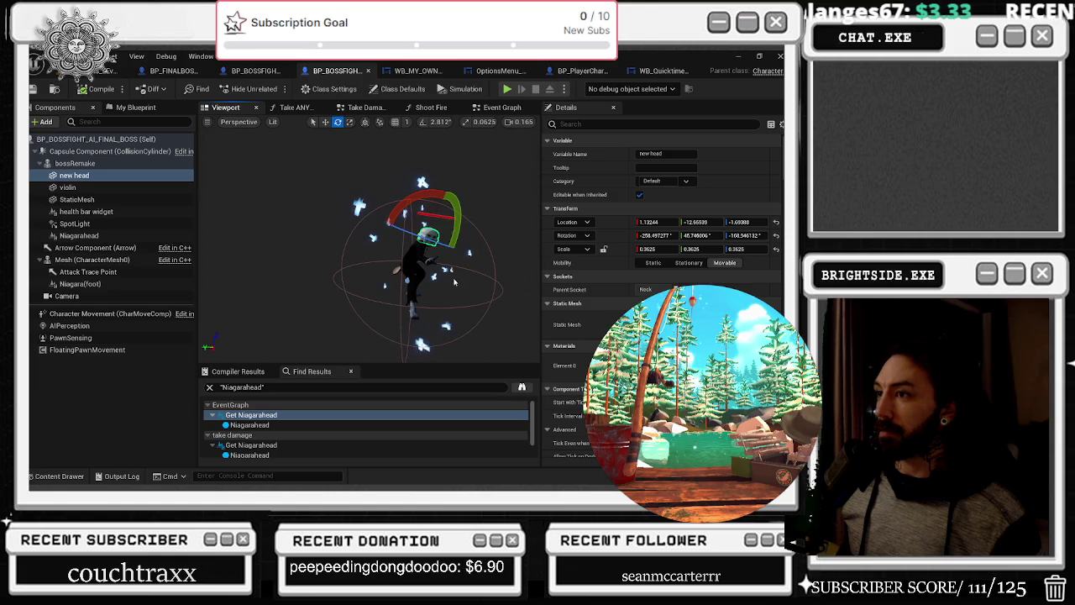
{"action": "left_click", "coordinate": [75, 163]}
{"action": "left_click", "coordinate": [109, 151]}
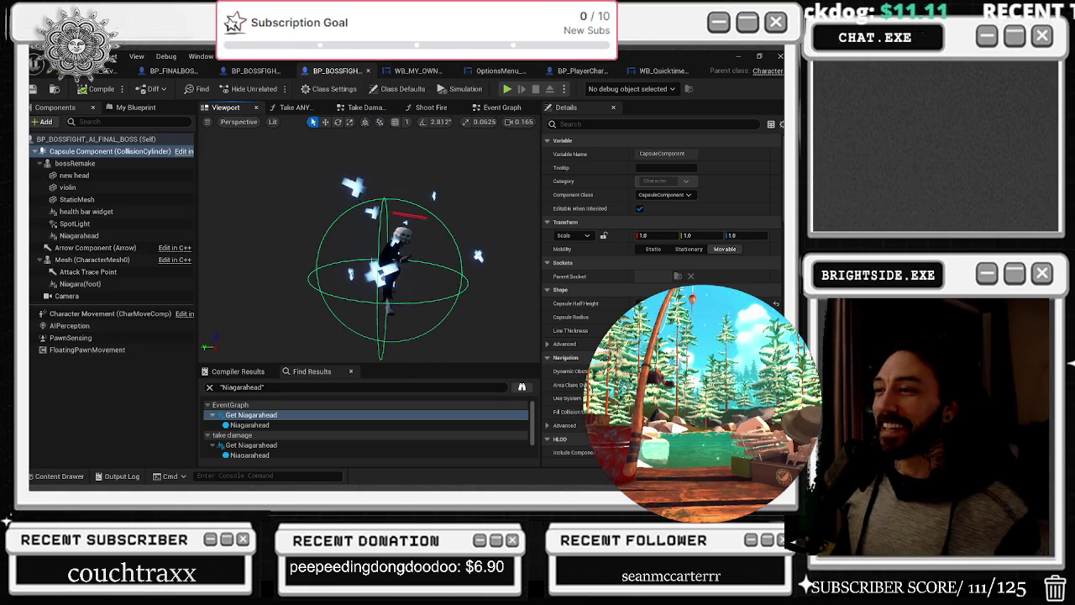
{"action": "scroll", "coordinate": [387, 269], "scroll_direction": "up", "scroll_amount": 3}
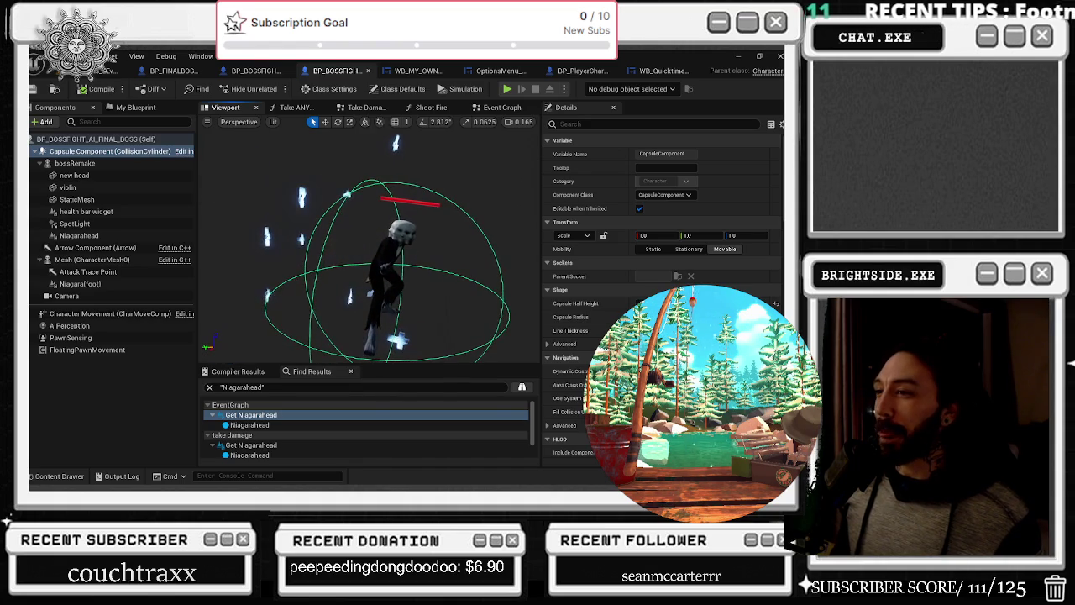
{"action": "left_click_drag", "start_coordinate": [414, 184], "coordinate": [465, 185]}
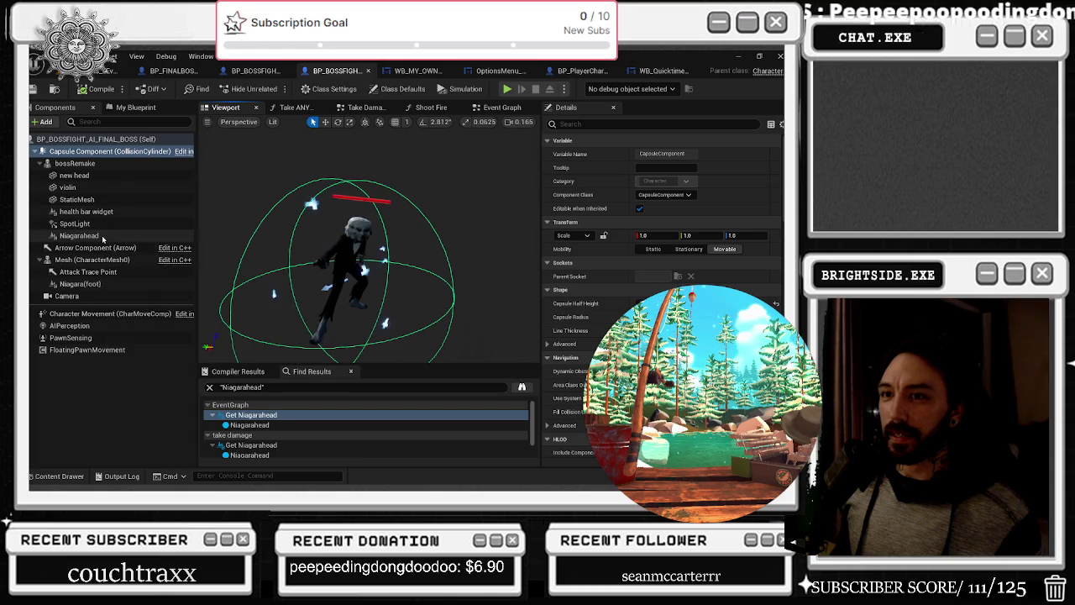
Rename the Niagarahead component to 'AIR ATTACK' and compile the blueprint
{"action": "left_click", "coordinate": [101, 237]}
{"action": "left_click", "coordinate": [103, 237]}
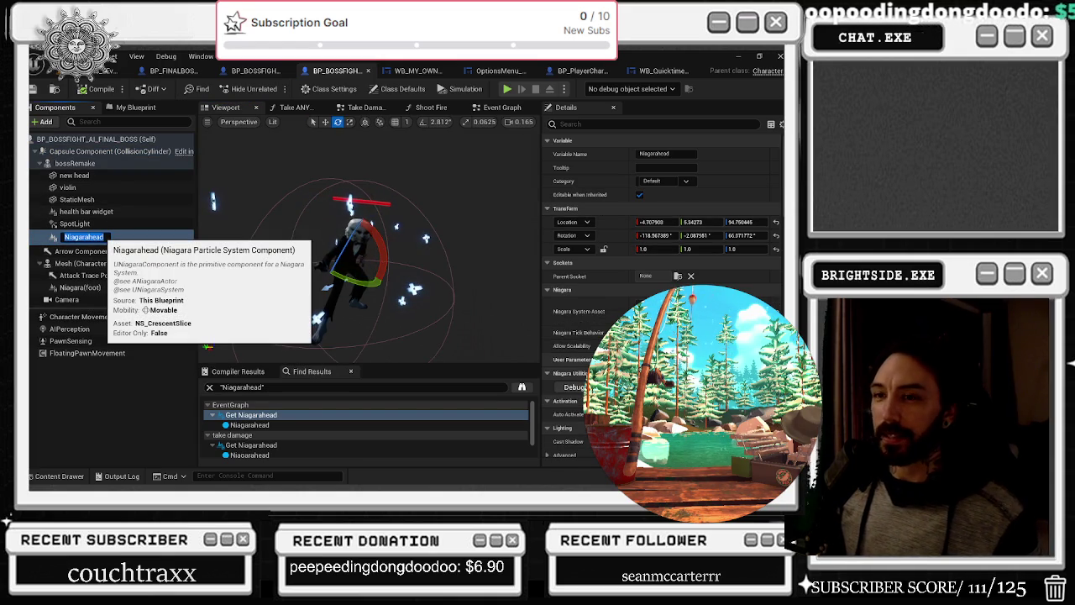
{"action": "type", "text": "AIR ATTACK"}
{"action": "key", "text": "Return"}
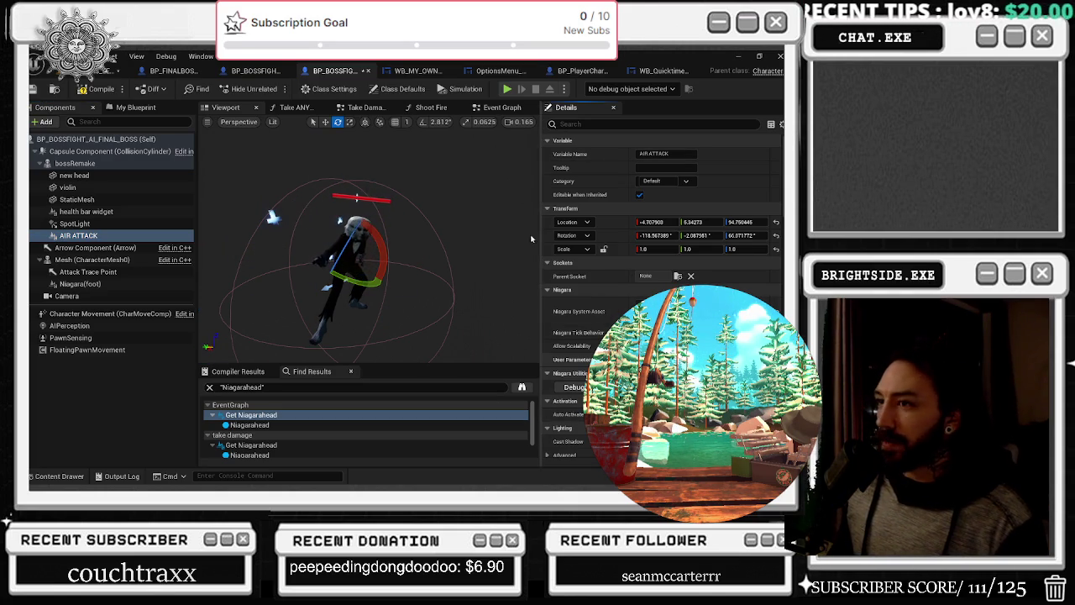
{"action": "left_click", "coordinate": [99, 89]}
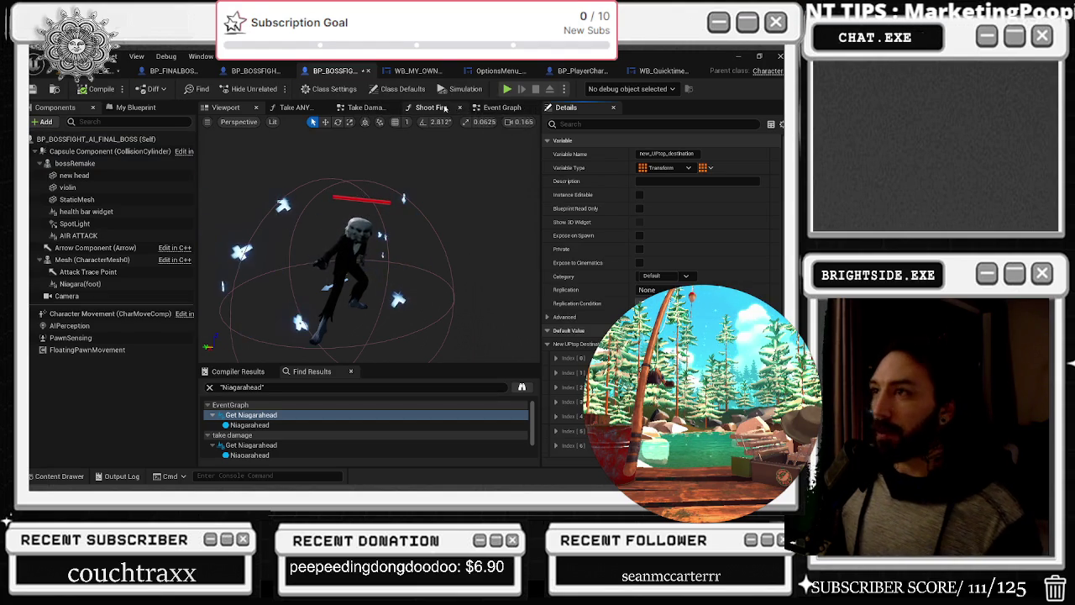
Look over the Shoot Fire function graph and its blueprint actions list
{"action": "left_click", "coordinate": [431, 107]}
{"action": "scroll", "coordinate": [450, 188], "scroll_direction": "up", "scroll_amount": 2}
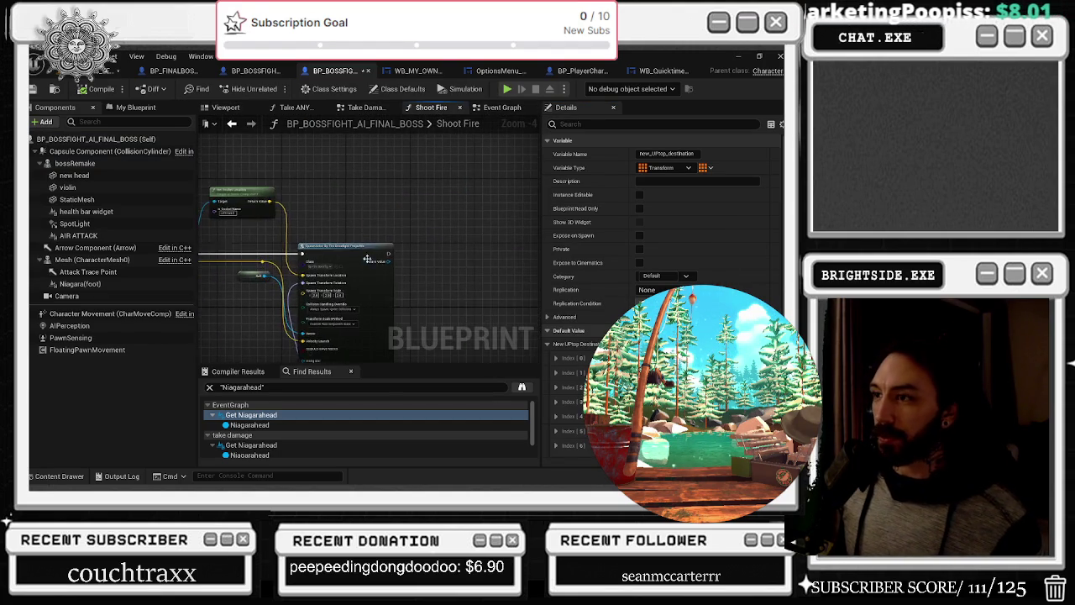
{"action": "right_click", "coordinate": [373, 215]}
{"action": "left_click", "coordinate": [487, 108]}
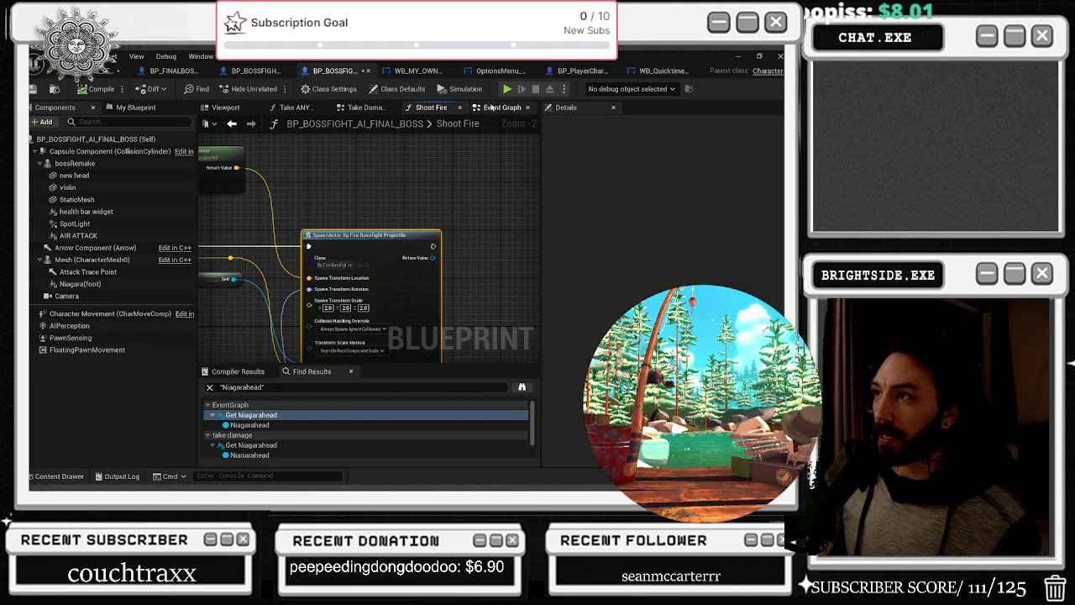
Pan the Event Graph to the attacking player logic, then select Niagara(foot) and AIR ATTACK
{"action": "left_click", "coordinate": [502, 108]}
{"action": "scroll", "coordinate": [424, 221], "scroll_direction": "down", "scroll_amount": 4}
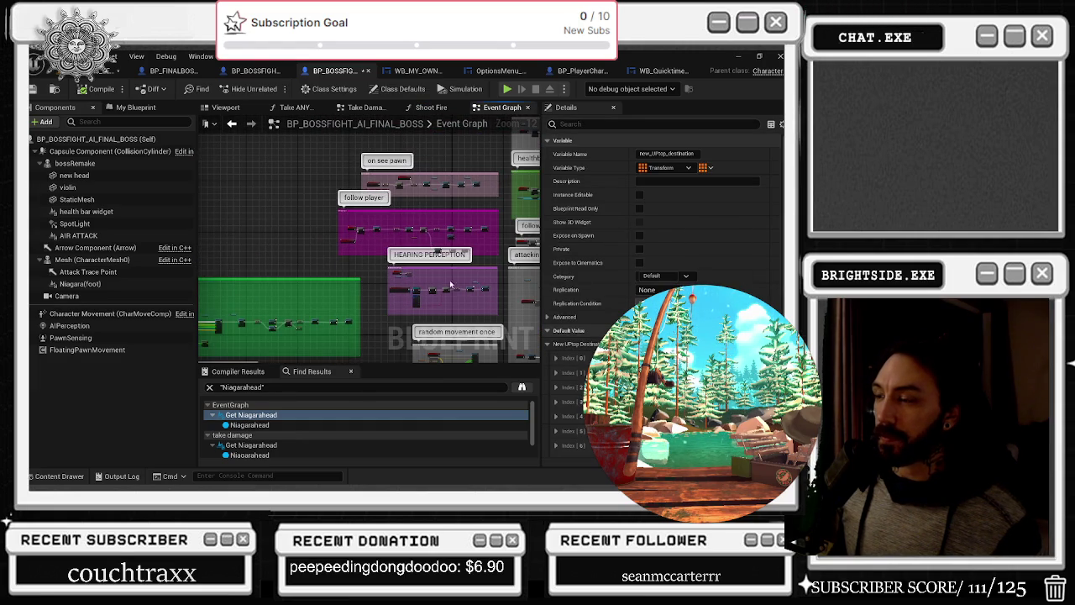
{"action": "mouse_move", "coordinate": [428, 276]}
{"action": "left_mouse_down"}
{"action": "mouse_move", "coordinate": [294, 190]}
{"action": "mouse_move", "coordinate": [562, 177]}
{"action": "mouse_move", "coordinate": [312, 207]}
{"action": "left_mouse_up"}
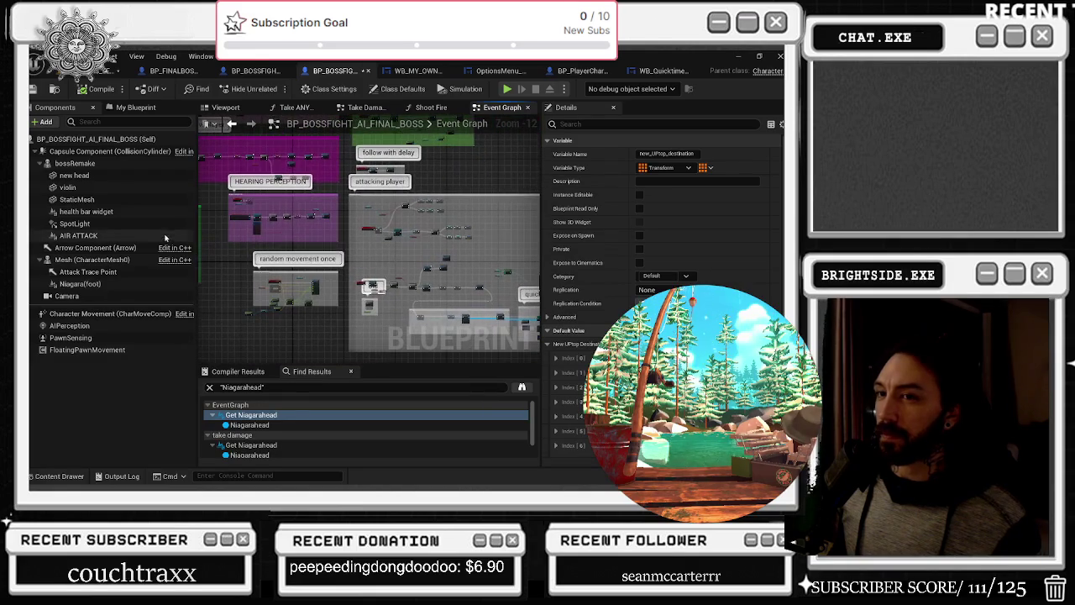
{"action": "left_click", "coordinate": [97, 283]}
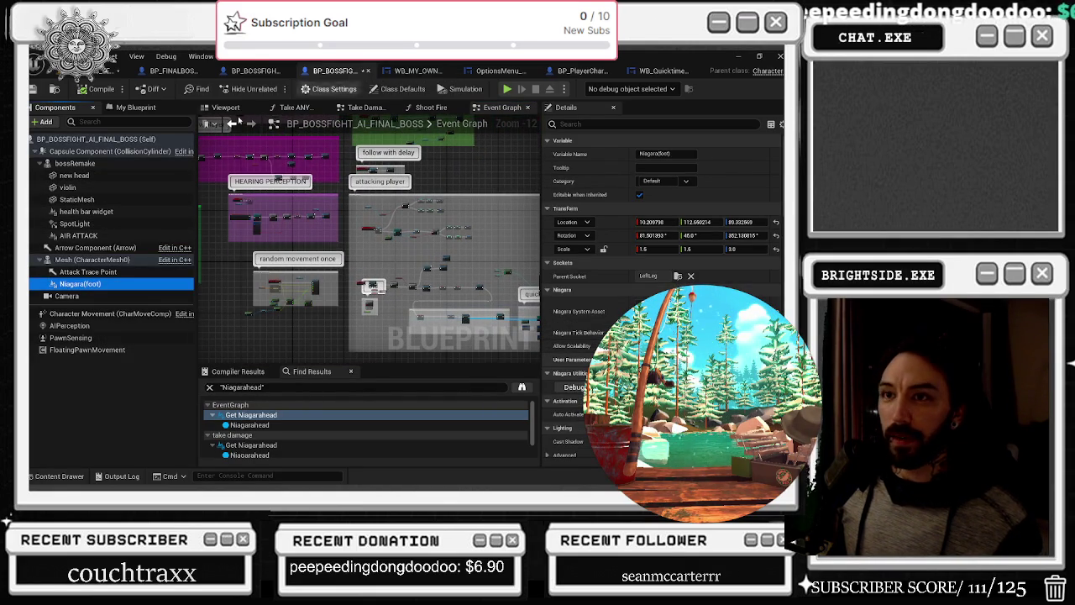
{"action": "left_click", "coordinate": [78, 235]}
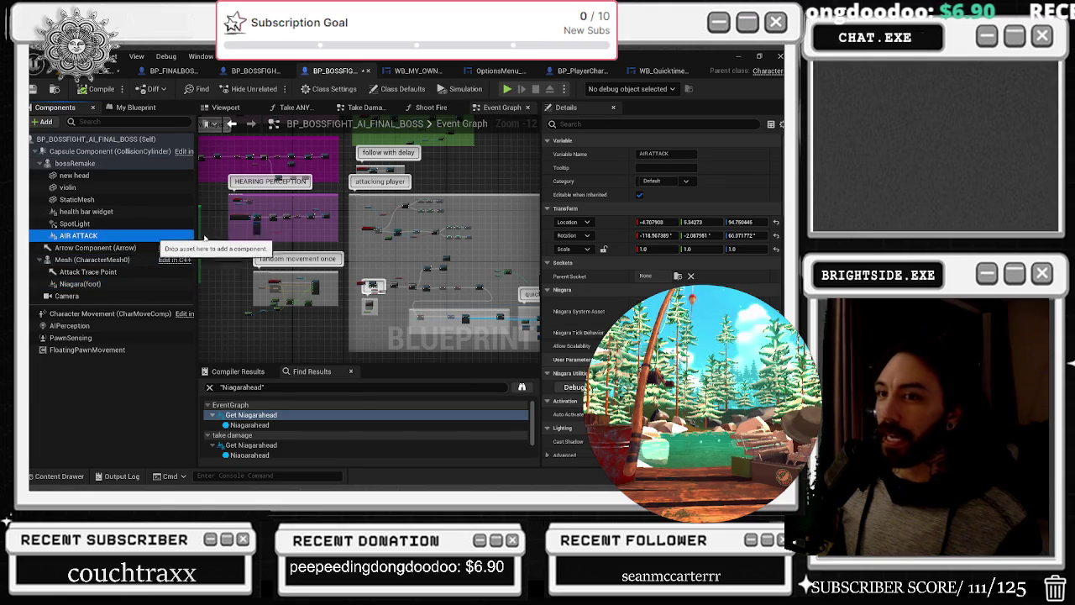
{"action": "left_click", "coordinate": [225, 107]}
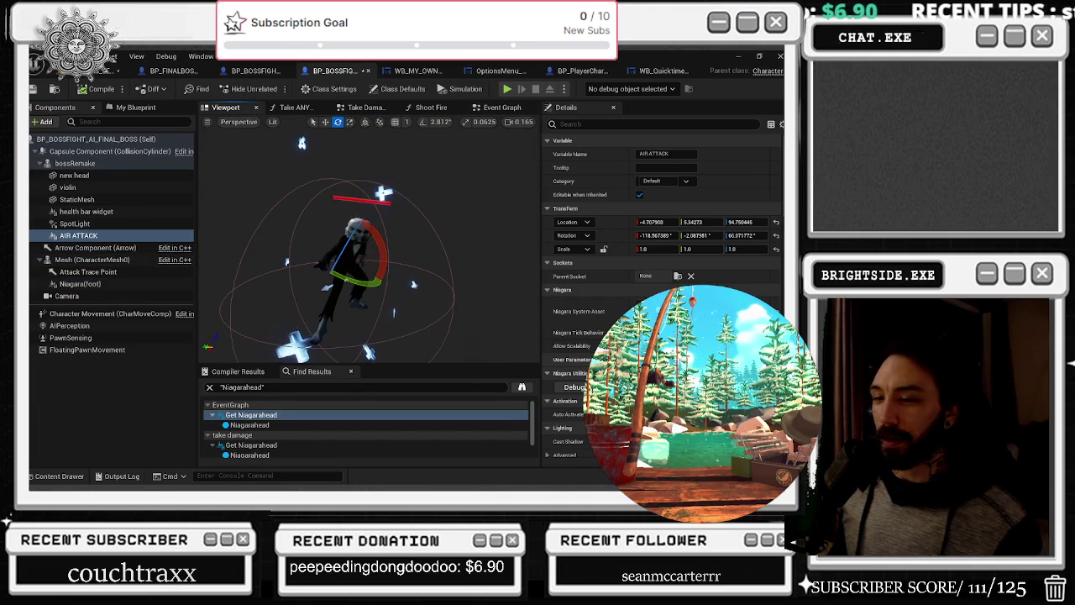
{"action": "left_click", "coordinate": [52, 477]}
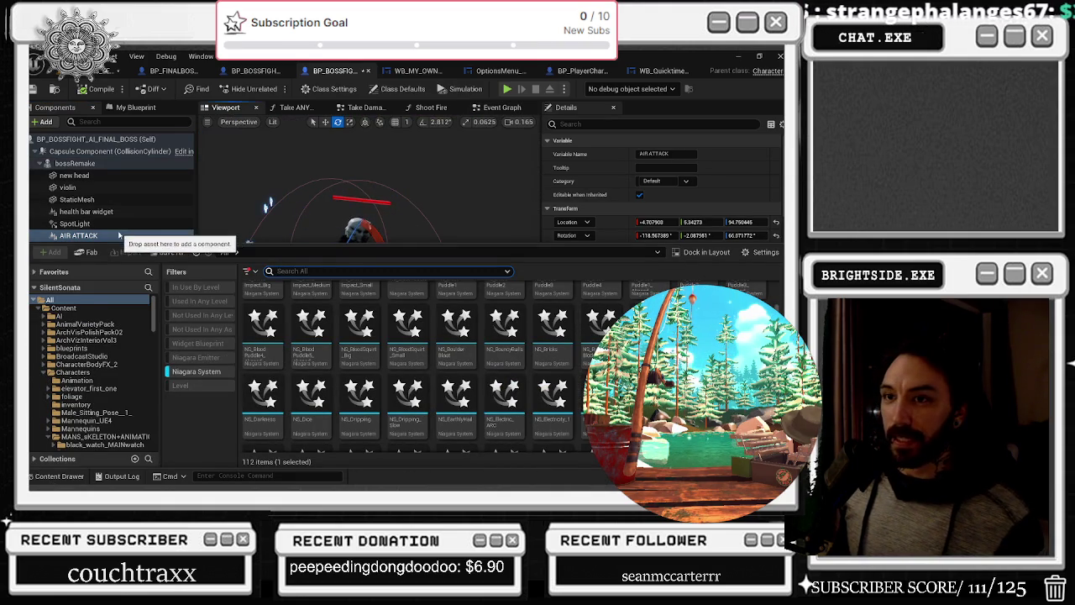
{"action": "left_click", "coordinate": [93, 237]}
{"action": "key", "text": "ctrl+d"}
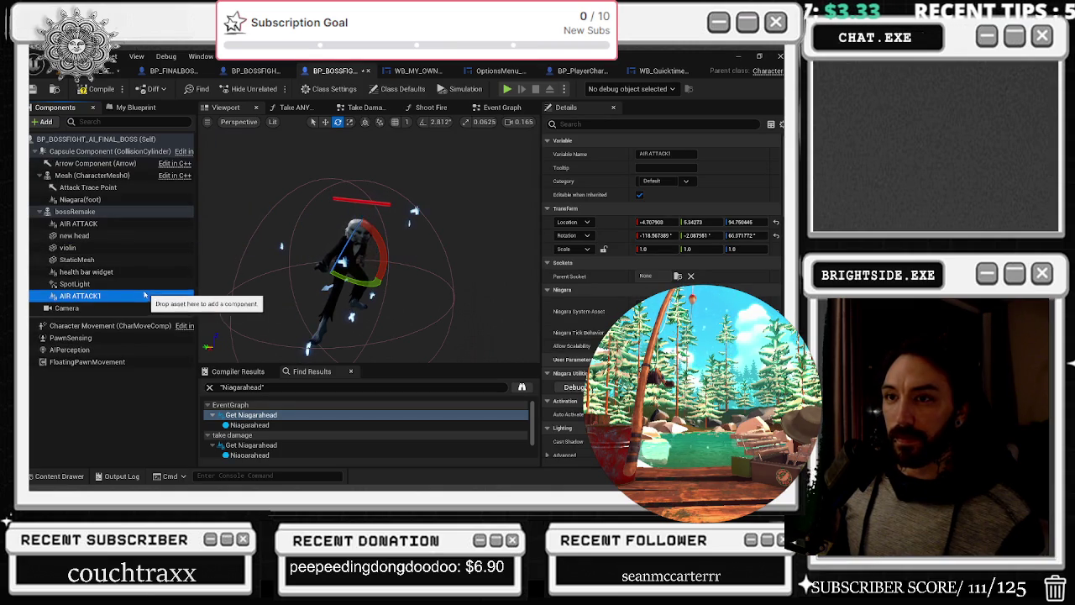
{"action": "left_click", "coordinate": [78, 223]}
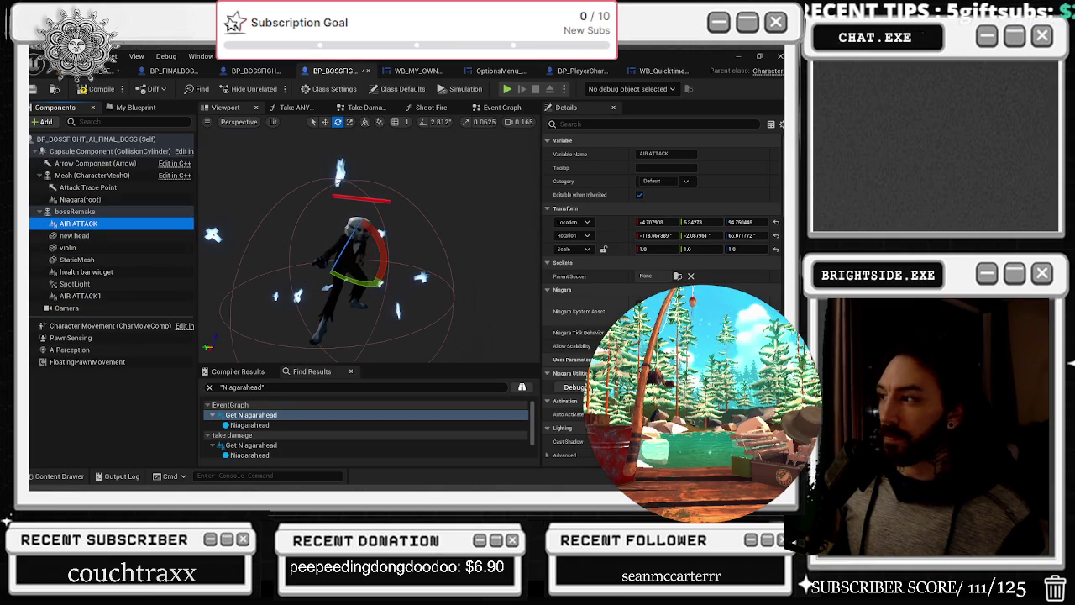
{"action": "left_click", "coordinate": [664, 311]}
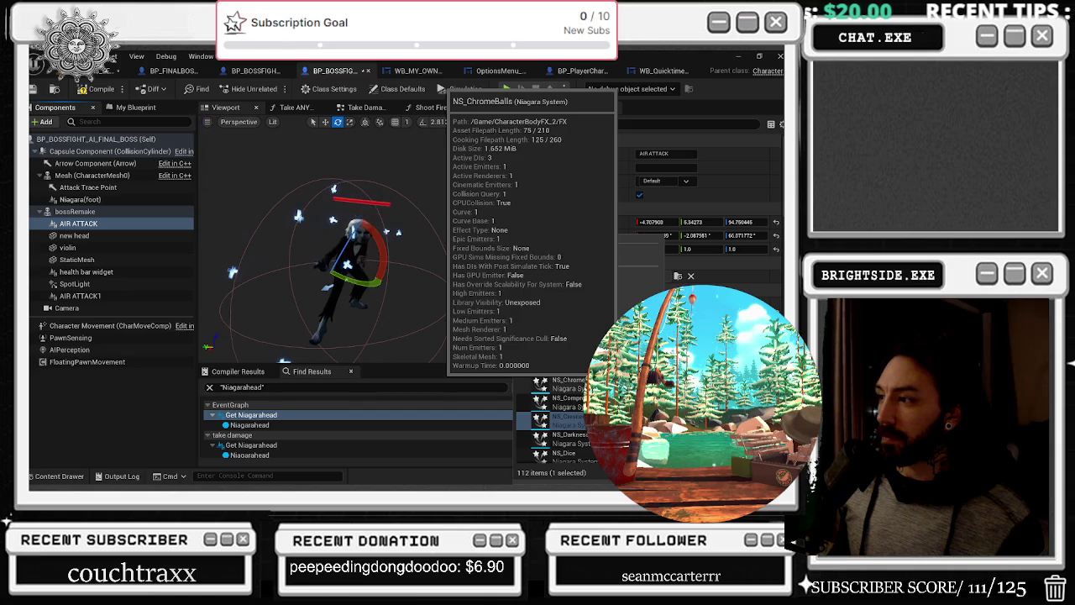
{"action": "scroll", "coordinate": [559, 416], "scroll_direction": "up", "scroll_amount": 2}
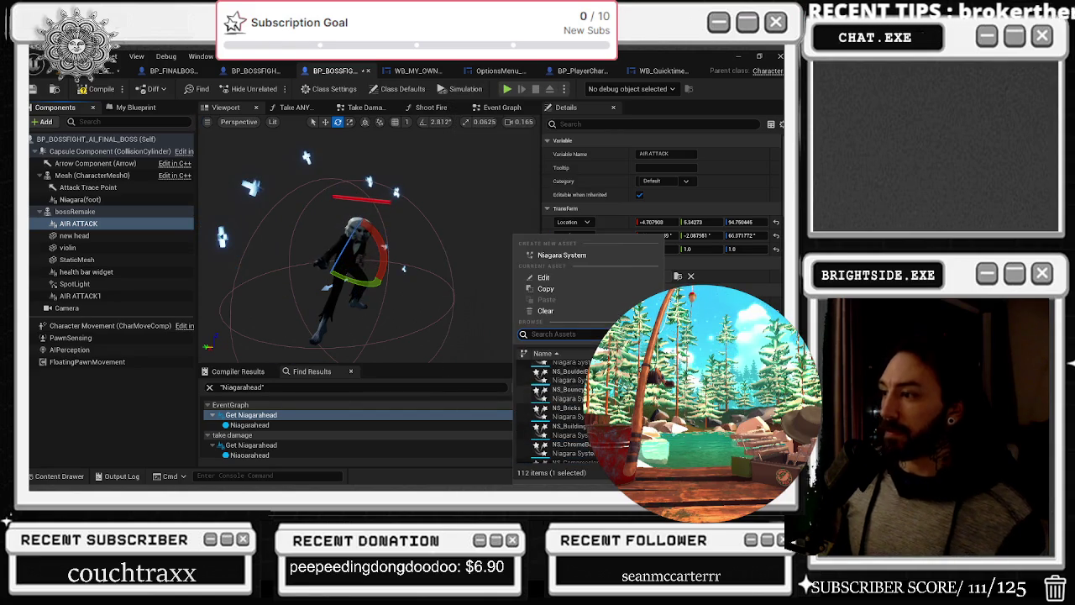
{"action": "scroll", "coordinate": [559, 412], "scroll_direction": "up", "scroll_amount": 3}
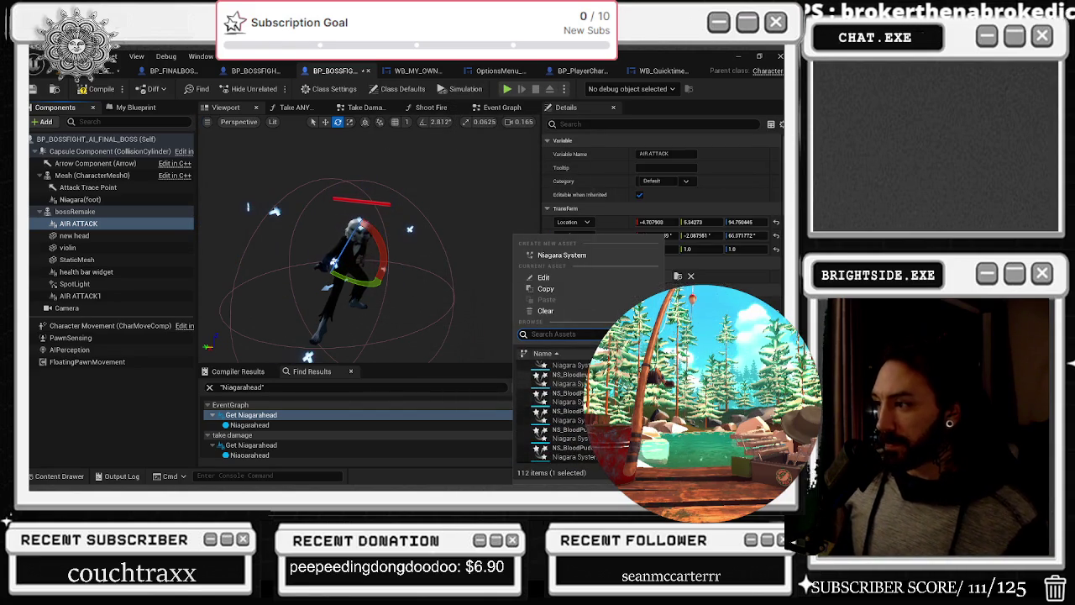
{"action": "scroll", "coordinate": [559, 411], "scroll_direction": "up", "scroll_amount": 3}
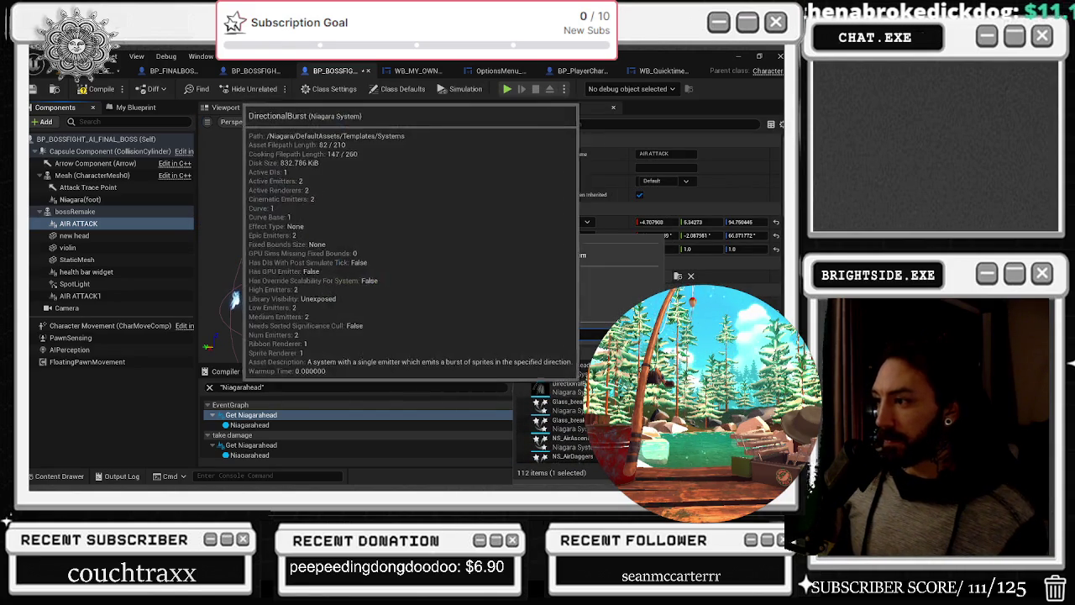
{"action": "key", "text": "Escape"}
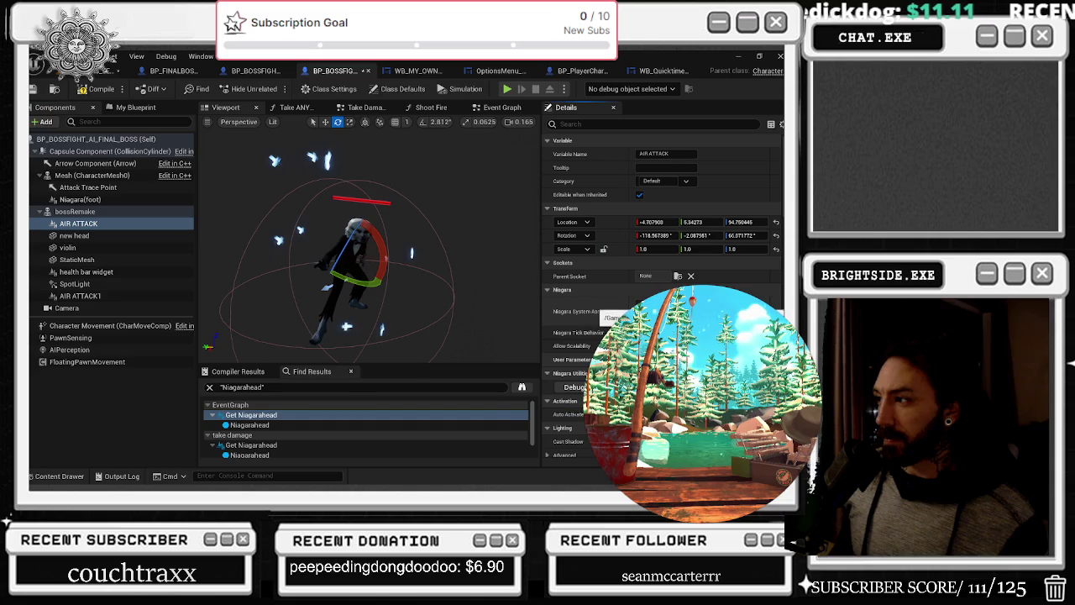
Browse the Niagara systems and try NS_Tornado as AIR ATTACK's effect
{"action": "left_click", "coordinate": [613, 311]}
{"action": "scroll", "coordinate": [578, 386], "scroll_direction": "down", "scroll_amount": 3}
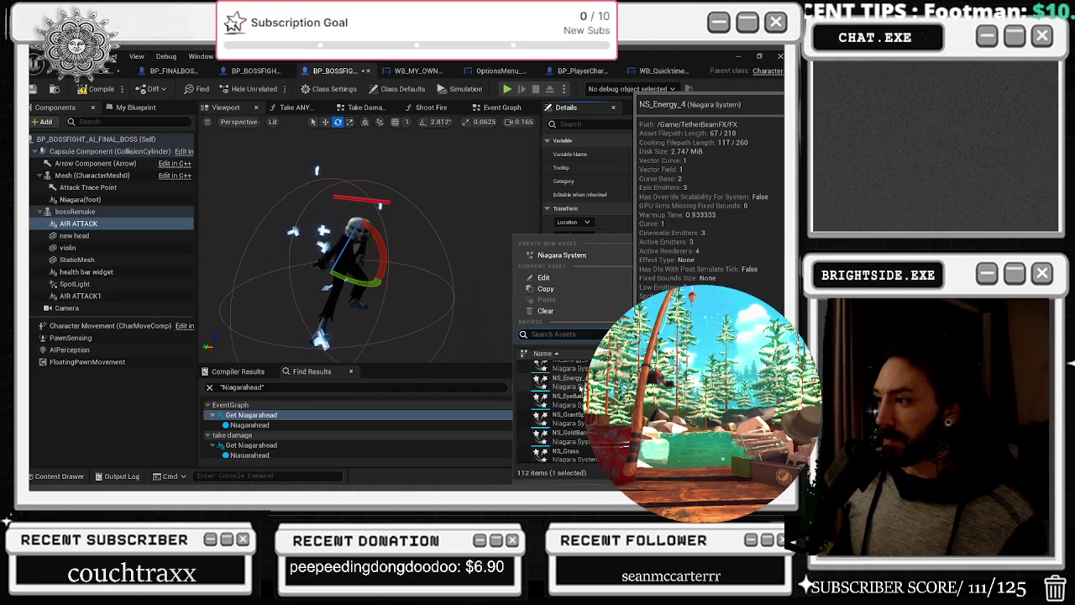
{"action": "scroll", "coordinate": [579, 386], "scroll_direction": "down", "scroll_amount": 5}
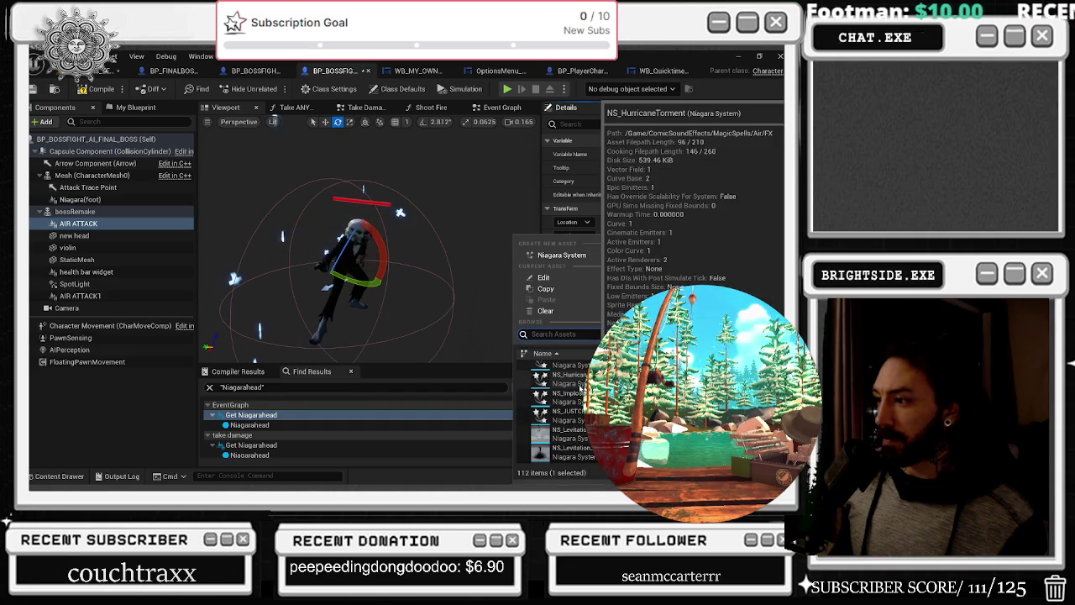
{"action": "scroll", "coordinate": [579, 388], "scroll_direction": "down", "scroll_amount": 3}
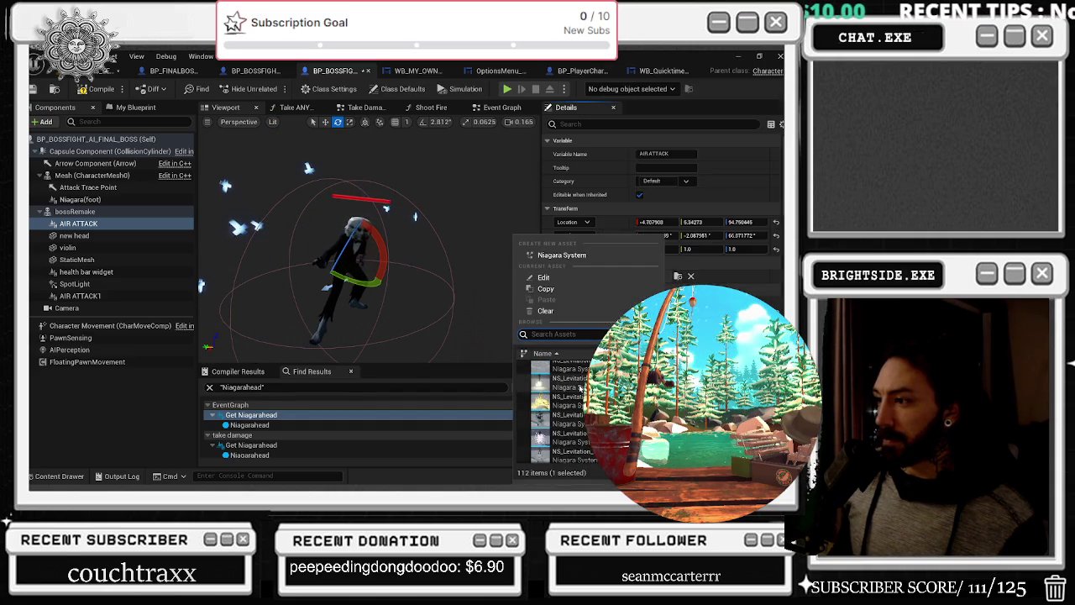
{"action": "scroll", "coordinate": [578, 388], "scroll_direction": "down", "scroll_amount": 5}
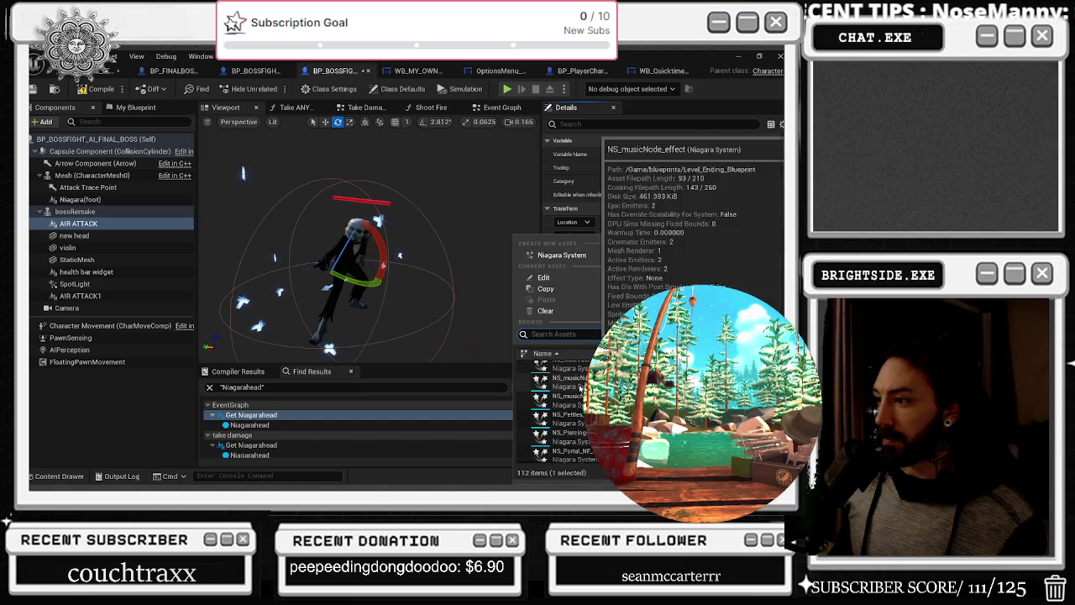
{"action": "scroll", "coordinate": [579, 388], "scroll_direction": "down", "scroll_amount": 5}
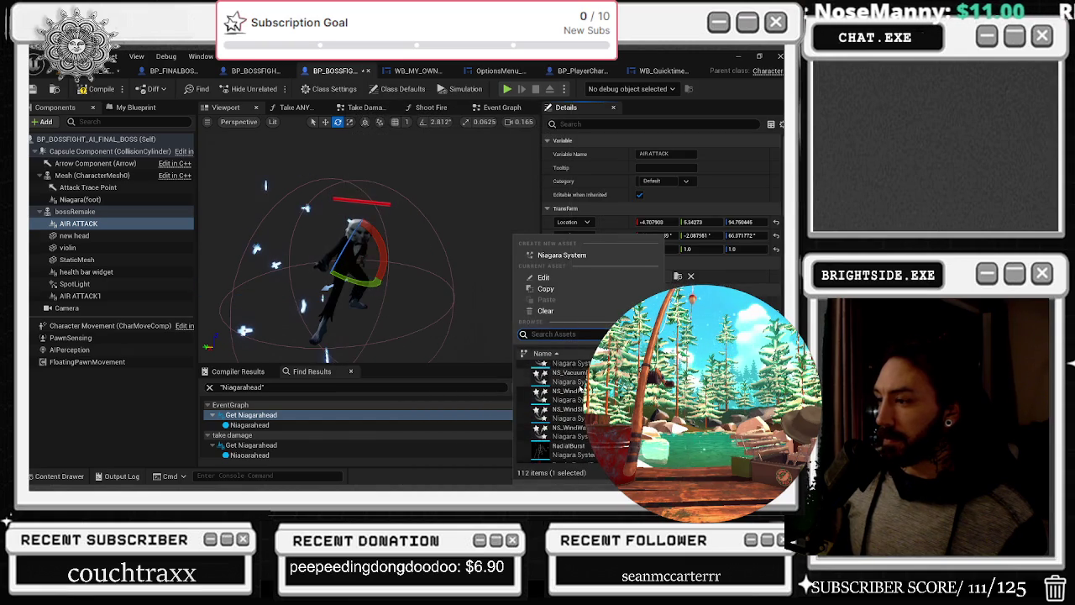
{"action": "scroll", "coordinate": [580, 388], "scroll_direction": "up", "scroll_amount": 3}
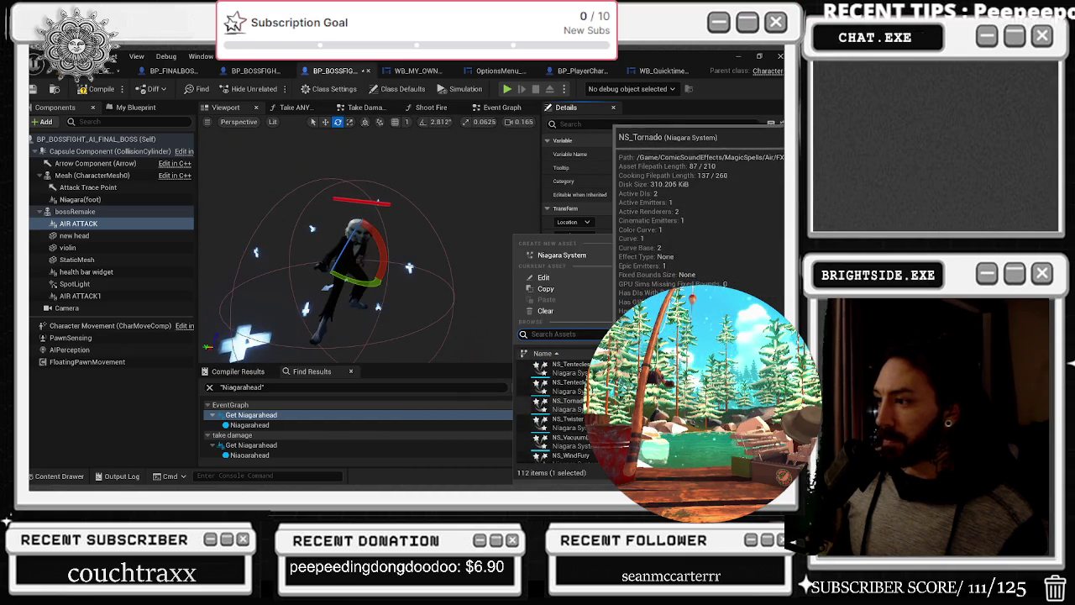
{"action": "left_click", "coordinate": [537, 367]}
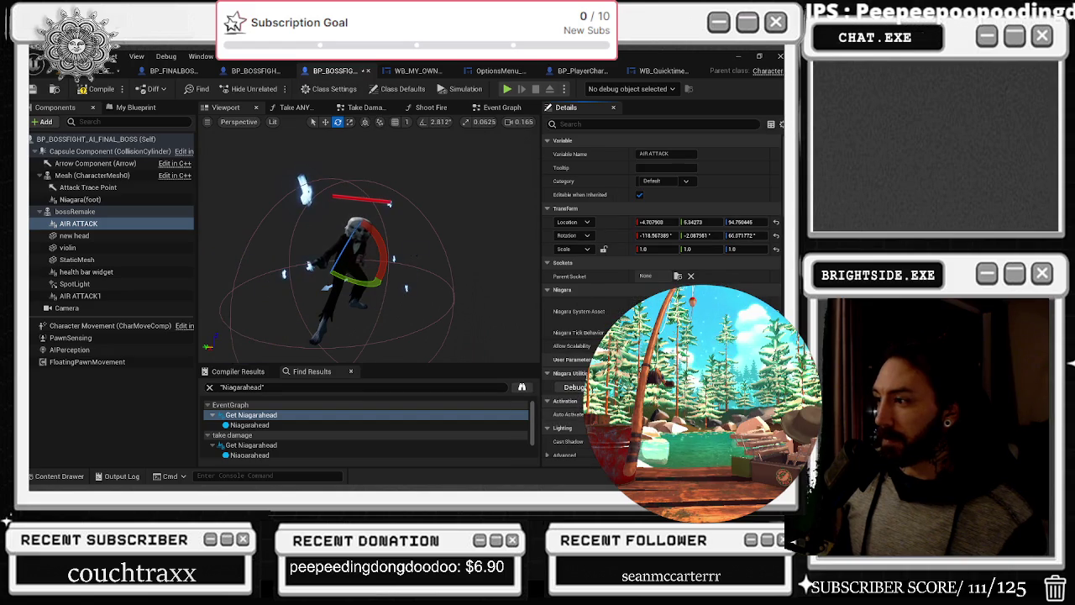
{"action": "mouse_move", "coordinate": [497, 358]}
{"action": "left_mouse_down"}
{"action": "mouse_move", "coordinate": [272, 292]}
{"action": "mouse_move", "coordinate": [395, 299]}
{"action": "left_mouse_up"}
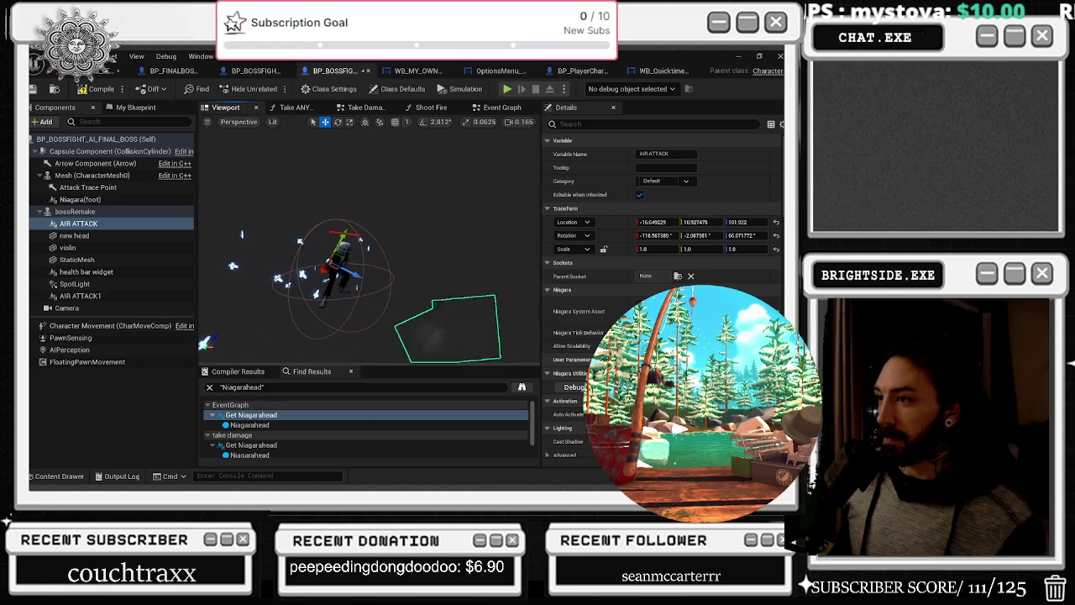
Search 'ENER', assign NS_Energy_1 to AIR ATTACK and frame the beam in view
{"action": "left_click", "coordinate": [672, 313]}
{"action": "type", "text": "E"}
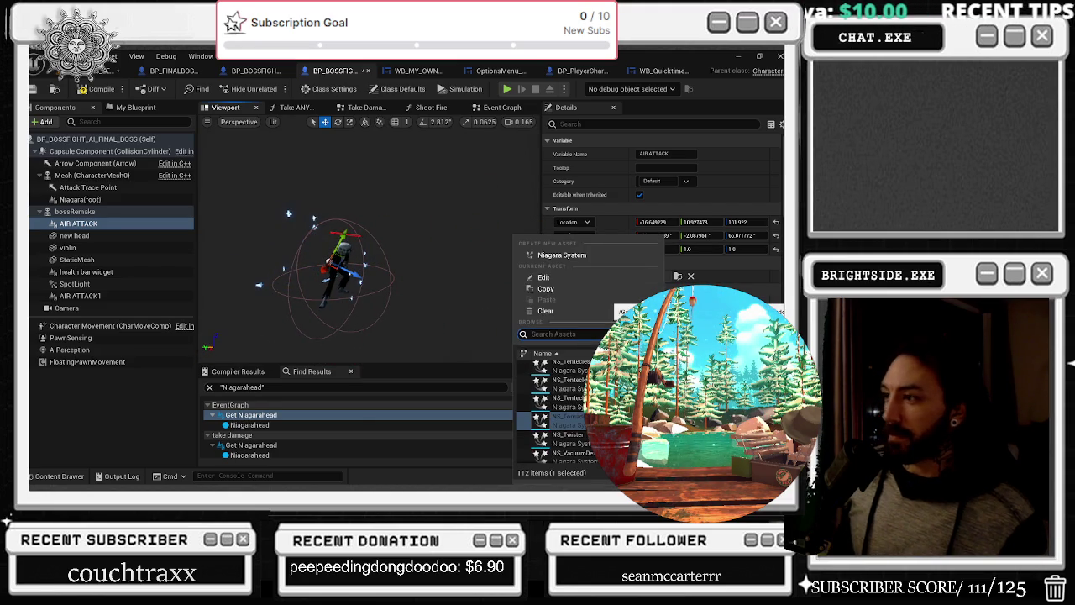
{"action": "type", "text": "NER"}
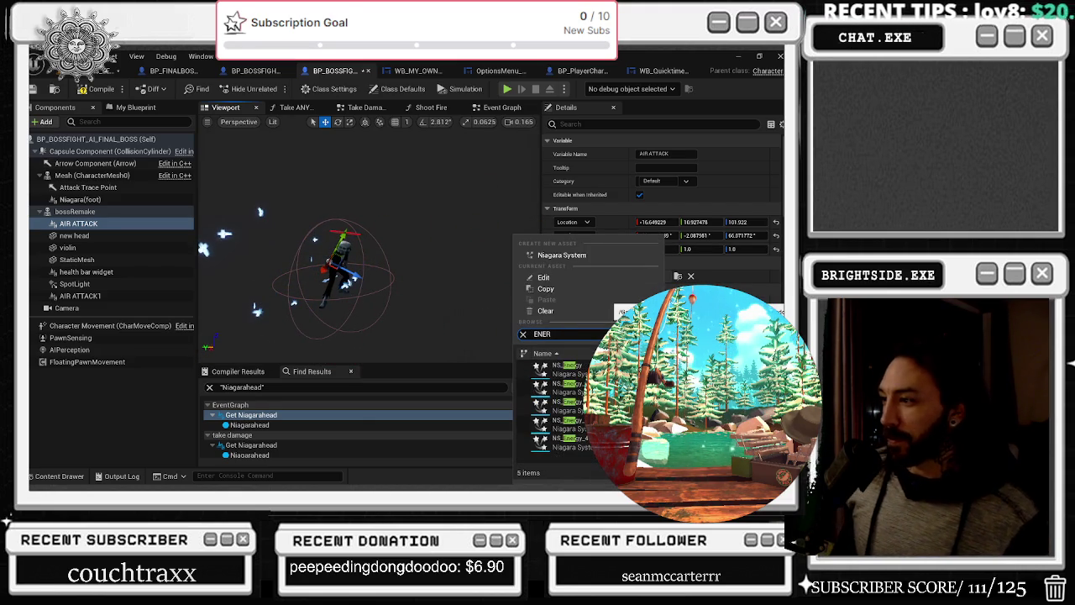
{"action": "key", "text": "Return"}
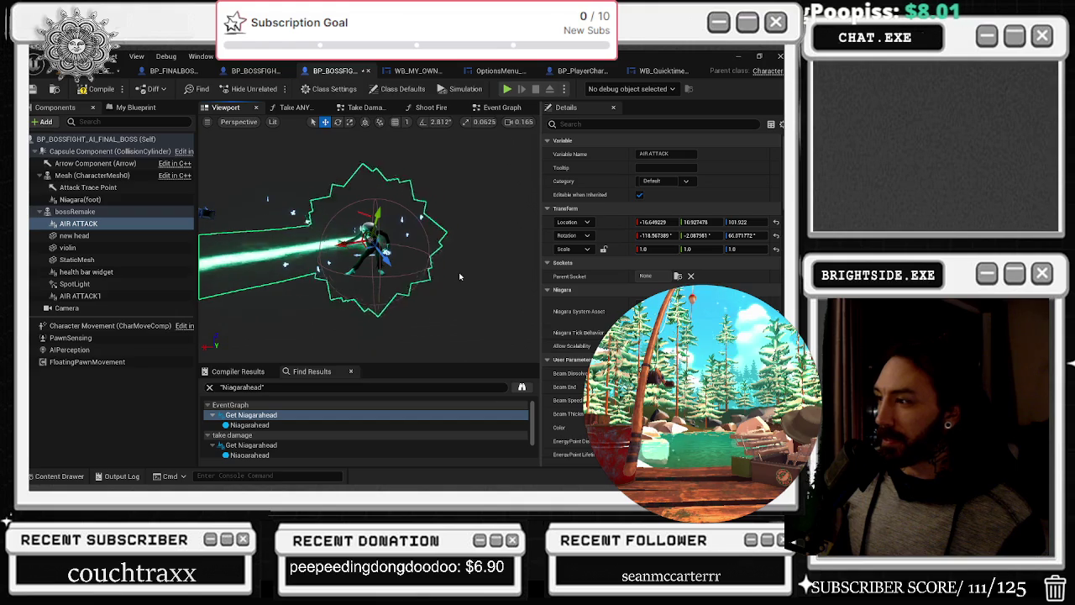
{"action": "scroll", "coordinate": [663, 252], "scroll_direction": "down", "scroll_amount": 1}
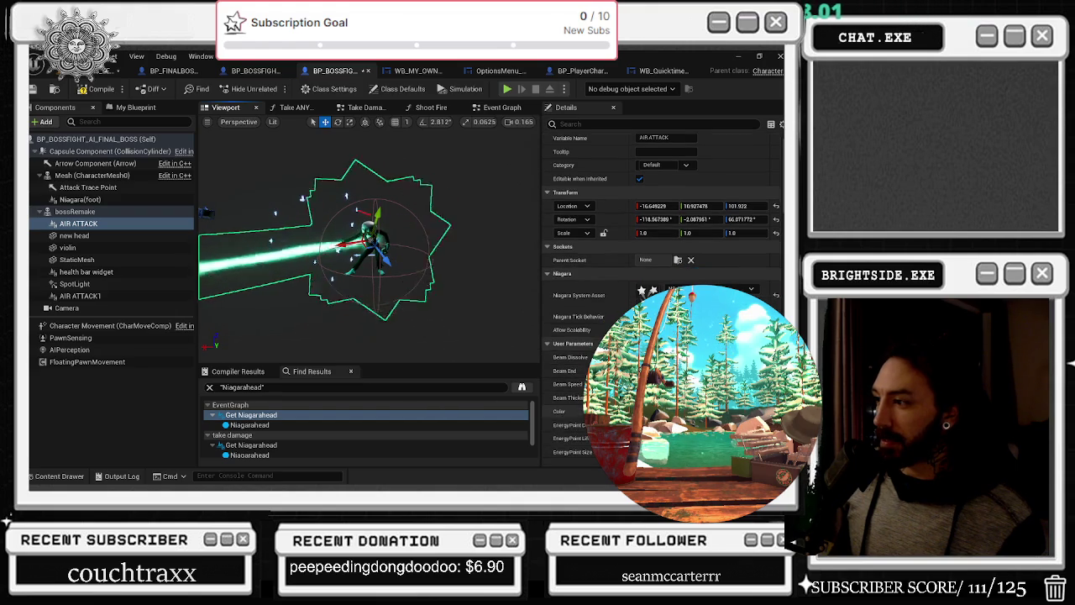
{"action": "key", "text": "f"}
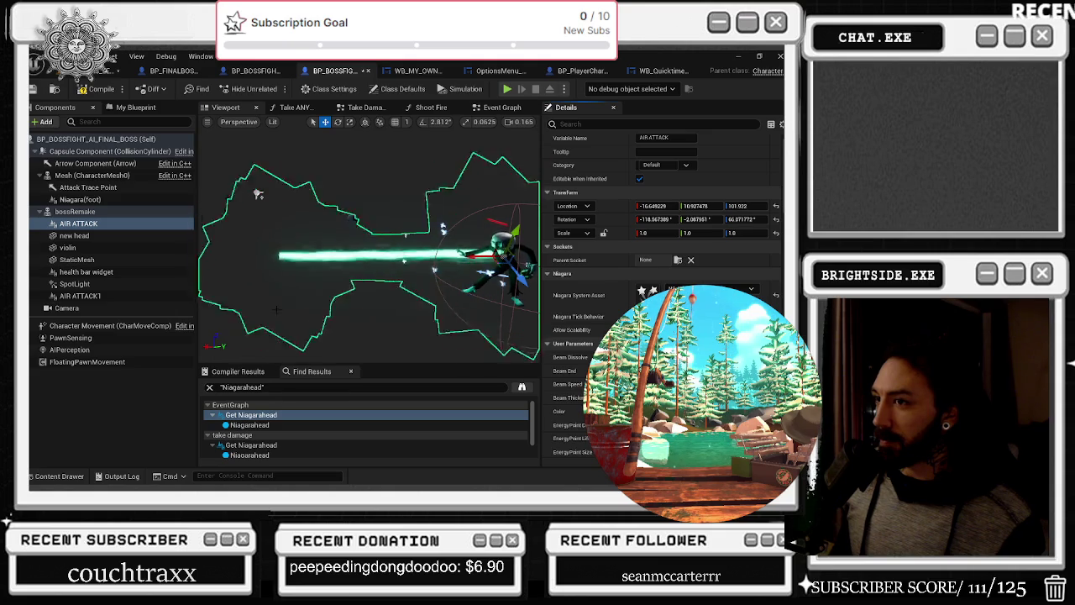
{"action": "key", "text": "f"}
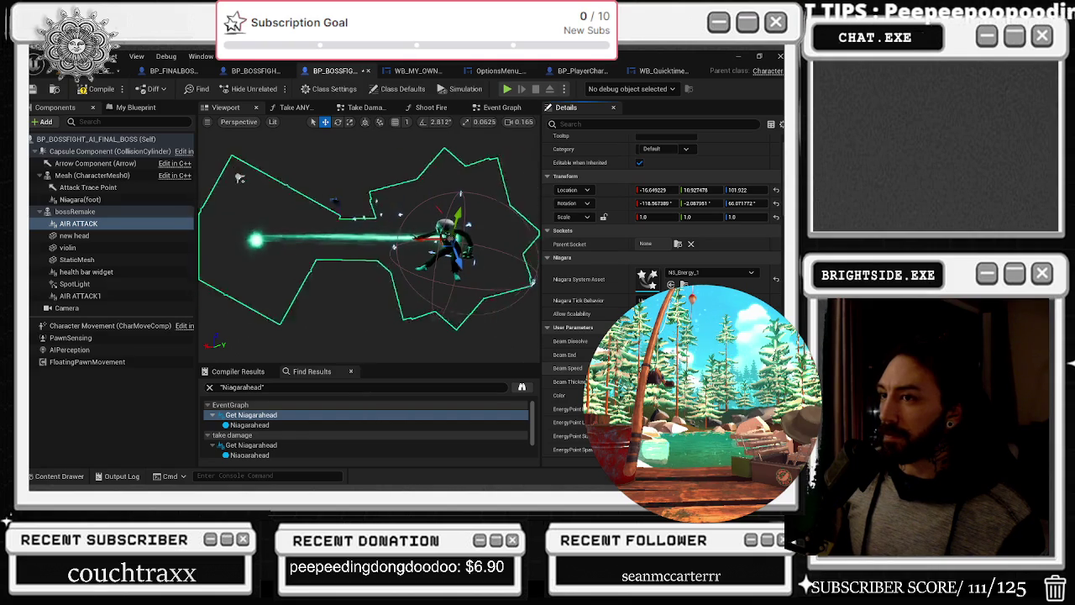
{"action": "scroll", "coordinate": [664, 252], "scroll_direction": "down", "scroll_amount": 1}
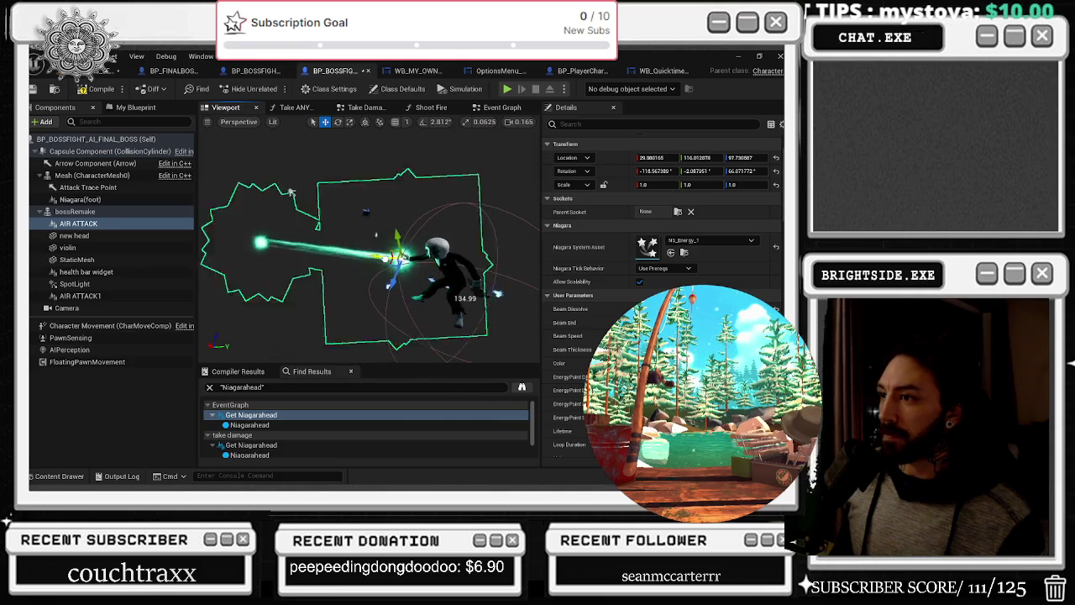
Orbit closer to the character and beam, then scroll through the beam's User Parameters
{"action": "mouse_move", "coordinate": [295, 193]}
{"action": "left_mouse_down"}
{"action": "mouse_move", "coordinate": [334, 165]}
{"action": "mouse_move", "coordinate": [307, 156]}
{"action": "mouse_move", "coordinate": [290, 163]}
{"action": "left_mouse_up"}
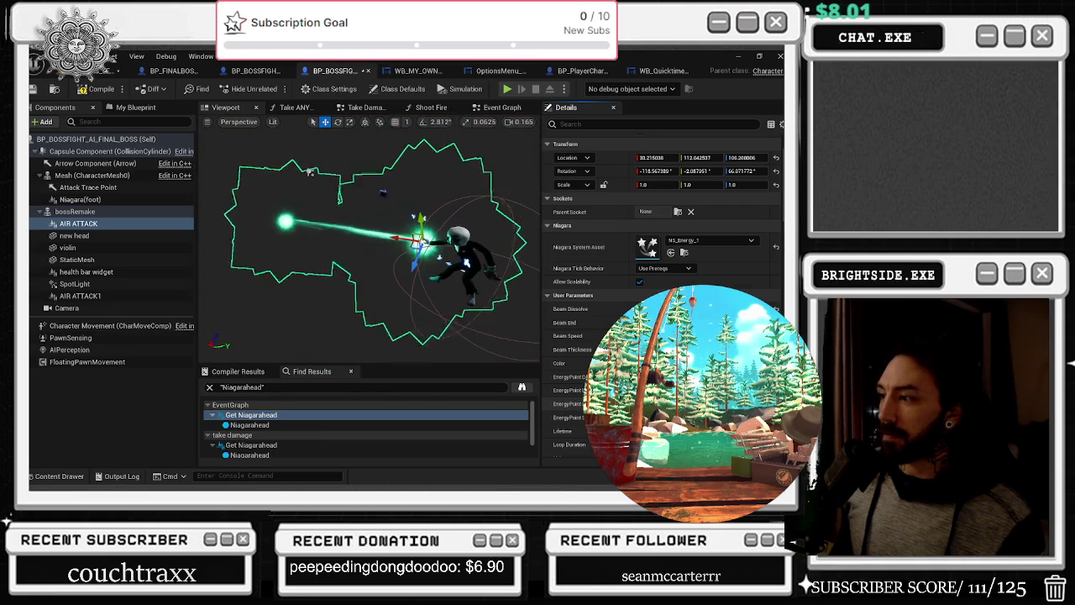
{"action": "scroll", "coordinate": [663, 252], "scroll_direction": "down", "scroll_amount": 1}
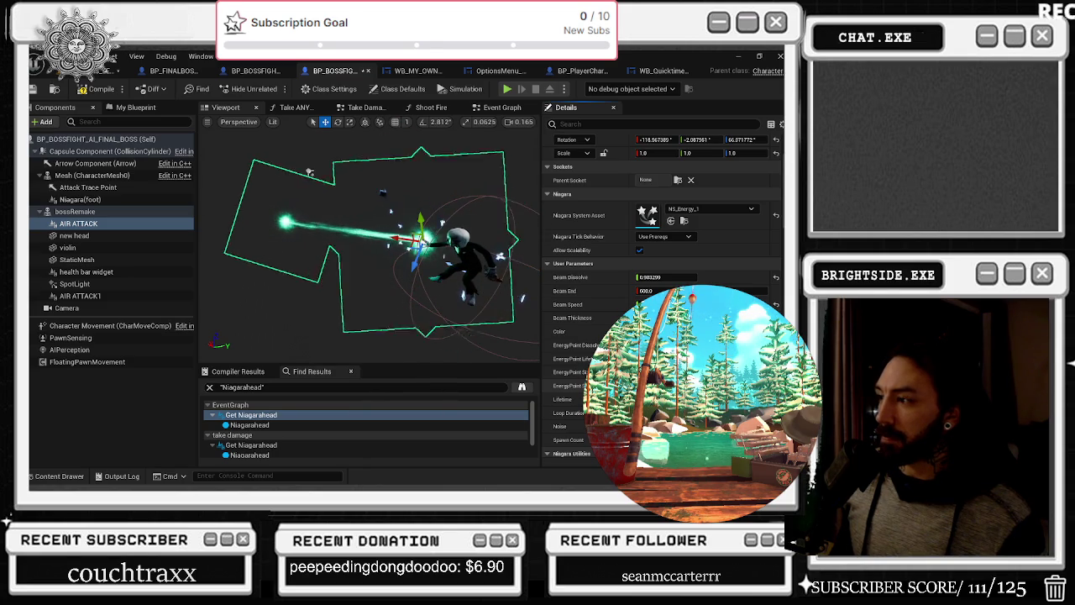
{"action": "scroll", "coordinate": [663, 252], "scroll_direction": "down", "scroll_amount": 1}
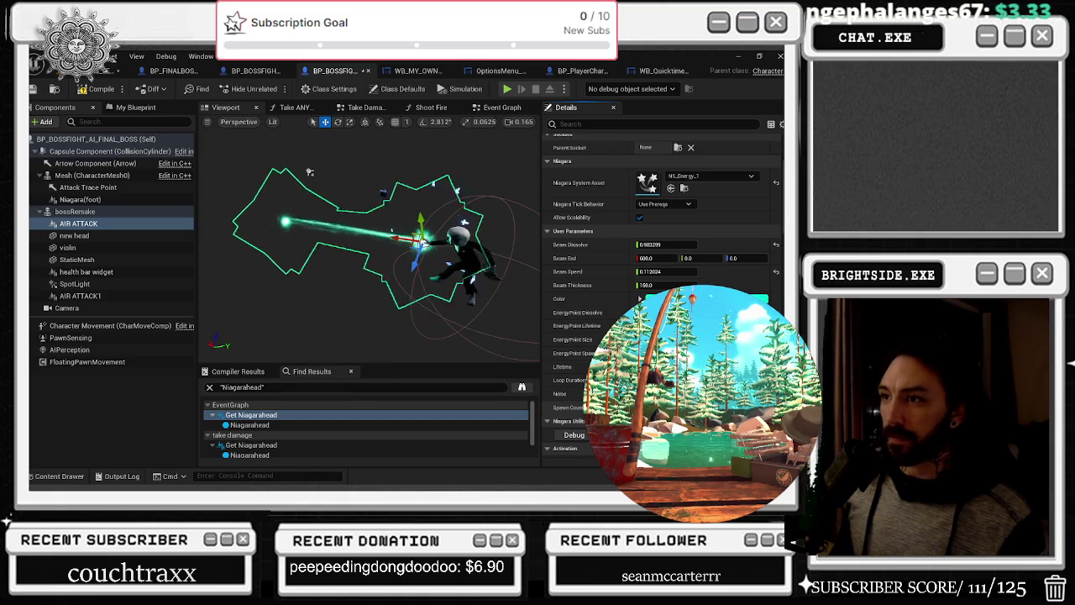
{"action": "scroll", "coordinate": [663, 210], "scroll_direction": "down", "scroll_amount": 3}
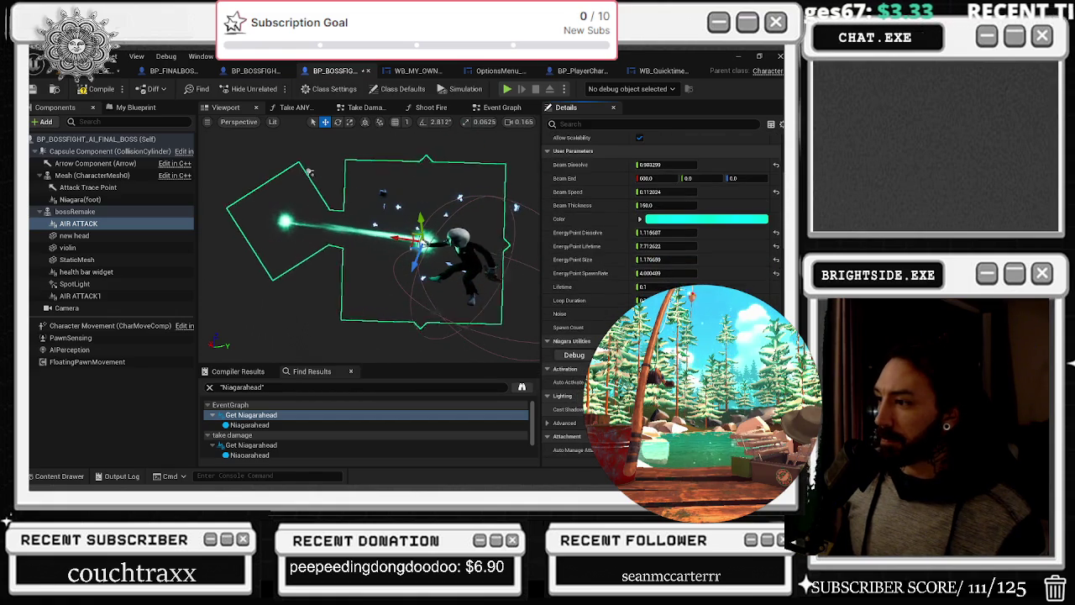
{"action": "scroll", "coordinate": [664, 210], "scroll_direction": "up", "scroll_amount": 5}
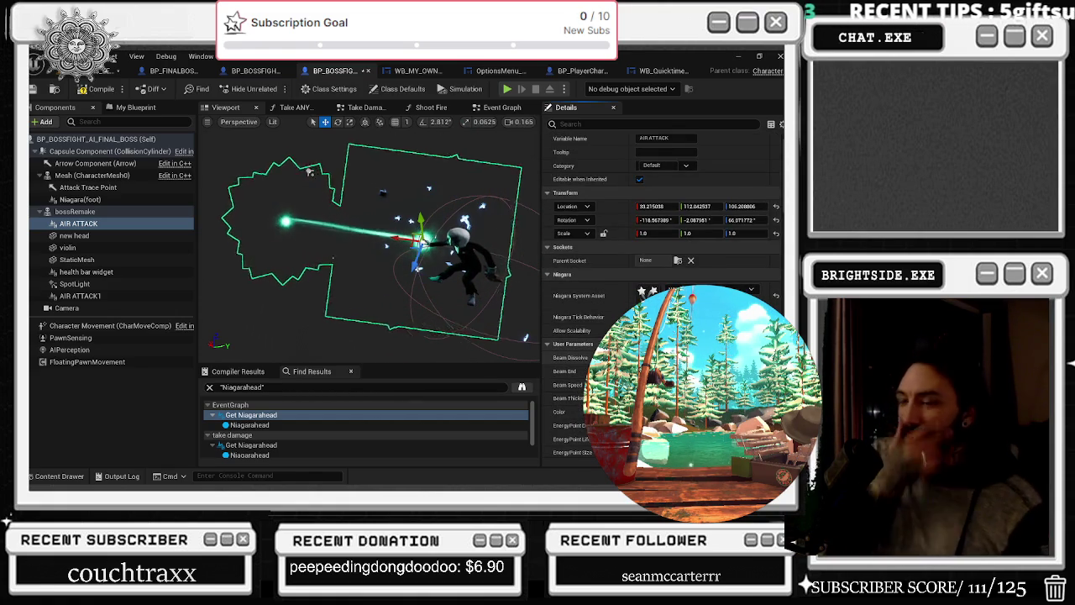
{"action": "scroll", "coordinate": [302, 160], "scroll_direction": "up", "scroll_amount": 3}
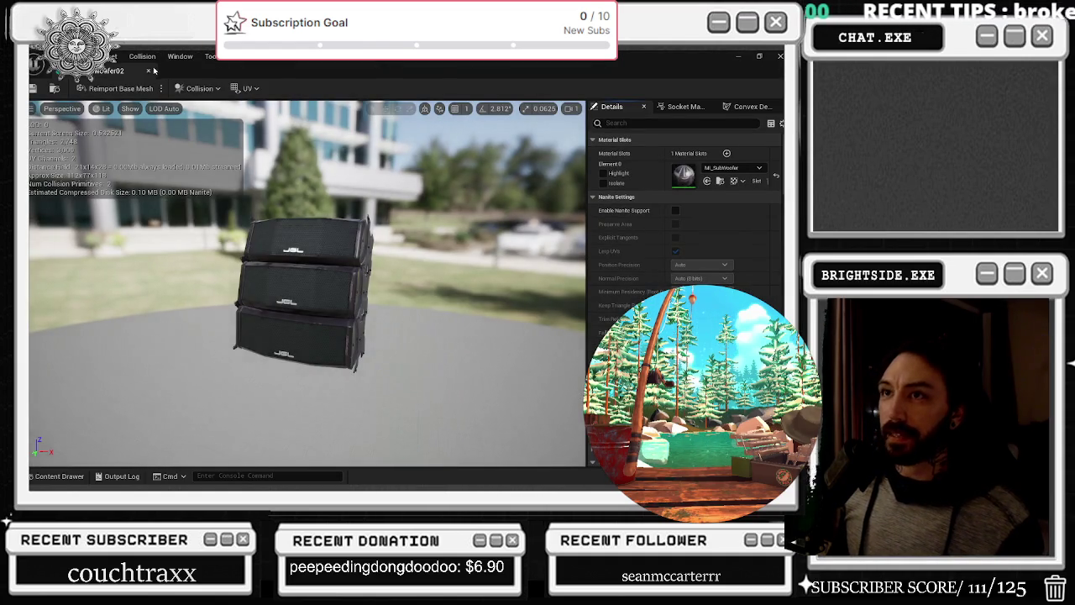
{"action": "left_click", "coordinate": [149, 71]}
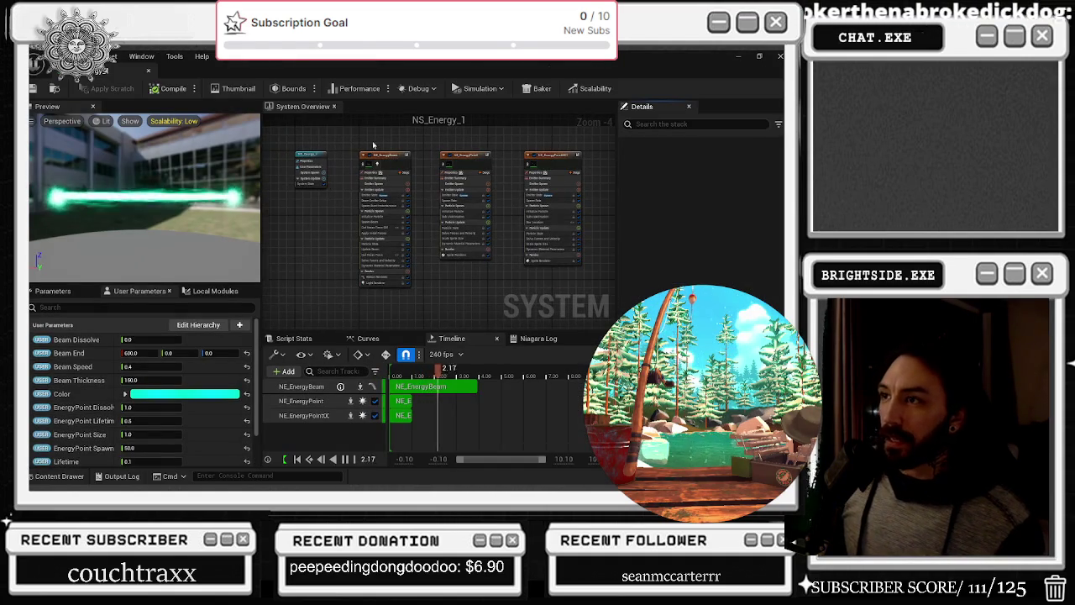
{"action": "left_click", "coordinate": [365, 151]}
{"action": "scroll", "coordinate": [396, 196], "scroll_direction": "up", "scroll_amount": 5}
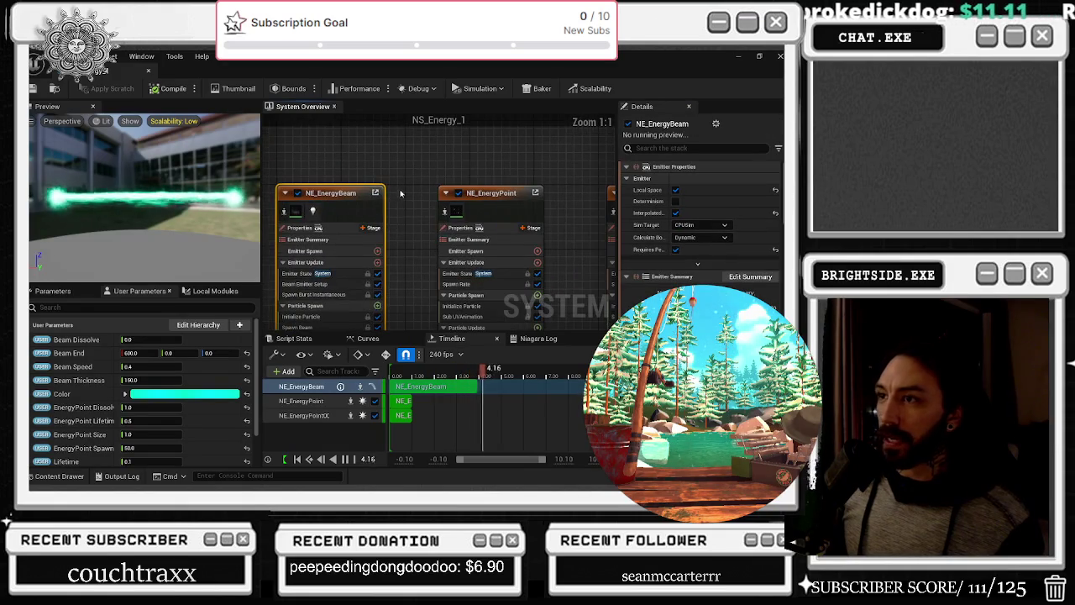
{"action": "left_click", "coordinate": [298, 193]}
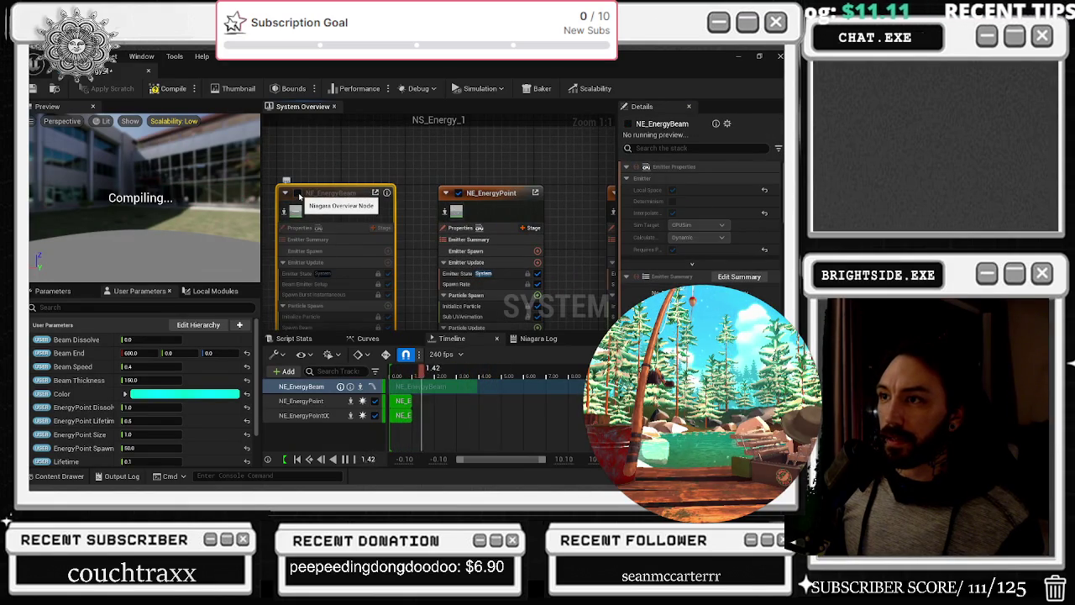
{"action": "left_click", "coordinate": [298, 193]}
{"action": "left_click", "coordinate": [458, 193]}
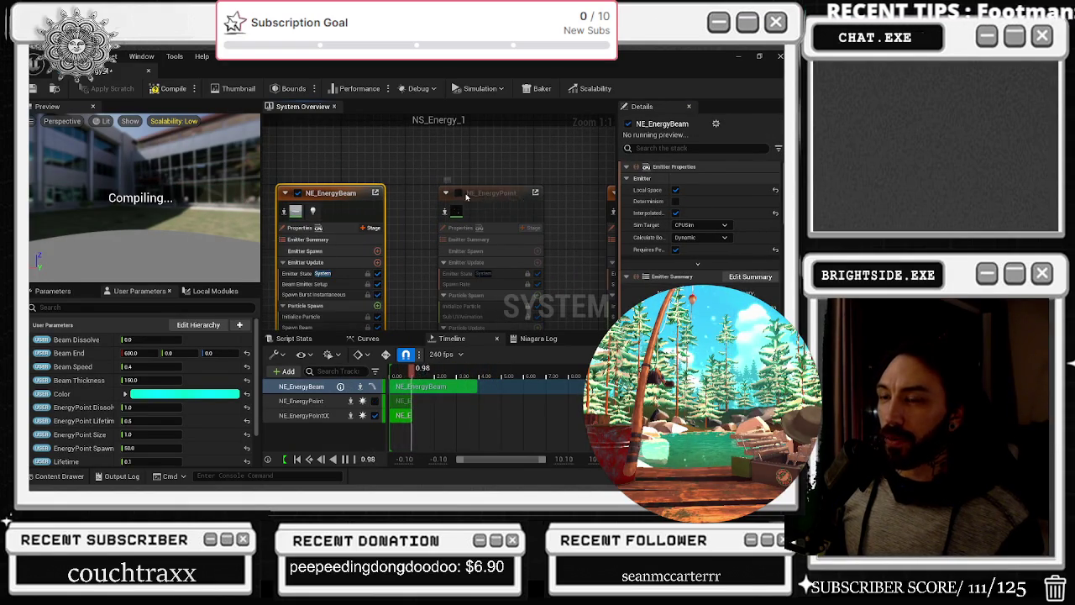
{"action": "left_click", "coordinate": [459, 194]}
{"action": "left_click_drag", "start_coordinate": [446, 174], "coordinate": [358, 174]}
{"action": "left_click", "coordinate": [462, 193]}
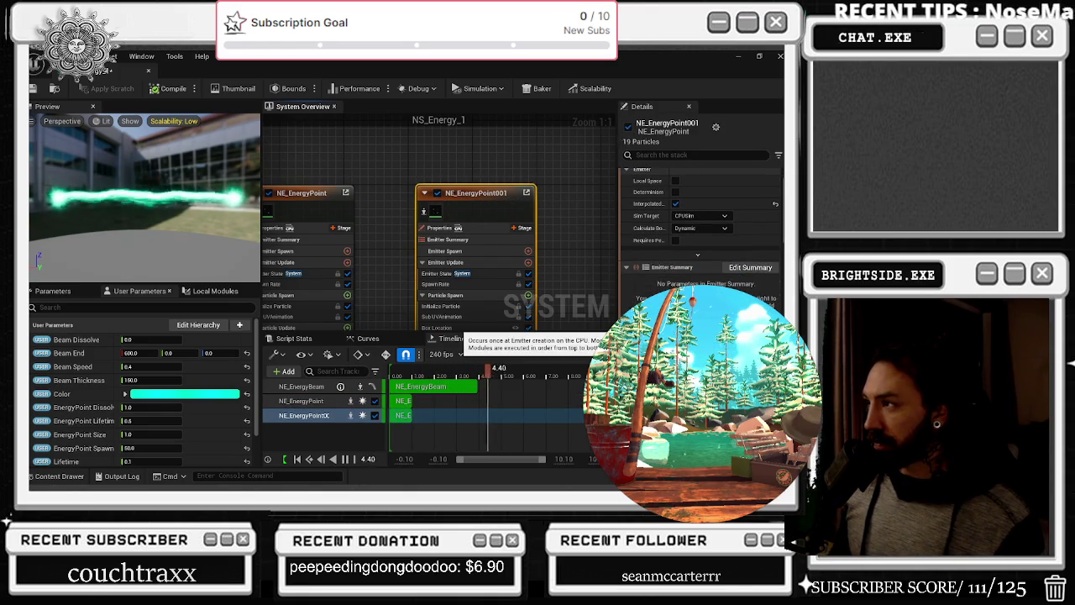
{"action": "scroll", "coordinate": [739, 252], "scroll_direction": "down", "scroll_amount": 3}
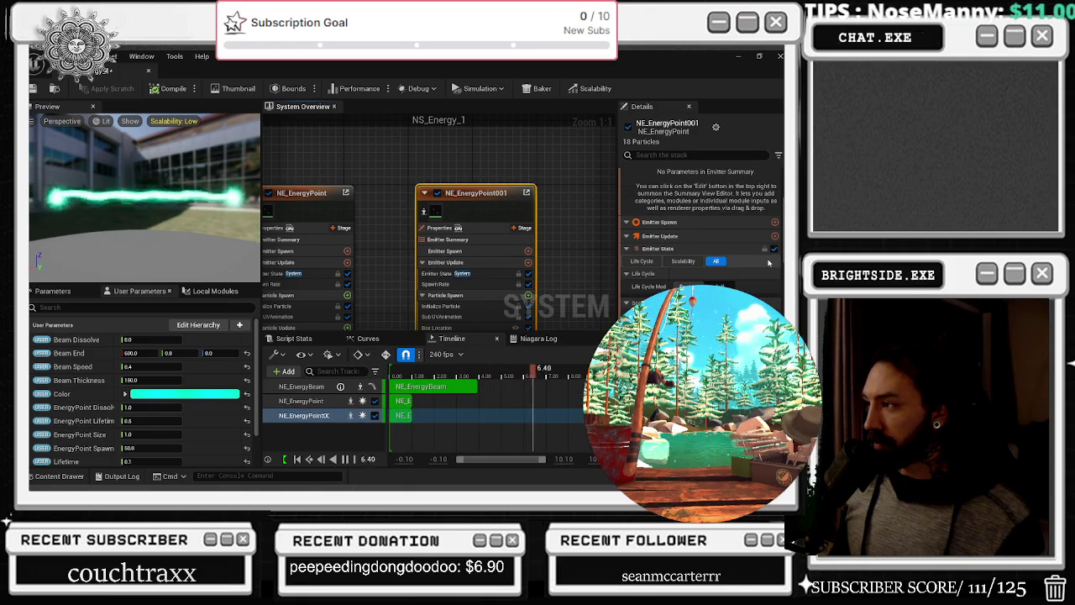
{"action": "scroll", "coordinate": [769, 263], "scroll_direction": "down", "scroll_amount": 3}
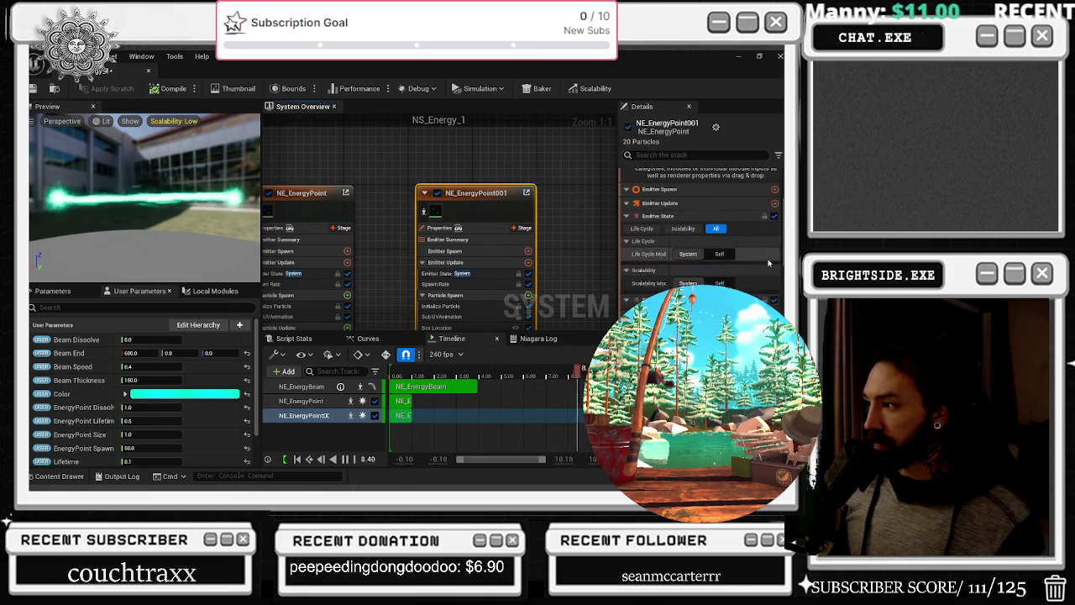
{"action": "scroll", "coordinate": [768, 263], "scroll_direction": "down", "scroll_amount": 1}
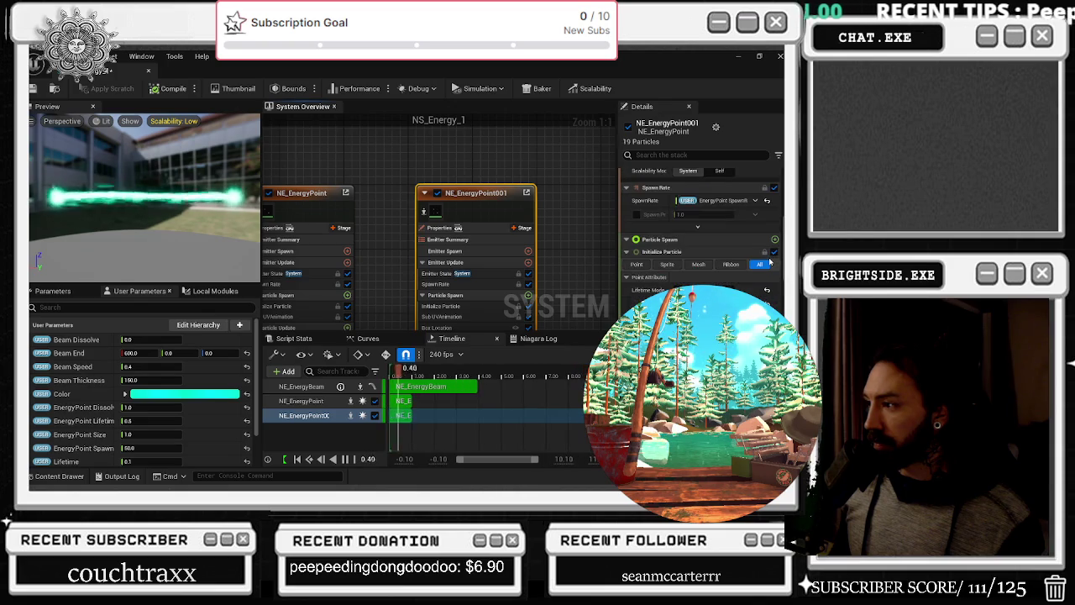
{"action": "scroll", "coordinate": [769, 262], "scroll_direction": "down", "scroll_amount": 2}
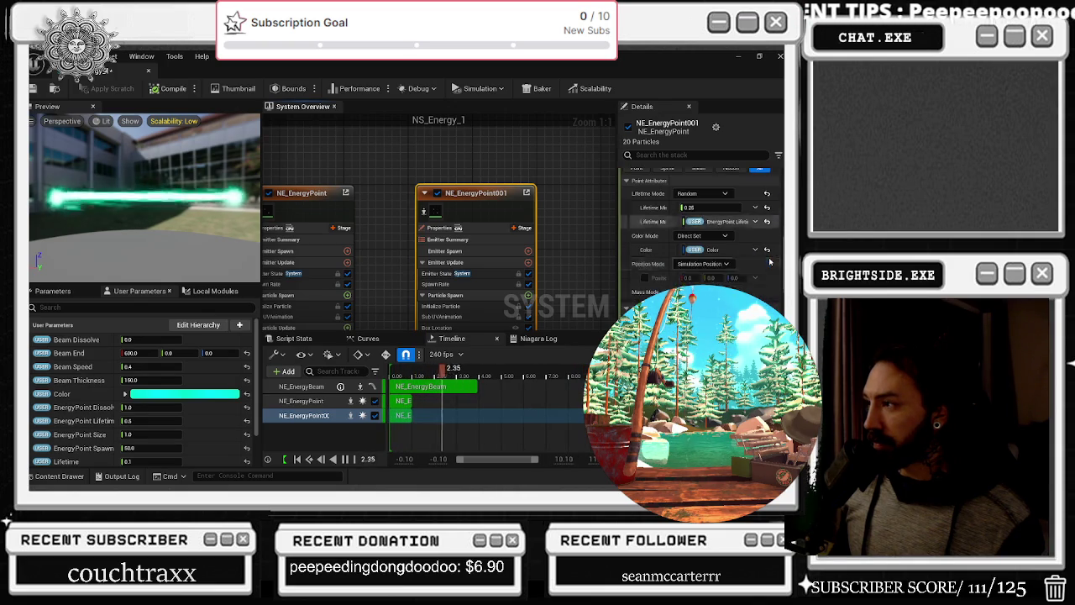
{"action": "scroll", "coordinate": [771, 265], "scroll_direction": "down", "scroll_amount": 3}
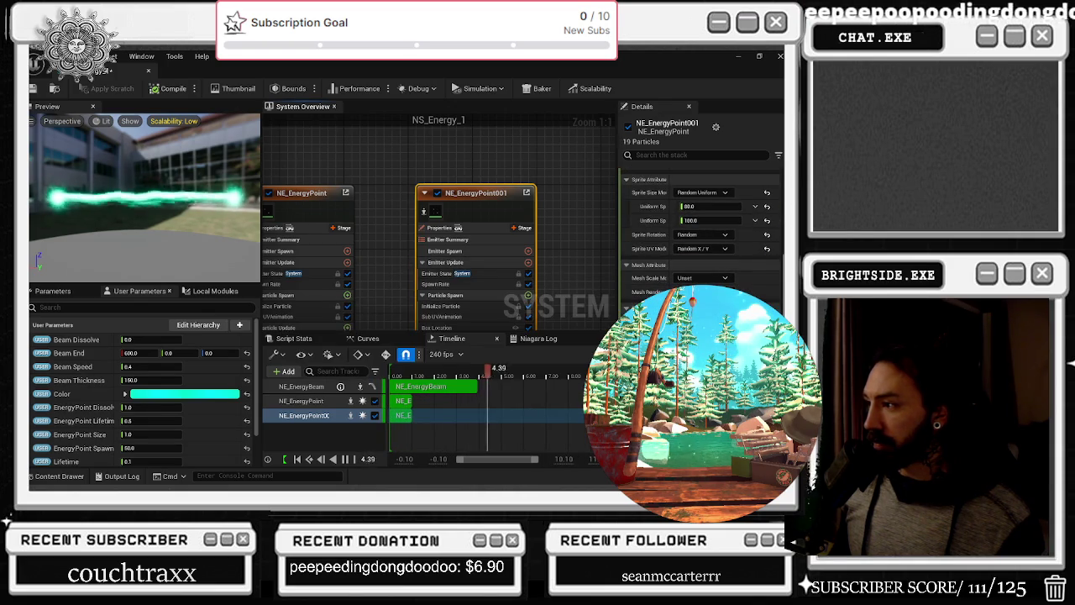
{"action": "scroll", "coordinate": [782, 263], "scroll_direction": "down", "scroll_amount": 2}
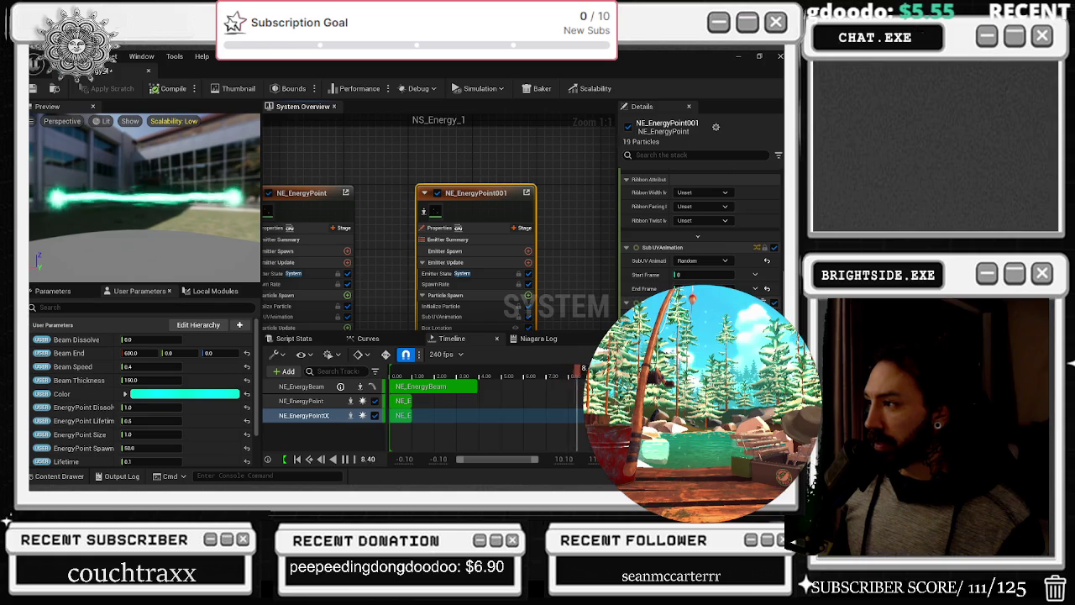
{"action": "left_click", "coordinate": [328, 198]}
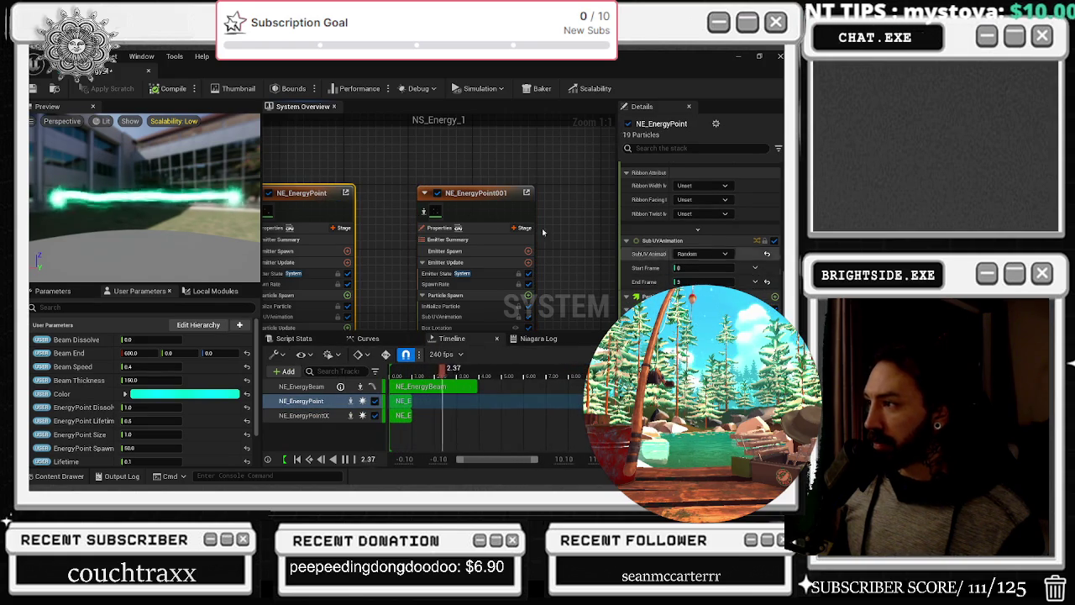
{"action": "left_click", "coordinate": [304, 414]}
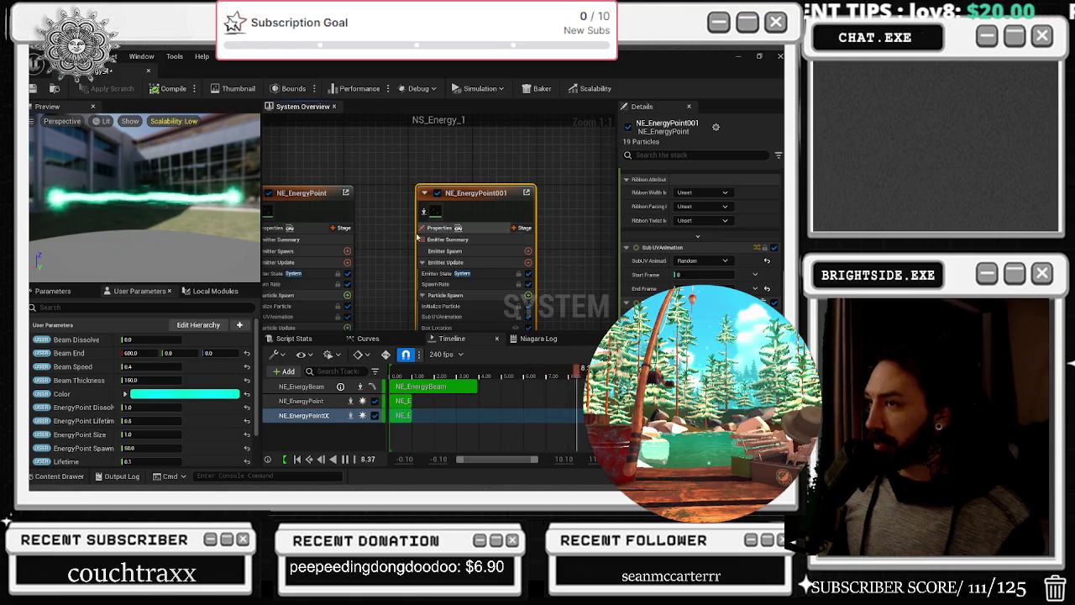
{"action": "left_click", "coordinate": [316, 204]}
{"action": "scroll", "coordinate": [701, 218], "scroll_direction": "down", "scroll_amount": 5}
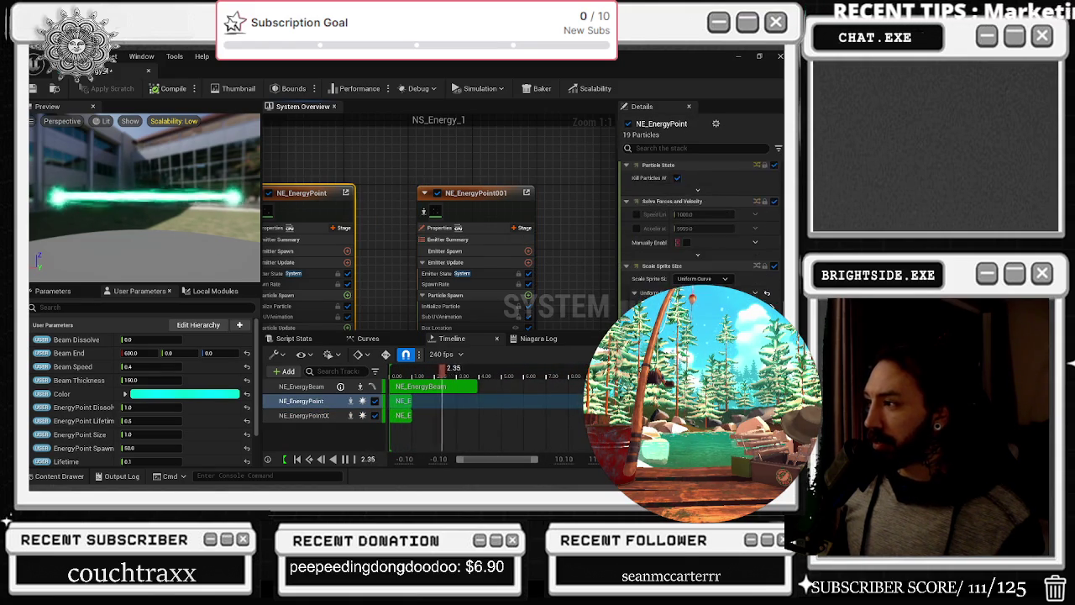
{"action": "scroll", "coordinate": [702, 218], "scroll_direction": "down", "scroll_amount": 5}
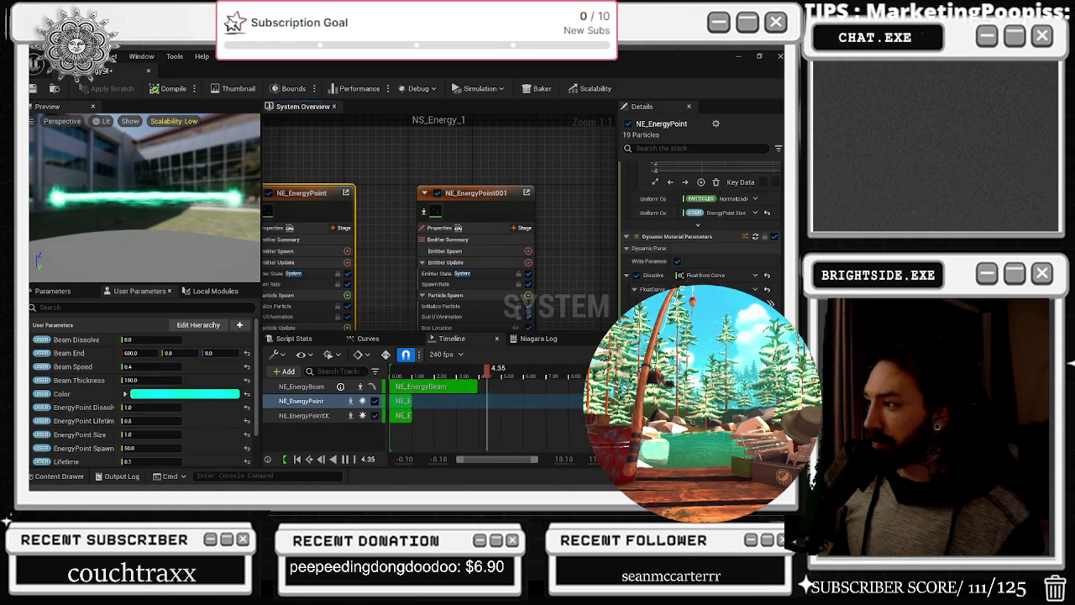
{"action": "left_click", "coordinate": [672, 148]}
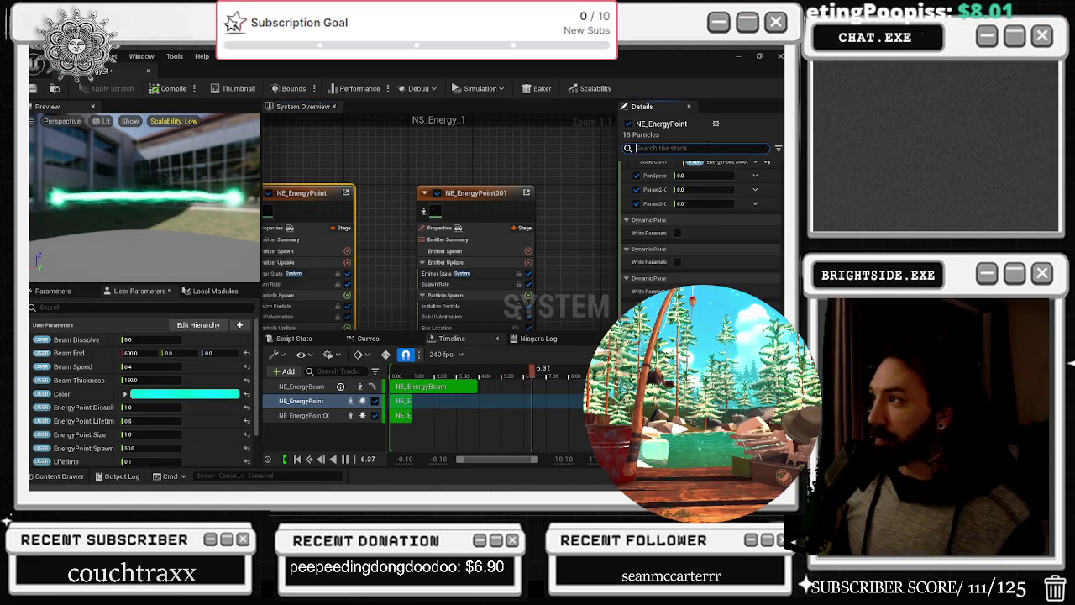
{"action": "type", "text": "BBOX"}
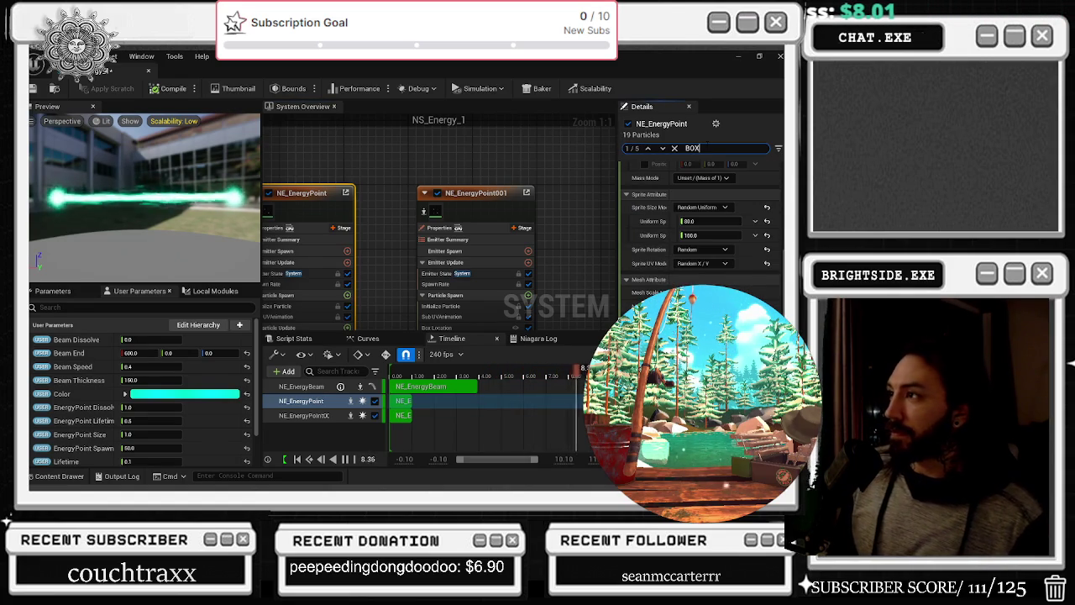
{"action": "type", "text": " LOCATION"}
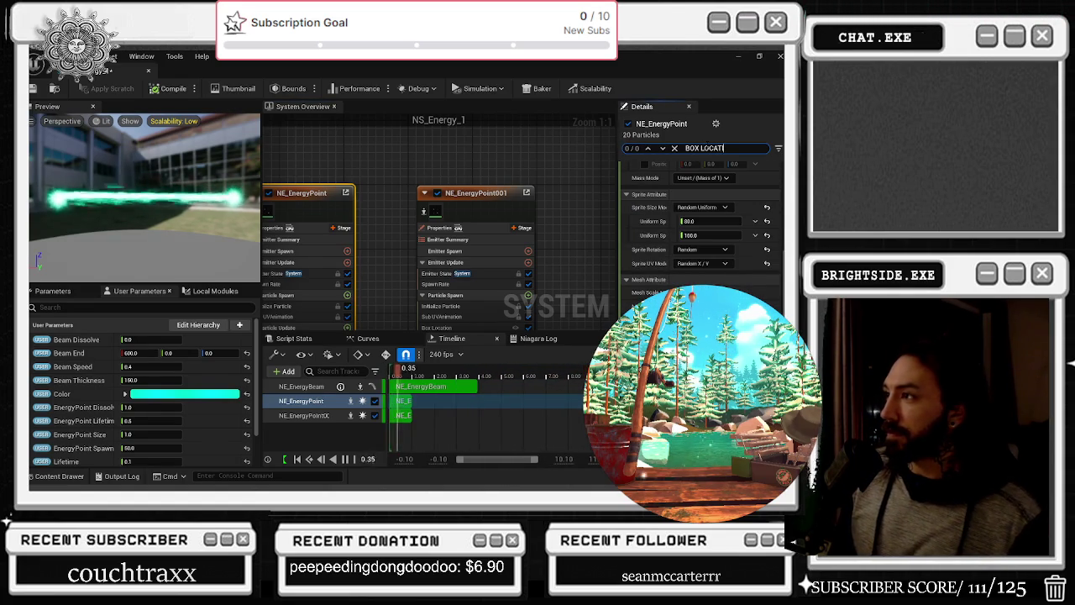
{"action": "scroll", "coordinate": [779, 235], "scroll_direction": "up", "scroll_amount": 5}
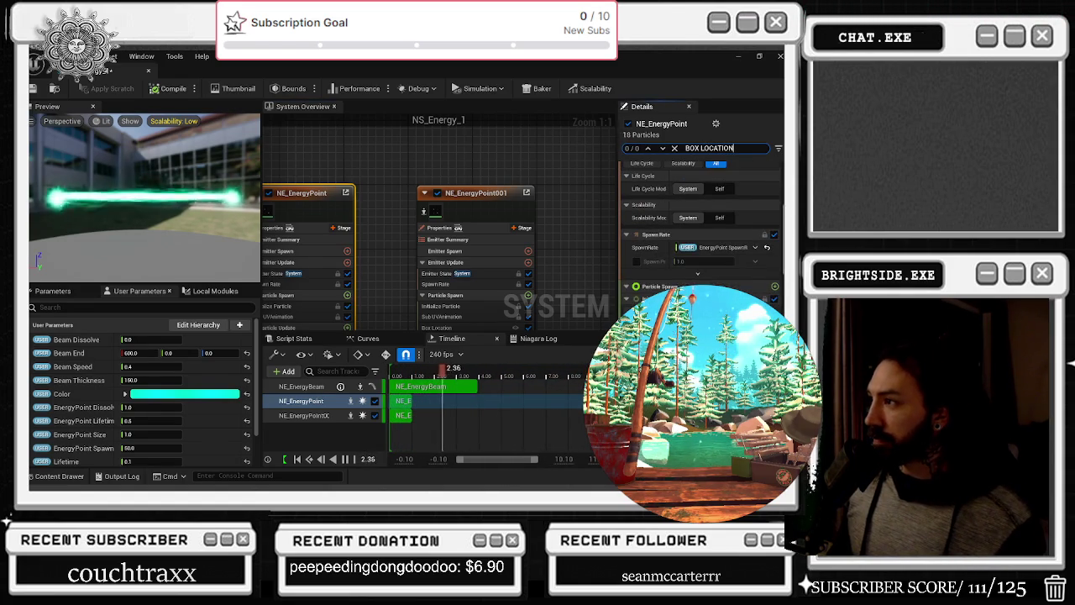
{"action": "scroll", "coordinate": [774, 256], "scroll_direction": "up", "scroll_amount": 2}
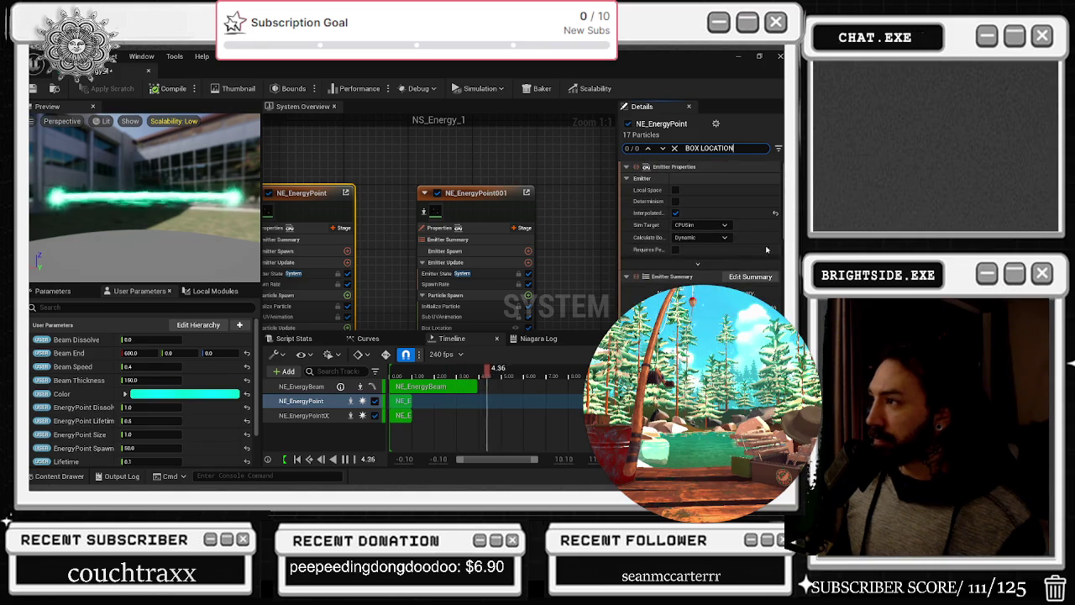
{"action": "left_click", "coordinate": [510, 197]}
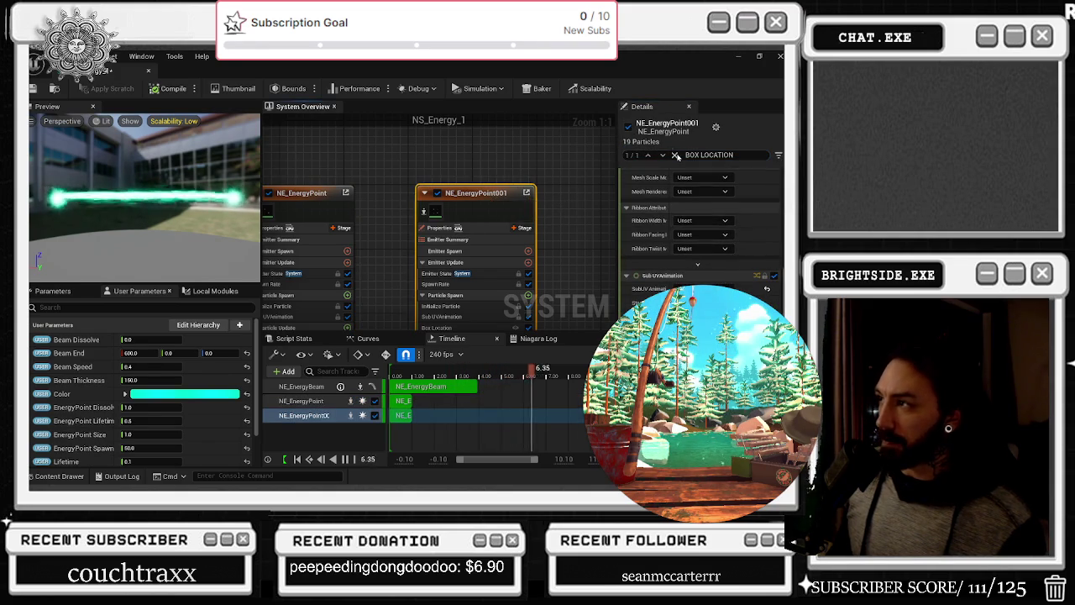
{"action": "scroll", "coordinate": [701, 218], "scroll_direction": "down", "scroll_amount": 10}
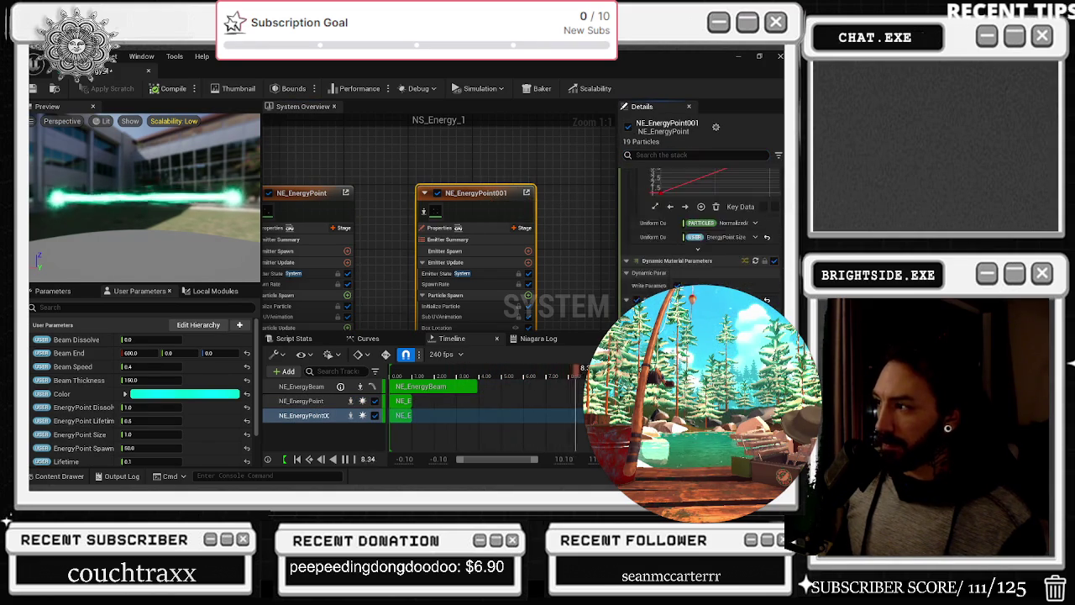
{"action": "scroll", "coordinate": [701, 219], "scroll_direction": "up", "scroll_amount": 8}
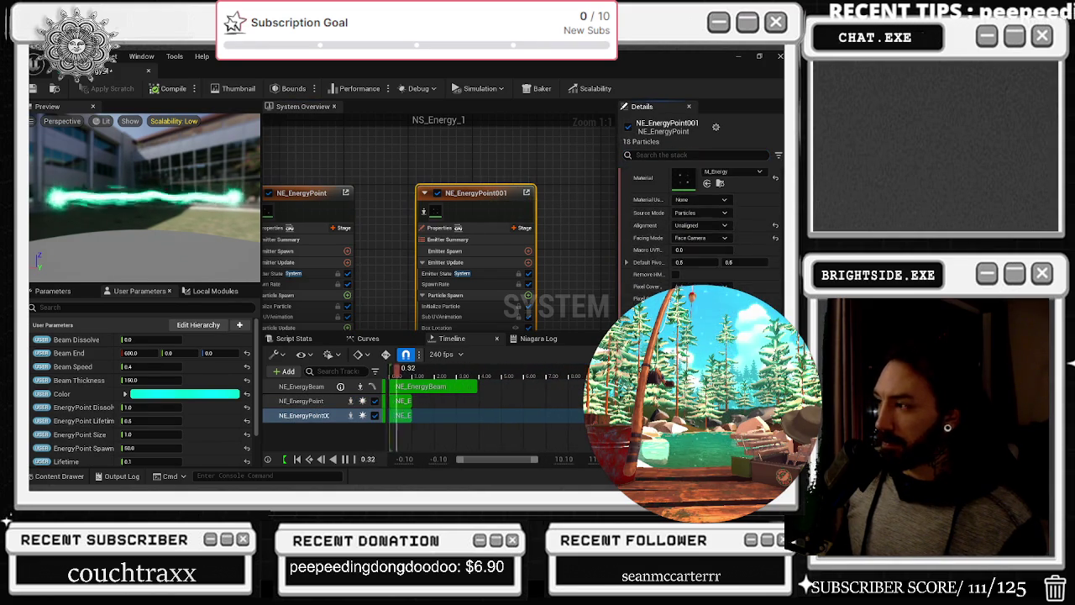
{"action": "scroll", "coordinate": [701, 218], "scroll_direction": "up", "scroll_amount": 4}
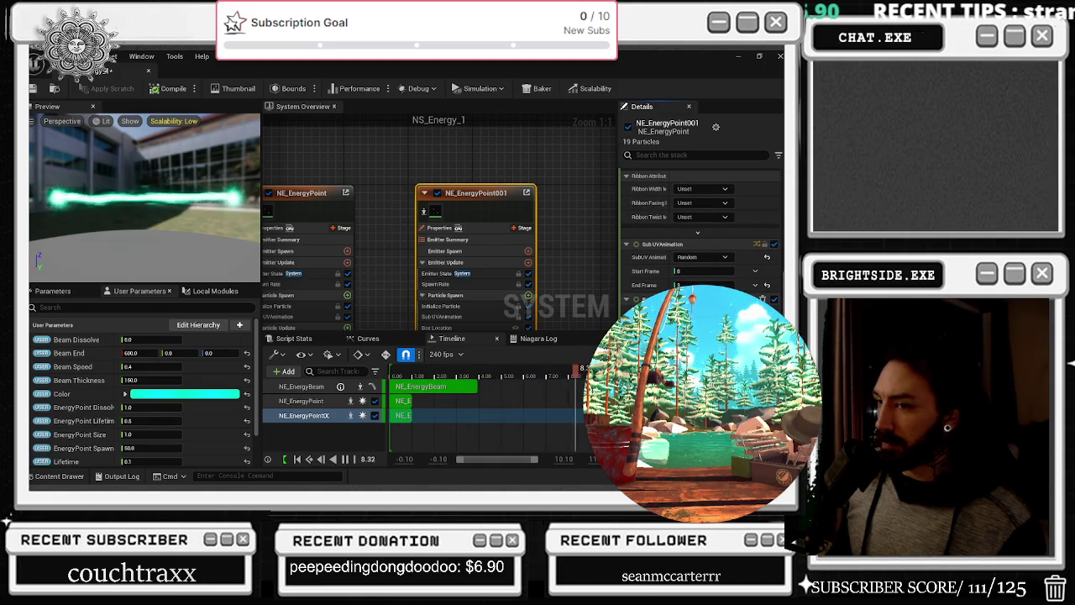
Copy an entry from the emitter's module stack
{"action": "right_click", "coordinate": [687, 244]}
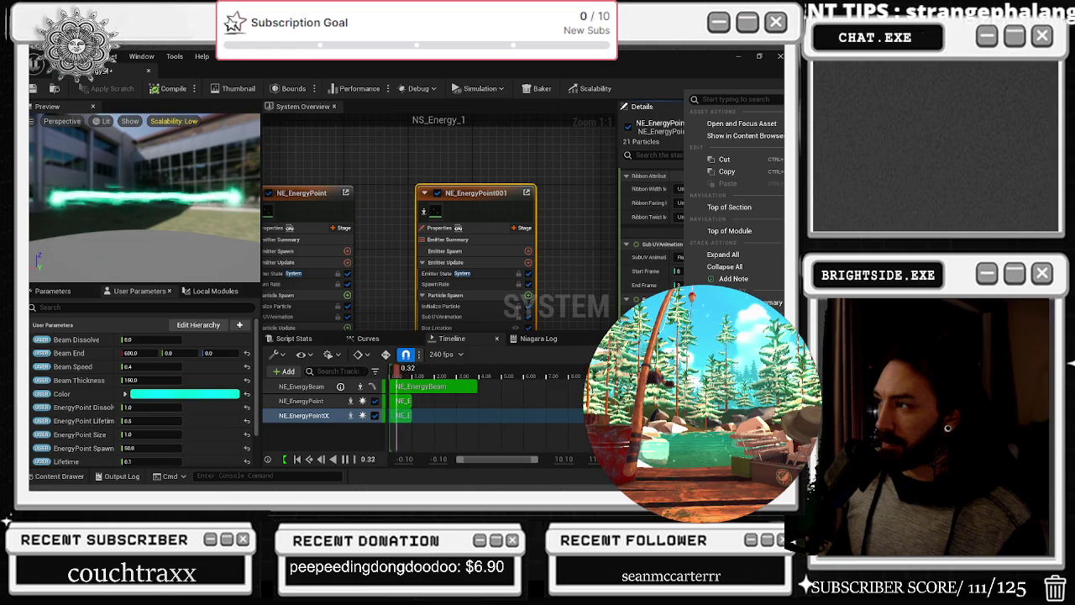
{"action": "key", "text": "Escape"}
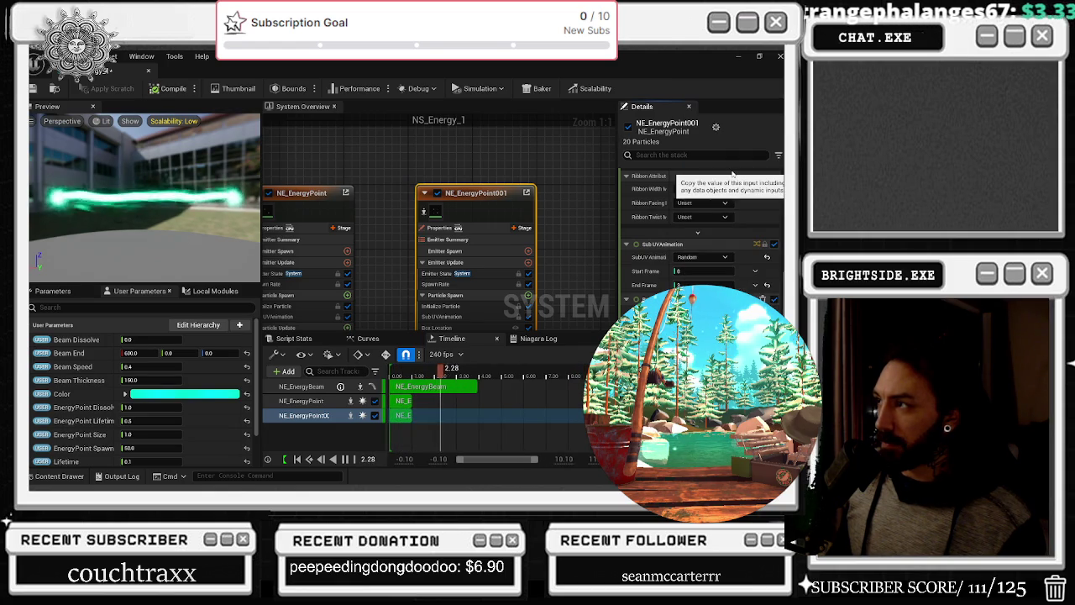
{"action": "right_click", "coordinate": [687, 243]}
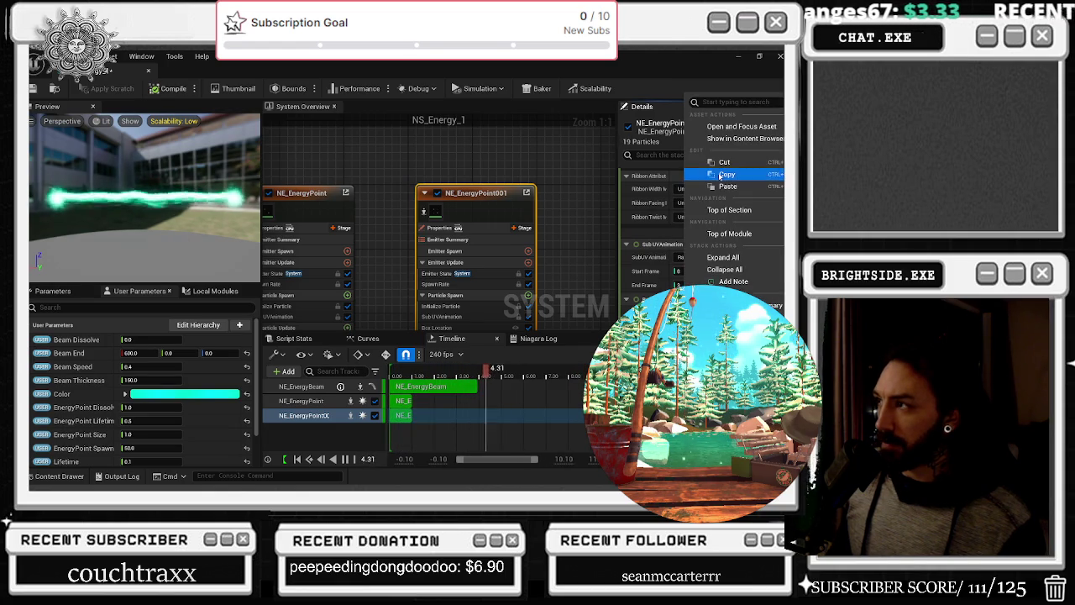
{"action": "left_click", "coordinate": [727, 174]}
Search the system parameters for 'BEAM EN' and copy a reference to Beam End
{"action": "left_click", "coordinate": [52, 291]}
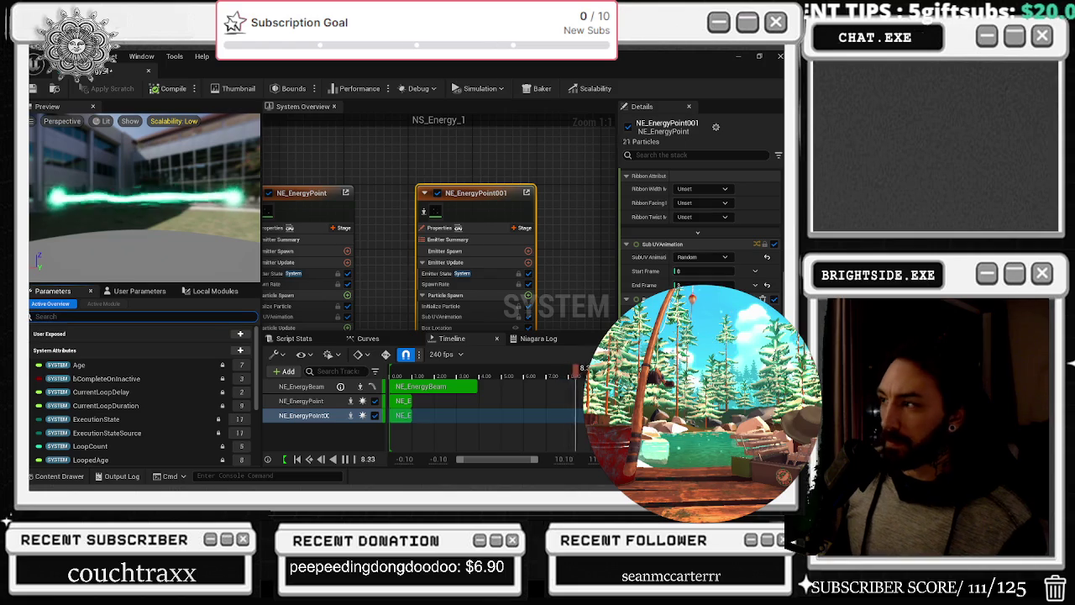
{"action": "type", "text": "BEAM EN"}
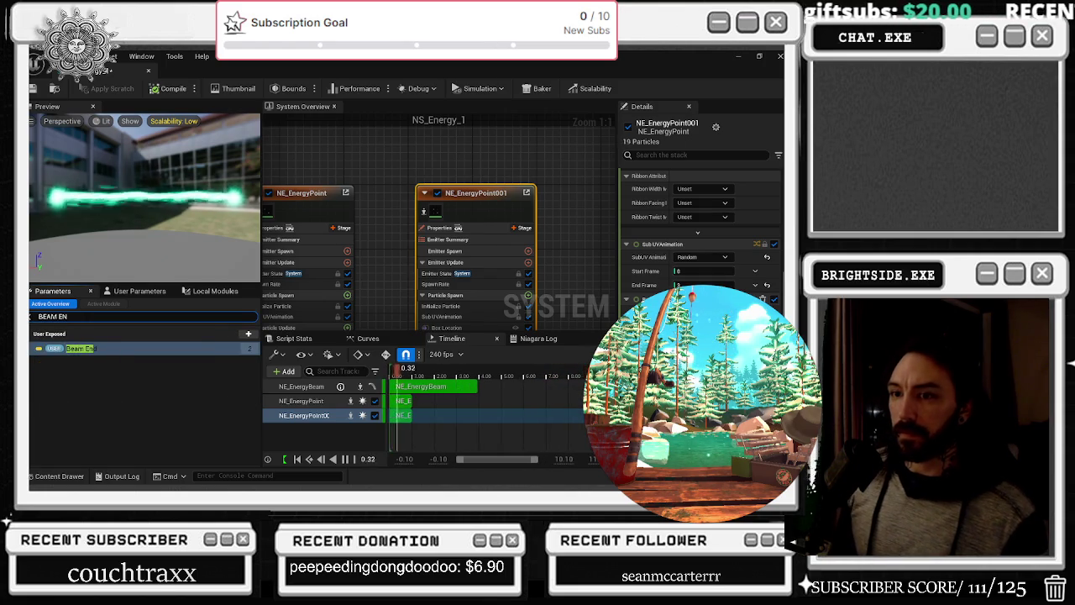
{"action": "right_click", "coordinate": [80, 348]}
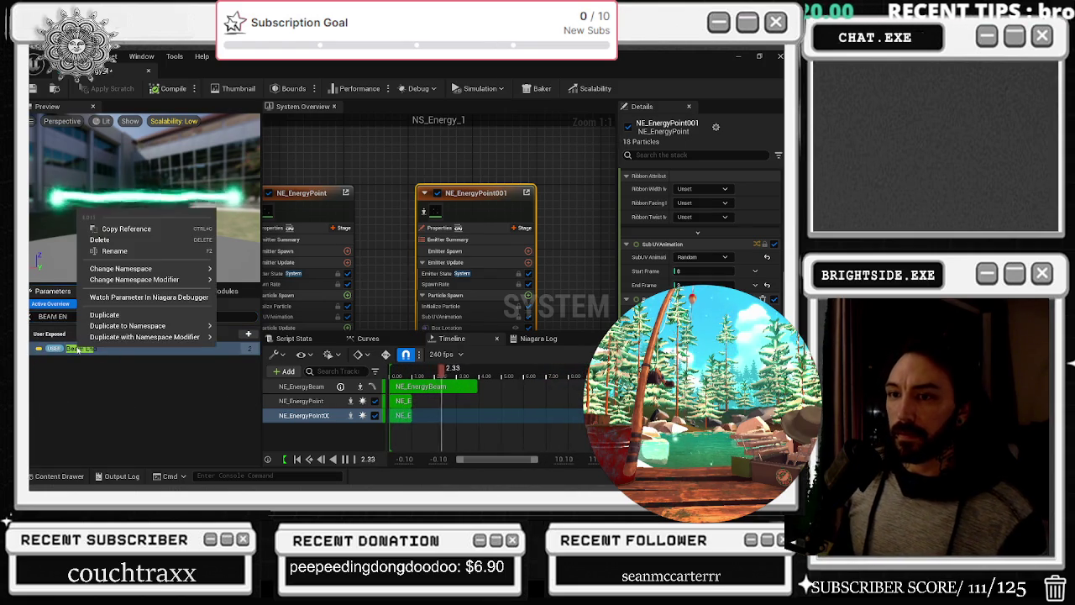
{"action": "left_click", "coordinate": [140, 229]}
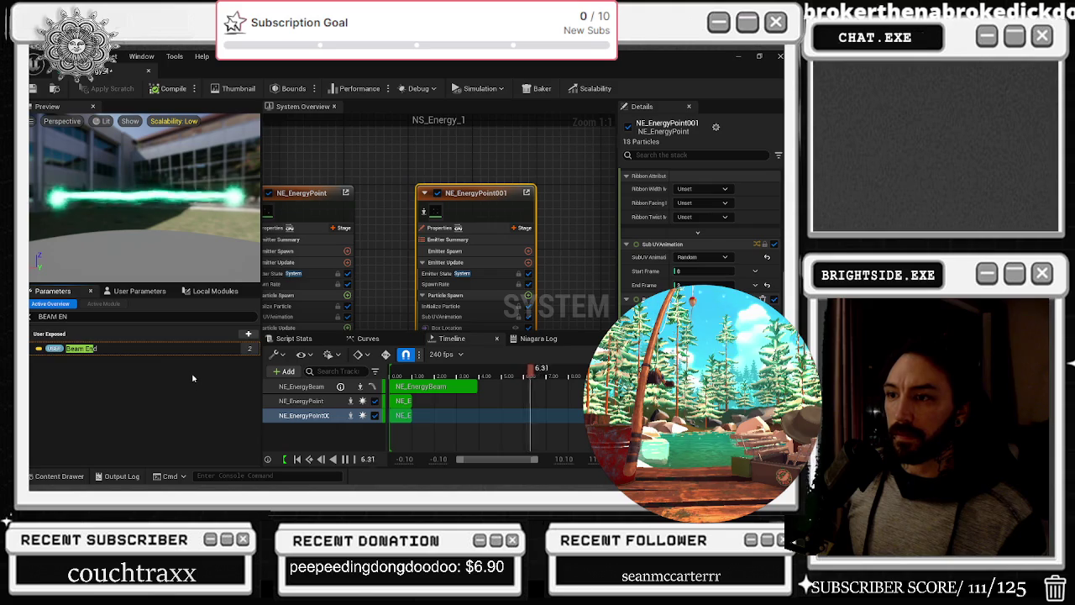
{"action": "right_click", "coordinate": [93, 347]}
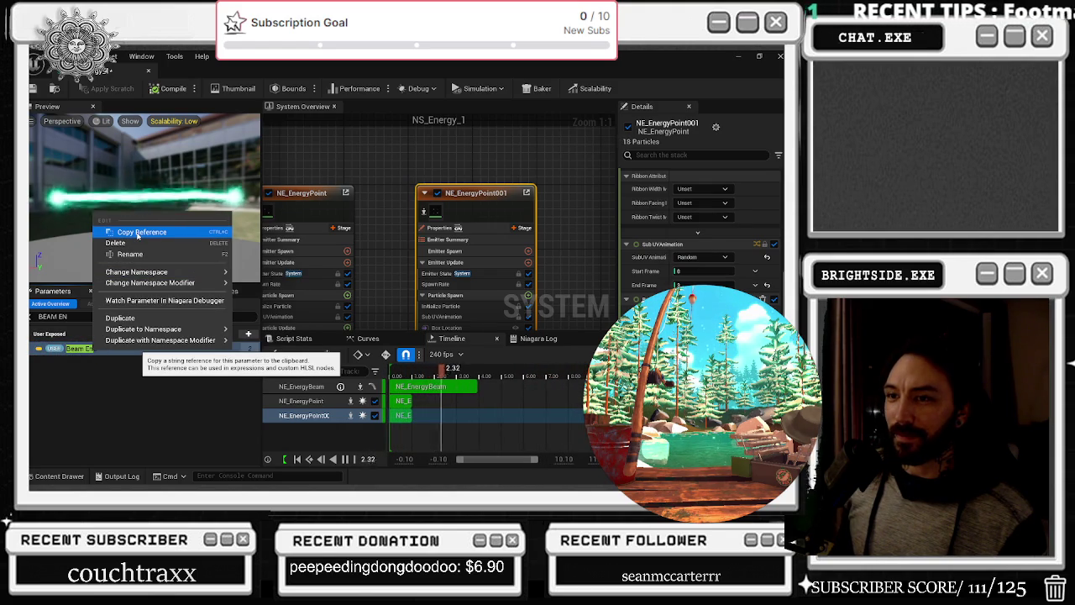
{"action": "left_click", "coordinate": [137, 234]}
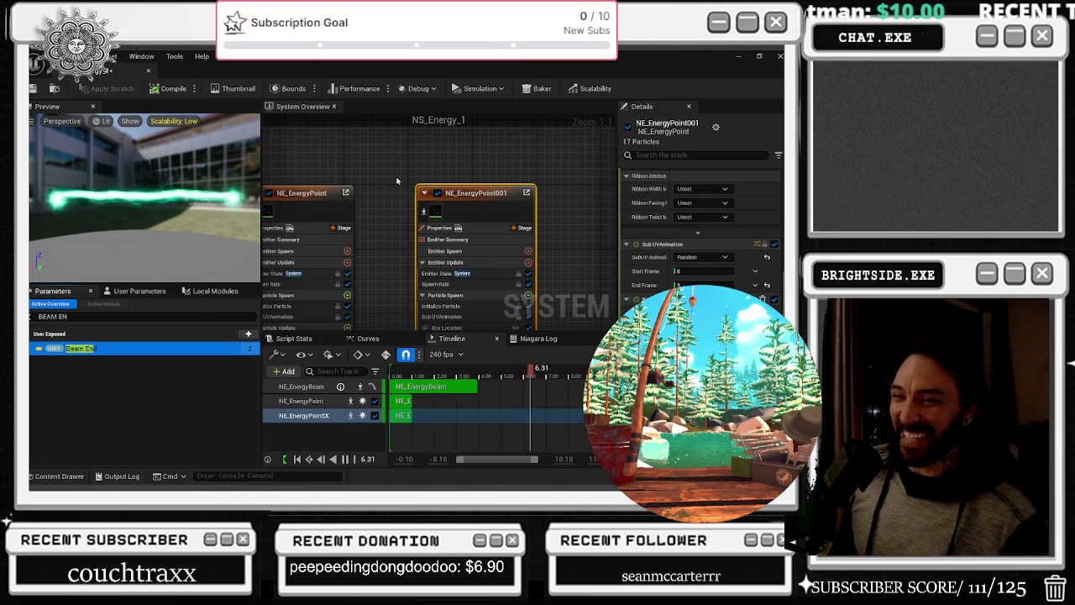
Flip between the editors and settle on the BP_BOSSFIGHT_AI_FINAL_BOSS blueprint
{"action": "left_click", "coordinate": [107, 74]}
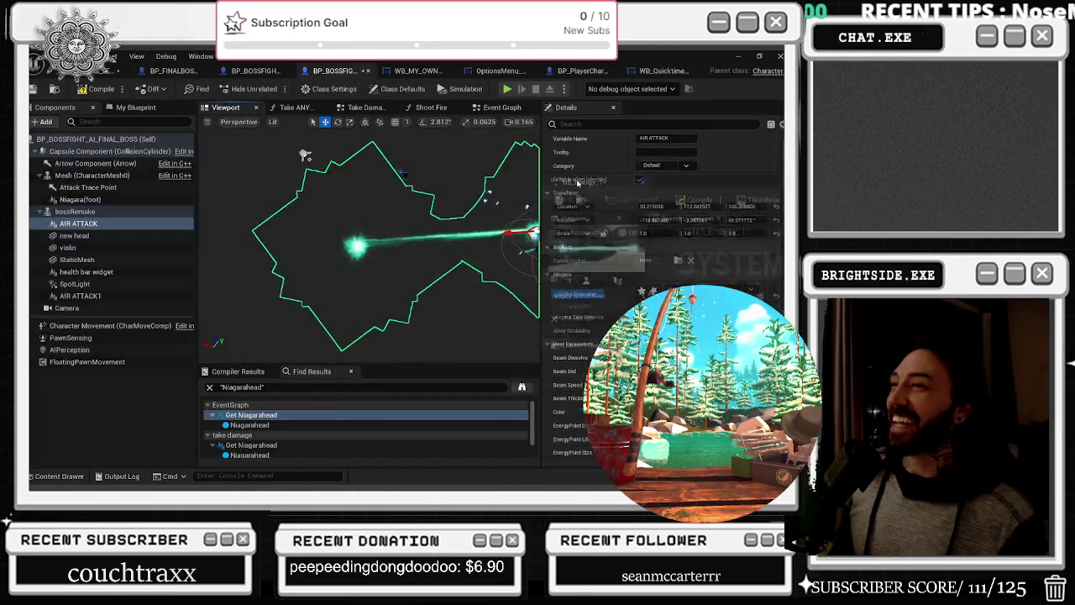
{"action": "left_click", "coordinate": [664, 70]}
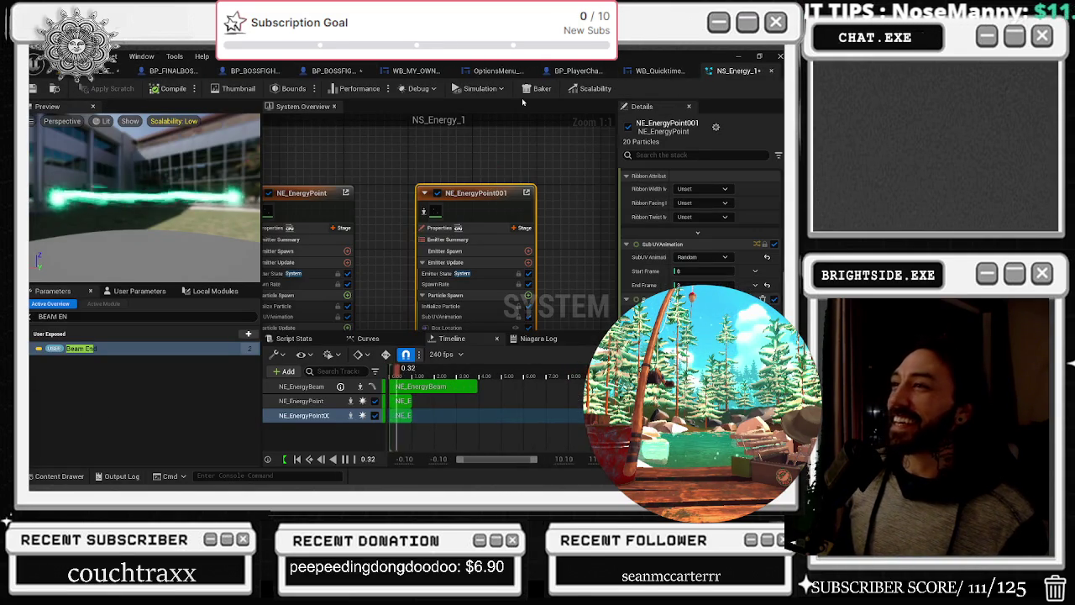
{"action": "left_click", "coordinate": [340, 73]}
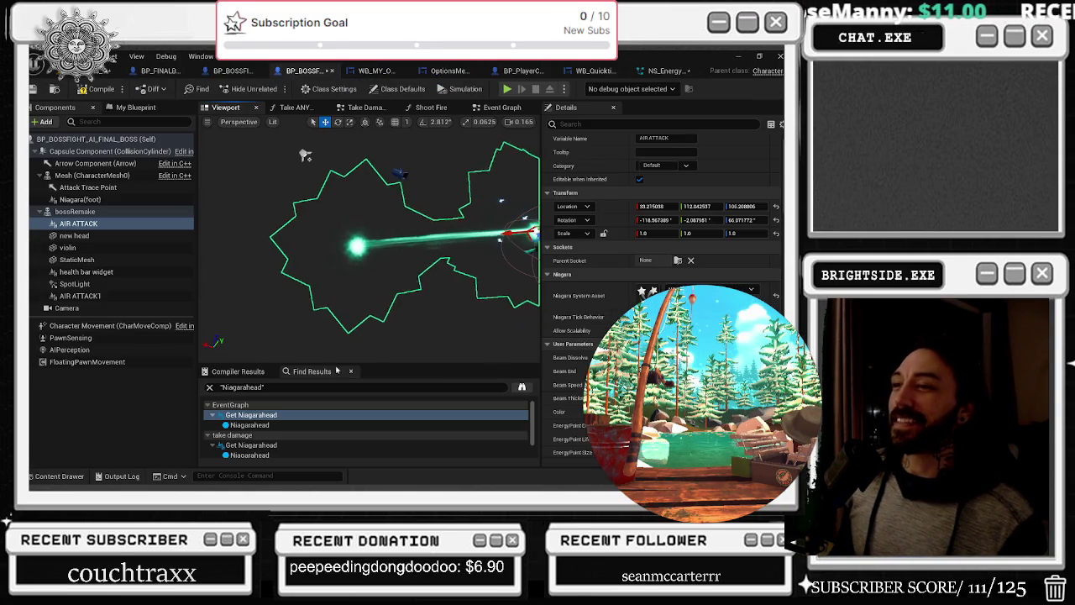
{"action": "left_click", "coordinate": [230, 71]}
{"action": "key", "text": "ctrl+f"}
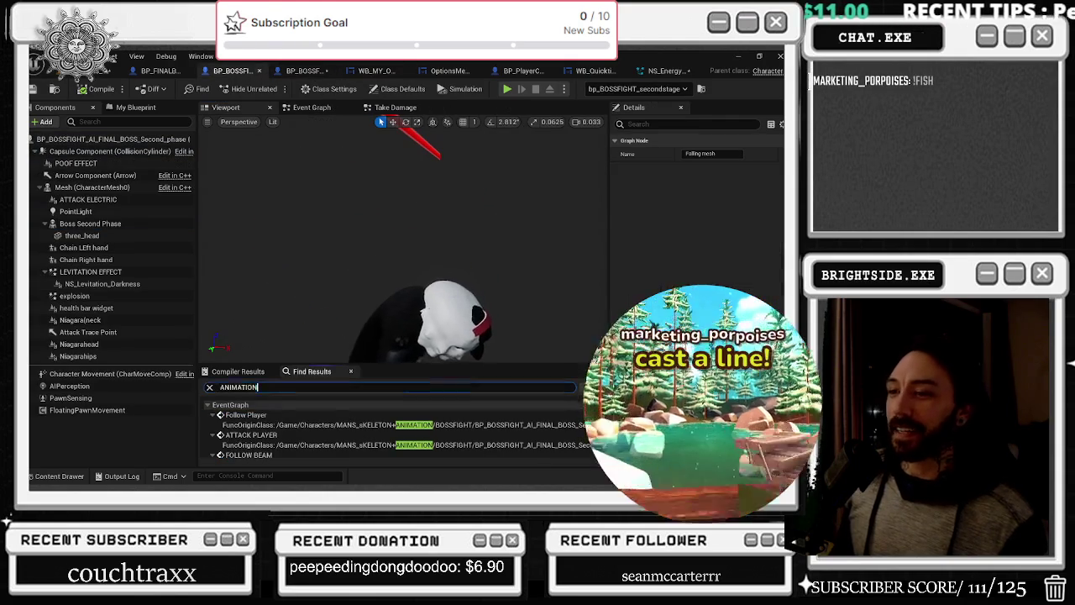
{"action": "type", "text": "NIAGA"}
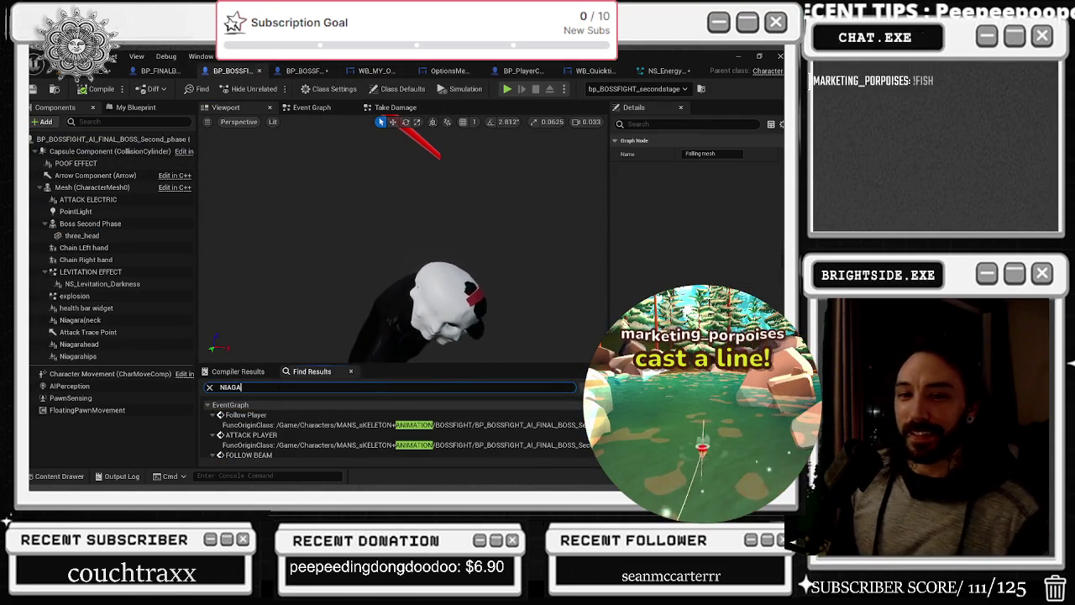
{"action": "type", "text": "RA"}
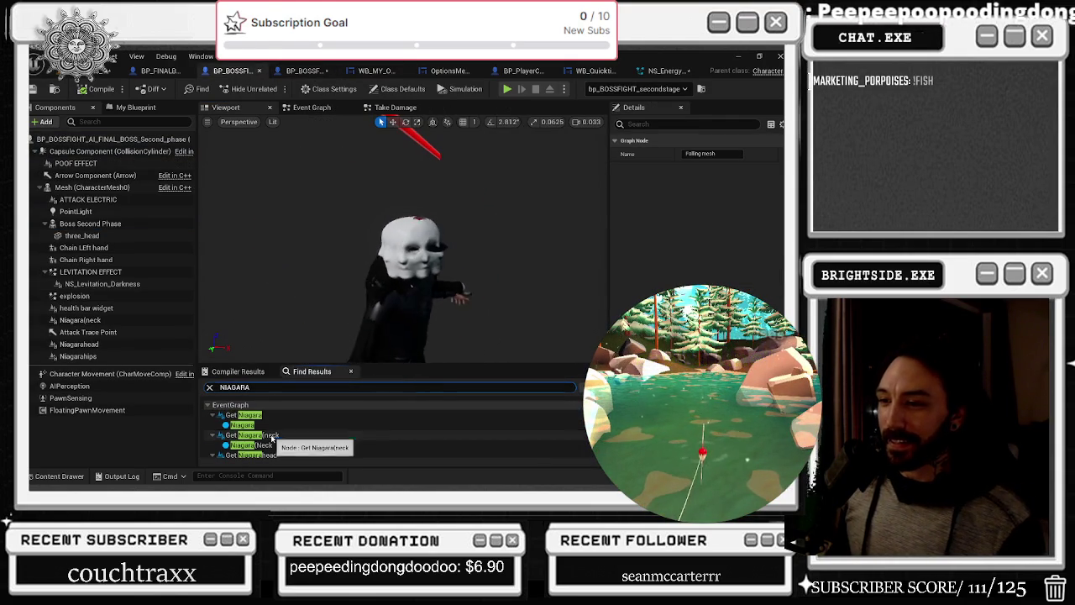
{"action": "left_click", "coordinate": [313, 434]}
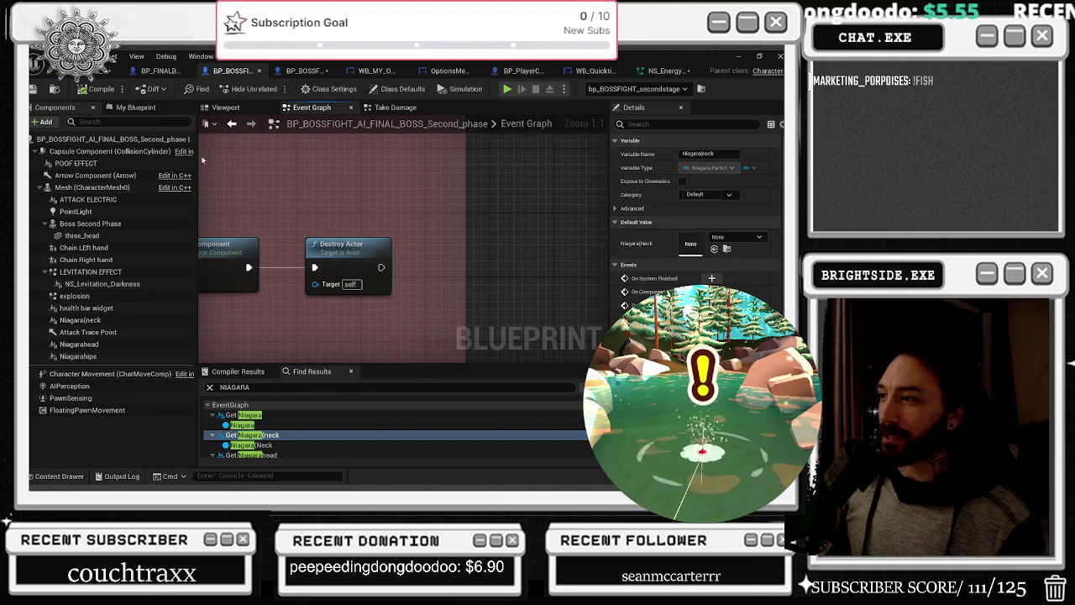
{"action": "scroll", "coordinate": [286, 429], "scroll_direction": "down", "scroll_amount": 2}
{"action": "left_click", "coordinate": [286, 429]}
{"action": "scroll", "coordinate": [285, 428], "scroll_direction": "up", "scroll_amount": 3}
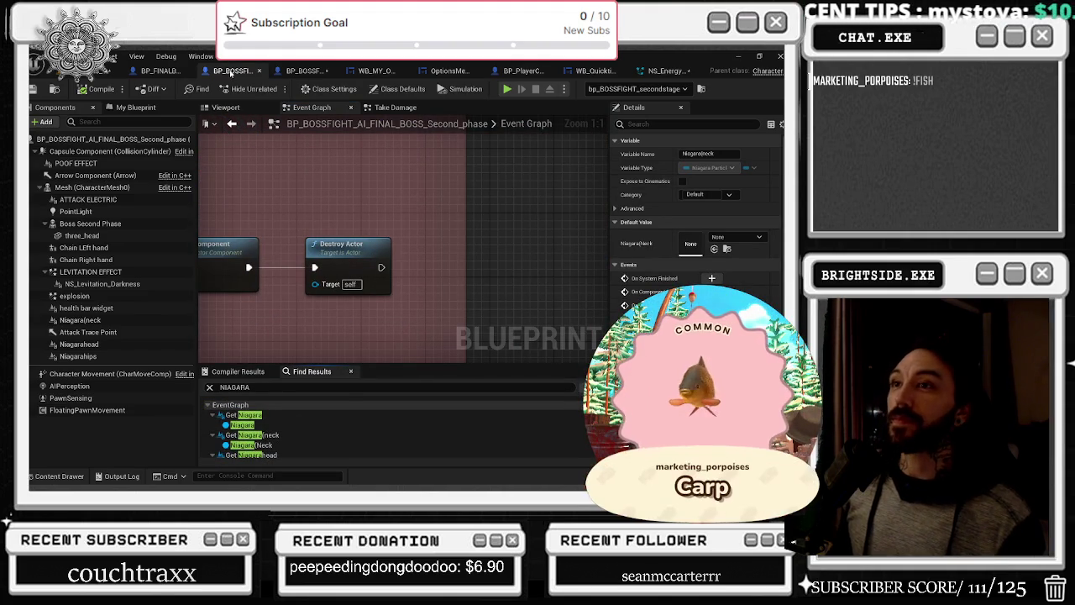
{"action": "key", "text": "ctrl+f"}
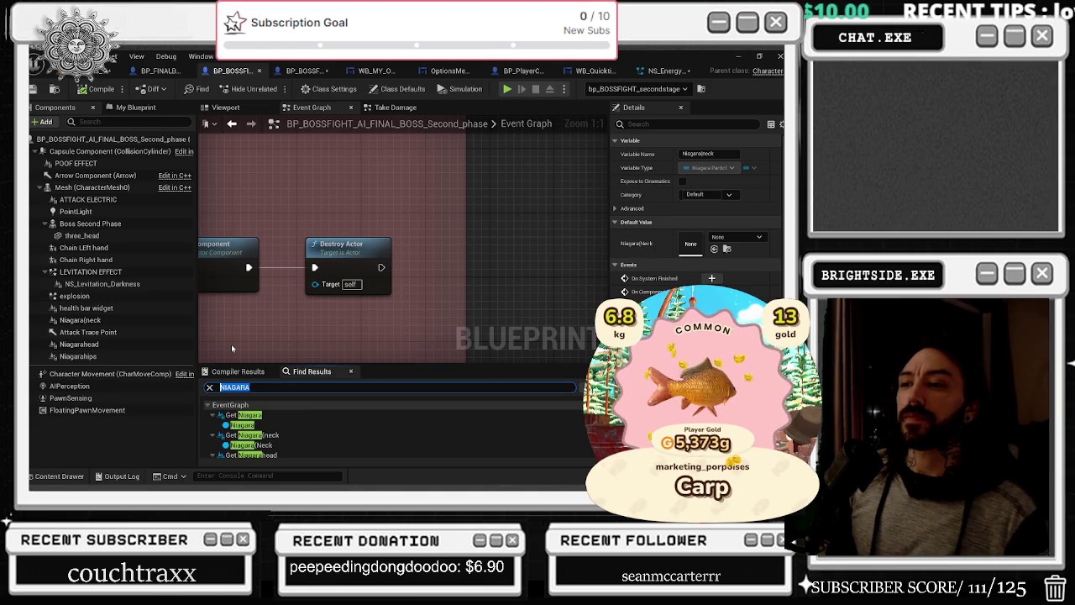
{"action": "type", "text": "PARAMETER"}
{"action": "key", "text": "Return"}
{"action": "left_click", "coordinate": [299, 415]}
{"action": "scroll", "coordinate": [431, 287], "scroll_direction": "down", "scroll_amount": 1}
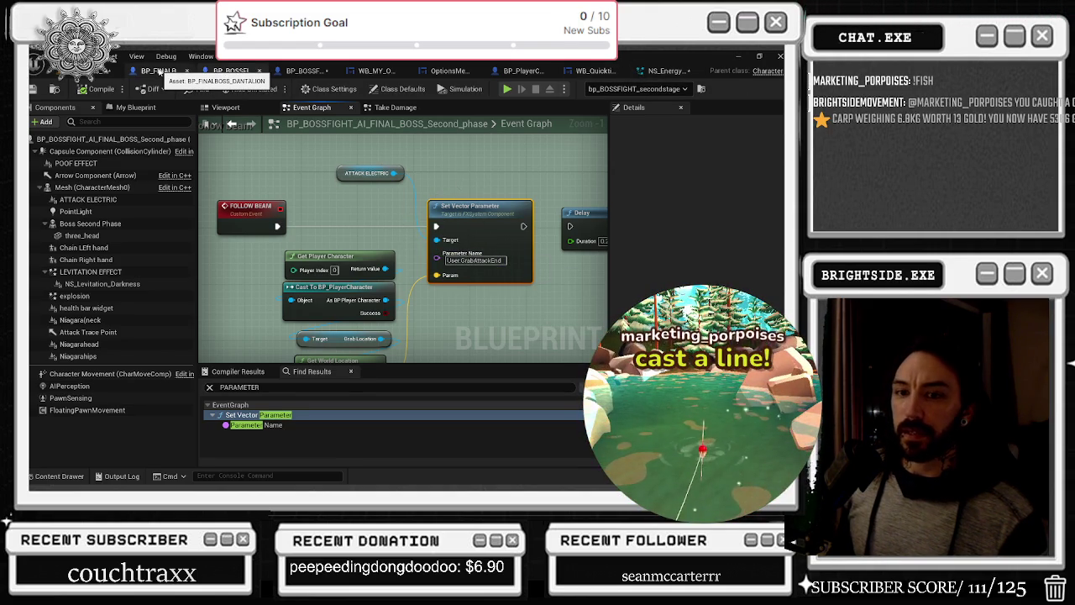
{"action": "left_click", "coordinate": [159, 72]}
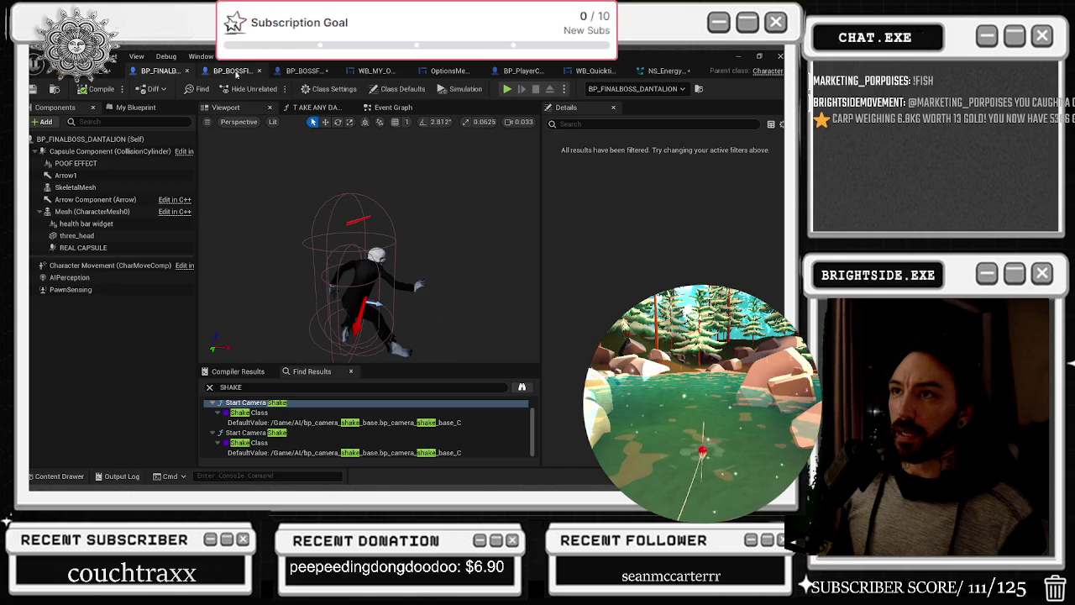
{"action": "left_click", "coordinate": [236, 73]}
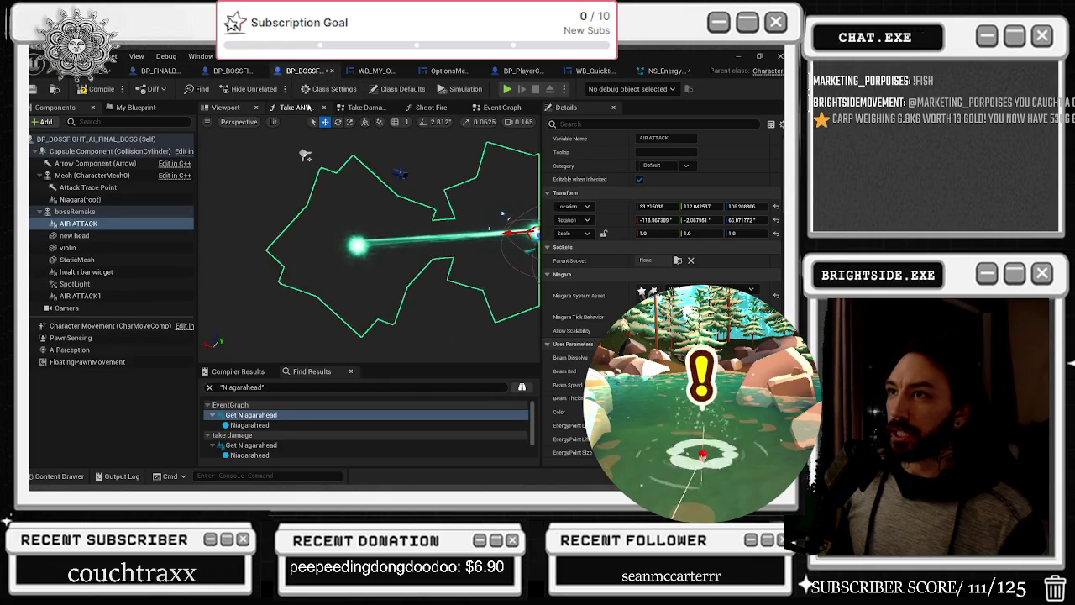
{"action": "left_click", "coordinate": [504, 108]}
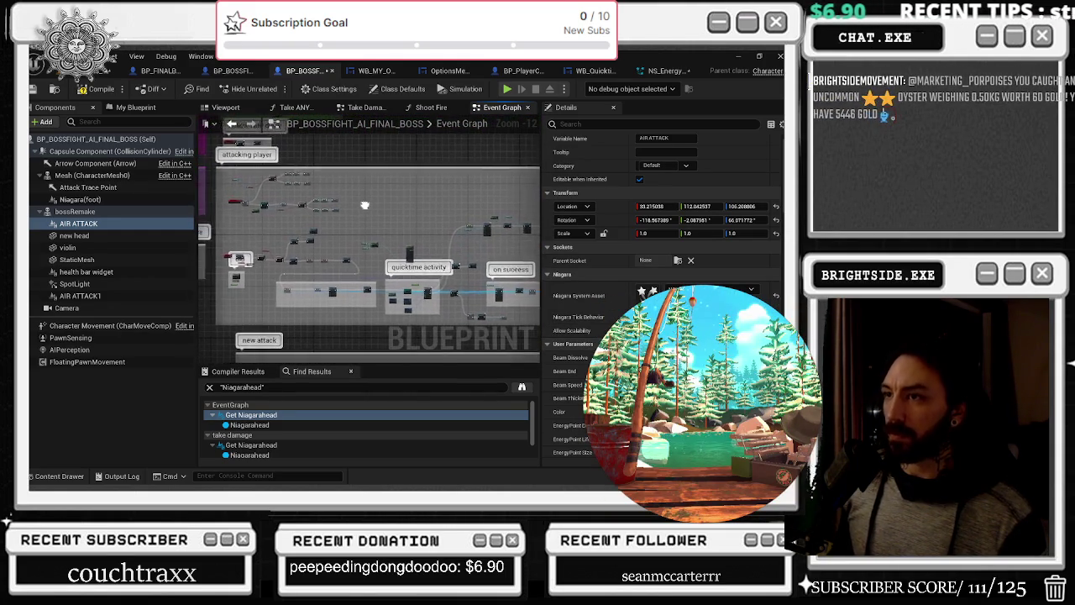
Move SpawnActor down slightly and line the Delay node up with its exec output
{"action": "left_click_drag", "start_coordinate": [305, 174], "coordinate": [252, 70]}
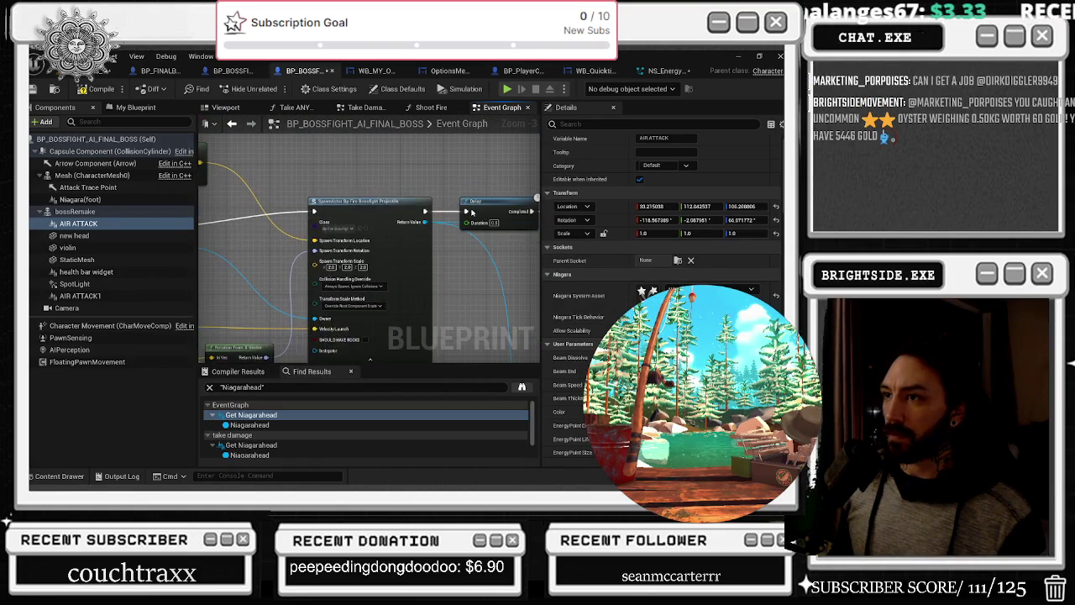
{"action": "left_click_drag", "start_coordinate": [371, 215], "coordinate": [369, 221]}
{"action": "left_click_drag", "start_coordinate": [487, 202], "coordinate": [481, 218]}
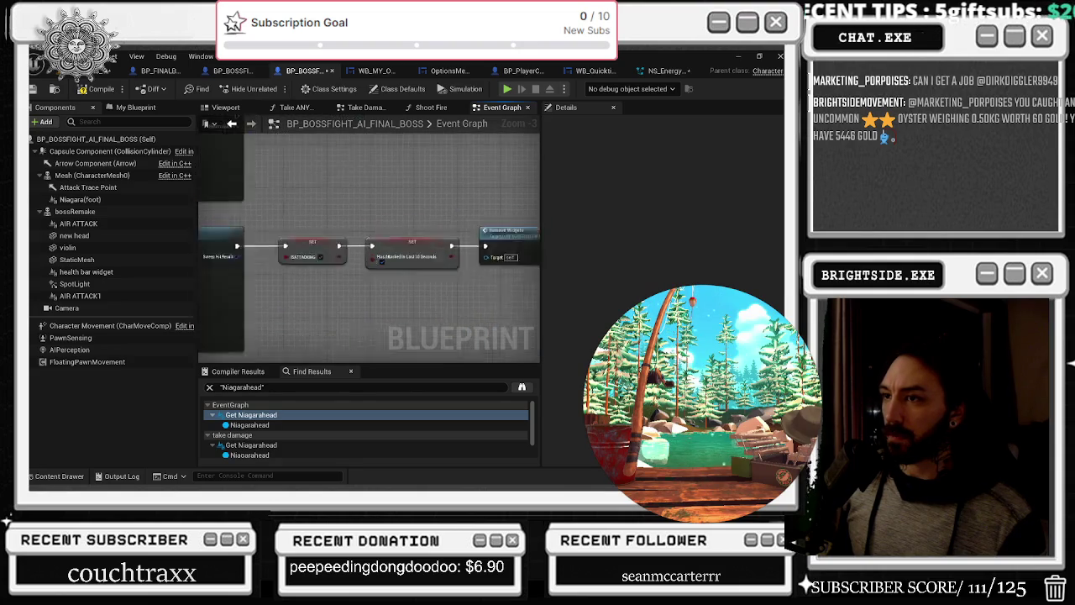
{"action": "left_click_drag", "start_coordinate": [388, 275], "coordinate": [384, 275]}
Pan through the graph to the Play Animation, Shoot Fire and Start Camera Shake nodes
{"action": "scroll", "coordinate": [414, 276], "scroll_direction": "down", "scroll_amount": 6}
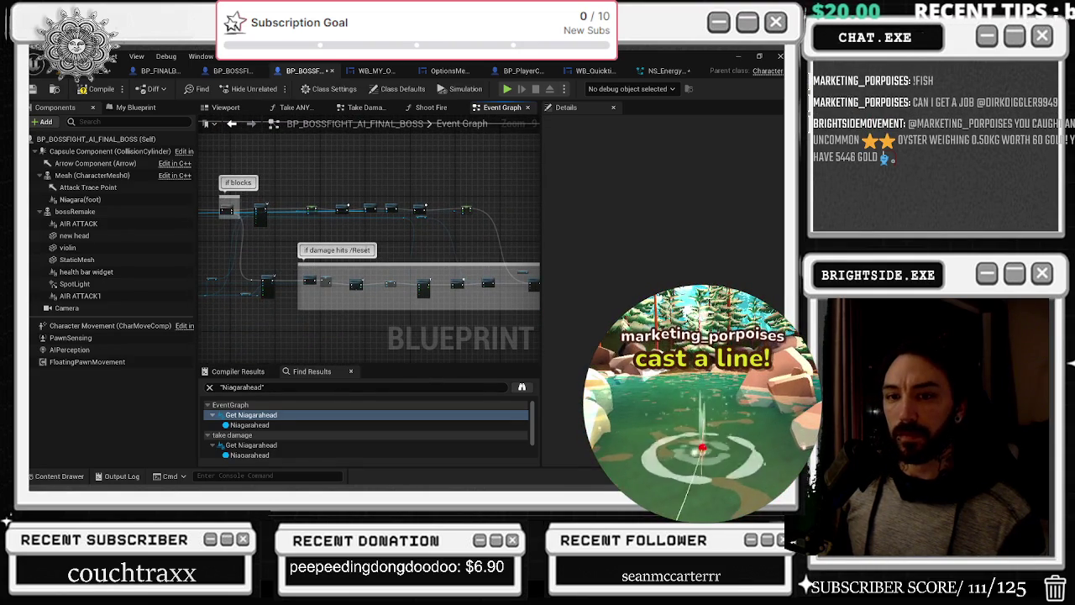
{"action": "scroll", "coordinate": [403, 263], "scroll_direction": "down", "scroll_amount": 3}
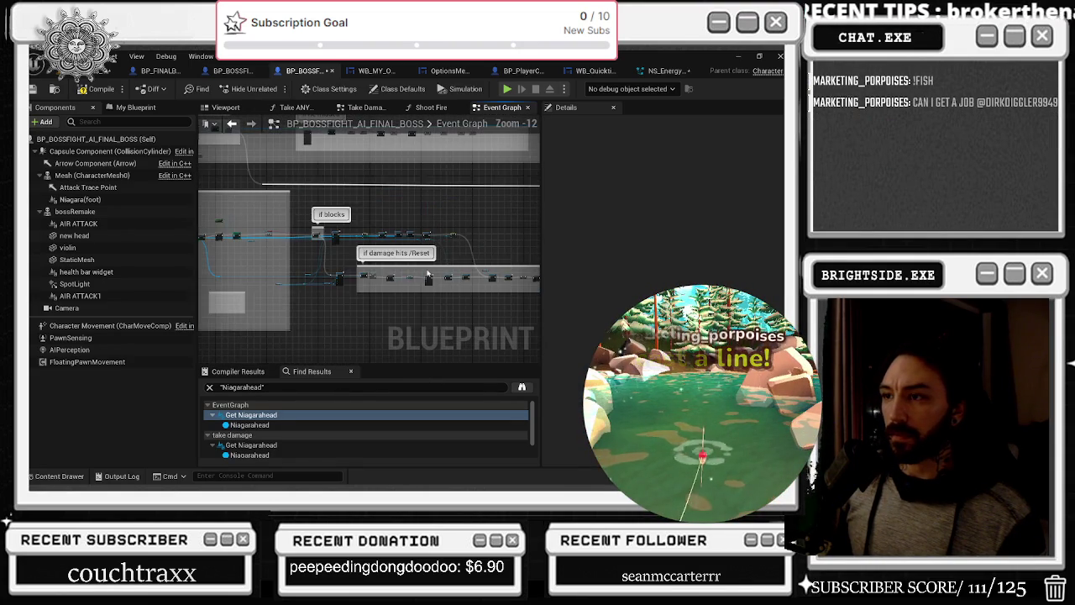
{"action": "left_click_drag", "start_coordinate": [271, 264], "coordinate": [275, 444]}
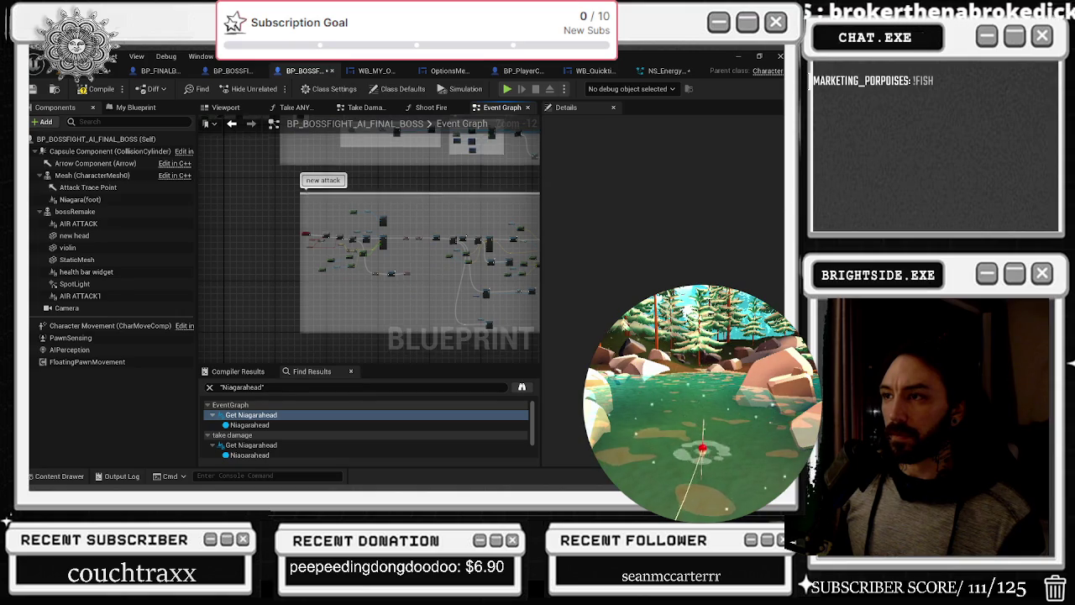
{"action": "scroll", "coordinate": [359, 286], "scroll_direction": "up", "scroll_amount": 8}
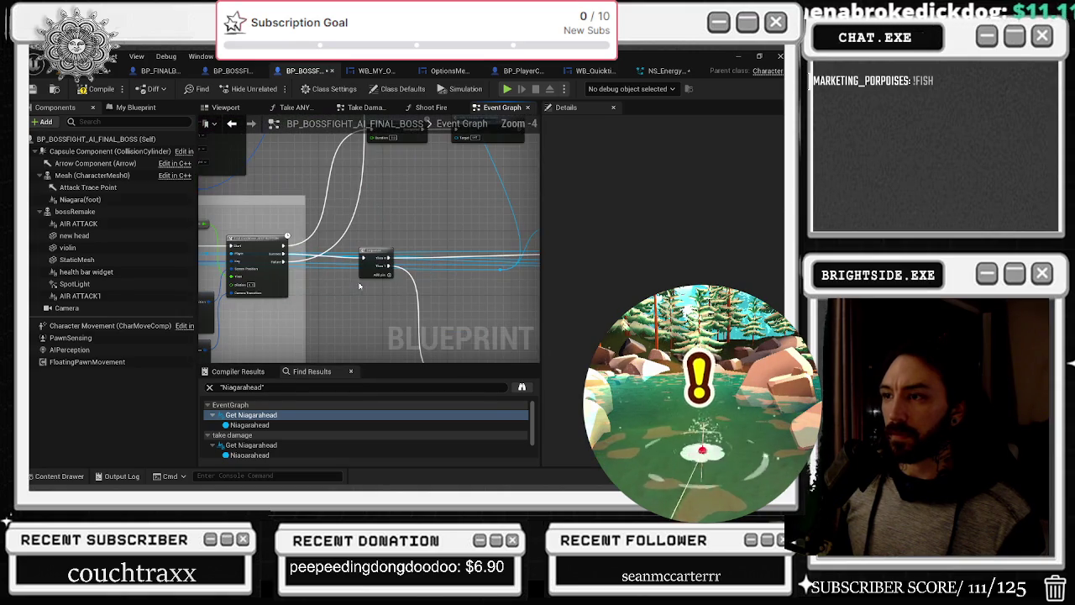
{"action": "scroll", "coordinate": [365, 274], "scroll_direction": "up", "scroll_amount": 2}
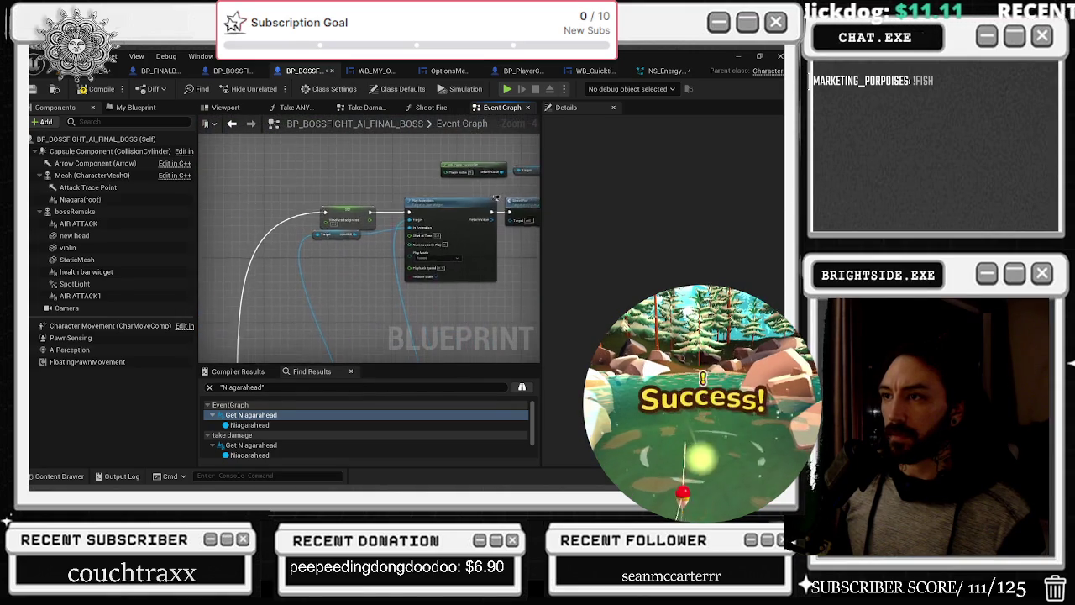
{"action": "left_click_drag", "start_coordinate": [425, 270], "coordinate": [273, 310]}
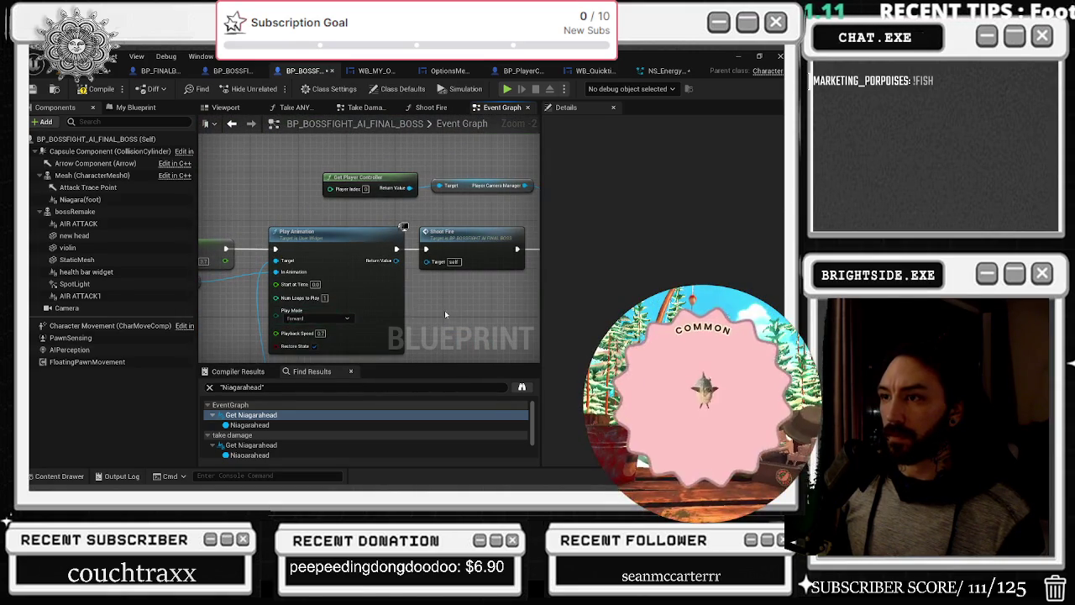
{"action": "left_click_drag", "start_coordinate": [485, 319], "coordinate": [307, 308]}
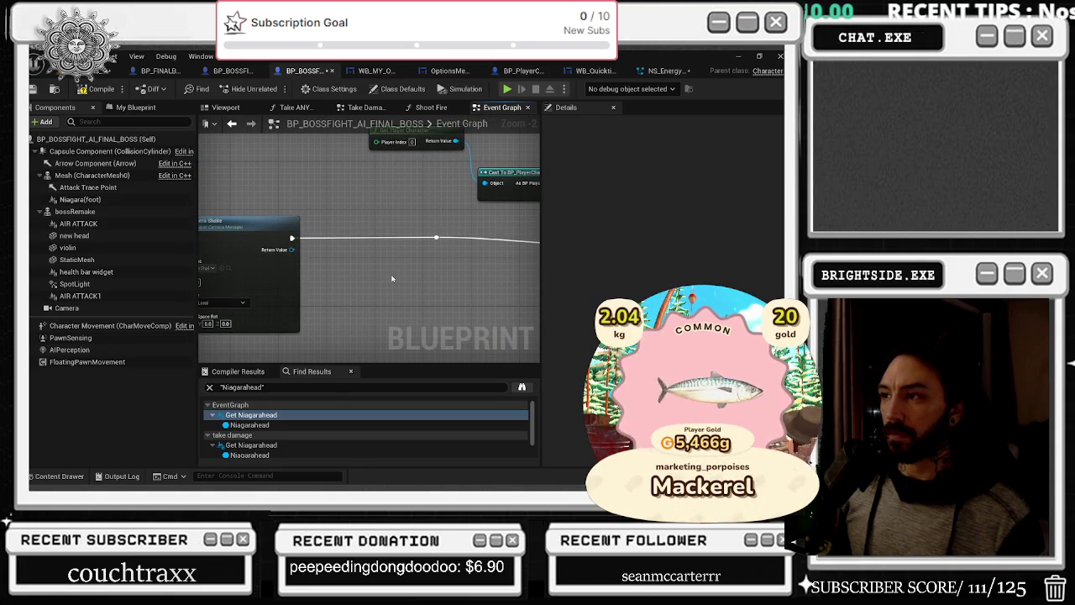
{"action": "scroll", "coordinate": [390, 277], "scroll_direction": "down", "scroll_amount": 2}
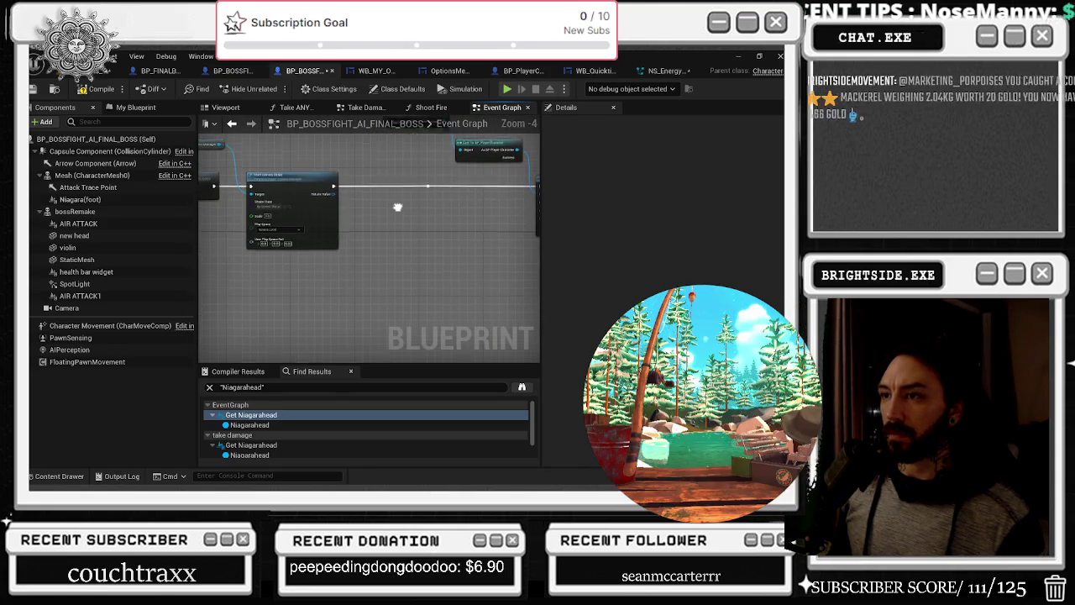
{"action": "mouse_move", "coordinate": [342, 278]}
{"action": "left_mouse_down"}
{"action": "mouse_move", "coordinate": [379, 244]}
{"action": "mouse_move", "coordinate": [351, 291]}
{"action": "left_mouse_up"}
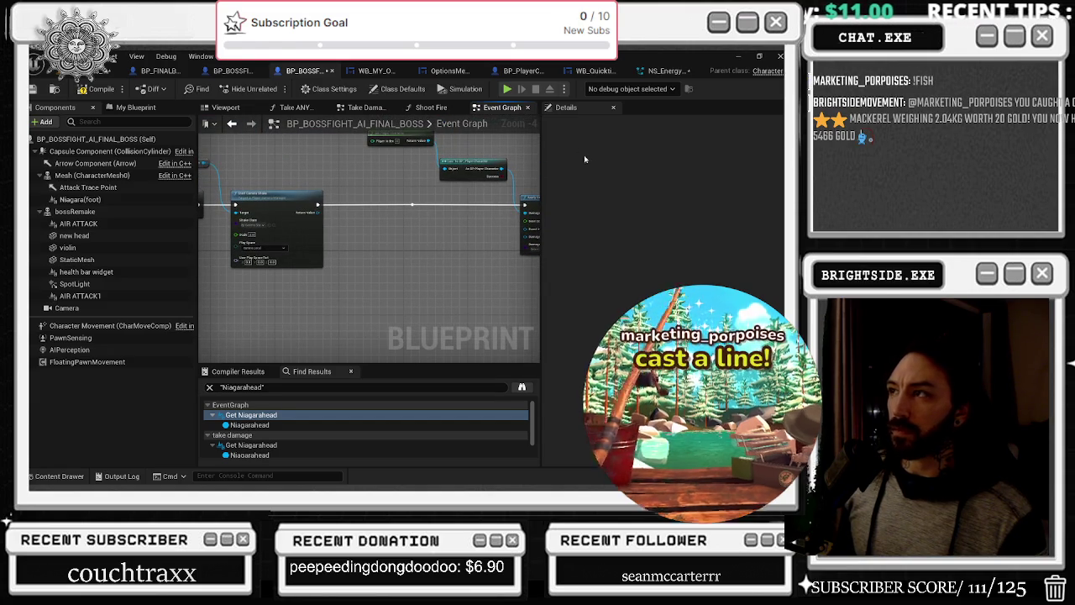
Rearrange the ATTACK ELECTRIC and Set Vector Parameter nodes near Apply Damage
{"action": "left_click", "coordinate": [228, 72]}
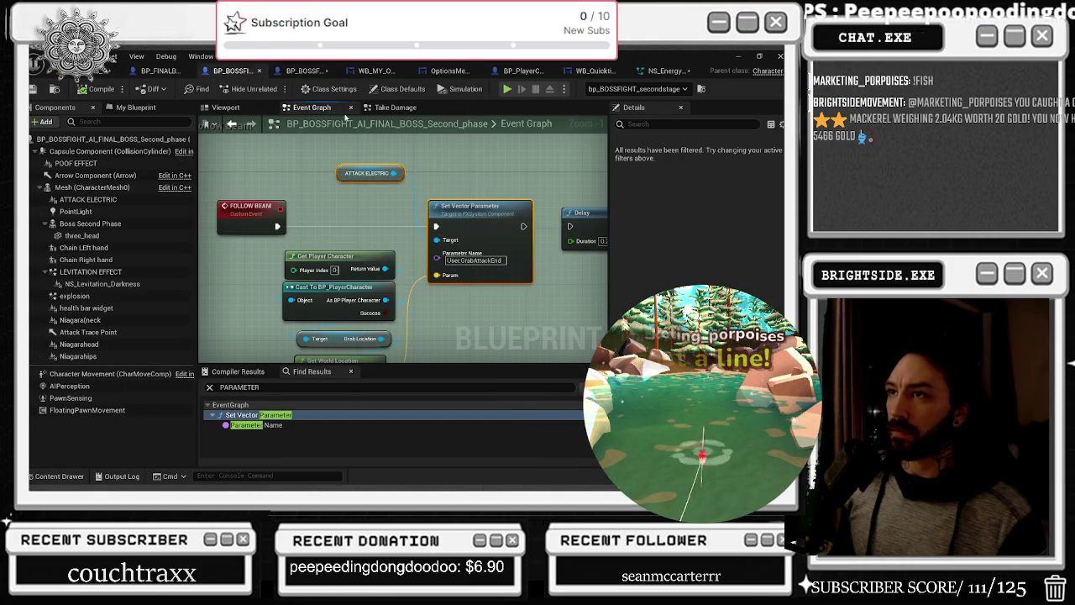
{"action": "left_click", "coordinate": [304, 71]}
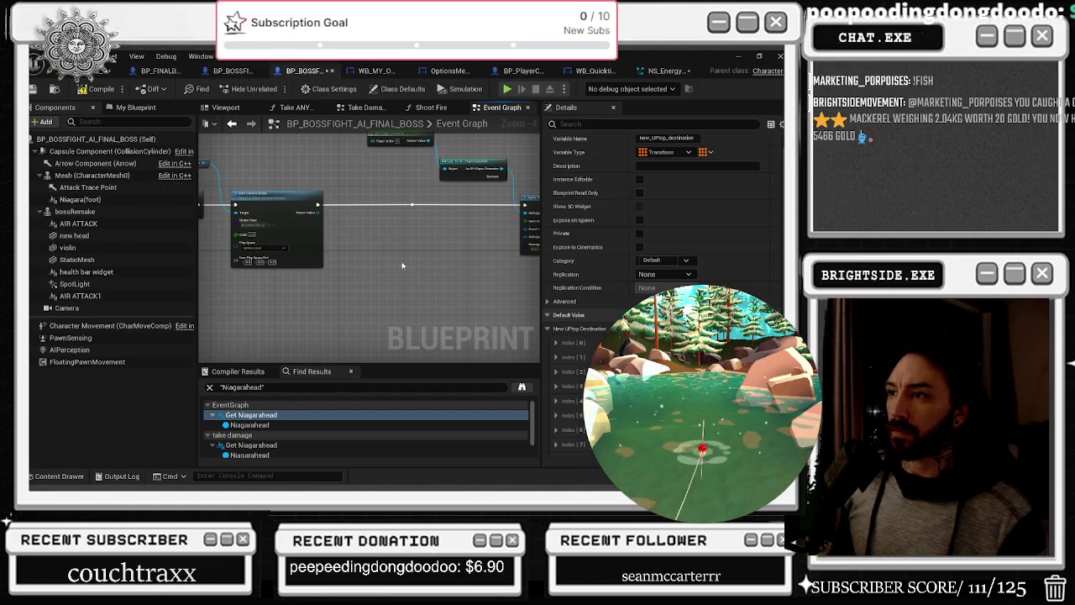
{"action": "scroll", "coordinate": [406, 268], "scroll_direction": "up", "scroll_amount": 2}
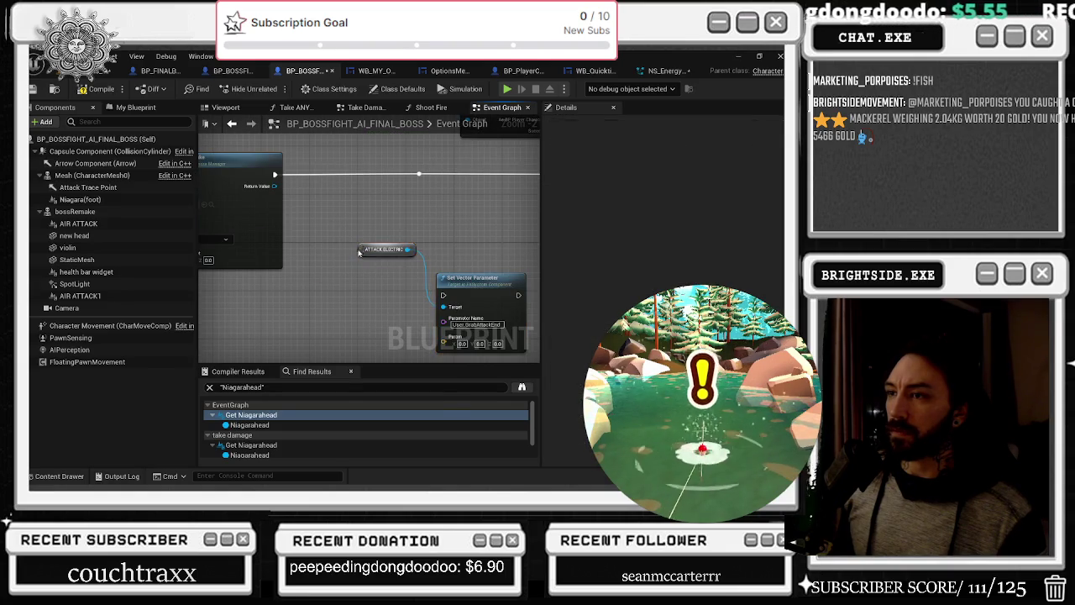
{"action": "left_click_drag", "start_coordinate": [363, 249], "coordinate": [315, 273]}
{"action": "mouse_move", "coordinate": [479, 279]}
{"action": "left_mouse_down"}
{"action": "mouse_move", "coordinate": [424, 195]}
{"action": "mouse_move", "coordinate": [358, 194]}
{"action": "mouse_move", "coordinate": [353, 166]}
{"action": "left_mouse_up"}
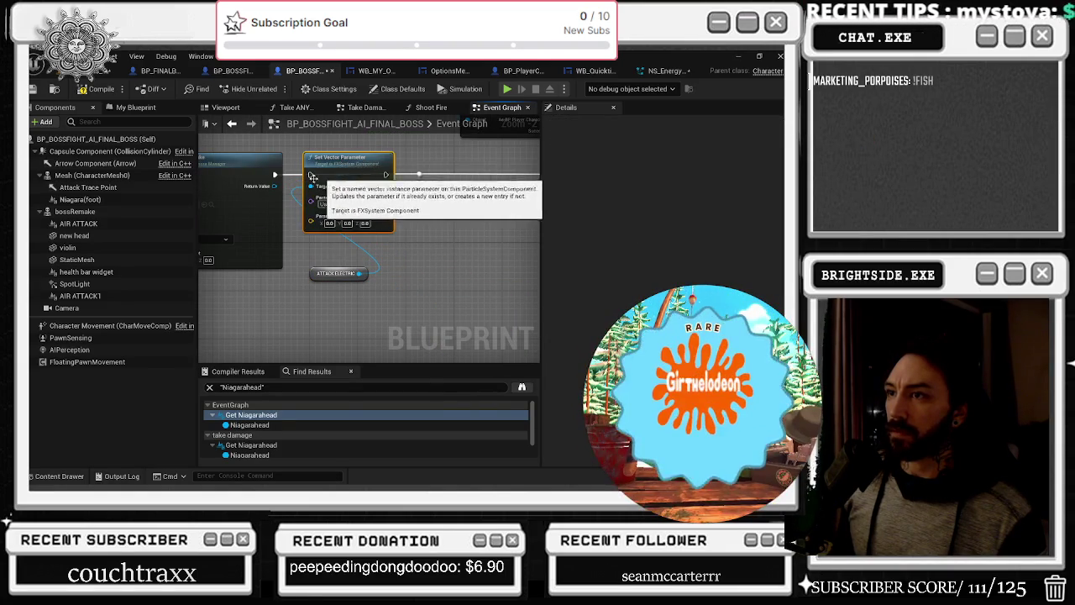
{"action": "left_click_drag", "start_coordinate": [277, 174], "coordinate": [309, 179]}
{"action": "left_click_drag", "start_coordinate": [312, 276], "coordinate": [241, 294]}
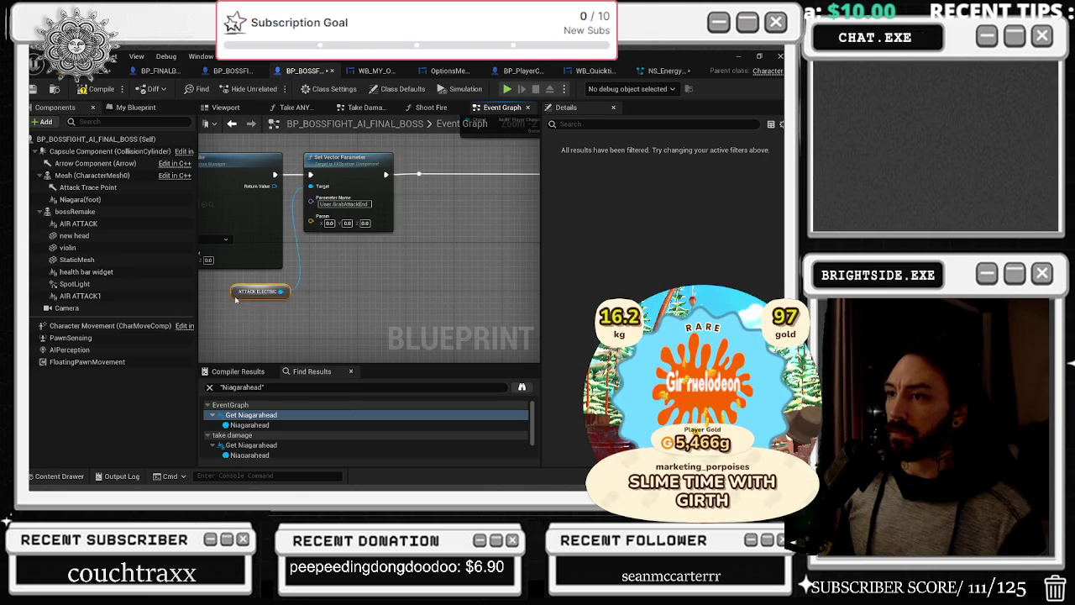
{"action": "left_click_drag", "start_coordinate": [356, 168], "coordinate": [362, 168]}
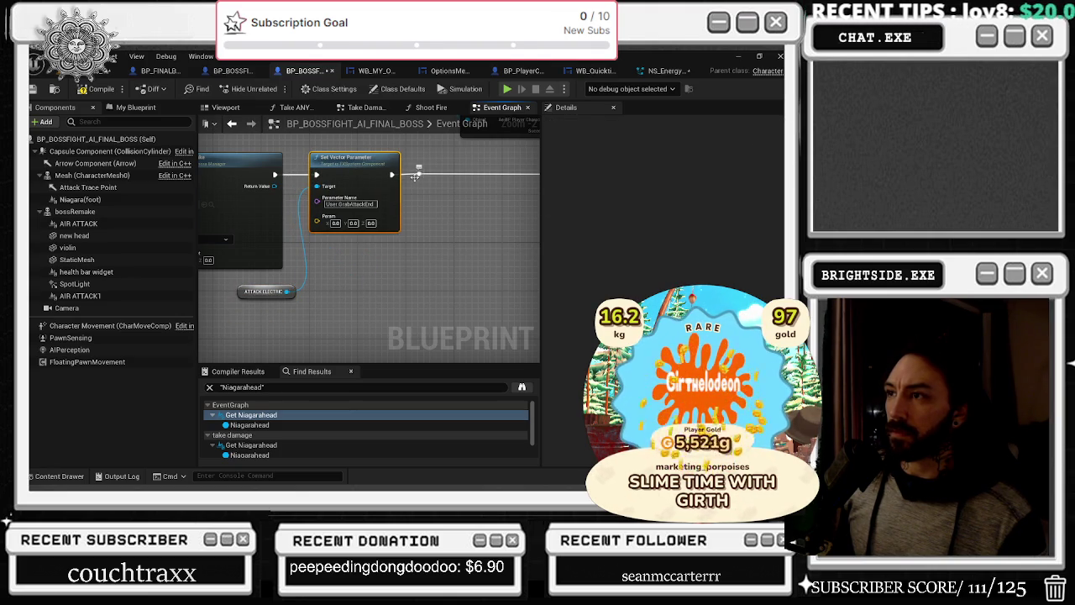
{"action": "left_click_drag", "start_coordinate": [526, 184], "coordinate": [396, 187]}
{"action": "left_click_drag", "start_coordinate": [252, 157], "coordinate": [336, 155]}
{"action": "mouse_move", "coordinate": [201, 304]}
{"action": "left_mouse_down"}
{"action": "mouse_move", "coordinate": [273, 269]}
{"action": "mouse_move", "coordinate": [353, 295]}
{"action": "left_mouse_up"}
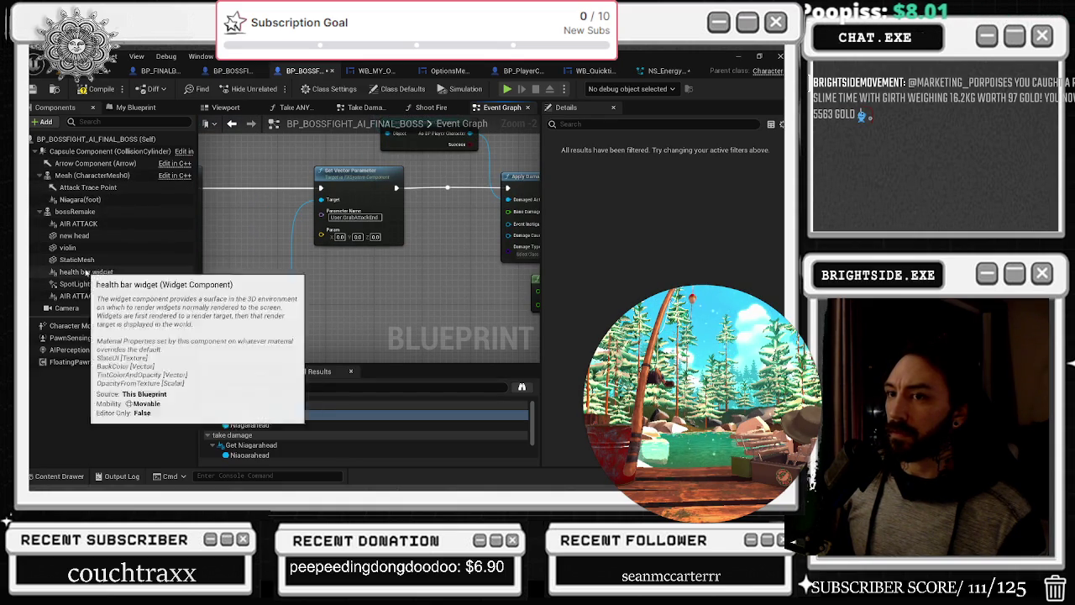
Add an AIR ATTACK getter, delete ATTACK ELECTRIC, and leave Parameter Name blank
{"action": "left_click_drag", "start_coordinate": [97, 225], "coordinate": [327, 201]}
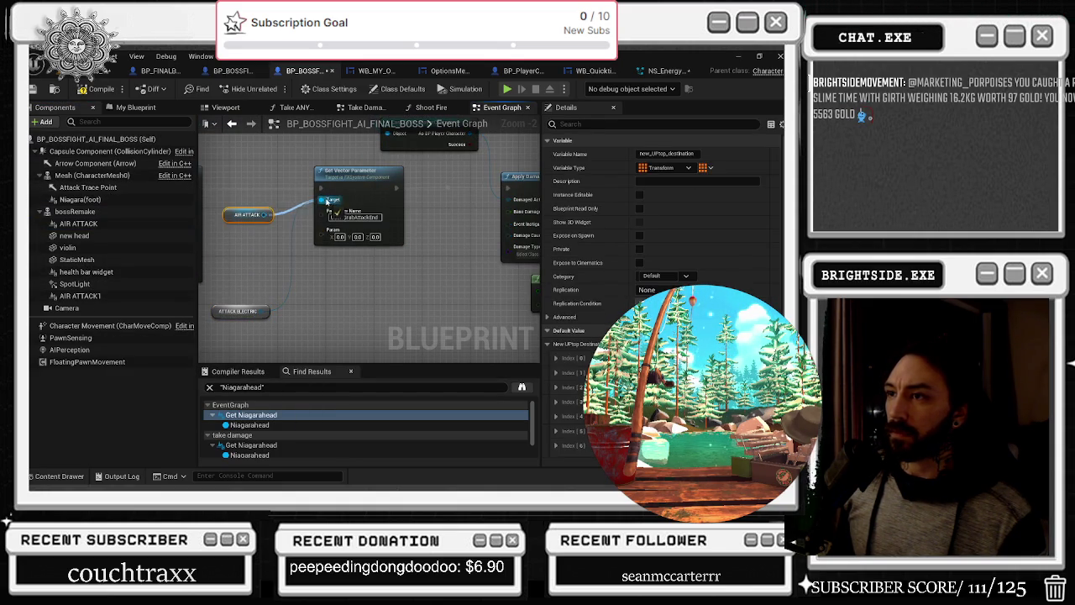
{"action": "left_click", "coordinate": [248, 309]}
{"action": "key", "text": "Delete"}
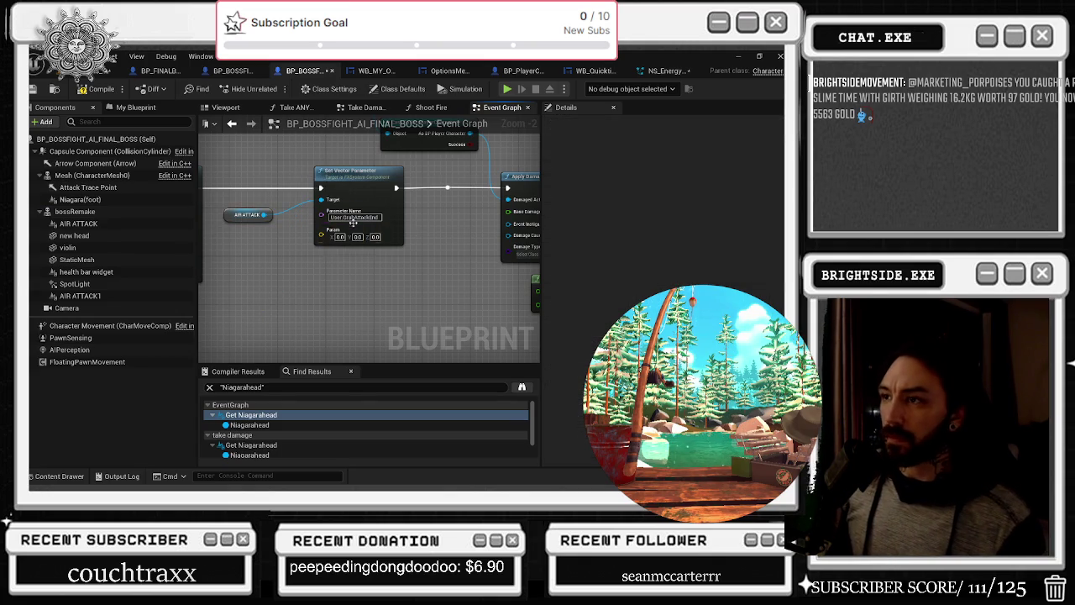
{"action": "left_click", "coordinate": [354, 217]}
{"action": "key", "text": "ctrl+v"}
{"action": "key", "text": "Escape"}
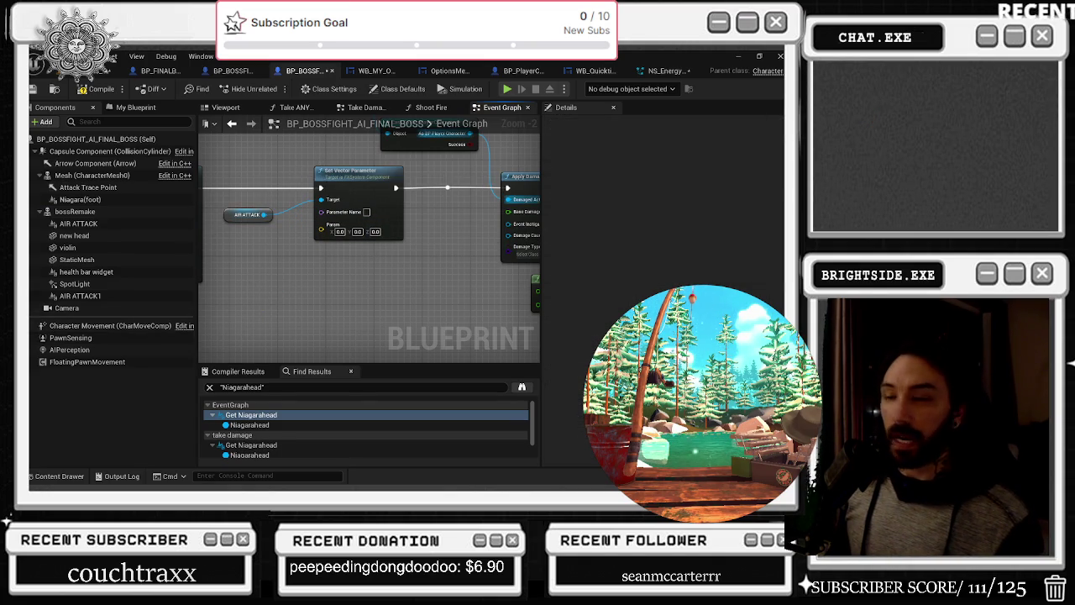
Paste NS_Energy_1's User.Beam End reference into Set Vector Parameter's Parameter Name
{"action": "left_click", "coordinate": [663, 71]}
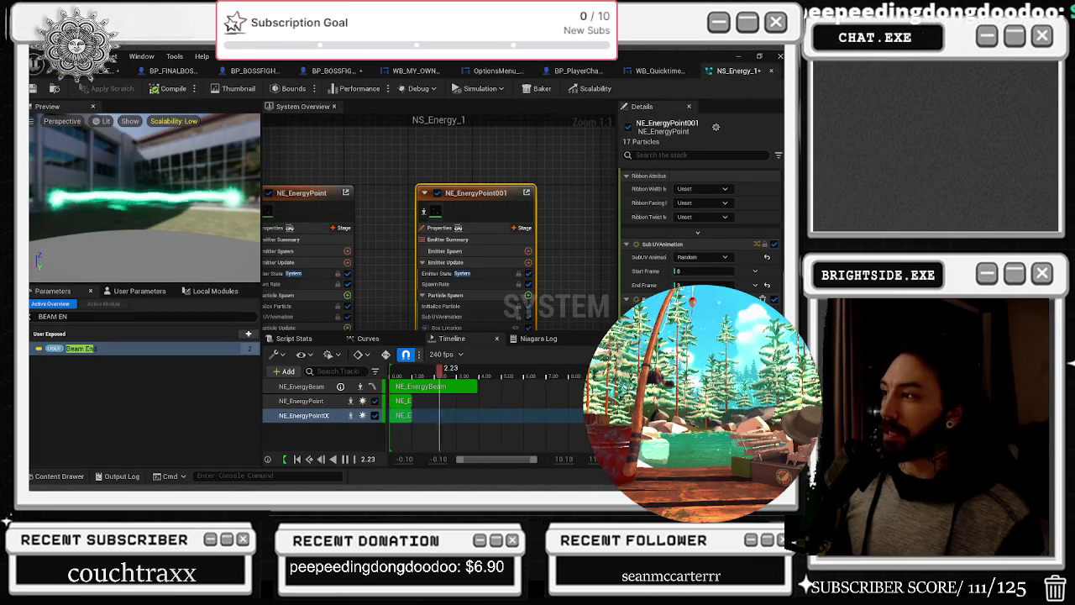
{"action": "right_click", "coordinate": [81, 347]}
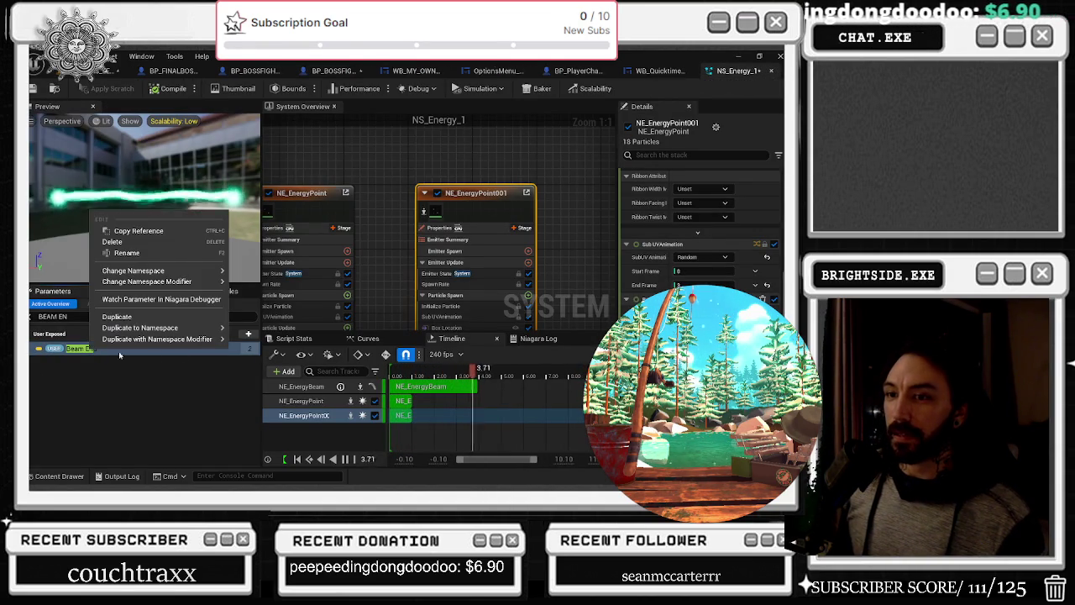
{"action": "left_click", "coordinate": [169, 228]}
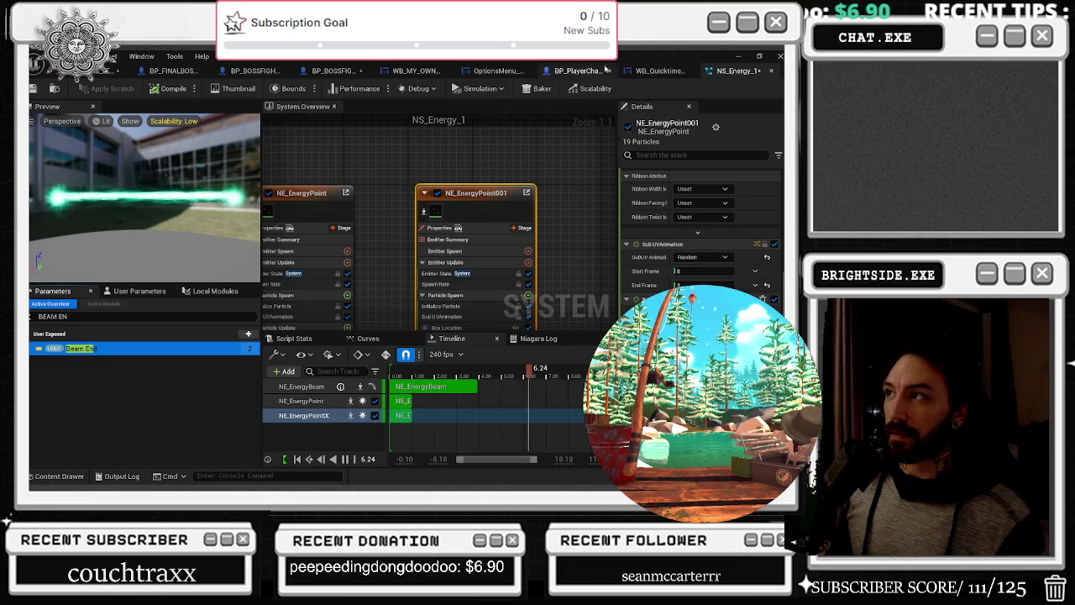
{"action": "left_click", "coordinate": [332, 72]}
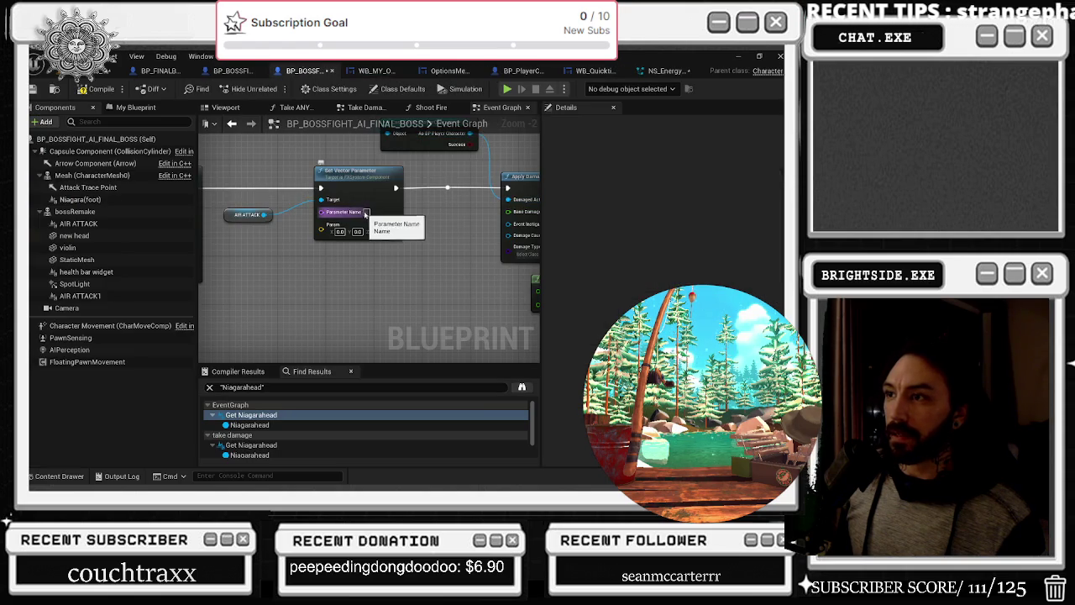
{"action": "left_click", "coordinate": [364, 214]}
{"action": "key", "text": "ctrl+v"}
{"action": "left_click_drag", "start_coordinate": [428, 240], "coordinate": [468, 270]}
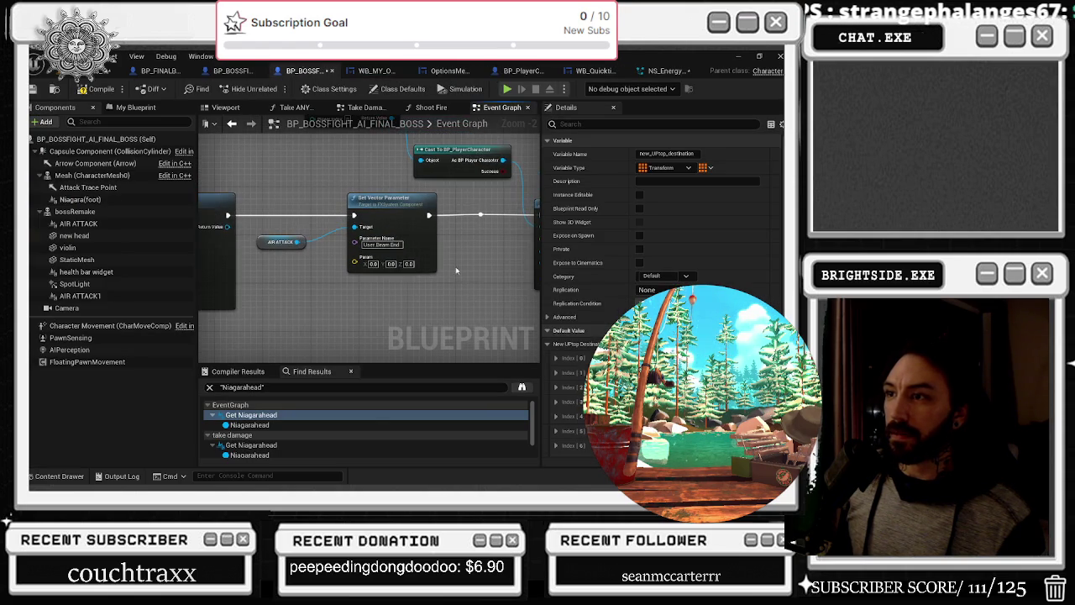
{"action": "mouse_move", "coordinate": [227, 214]}
{"action": "left_mouse_down"}
{"action": "mouse_move", "coordinate": [432, 218]}
{"action": "mouse_move", "coordinate": [239, 221]}
{"action": "left_mouse_up"}
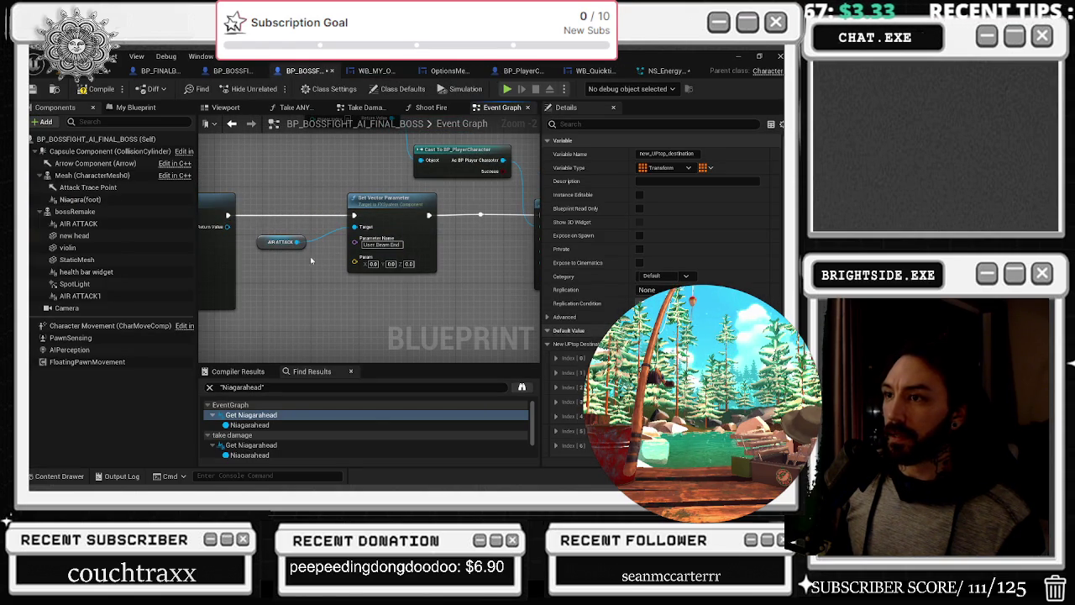
{"action": "scroll", "coordinate": [315, 262], "scroll_direction": "down", "scroll_amount": 2}
{"action": "scroll", "coordinate": [349, 157], "scroll_direction": "up", "scroll_amount": 1}
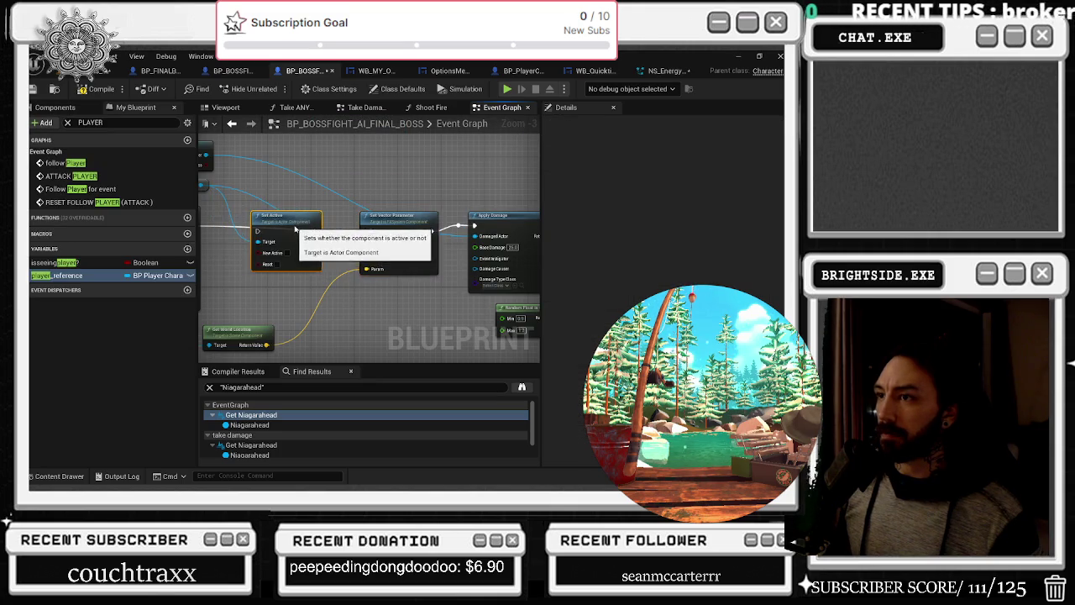
Add a Set Auto Activate node fed by AIR ATTACK and wire it into Set Active
{"action": "mouse_move", "coordinate": [369, 221]}
{"action": "left_mouse_down"}
{"action": "mouse_move", "coordinate": [249, 221]}
{"action": "mouse_move", "coordinate": [362, 221]}
{"action": "left_mouse_up"}
{"action": "mouse_move", "coordinate": [237, 193]}
{"action": "left_mouse_down"}
{"action": "mouse_move", "coordinate": [304, 208]}
{"action": "mouse_move", "coordinate": [289, 197]}
{"action": "left_mouse_up"}
{"action": "type", "text": "SET AUTO ACTIVATE"}
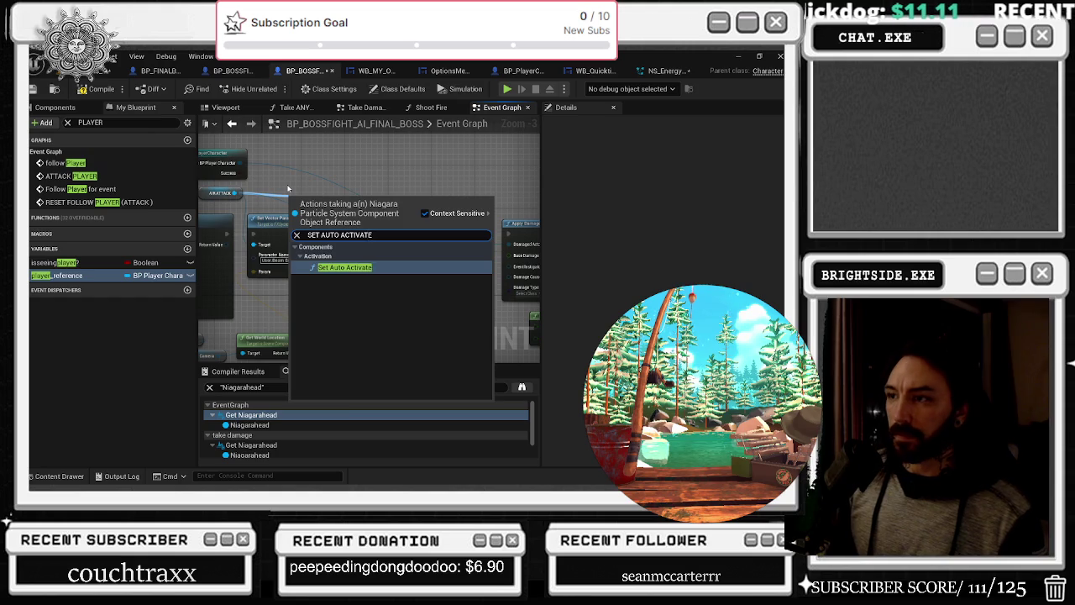
{"action": "key", "text": "Return"}
{"action": "scroll", "coordinate": [225, 187], "scroll_direction": "down", "scroll_amount": 2}
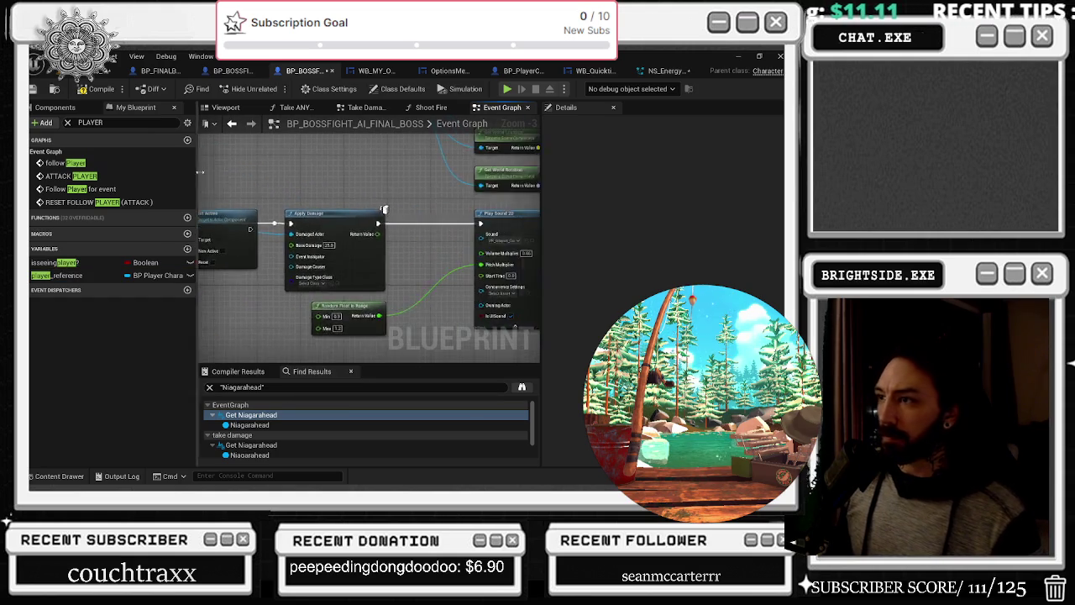
{"action": "scroll", "coordinate": [281, 202], "scroll_direction": "up", "scroll_amount": 3}
{"action": "mouse_move", "coordinate": [278, 196]}
{"action": "left_mouse_down"}
{"action": "mouse_move", "coordinate": [341, 222]}
{"action": "mouse_move", "coordinate": [343, 241]}
{"action": "mouse_move", "coordinate": [400, 241]}
{"action": "left_mouse_up"}
{"action": "left_click_drag", "start_coordinate": [250, 240], "coordinate": [400, 267]}
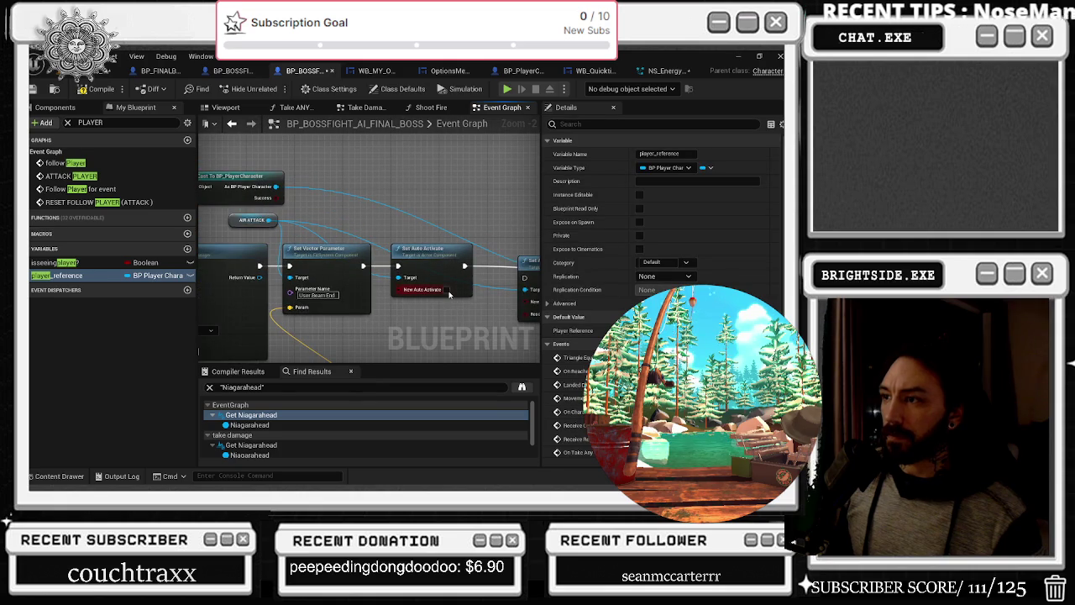
Tidy the graph by moving the Player Reference and Get World Location nodes left
{"action": "mouse_move", "coordinate": [378, 222]}
{"action": "left_mouse_down"}
{"action": "mouse_move", "coordinate": [399, 227]}
{"action": "mouse_move", "coordinate": [464, 138]}
{"action": "left_mouse_up"}
{"action": "scroll", "coordinate": [389, 303], "scroll_direction": "down", "scroll_amount": 1}
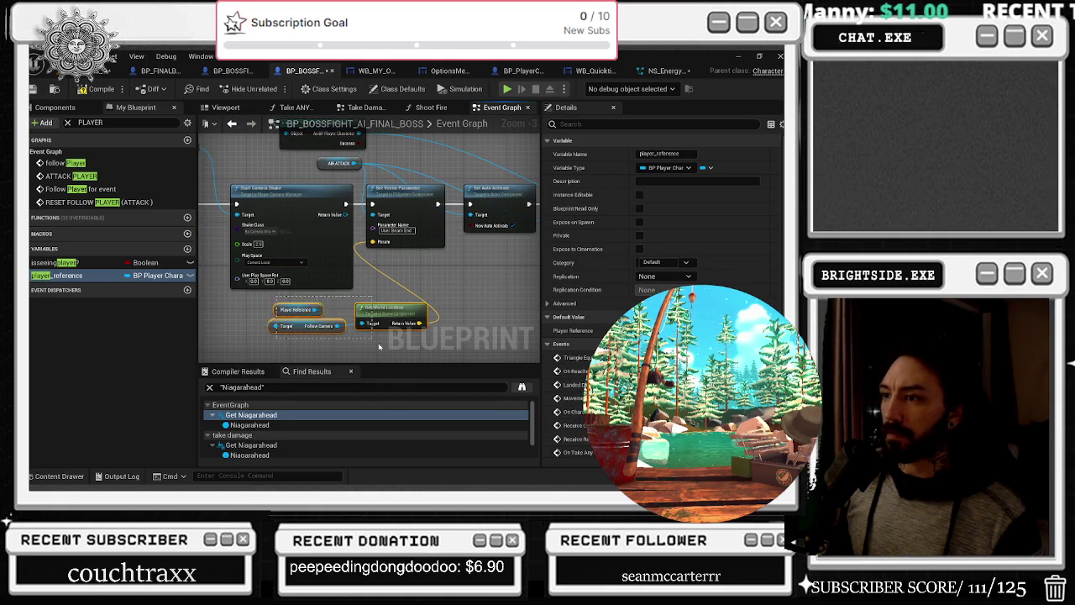
{"action": "left_click_drag", "start_coordinate": [374, 332], "coordinate": [315, 342]}
{"action": "left_click", "coordinate": [405, 313]}
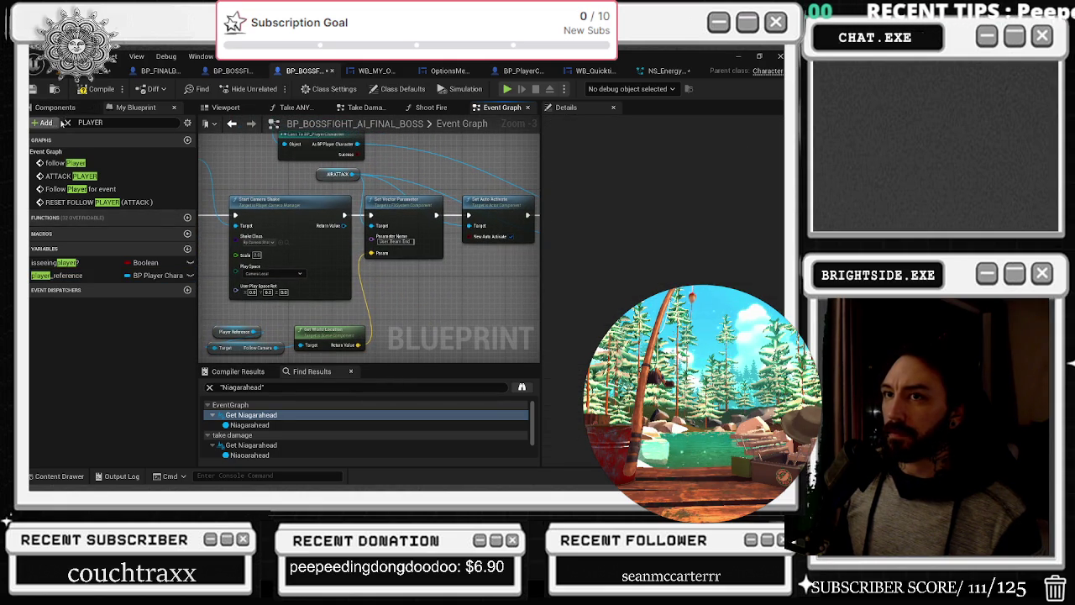
Check the Niagara(foot) component under Capsule and Mesh, then save the boss blueprint
{"action": "left_click", "coordinate": [55, 106]}
{"action": "left_click", "coordinate": [75, 139]}
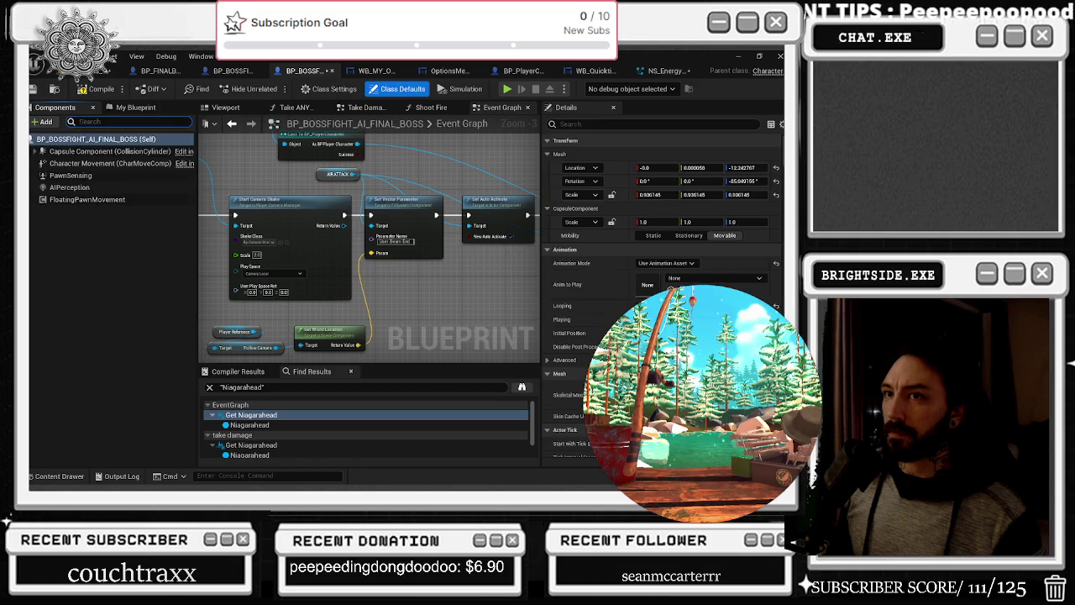
{"action": "left_click", "coordinate": [35, 151]}
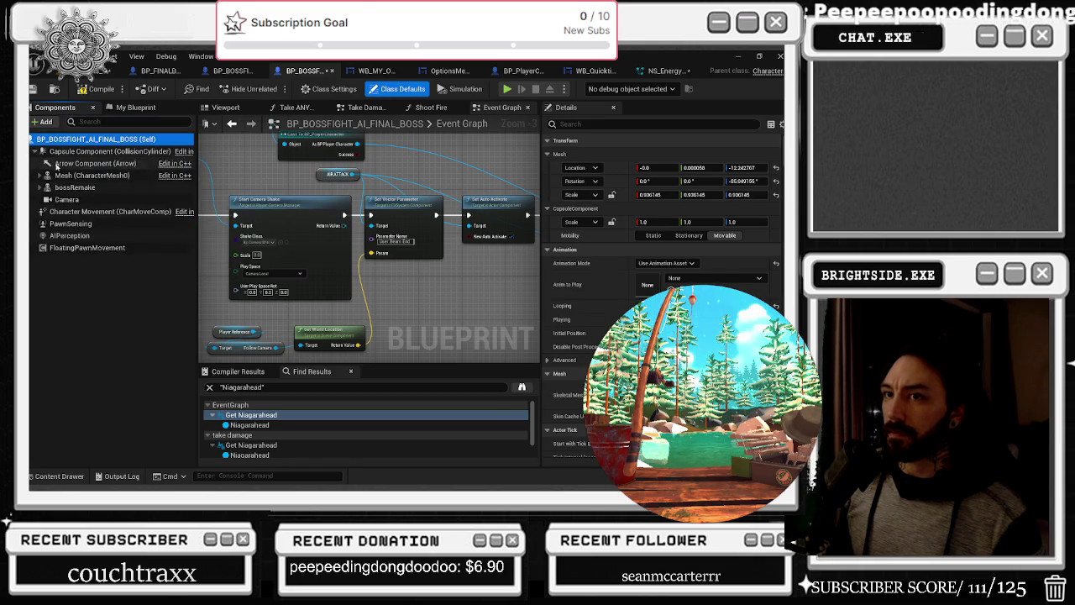
{"action": "left_click", "coordinate": [39, 175]}
{"action": "left_click", "coordinate": [79, 199]}
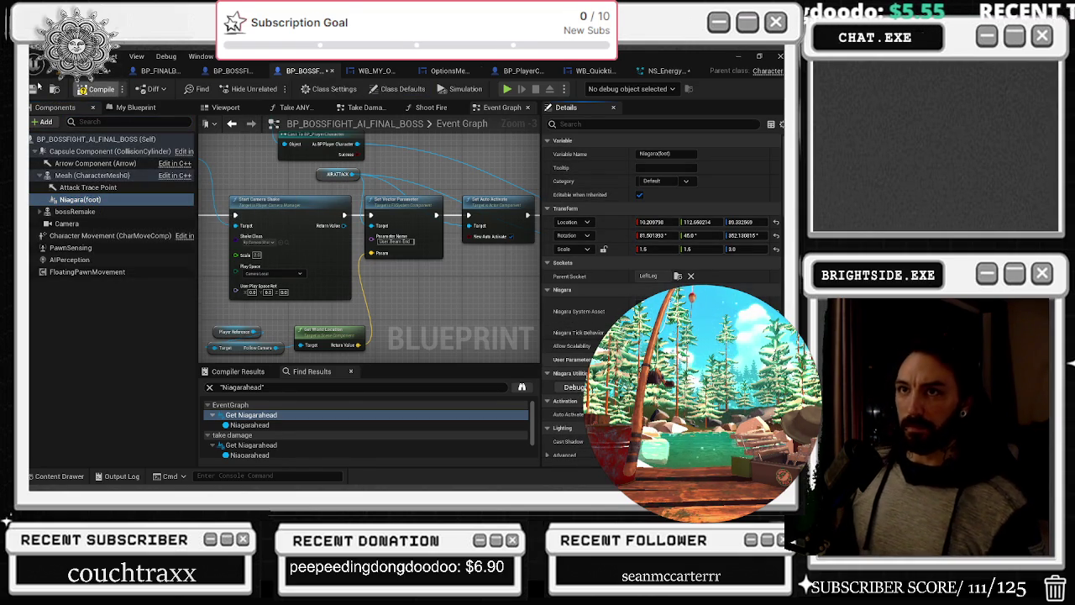
{"action": "left_click", "coordinate": [32, 91]}
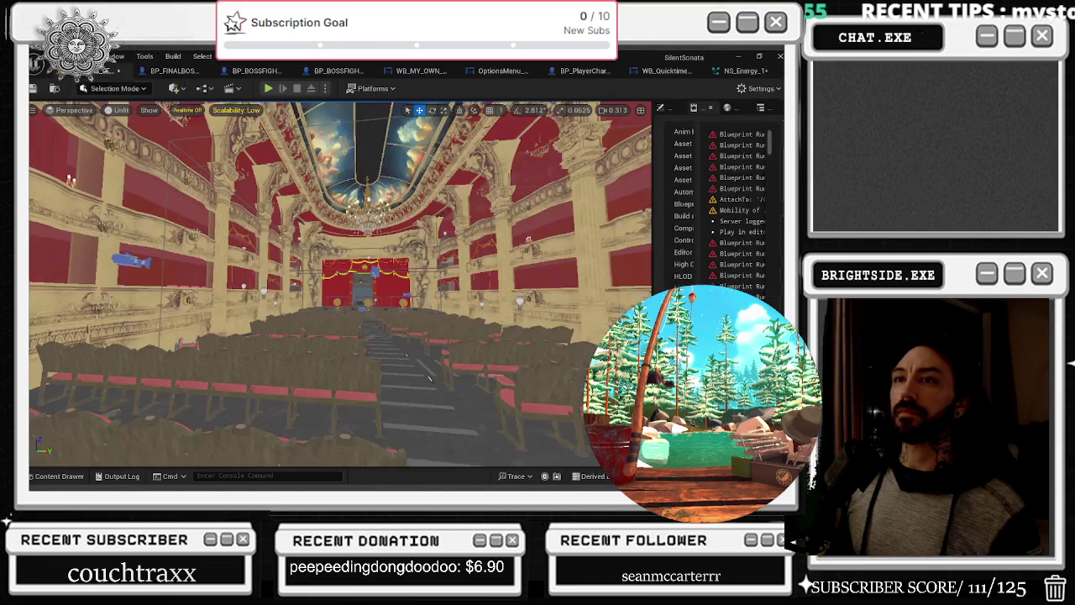
Save everything and start a play-in-editor session, walking into the theater auditorium
{"action": "key", "text": "ctrl+s"}
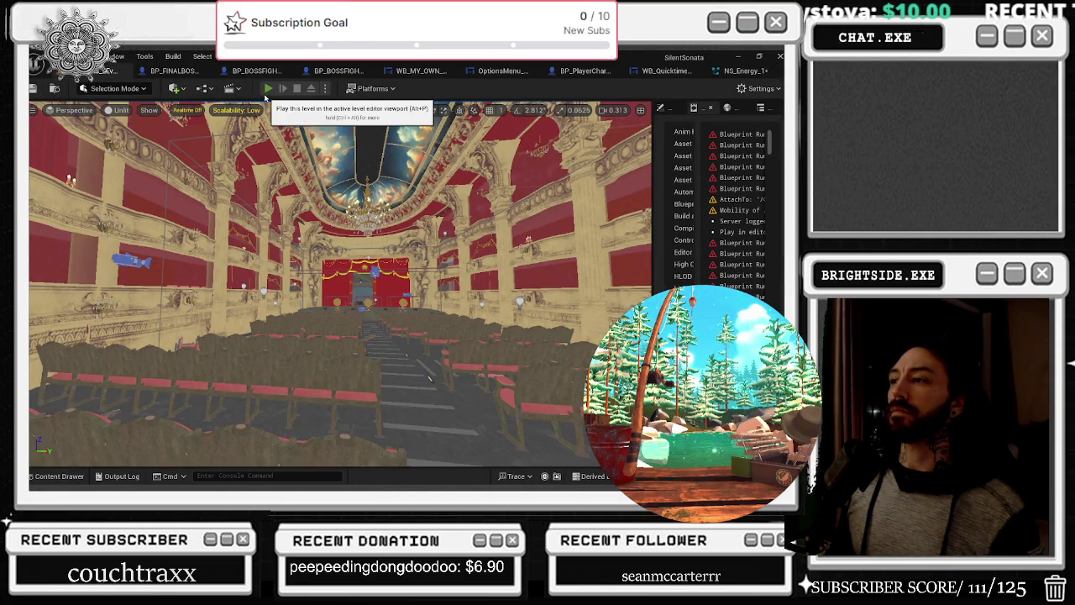
{"action": "key", "text": "alt+p"}
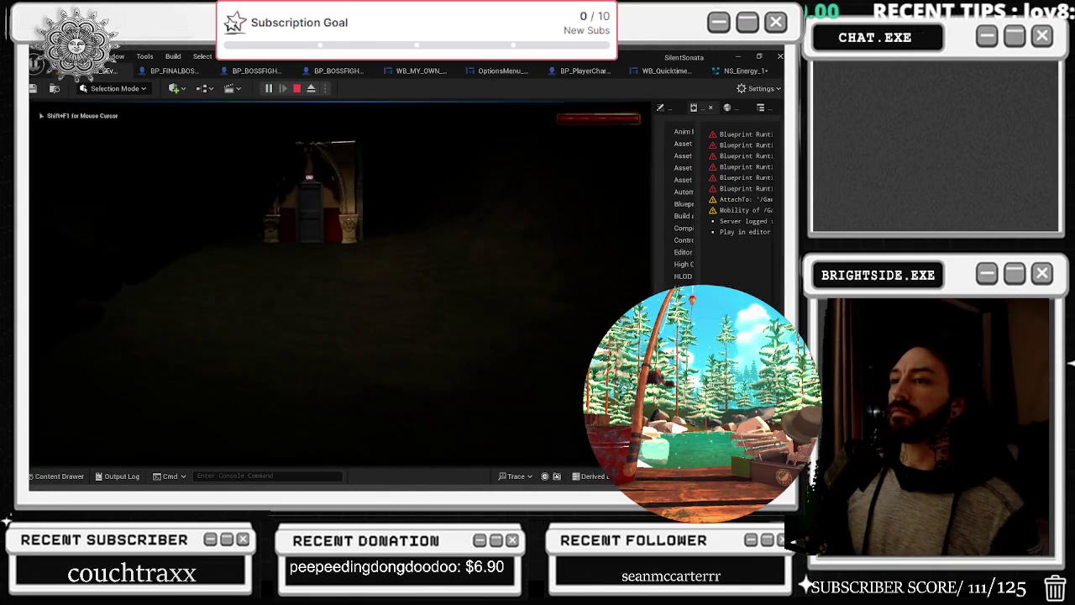
{"action": "key", "text": "w"}
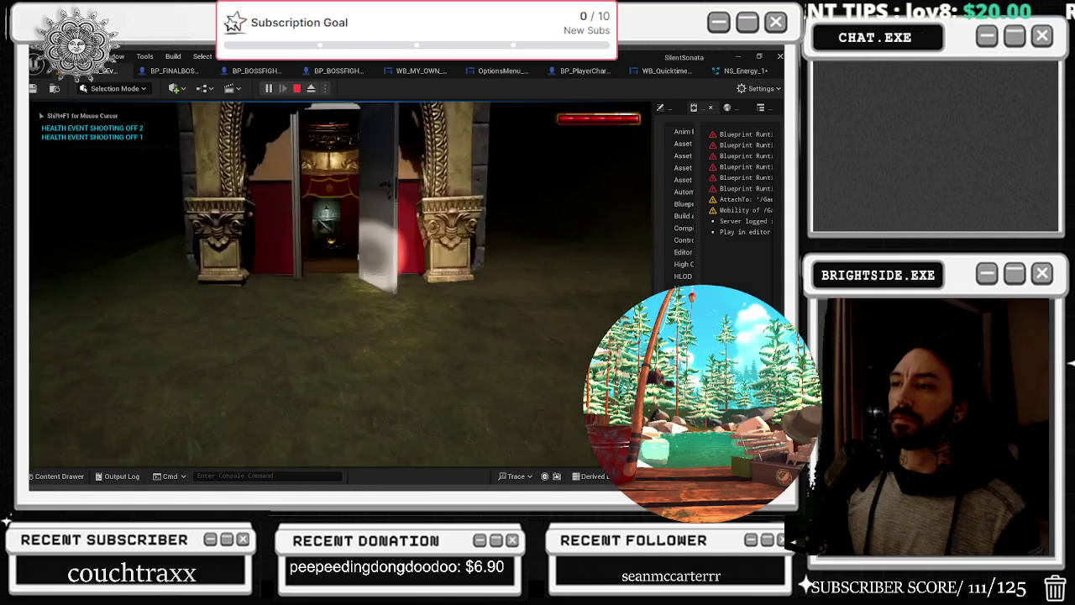
{"action": "key", "text": "w"}
{"action": "key", "text": "w"}
{"action": "key", "text": "w"}
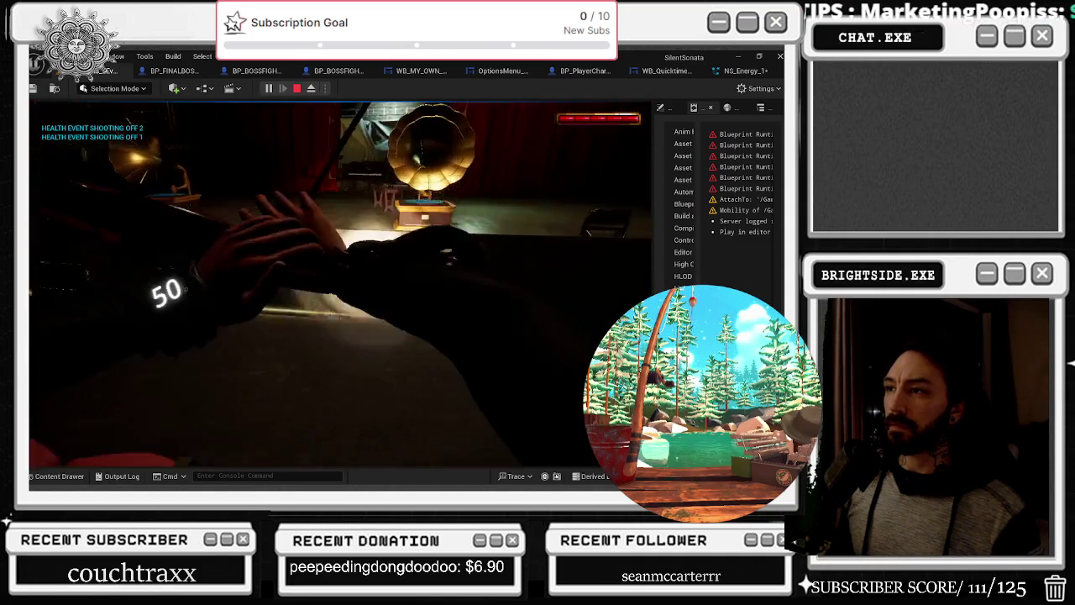
Watch the boss's green energy beam attacks, then stop the session and bring up NS_Energy_1
{"action": "mouse_move", "coordinate": [336, 285]}
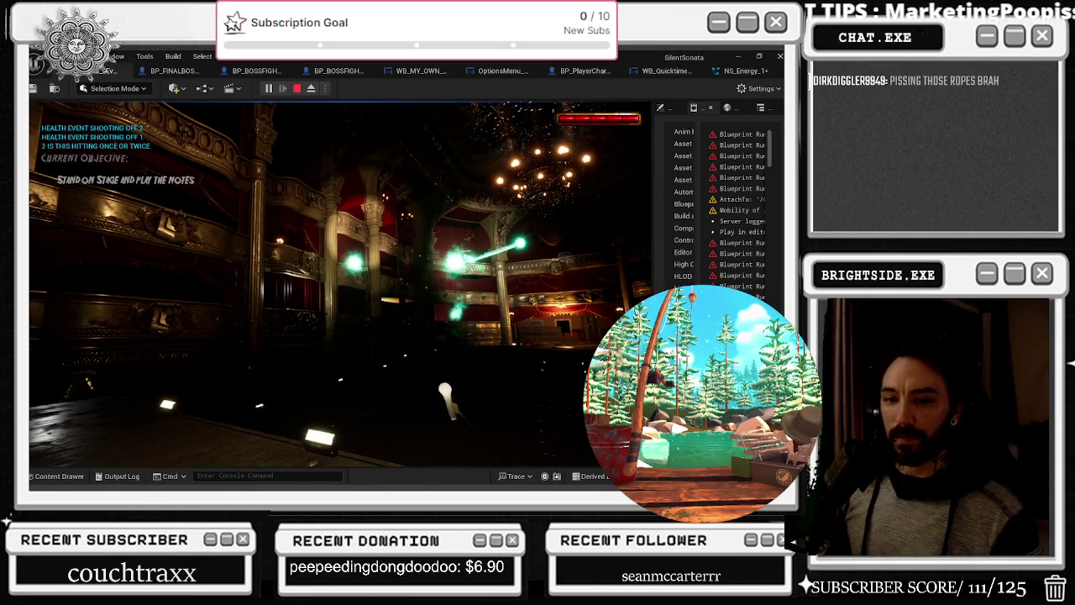
{"action": "key", "text": "Escape"}
{"action": "left_click", "coordinate": [736, 70]}
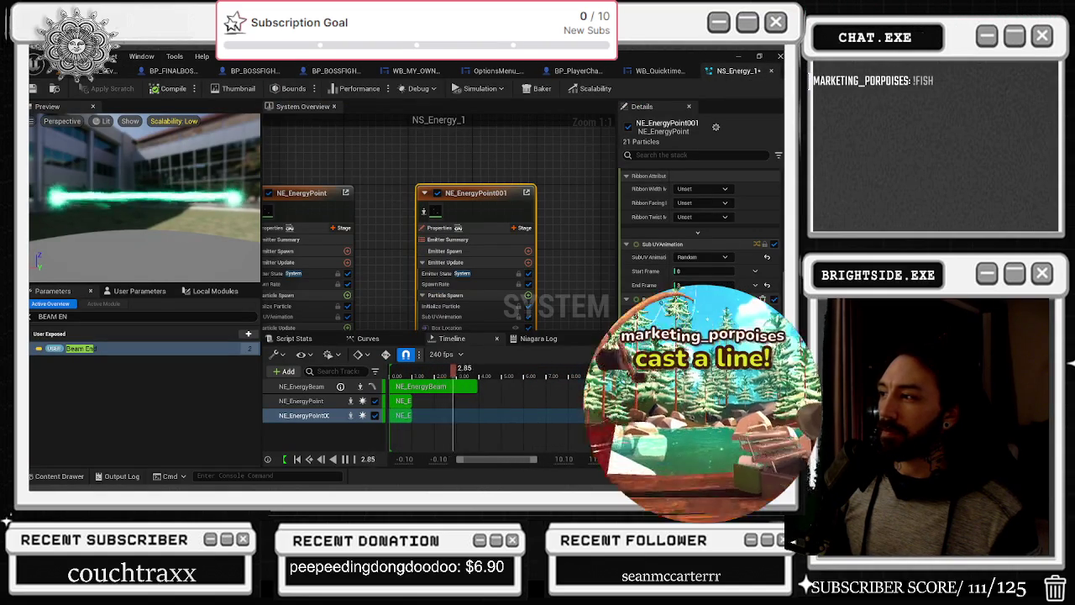
Copy an emitter details entry and filter the Parameters panel for 'POSITION'
{"action": "right_click", "coordinate": [672, 126]}
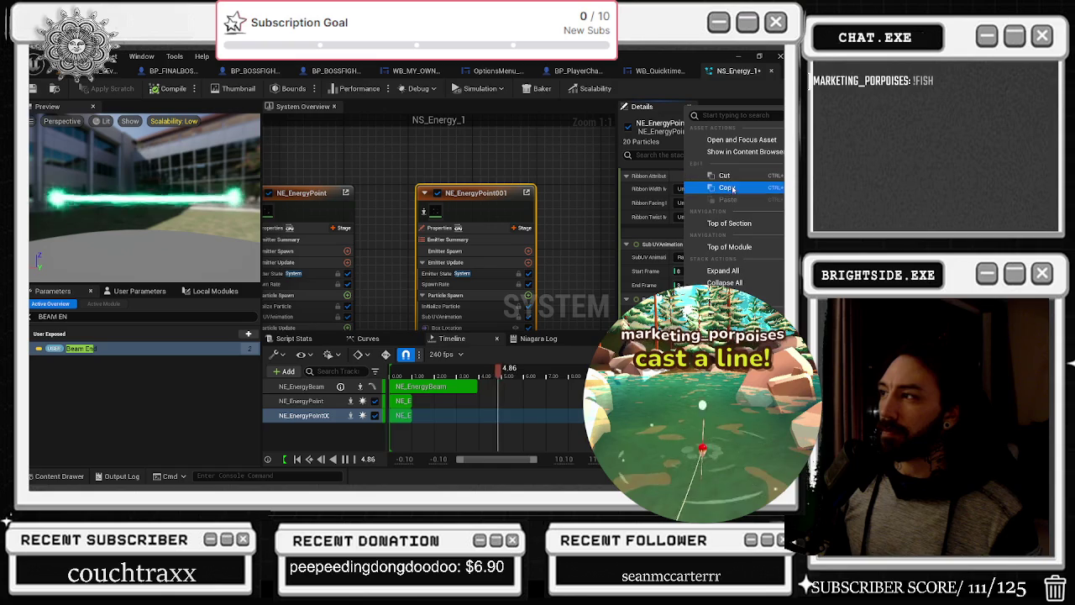
{"action": "left_click", "coordinate": [727, 188]}
{"action": "left_click", "coordinate": [52, 316]}
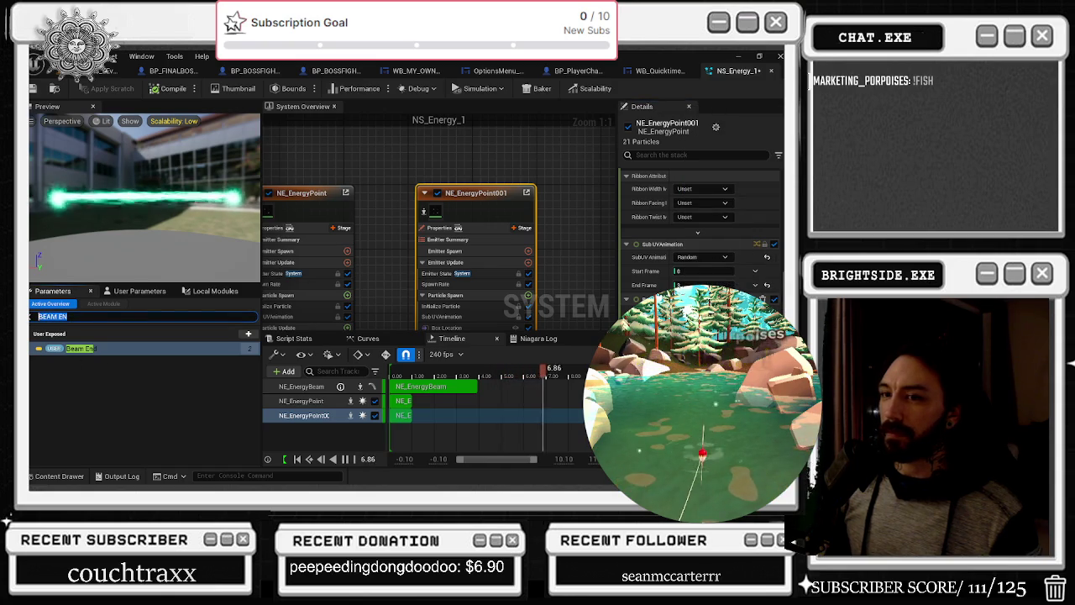
{"action": "type", "text": "PO"}
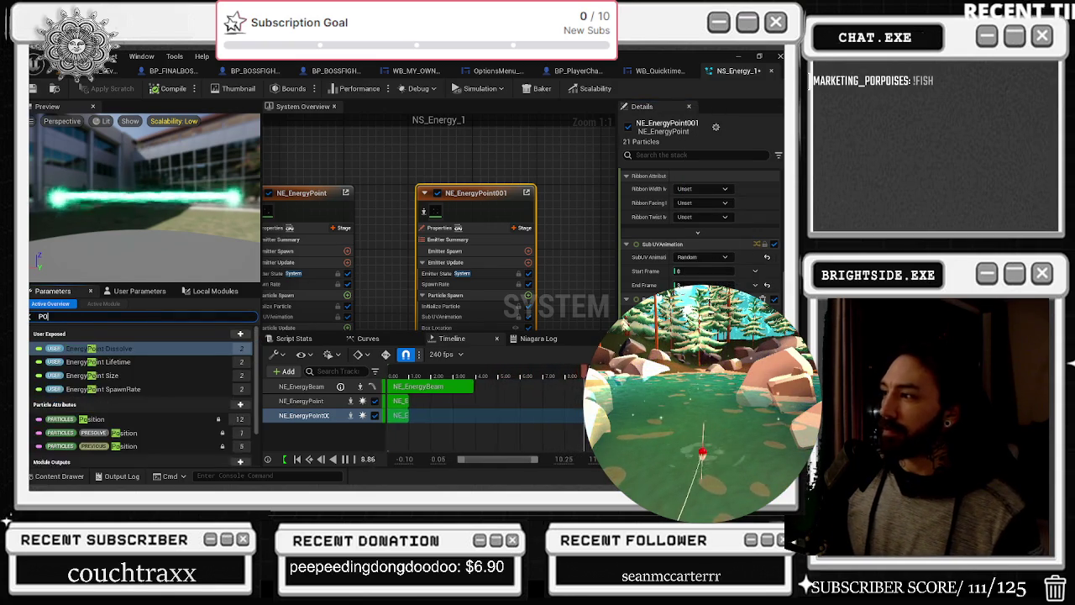
{"action": "type", "text": "SITION"}
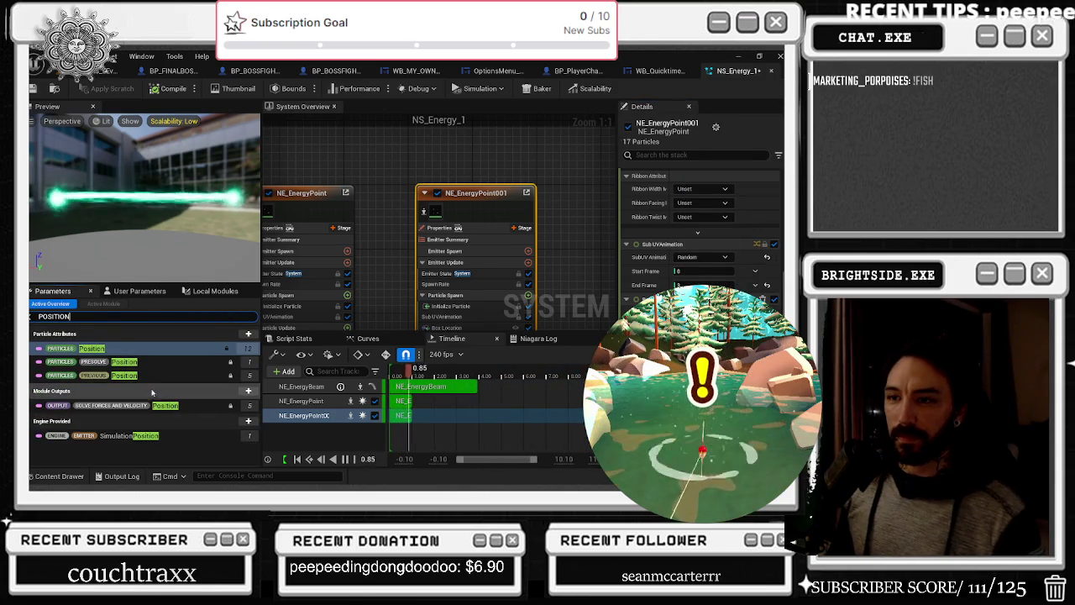
Pick an option for the Position attribute, then switch to the BP_FINALBOSS_DANTALION blueprint
{"action": "right_click", "coordinate": [96, 346]}
{"action": "left_click", "coordinate": [145, 364]}
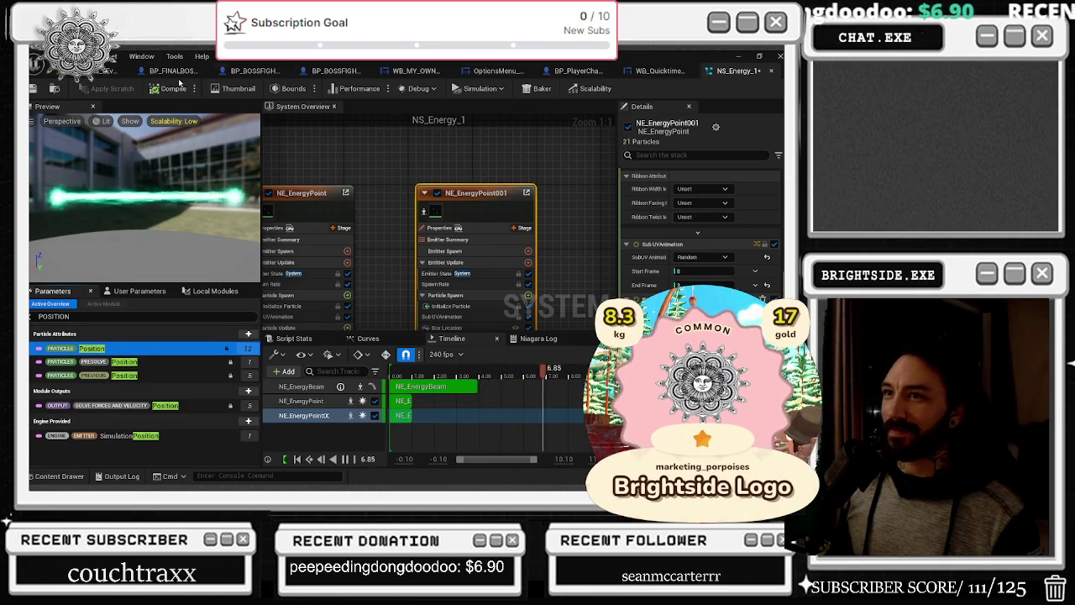
{"action": "left_click", "coordinate": [172, 71]}
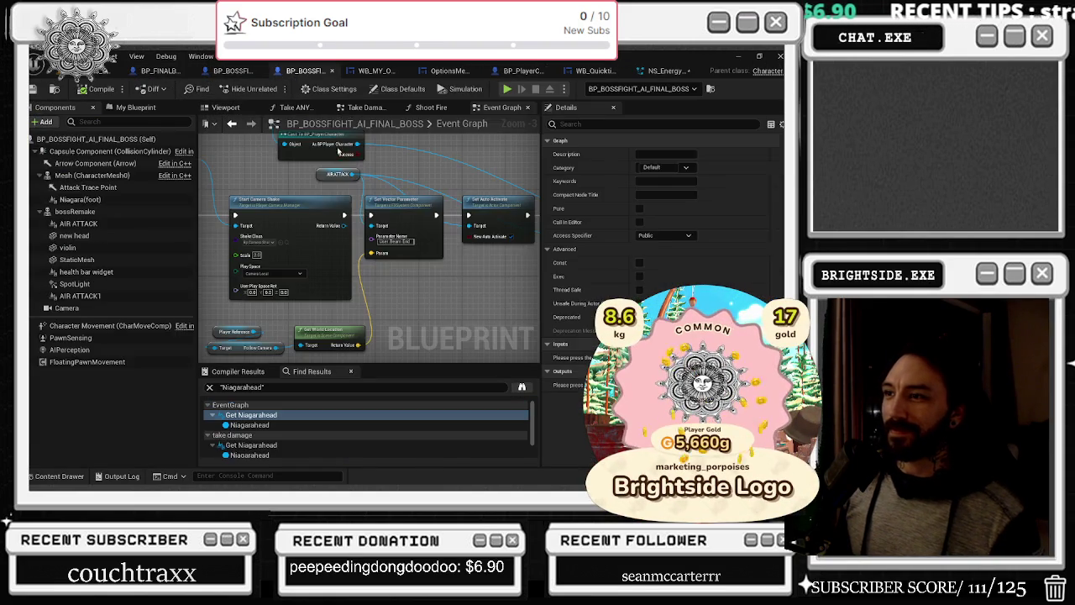
Place Set Active after Set Auto Activate, wire it to the reroute, and enable New Active
{"action": "right_click", "coordinate": [435, 161]}
{"action": "key", "text": "Escape"}
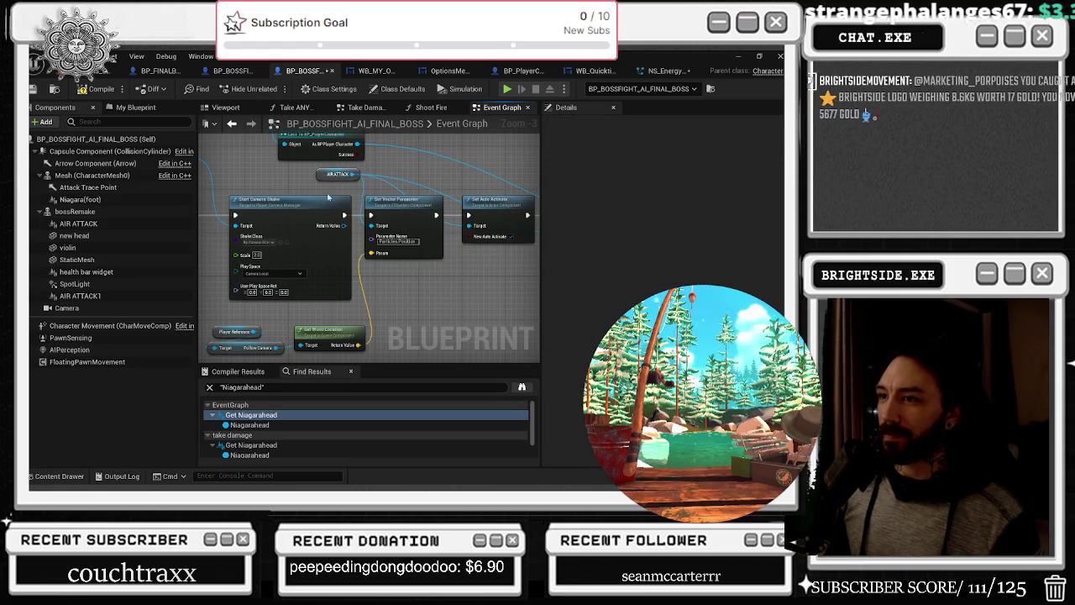
{"action": "left_click_drag", "start_coordinate": [405, 259], "coordinate": [265, 280]}
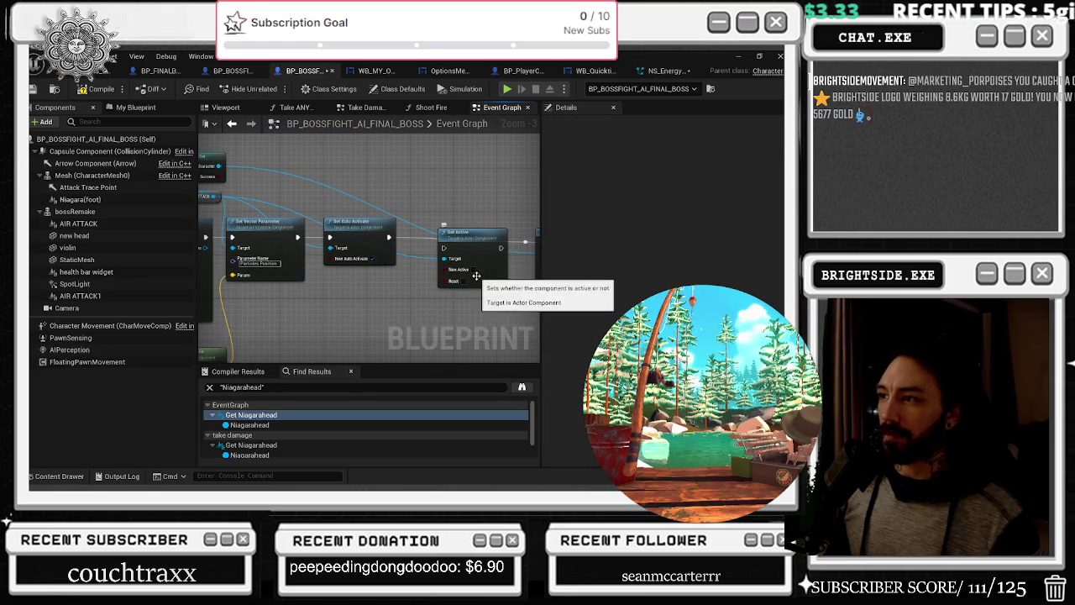
{"action": "left_click_drag", "start_coordinate": [473, 244], "coordinate": [455, 272]}
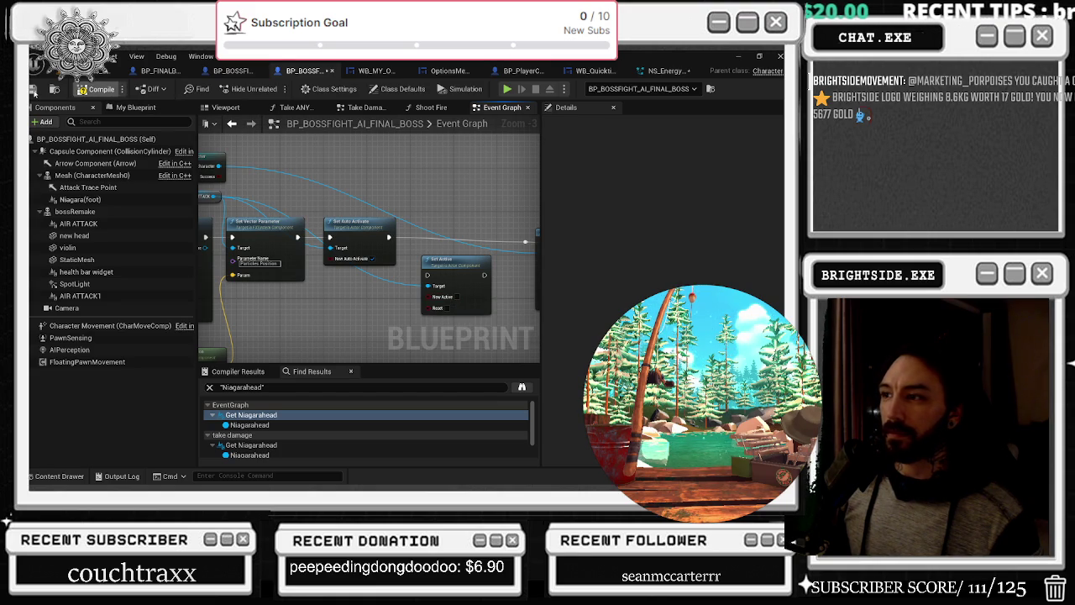
{"action": "mouse_move", "coordinate": [437, 258]}
{"action": "left_mouse_down"}
{"action": "mouse_move", "coordinate": [430, 228]}
{"action": "mouse_move", "coordinate": [474, 254]}
{"action": "mouse_move", "coordinate": [473, 239]}
{"action": "left_mouse_up"}
{"action": "left_click", "coordinate": [444, 210]}
{"action": "left_click", "coordinate": [446, 259]}
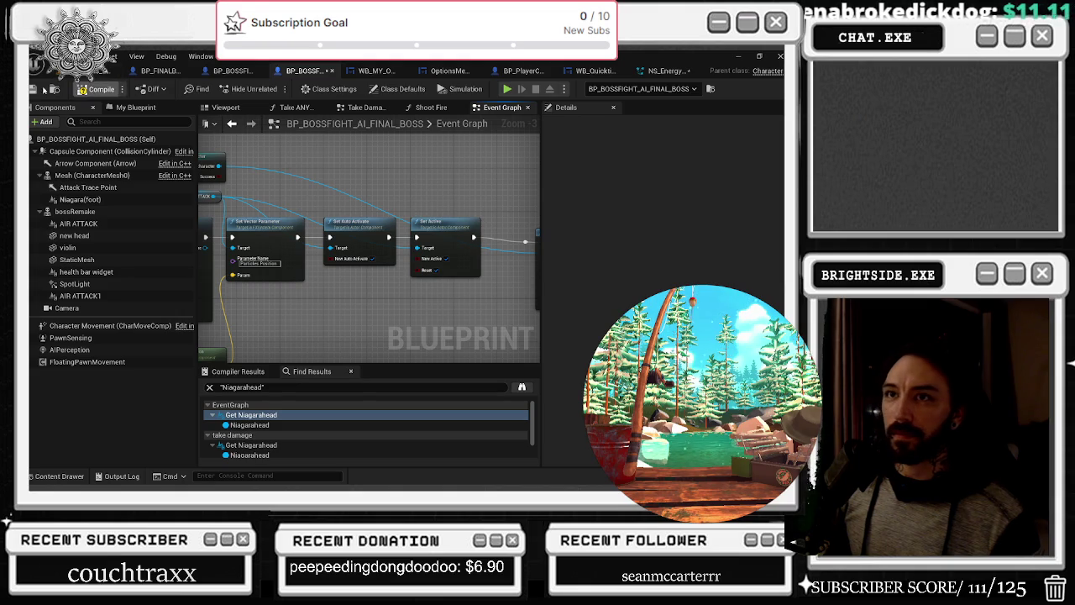
Compile and save the boss blueprint, then save all changed content
{"action": "left_click", "coordinate": [33, 89]}
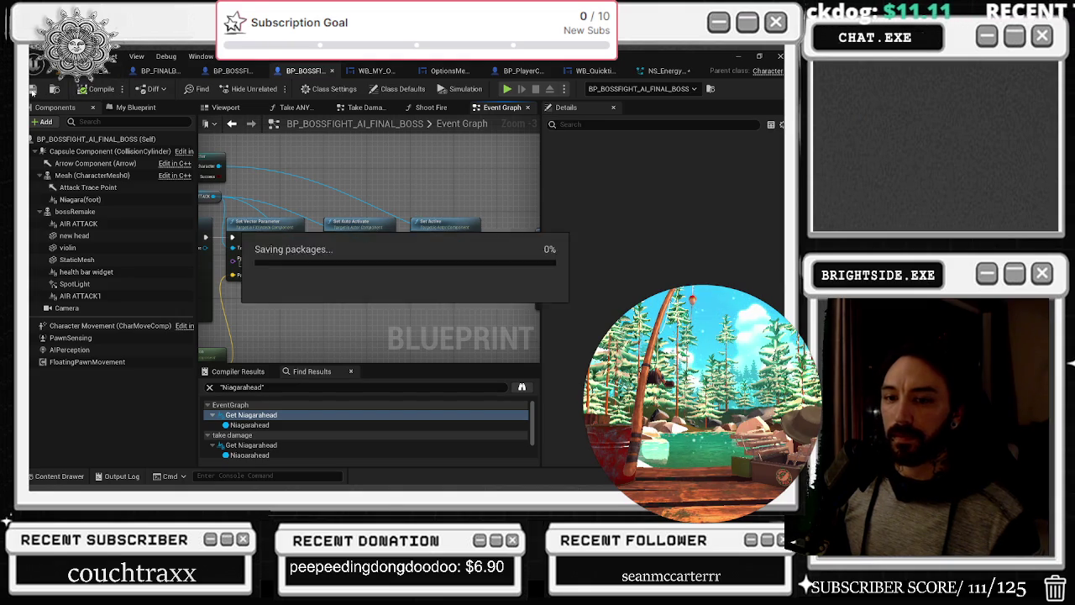
{"action": "left_click", "coordinate": [109, 72]}
{"action": "key", "text": "ctrl+shift+s"}
{"action": "left_click", "coordinate": [483, 383]}
Glance at the YouTube browser window, then put it away to return to the game
{"action": "key", "text": "alt+Tab"}
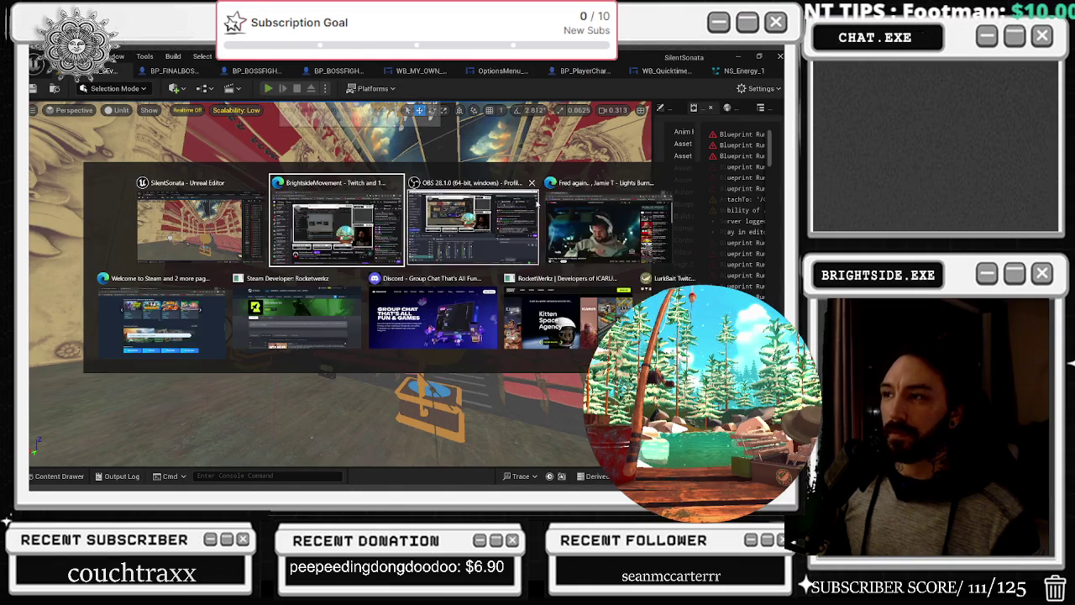
{"action": "left_click", "coordinate": [595, 234]}
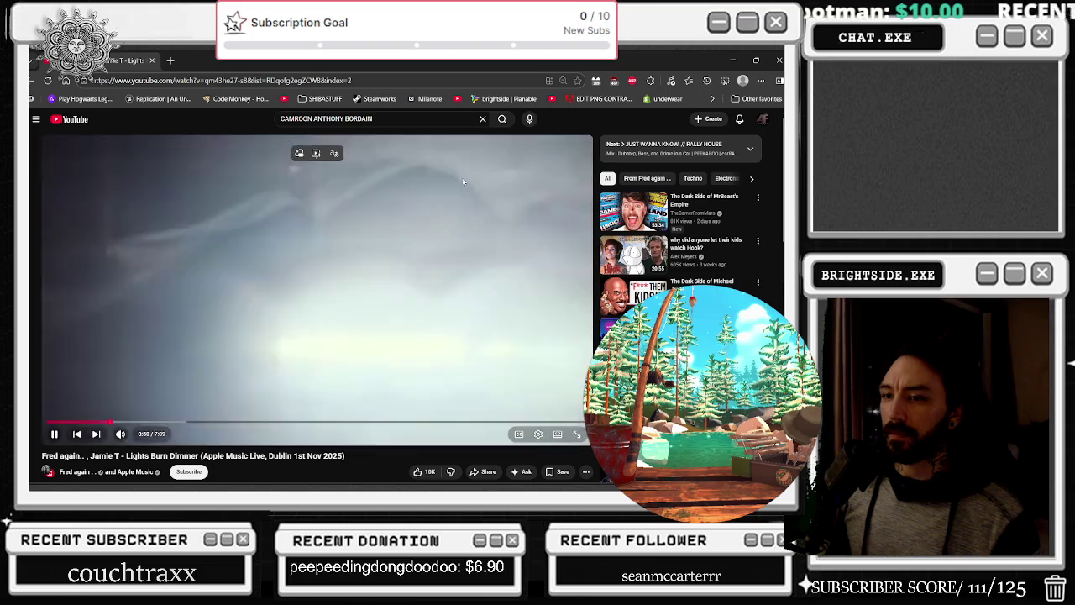
{"action": "scroll", "coordinate": [495, 225], "scroll_direction": "down", "scroll_amount": 1}
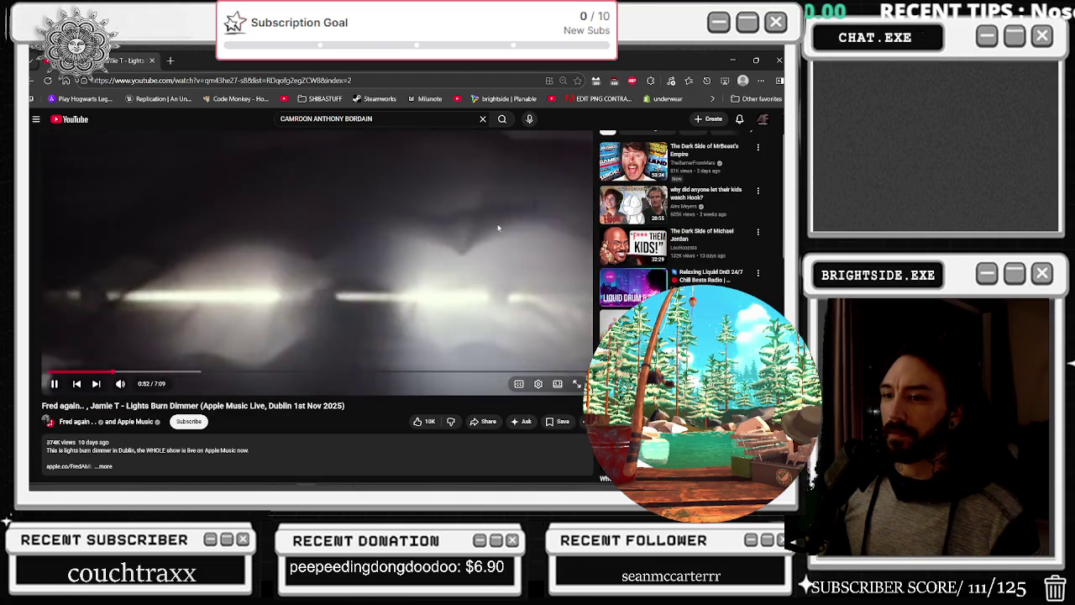
{"action": "scroll", "coordinate": [495, 224], "scroll_direction": "up", "scroll_amount": 1}
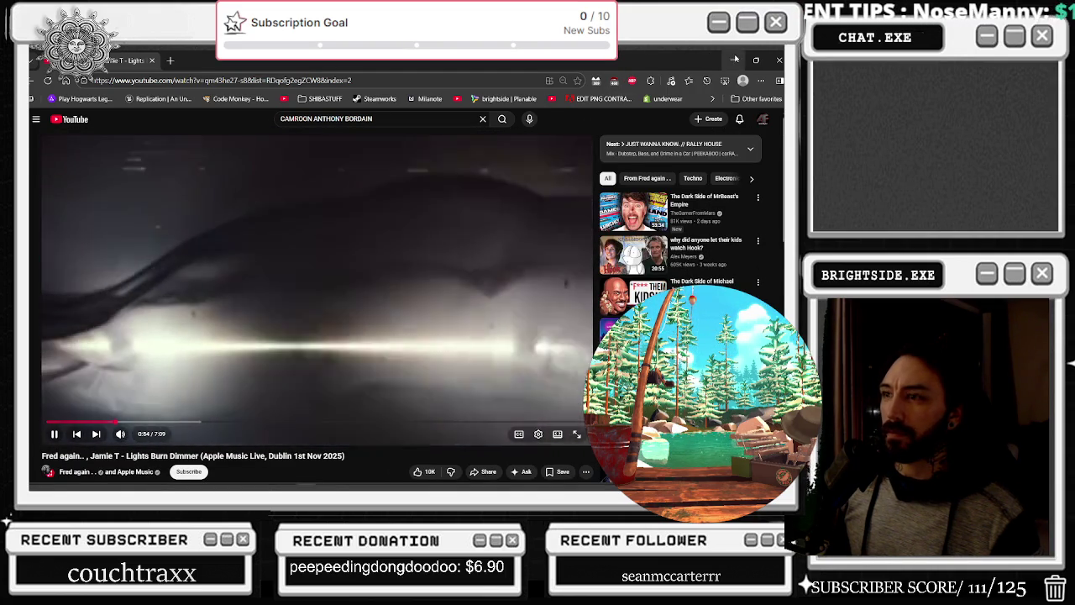
{"action": "left_click", "coordinate": [735, 59]}
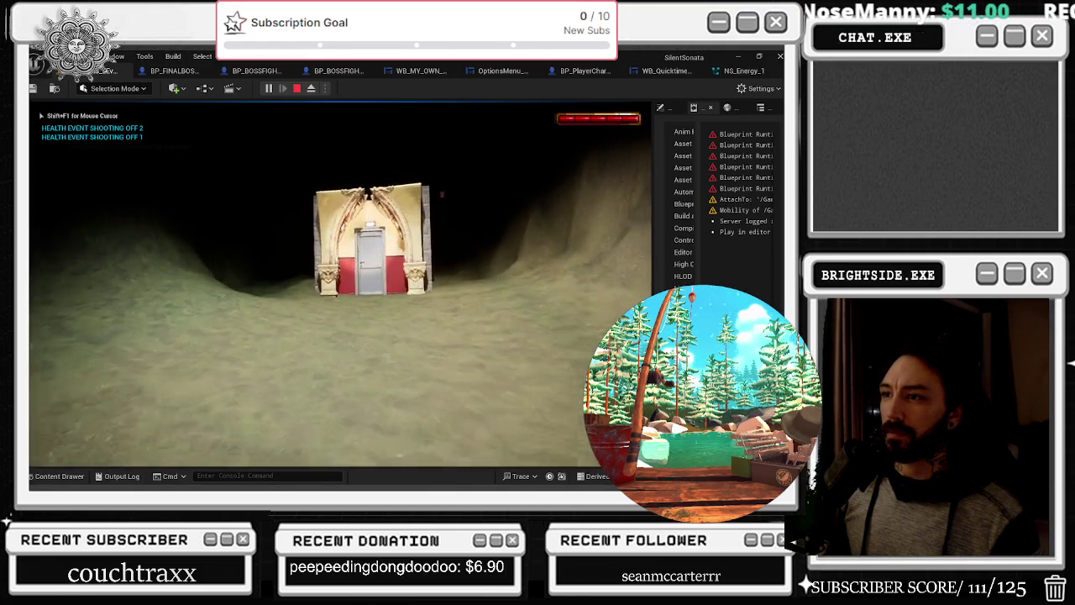
Walk through the door and up onto the stage, then stop and reopen NS_Energy_1
{"action": "key", "text": "w"}
{"action": "key", "text": "w"}
{"action": "key", "text": "w"}
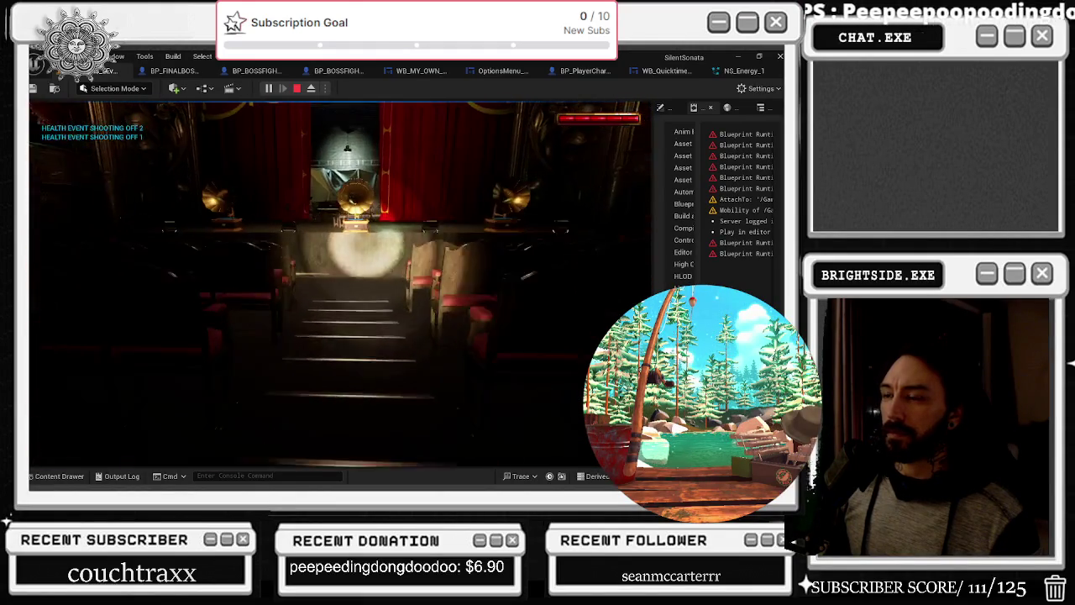
{"action": "key", "text": "w"}
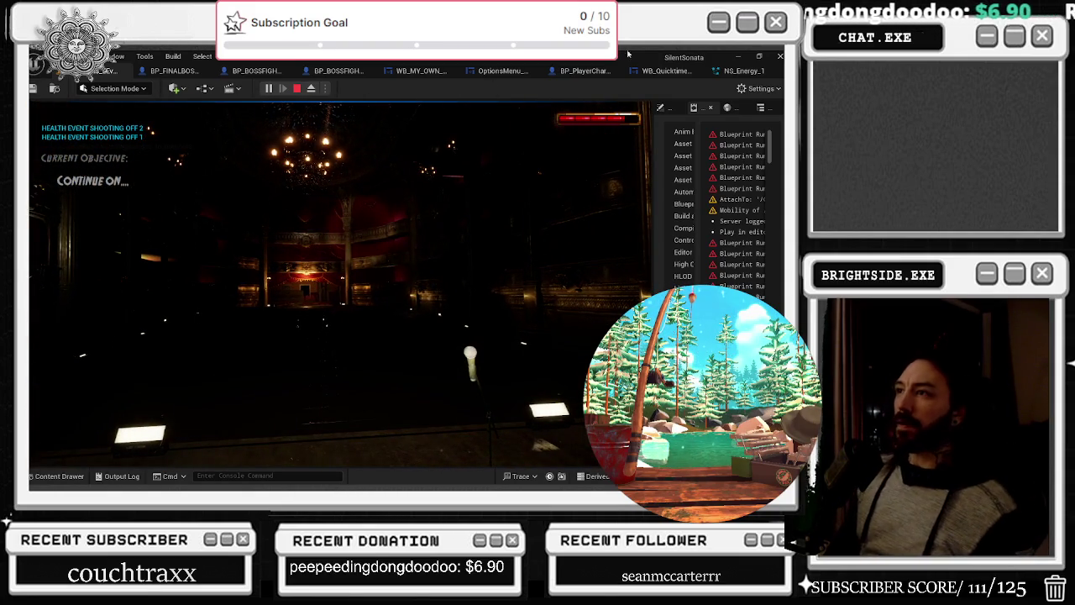
{"action": "key", "text": "Escape"}
{"action": "left_click", "coordinate": [737, 71]}
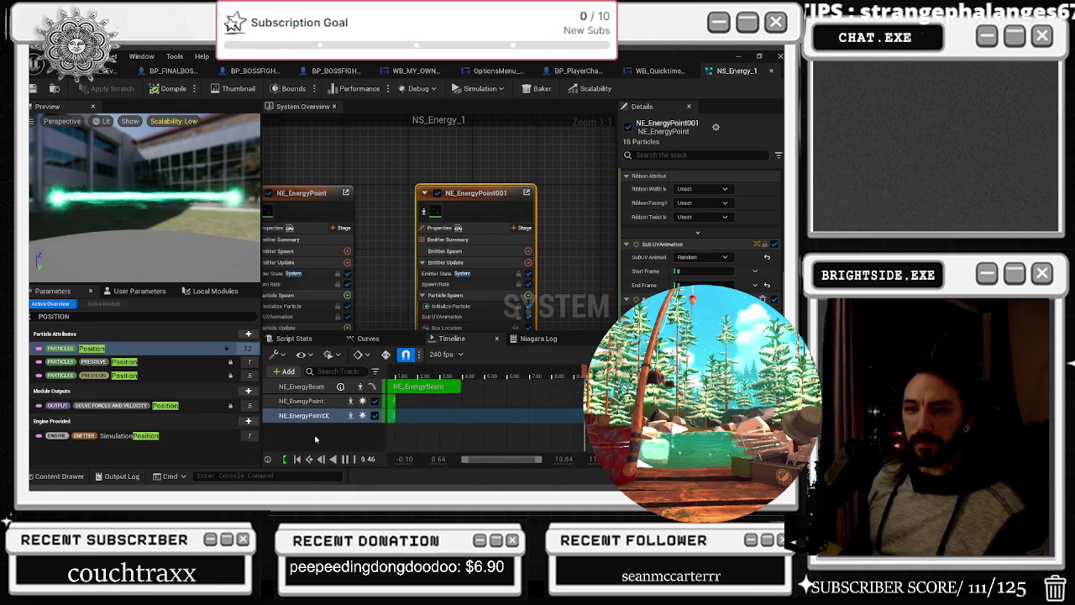
Browse the settings of the NE_EnergyPoint and NE_EnergyPoint001 emitters
{"action": "scroll", "coordinate": [452, 168], "scroll_direction": "down", "scroll_amount": 1}
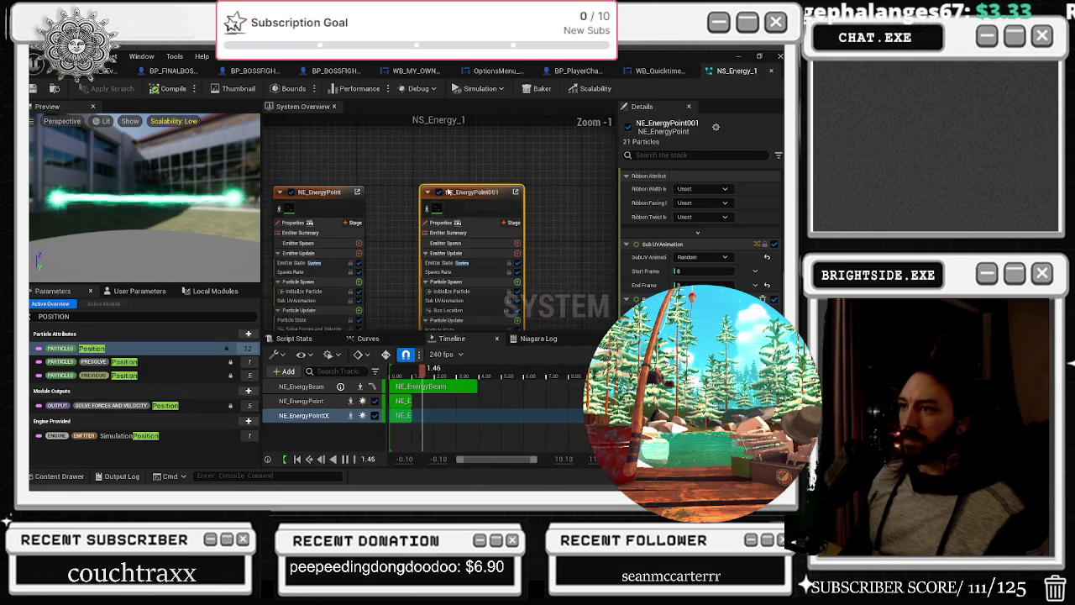
{"action": "left_click", "coordinate": [334, 207]}
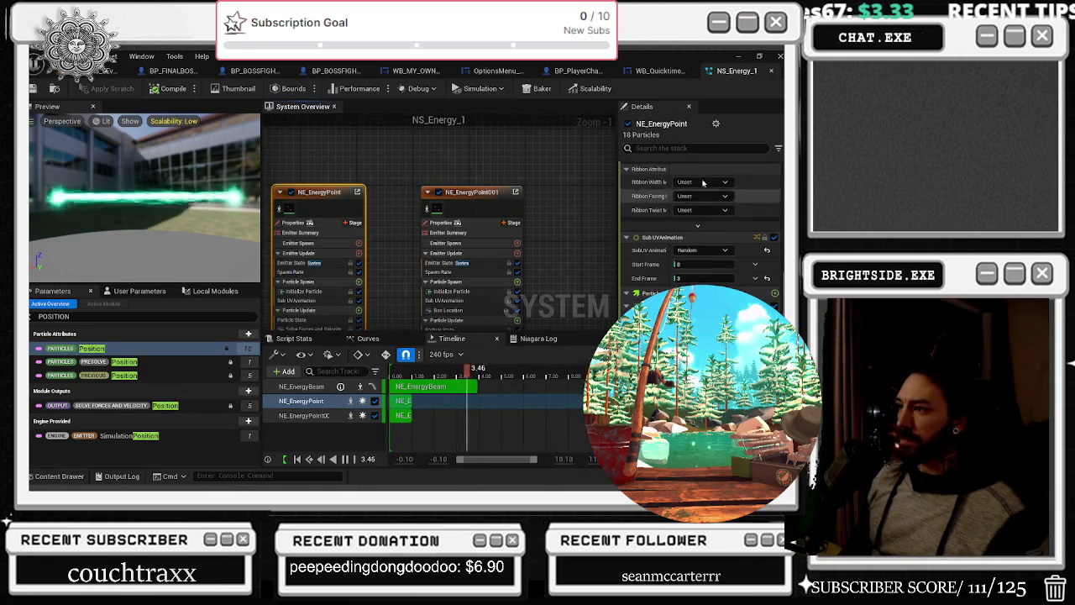
{"action": "scroll", "coordinate": [625, 212], "scroll_direction": "down", "scroll_amount": 5}
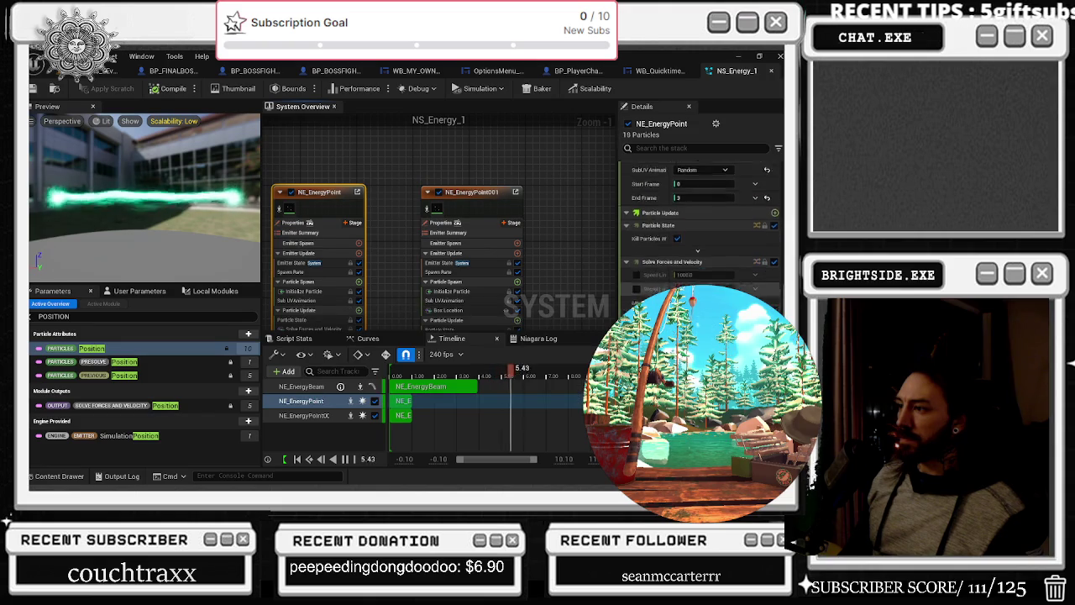
{"action": "scroll", "coordinate": [702, 219], "scroll_direction": "down", "scroll_amount": 4}
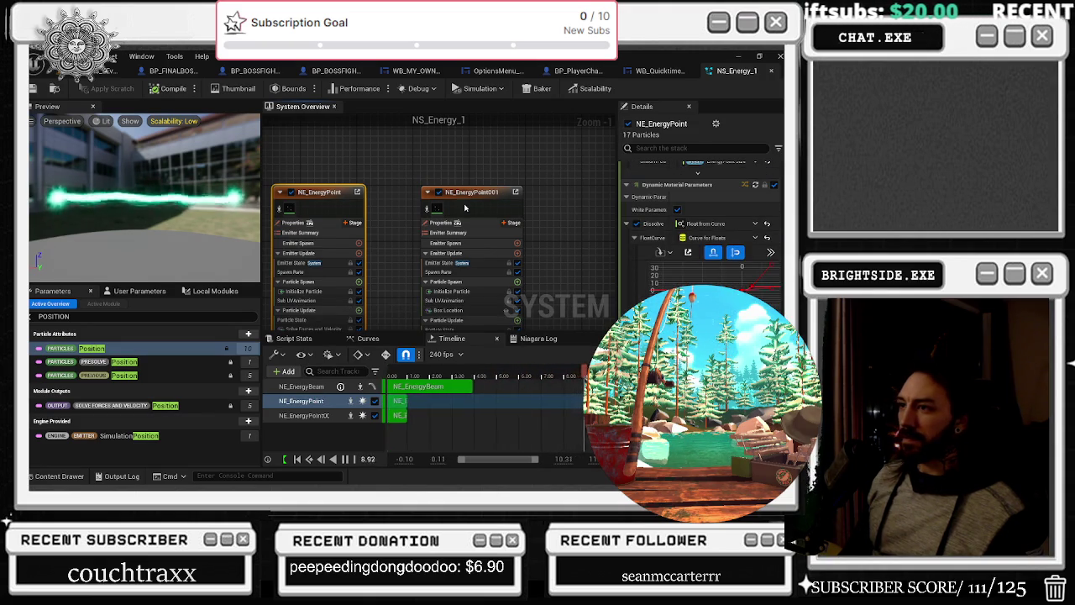
{"action": "left_click", "coordinate": [458, 205]}
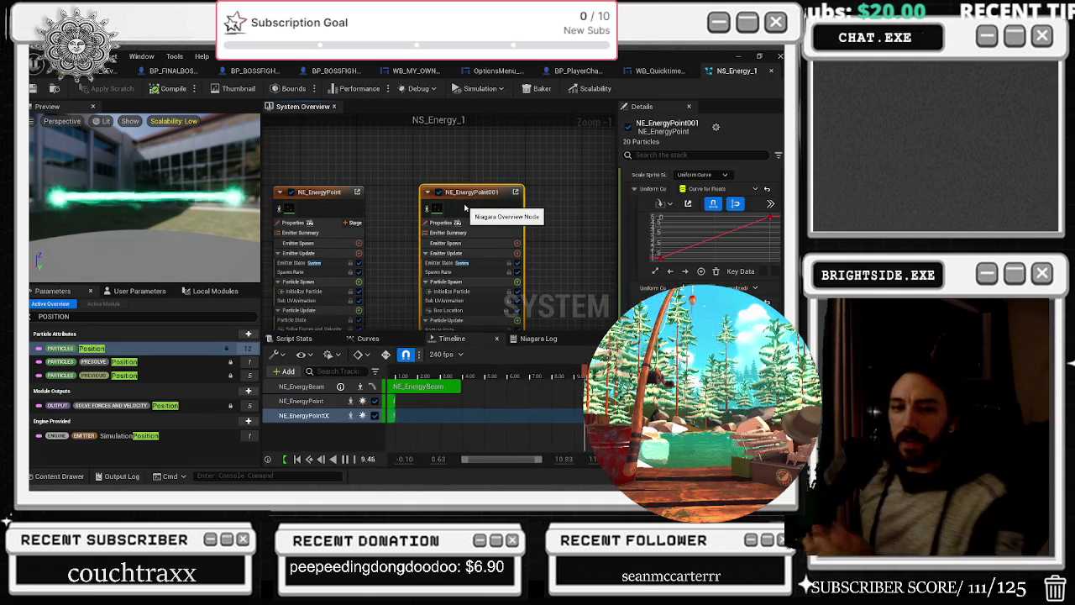
{"action": "scroll", "coordinate": [702, 243], "scroll_direction": "up", "scroll_amount": 3}
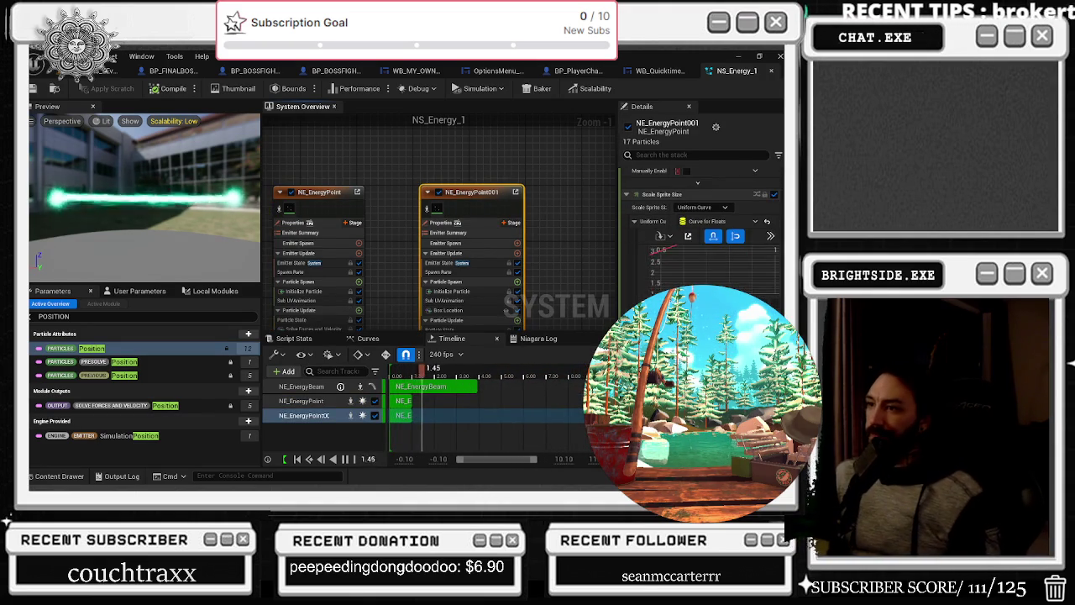
{"action": "scroll", "coordinate": [701, 227], "scroll_direction": "up", "scroll_amount": 4}
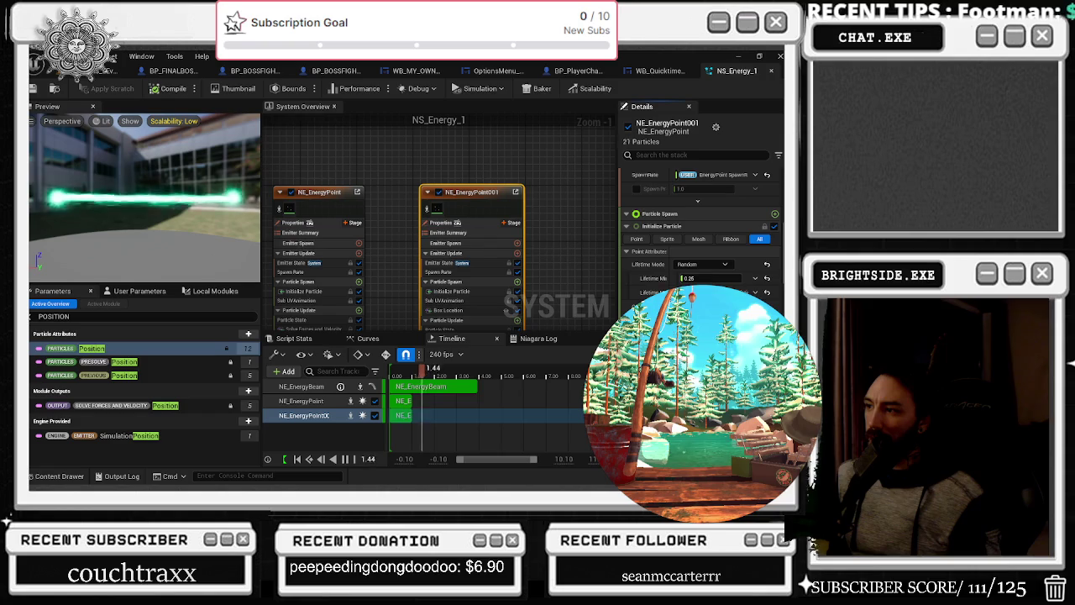
Review NE_EnergyPoint001's full stack, dismiss the module search, recompile, and return to the level
{"action": "left_click", "coordinate": [479, 192]}
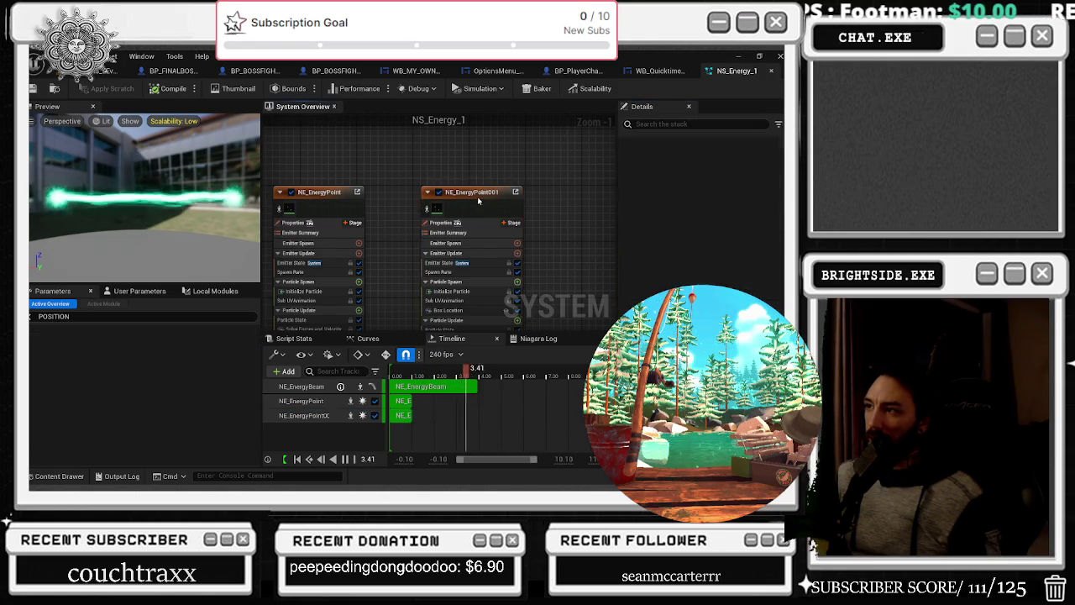
{"action": "scroll", "coordinate": [701, 219], "scroll_direction": "down", "scroll_amount": 3}
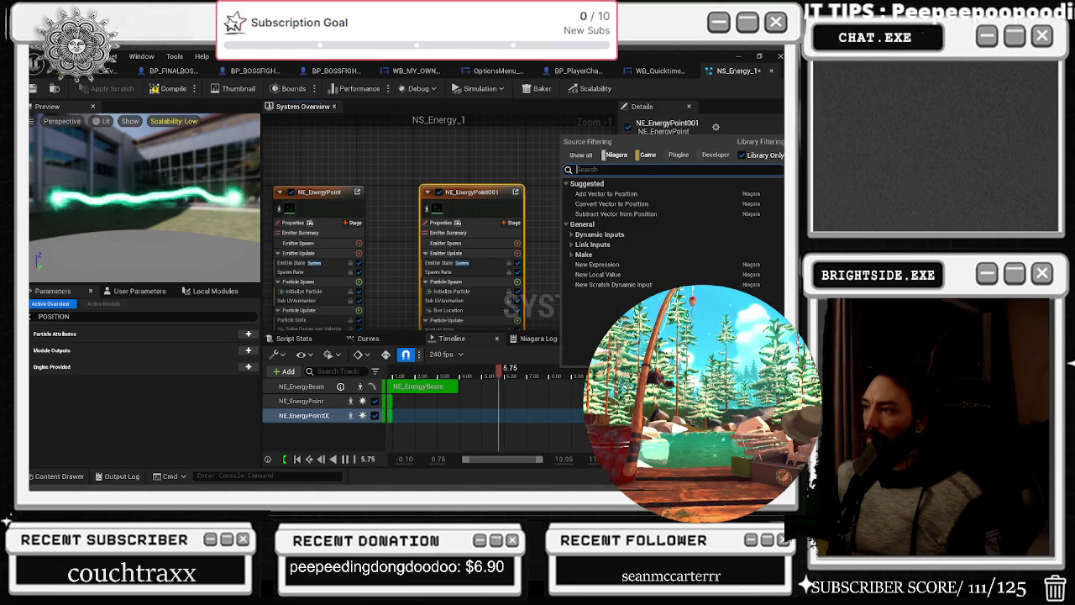
{"action": "key", "text": "Escape"}
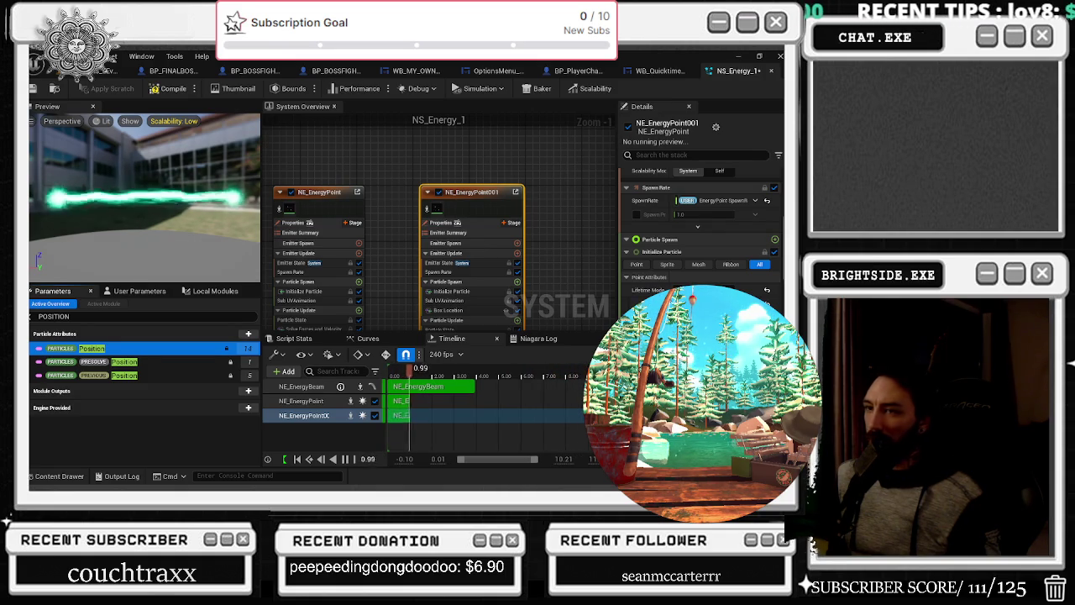
{"action": "left_click", "coordinate": [55, 89]}
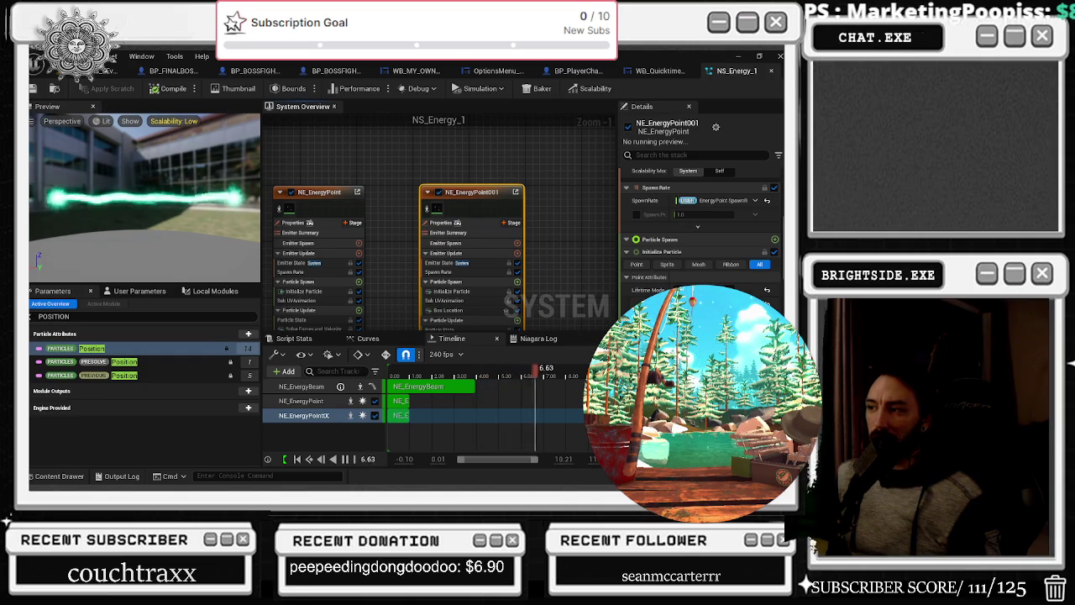
{"action": "scroll", "coordinate": [697, 235], "scroll_direction": "down", "scroll_amount": 3}
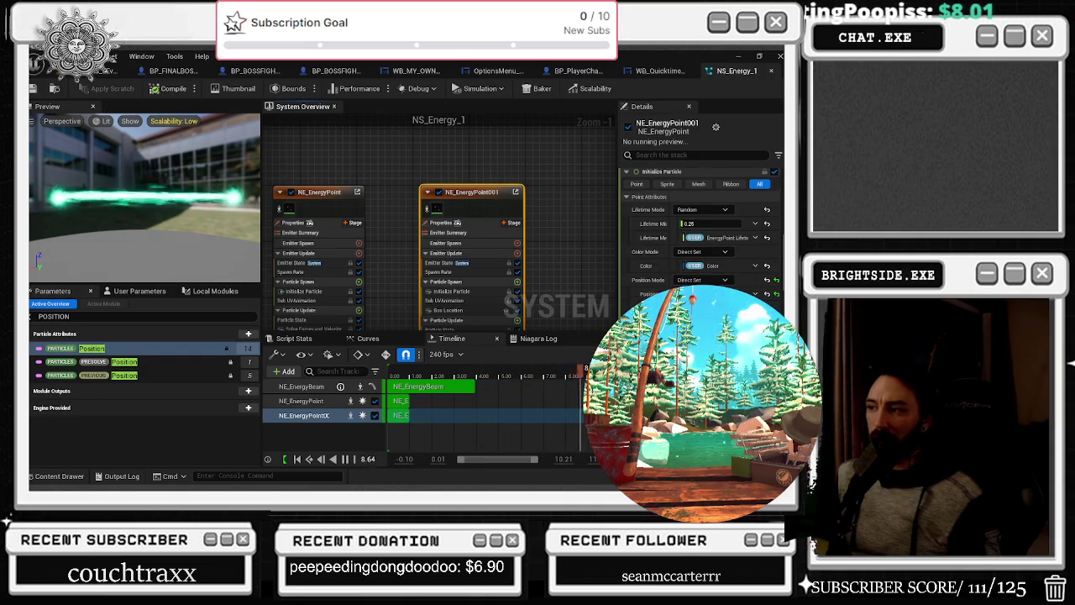
{"action": "scroll", "coordinate": [702, 227], "scroll_direction": "down", "scroll_amount": 3}
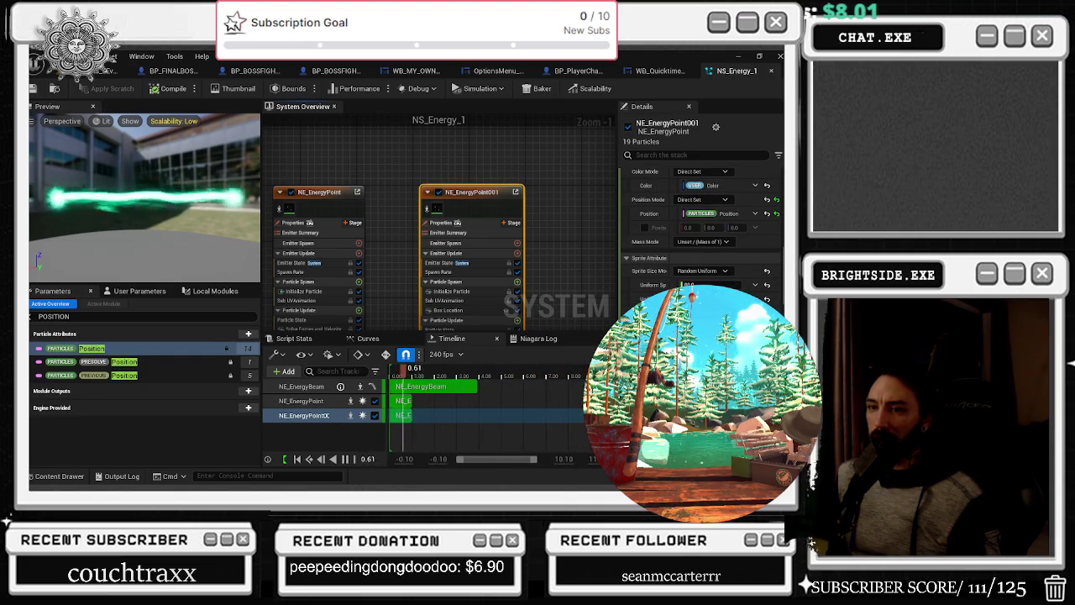
{"action": "scroll", "coordinate": [697, 219], "scroll_direction": "up", "scroll_amount": 5}
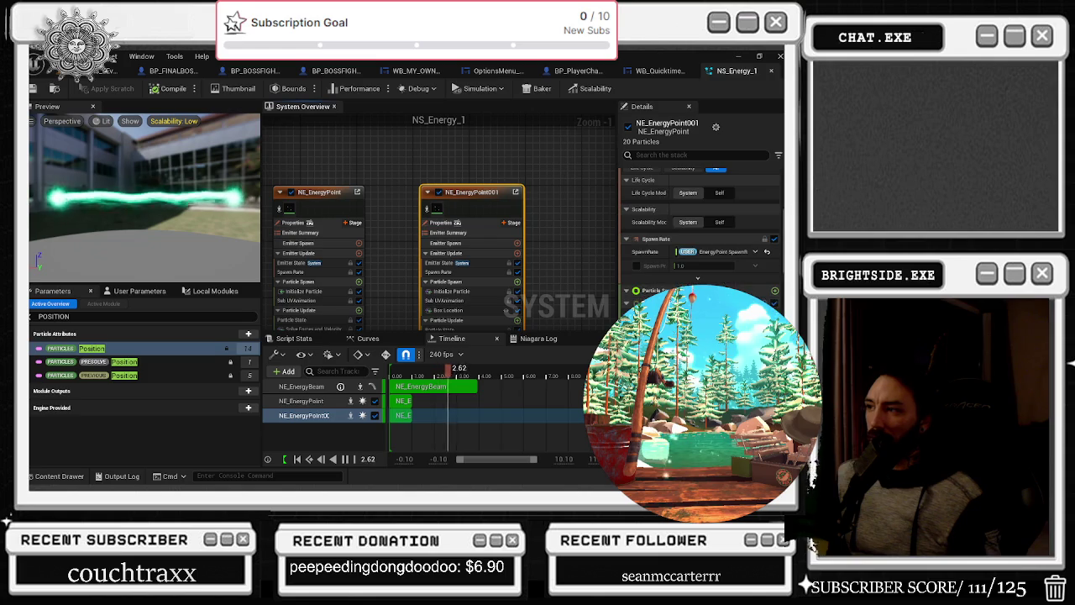
{"action": "scroll", "coordinate": [699, 227], "scroll_direction": "up", "scroll_amount": 3}
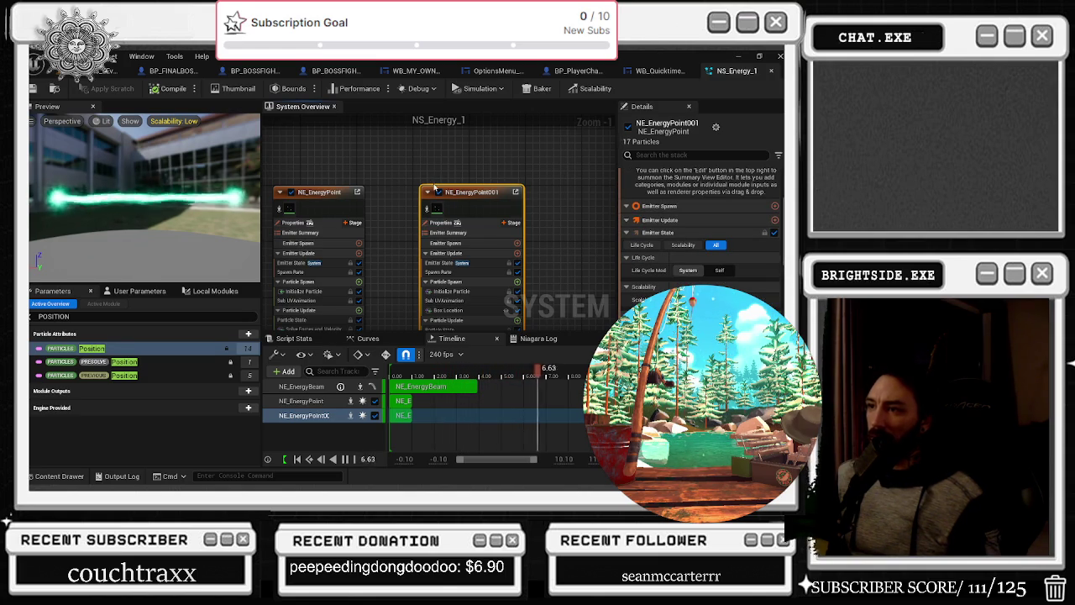
{"action": "left_click", "coordinate": [105, 70]}
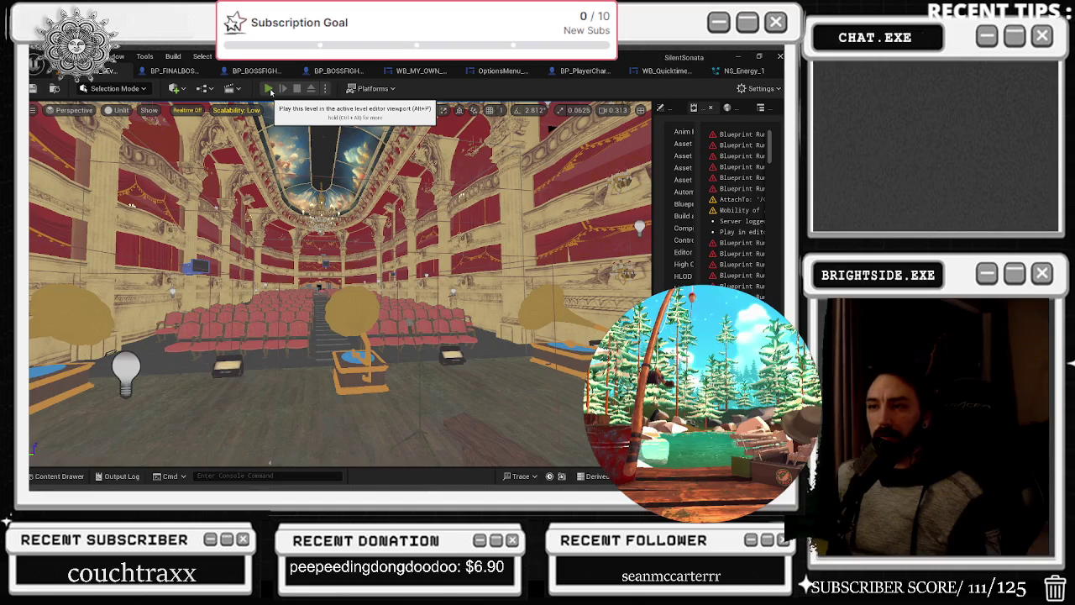
Run a play test of the opera house level, then stop it and switch to the browser
{"action": "left_click", "coordinate": [268, 89]}
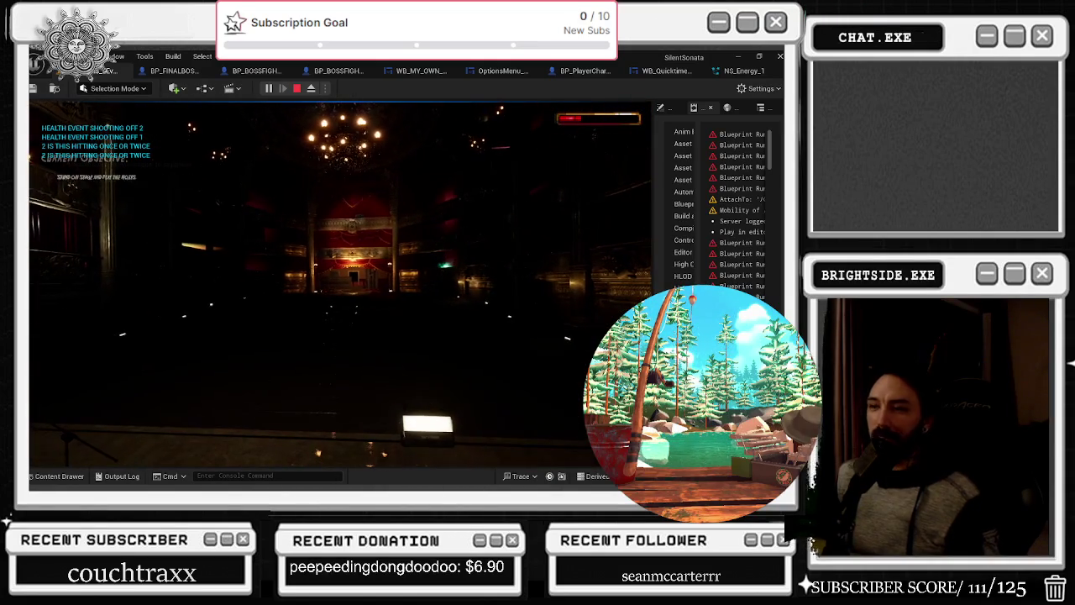
{"action": "key", "text": "Escape"}
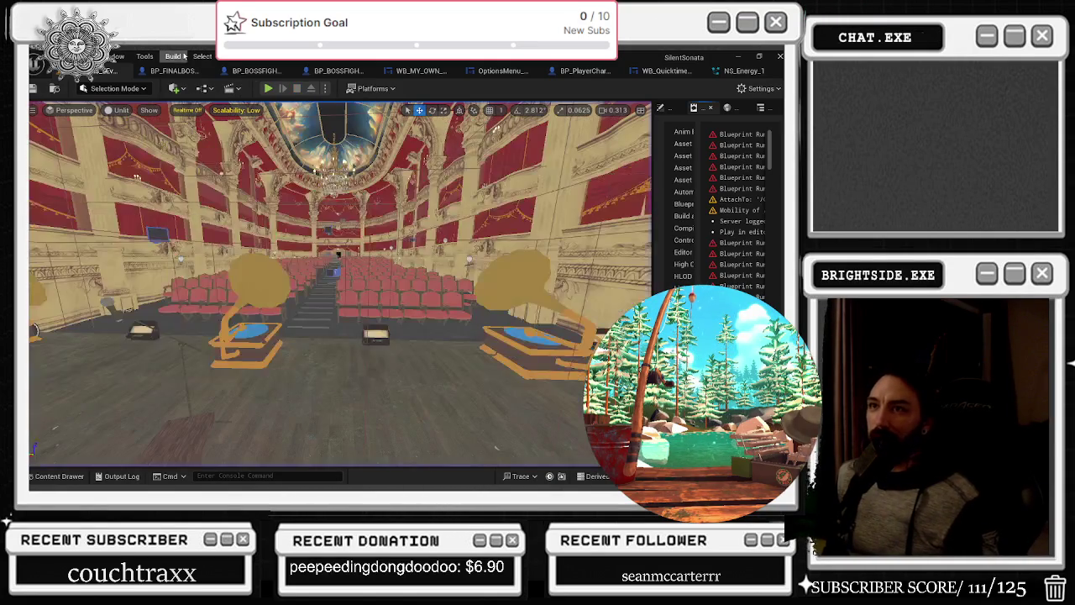
{"action": "key", "text": "alt+Tab"}
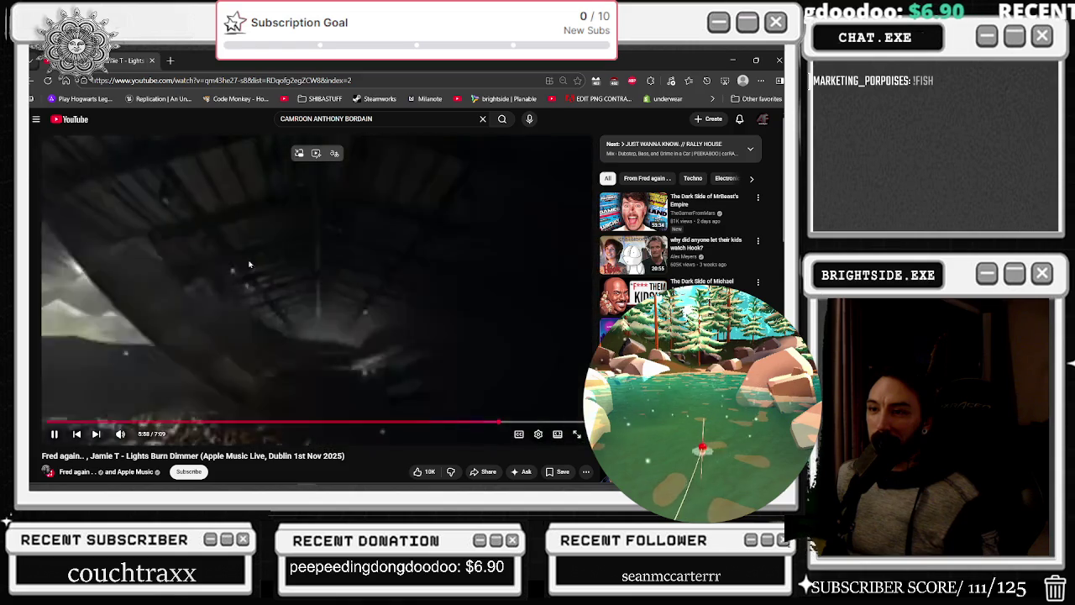
Scroll down through the music video's YouTube comments
{"action": "scroll", "coordinate": [331, 215], "scroll_direction": "down", "scroll_amount": 1}
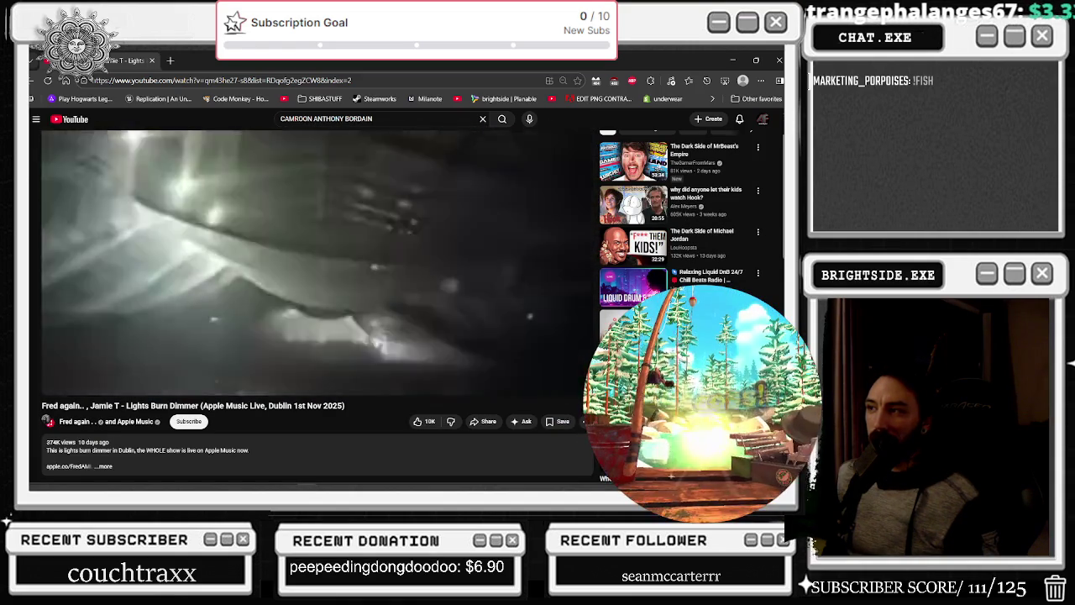
{"action": "mouse_move", "coordinate": [324, 209]}
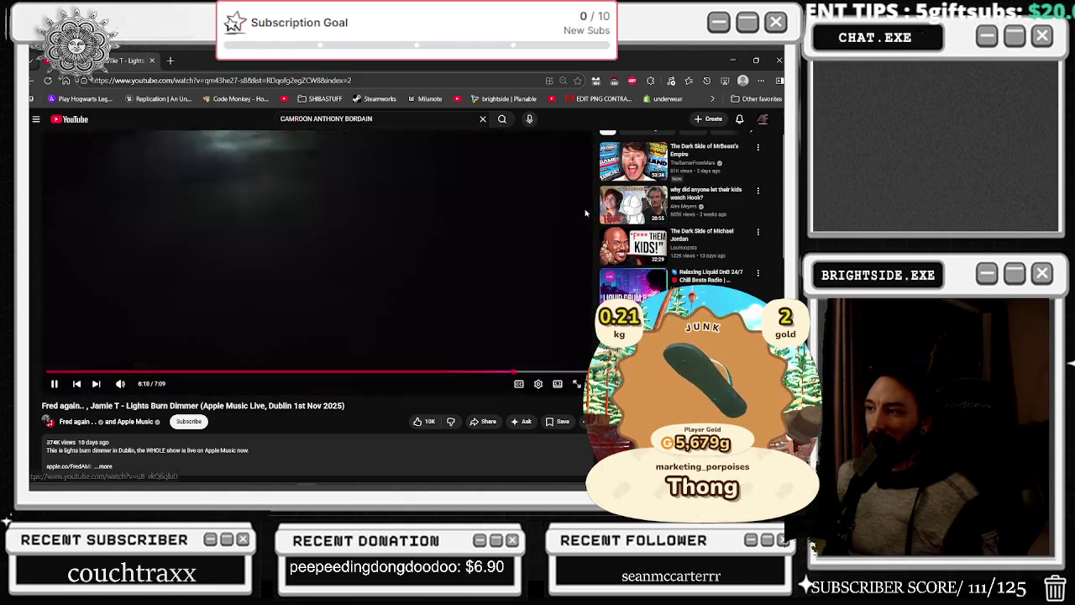
{"action": "scroll", "coordinate": [583, 211], "scroll_direction": "down", "scroll_amount": 3}
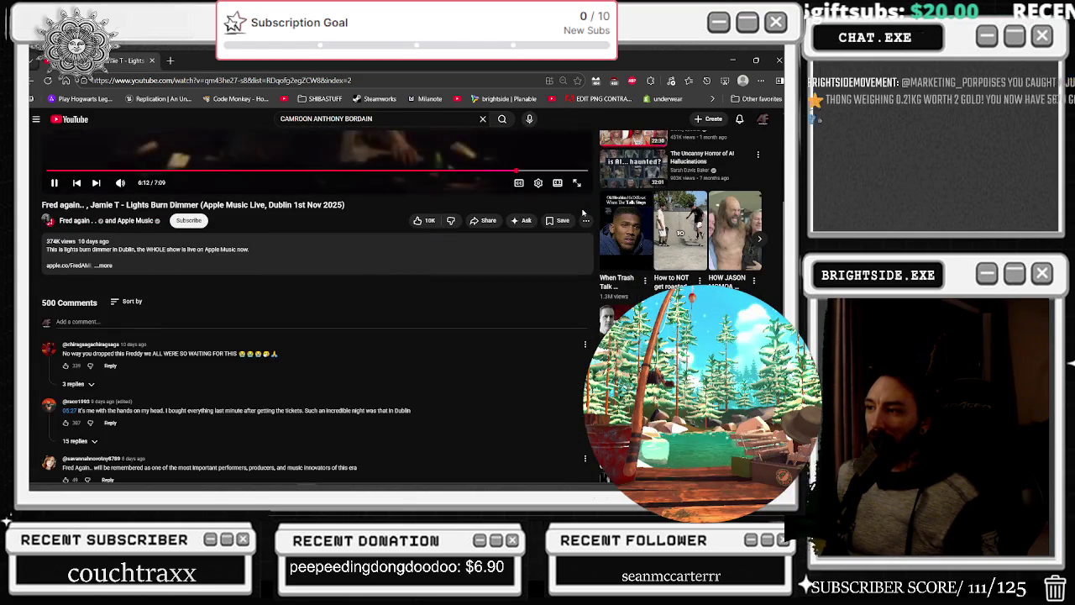
{"action": "scroll", "coordinate": [583, 212], "scroll_direction": "down", "scroll_amount": 2}
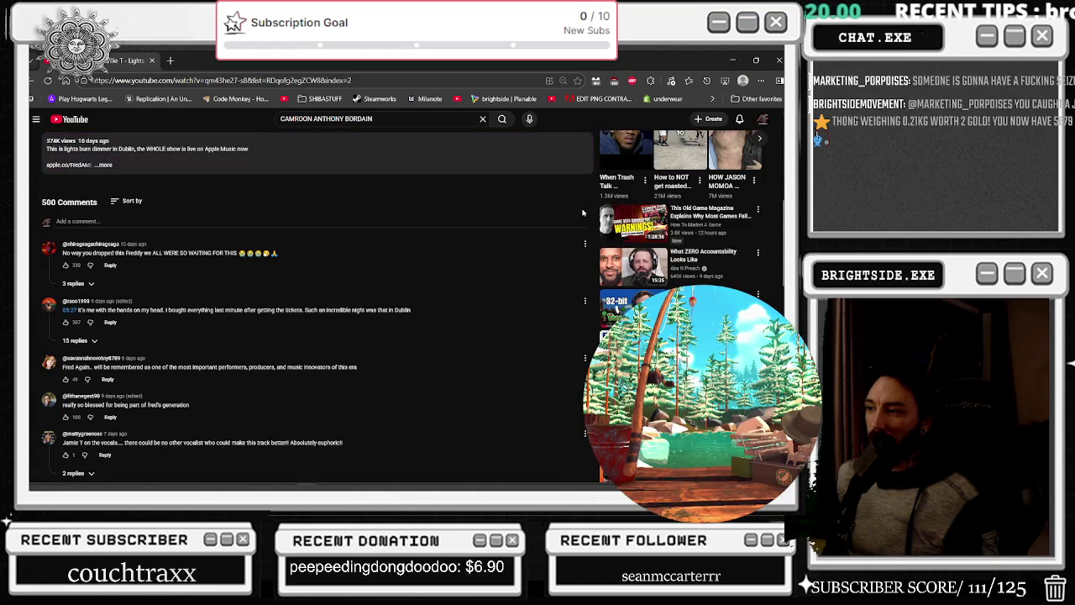
{"action": "scroll", "coordinate": [584, 212], "scroll_direction": "down", "scroll_amount": 3}
{"action": "scroll", "coordinate": [584, 212], "scroll_direction": "down", "scroll_amount": 2}
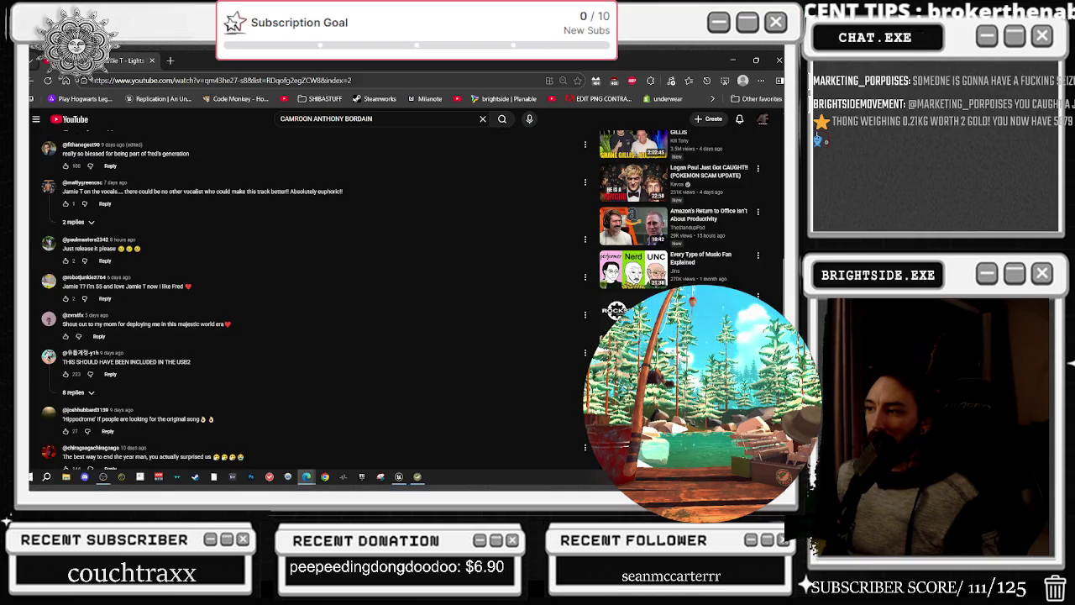
{"action": "scroll", "coordinate": [583, 211], "scroll_direction": "down", "scroll_amount": 2}
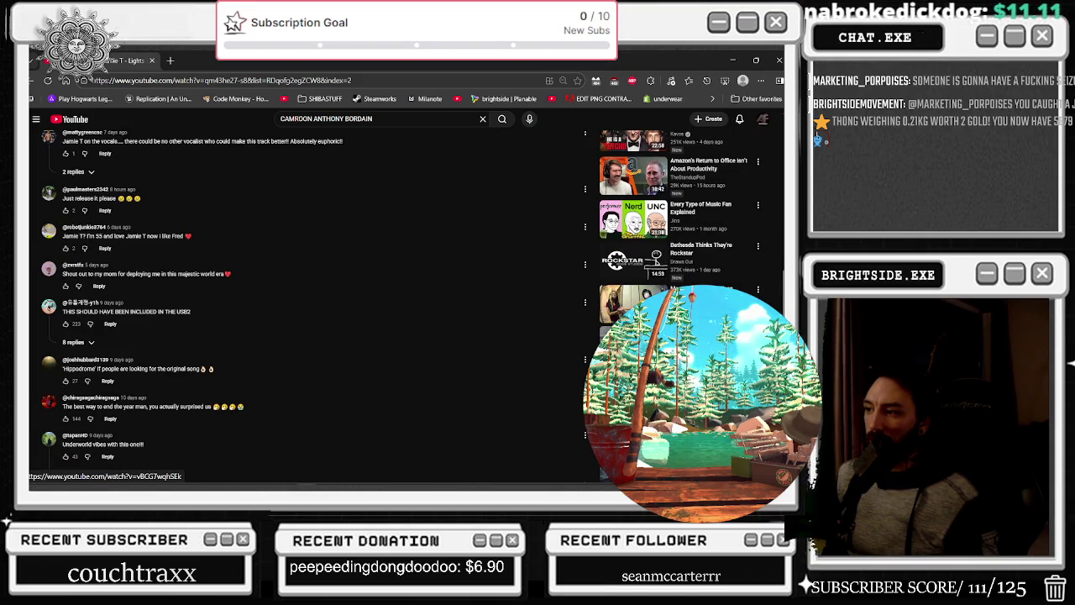
{"action": "scroll", "coordinate": [584, 211], "scroll_direction": "down", "scroll_amount": 2}
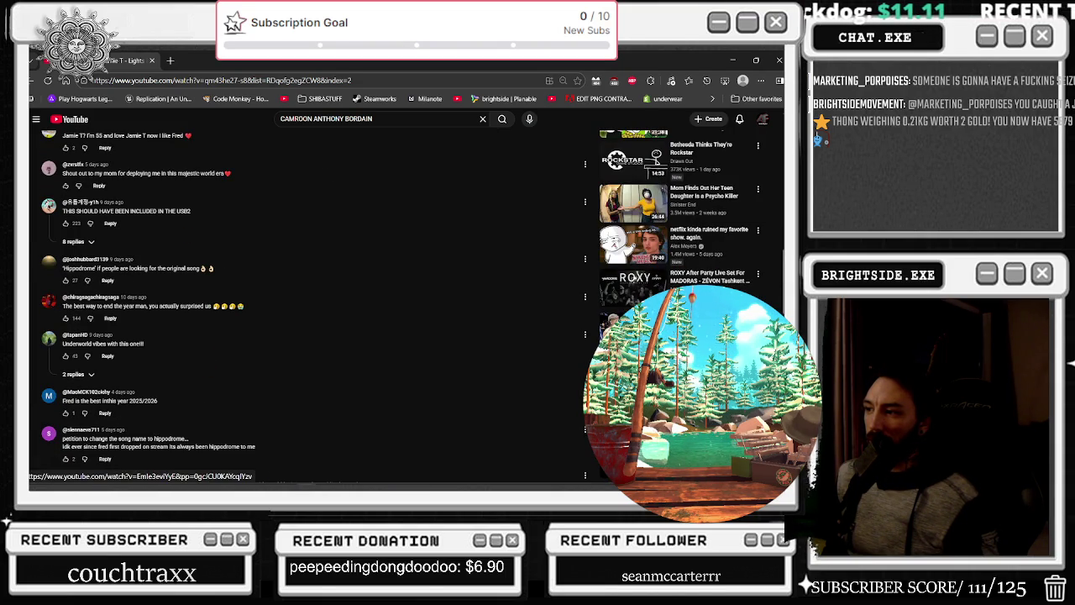
{"action": "scroll", "coordinate": [583, 212], "scroll_direction": "up", "scroll_amount": 15}
Return to Unreal Editor and open the BP_BOSSFIGHT_AI_FINAL_BOSS event graph
{"action": "key", "text": "alt+Tab"}
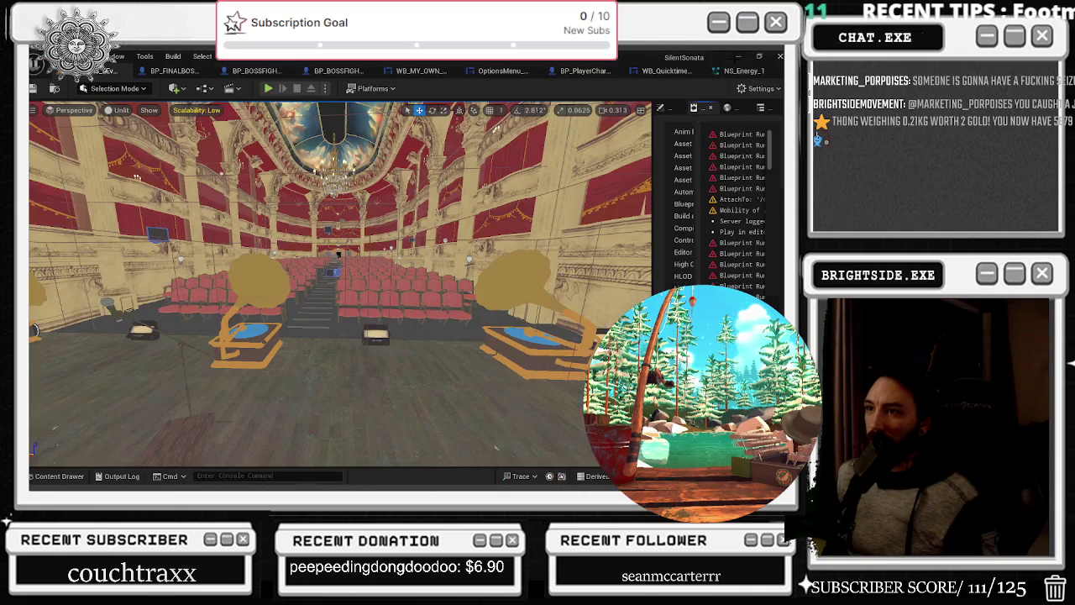
{"action": "left_click_drag", "start_coordinate": [337, 254], "coordinate": [408, 275]}
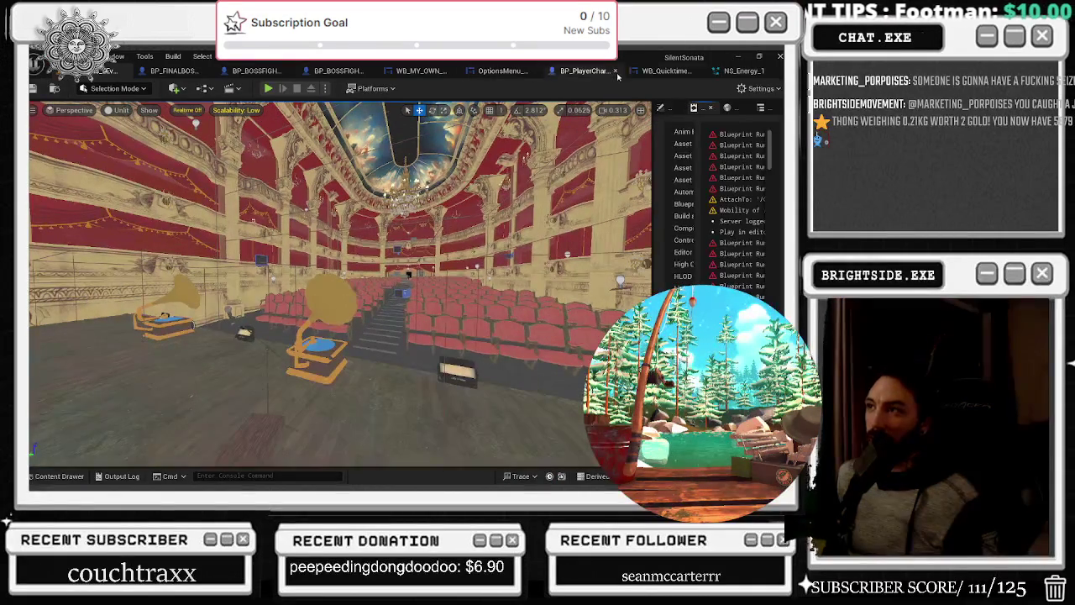
{"action": "left_click", "coordinate": [172, 71]}
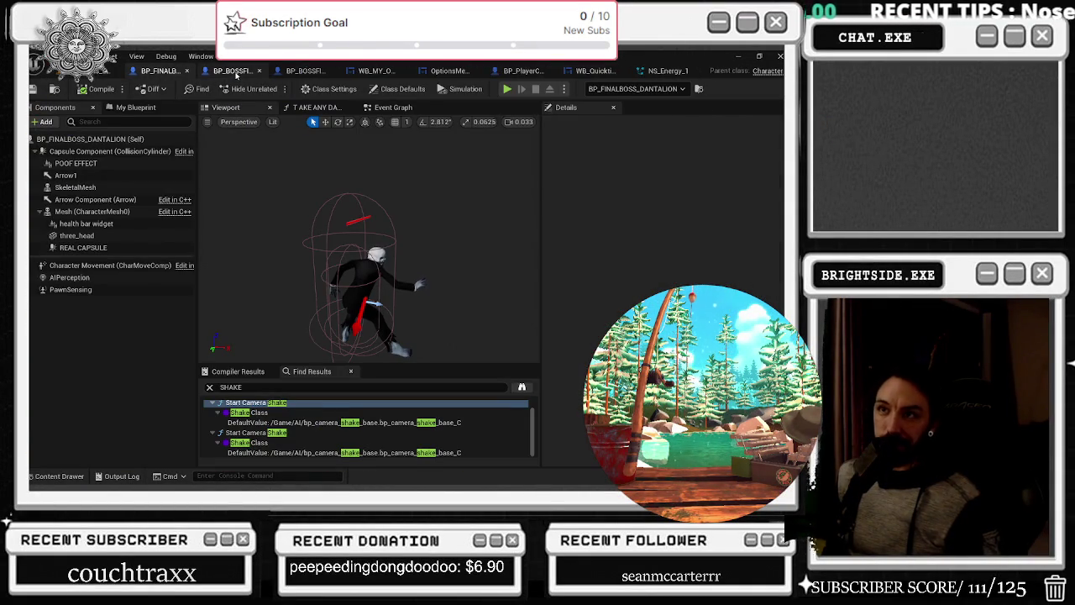
{"action": "left_click", "coordinate": [299, 71]}
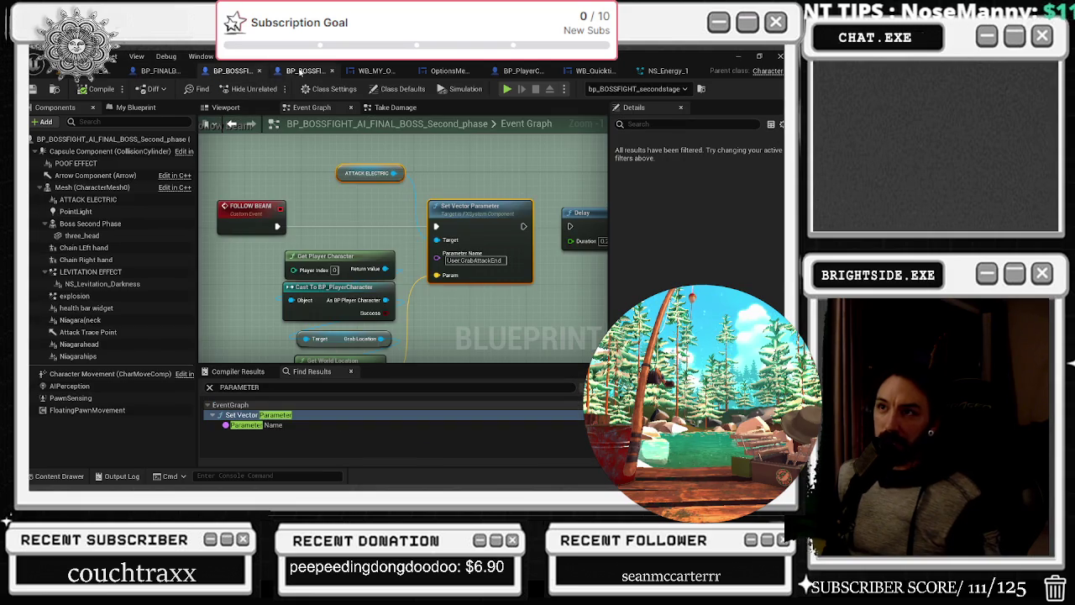
{"action": "left_click", "coordinate": [302, 71]}
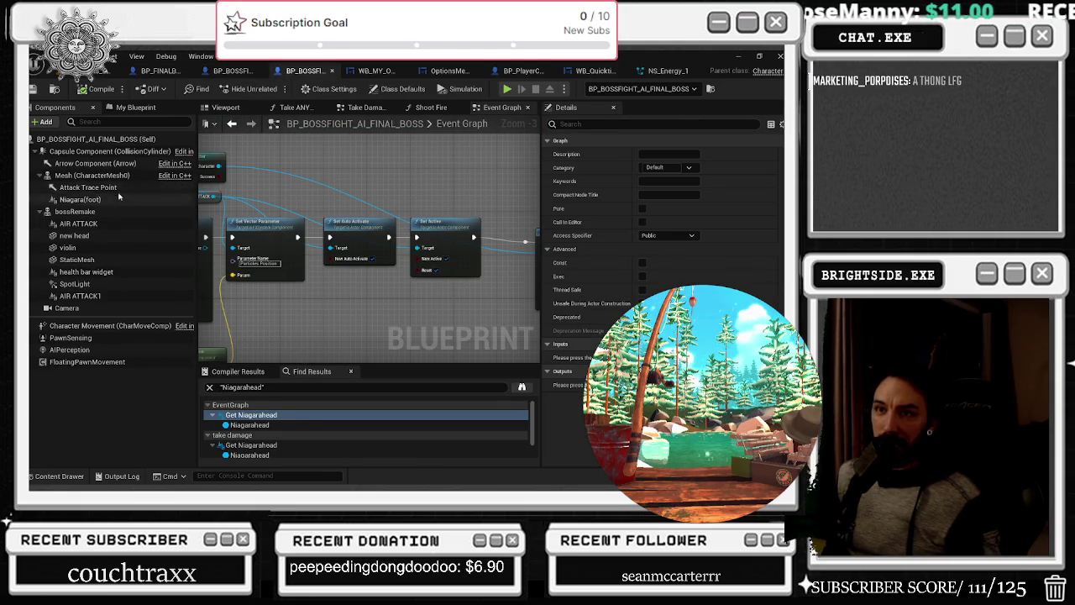
Delete the Set Vector Parameter node and move Set Auto Activate and Set Active left
{"action": "mouse_move", "coordinate": [323, 282]}
{"action": "left_mouse_down"}
{"action": "mouse_move", "coordinate": [353, 290]}
{"action": "mouse_move", "coordinate": [307, 207]}
{"action": "left_mouse_up"}
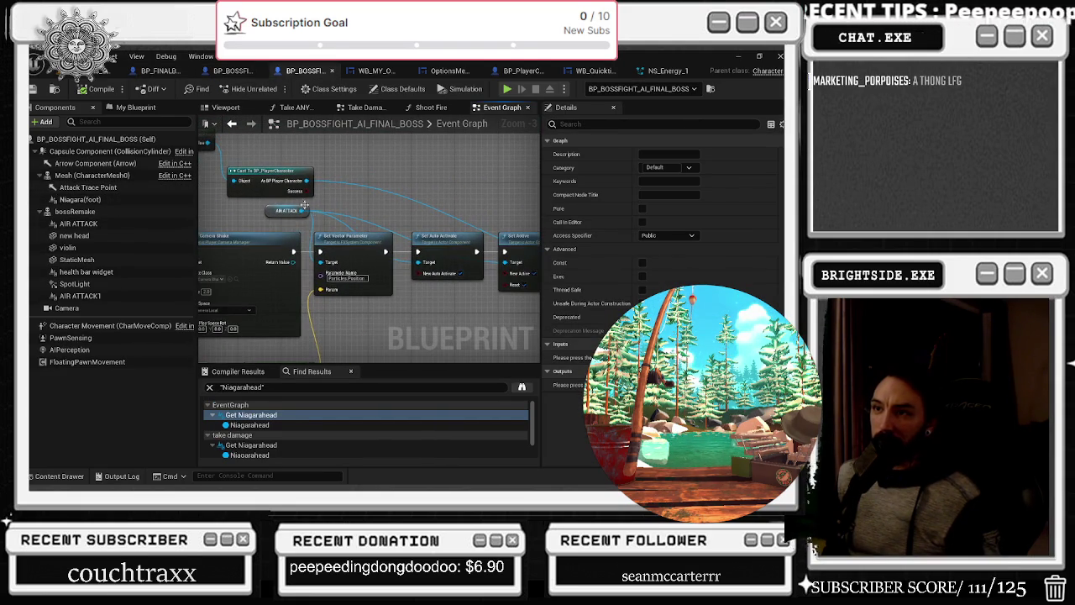
{"action": "left_click", "coordinate": [385, 236]}
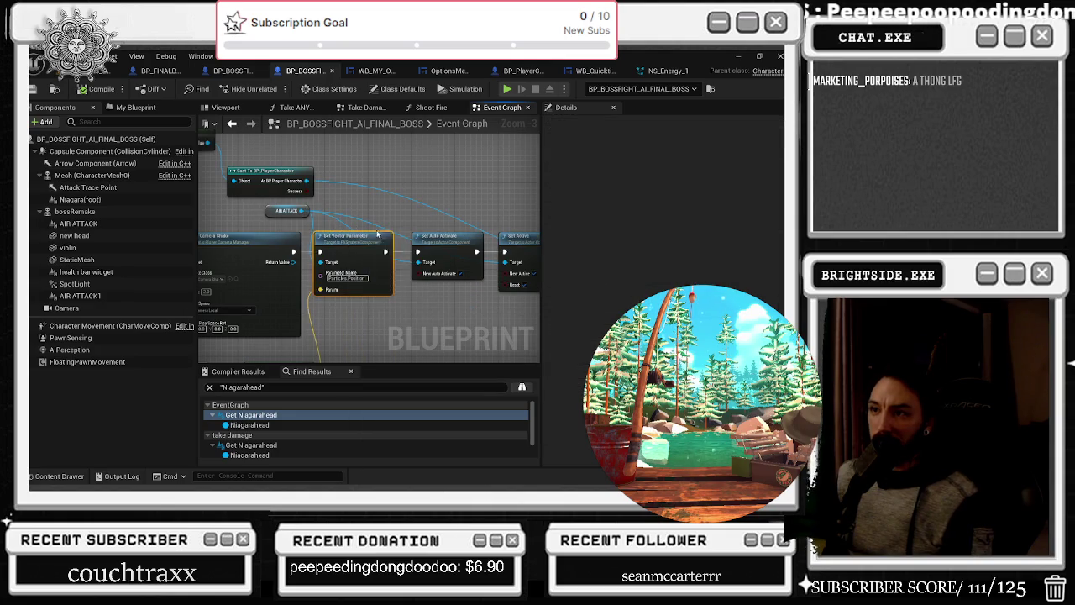
{"action": "key", "text": "Delete"}
{"action": "left_click", "coordinate": [290, 212]}
{"action": "mouse_move", "coordinate": [309, 257]}
{"action": "left_mouse_down"}
{"action": "mouse_move", "coordinate": [437, 225]}
{"action": "mouse_move", "coordinate": [546, 294]}
{"action": "left_mouse_up"}
{"action": "left_click_drag", "start_coordinate": [526, 240], "coordinate": [434, 239]}
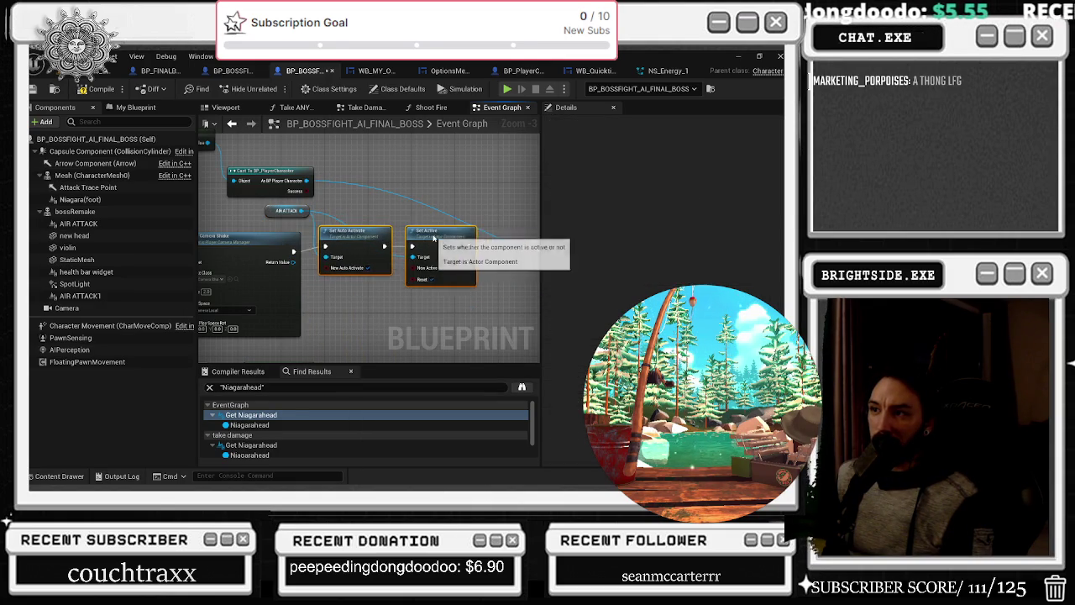
{"action": "left_click", "coordinate": [314, 181]}
Shift the Cast To BP_PlayerCharacter node right and inspect the Niagara(foot) and AIR ATTACK components
{"action": "mouse_move", "coordinate": [314, 181]}
{"action": "left_mouse_down"}
{"action": "mouse_move", "coordinate": [420, 220]}
{"action": "mouse_move", "coordinate": [504, 210]}
{"action": "left_mouse_up"}
{"action": "left_click_drag", "start_coordinate": [470, 252], "coordinate": [546, 224]}
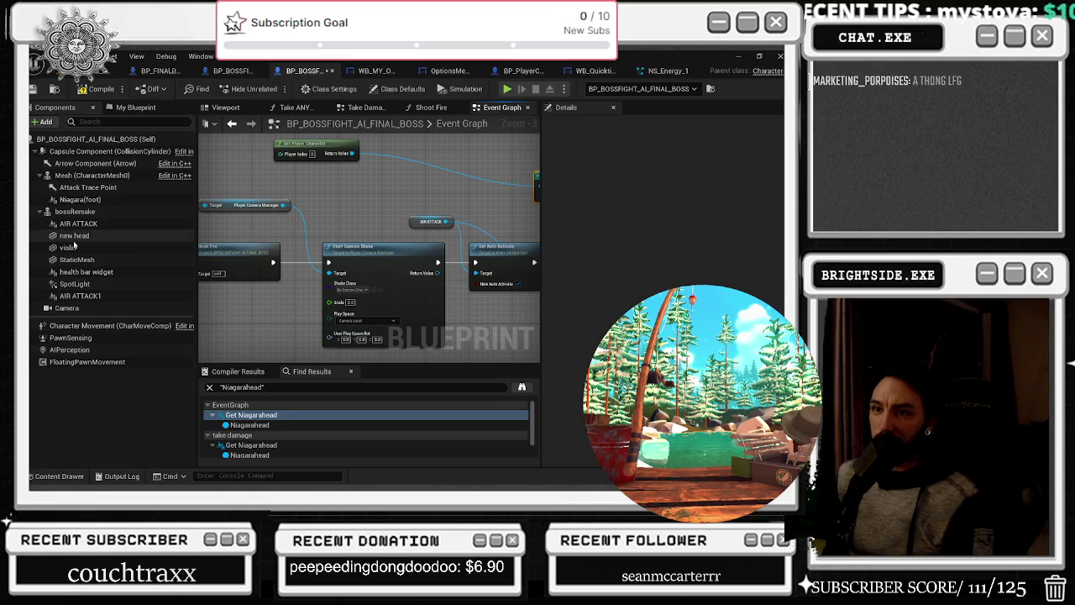
{"action": "left_click", "coordinate": [80, 200]}
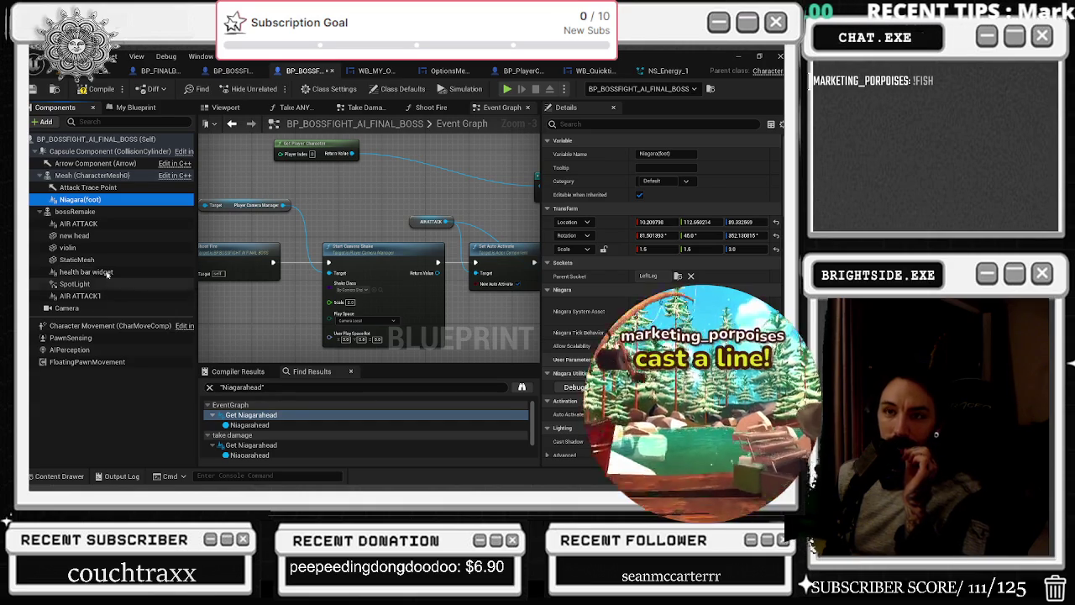
{"action": "left_click", "coordinate": [93, 223]}
Set AIR ATTACK's Niagara System Asset to NS_WindSlash and open that system for editing
{"action": "left_click", "coordinate": [672, 312]}
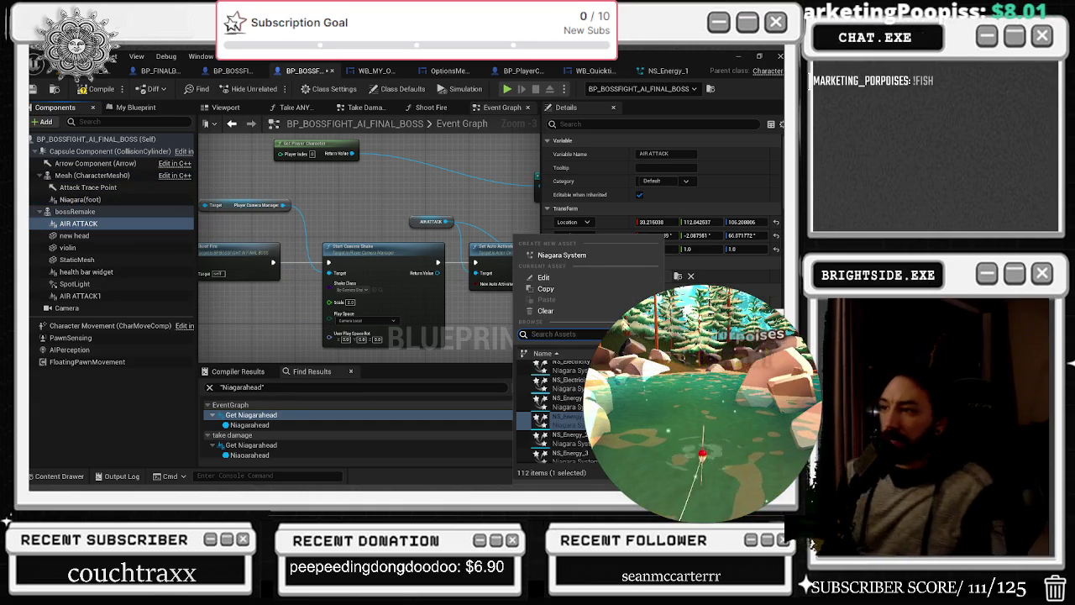
{"action": "type", "text": "AIR"}
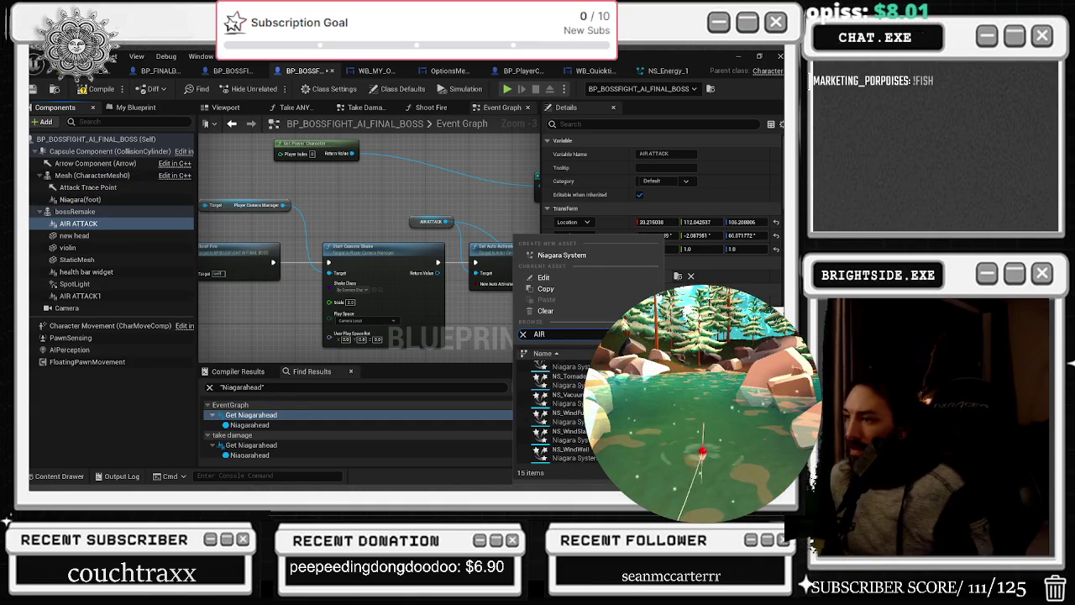
{"action": "mouse_move", "coordinate": [568, 394]}
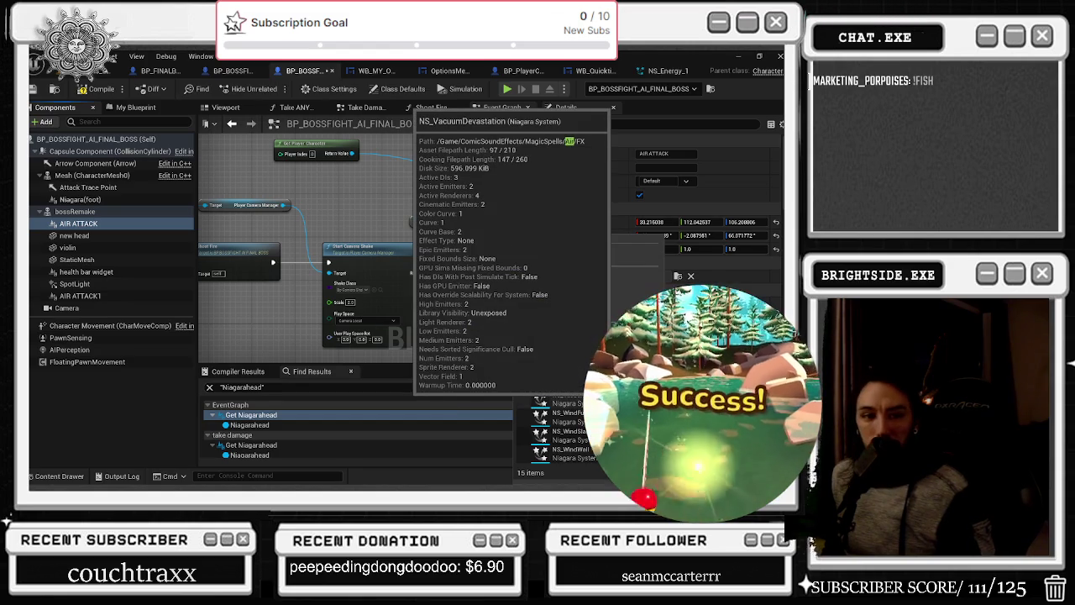
{"action": "mouse_move", "coordinate": [567, 413]}
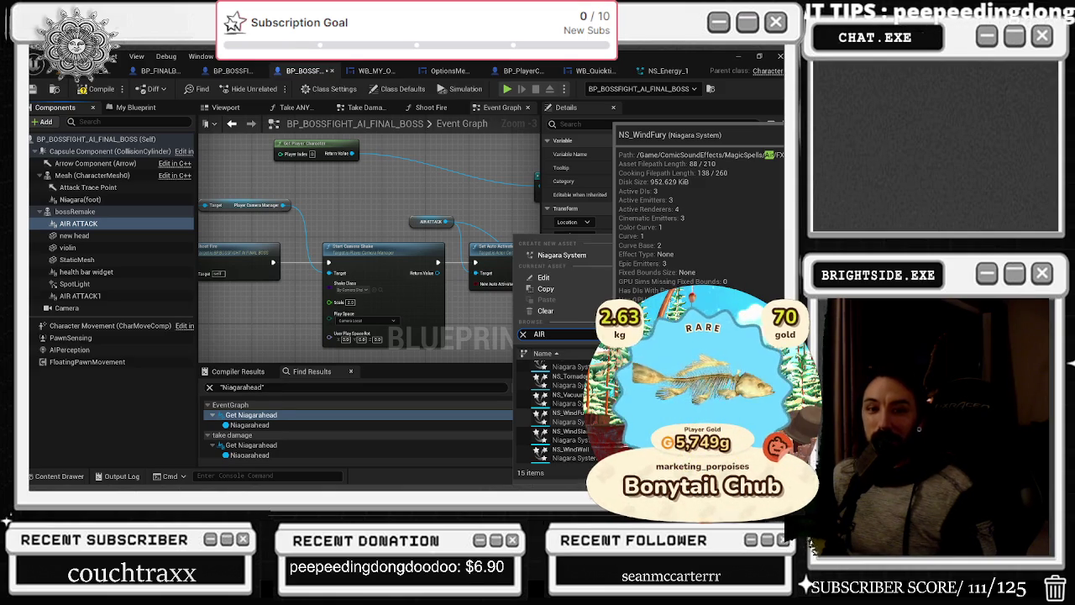
{"action": "left_click", "coordinate": [571, 431]}
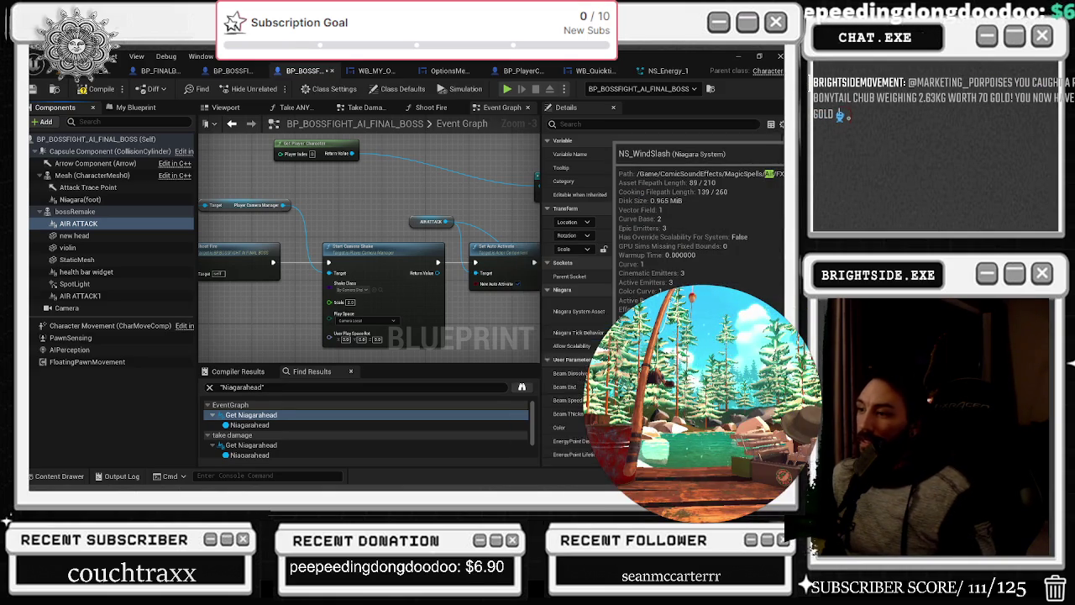
{"action": "left_click", "coordinate": [521, 334]}
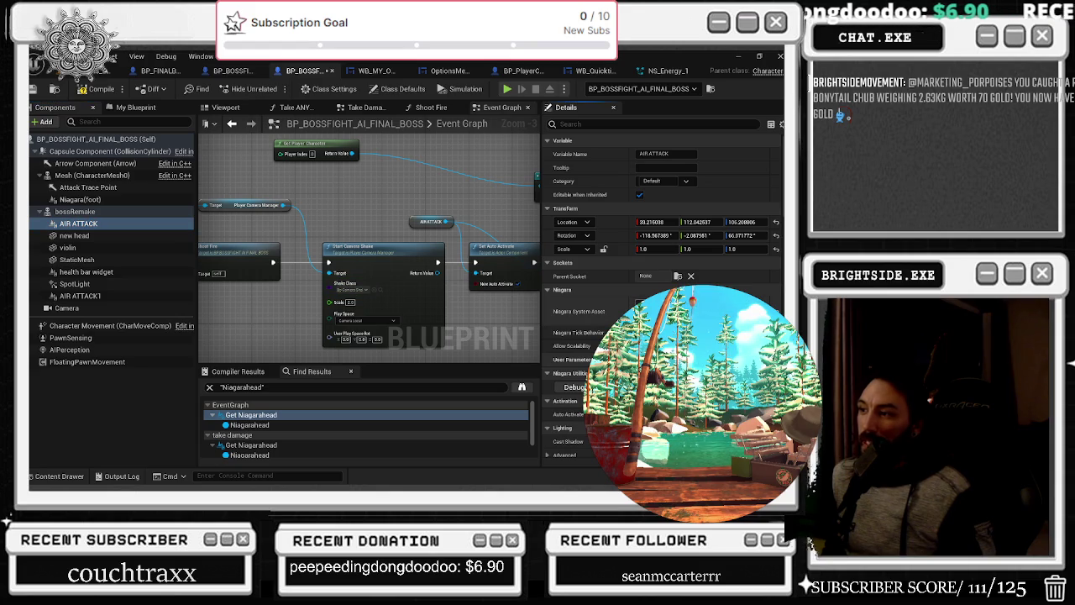
{"action": "double_click", "coordinate": [642, 311]}
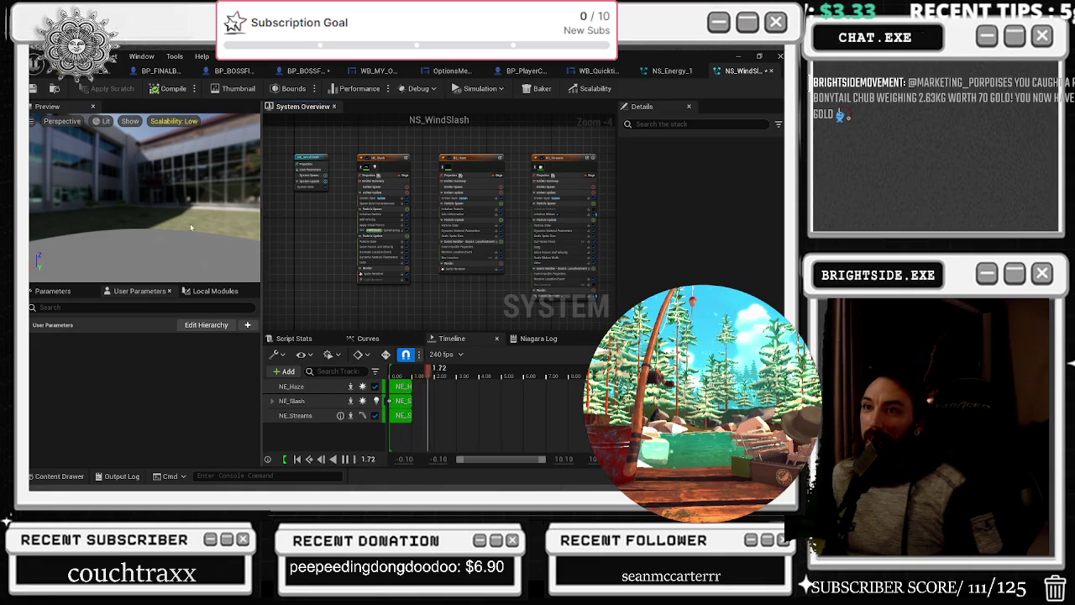
Browse the Niagara Systems grid for a slash effect, select NS_Slash_Big, and return to the opera-hall level
{"action": "left_click", "coordinate": [55, 475]}
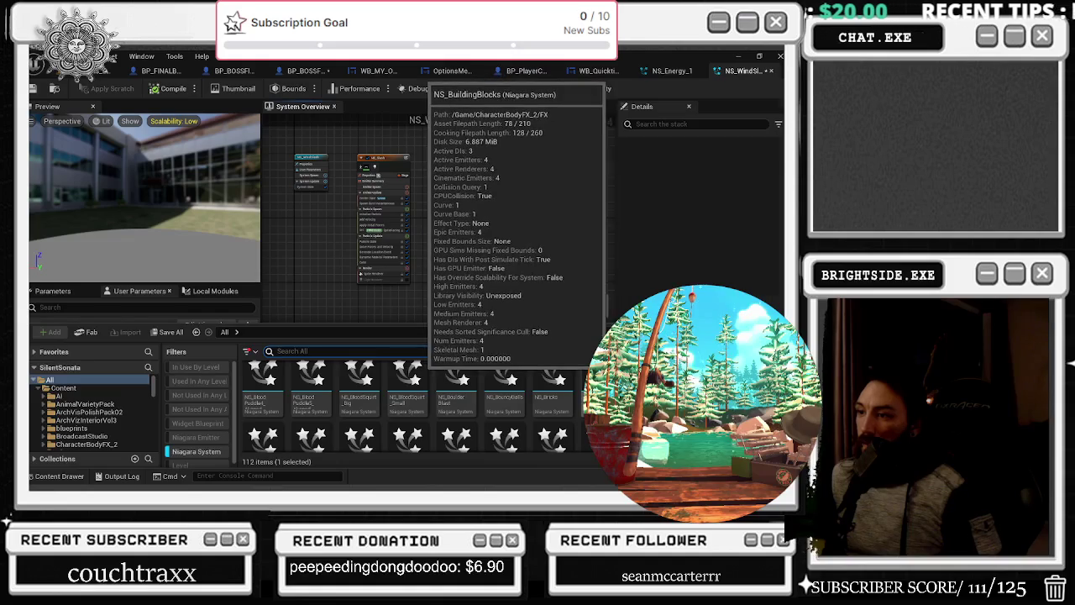
{"action": "scroll", "coordinate": [491, 384], "scroll_direction": "down", "scroll_amount": 2}
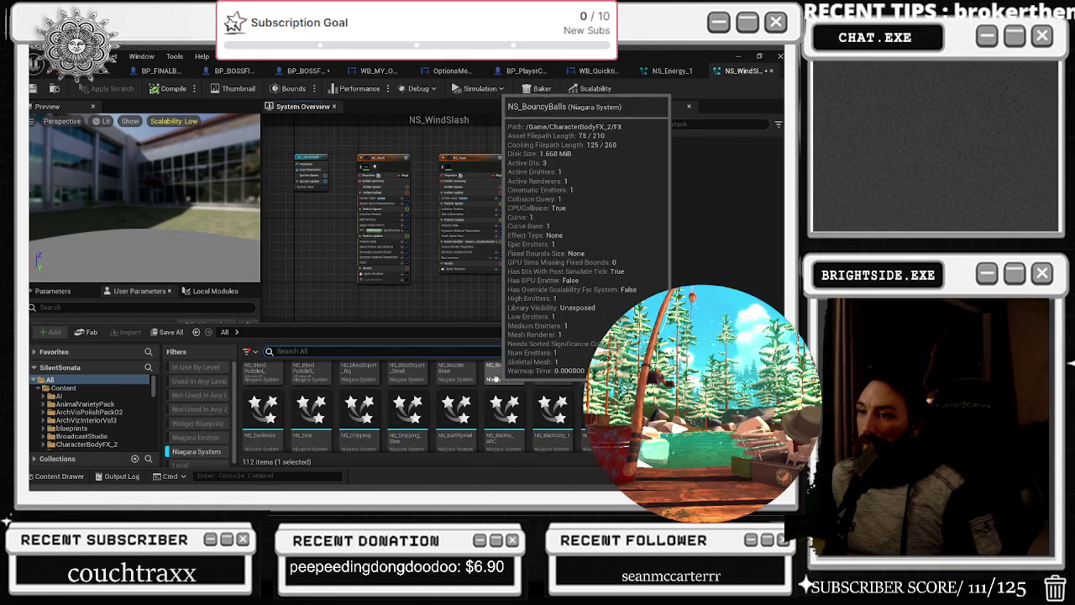
{"action": "scroll", "coordinate": [420, 380], "scroll_direction": "down", "scroll_amount": 2}
{"action": "scroll", "coordinate": [430, 379], "scroll_direction": "down", "scroll_amount": 3}
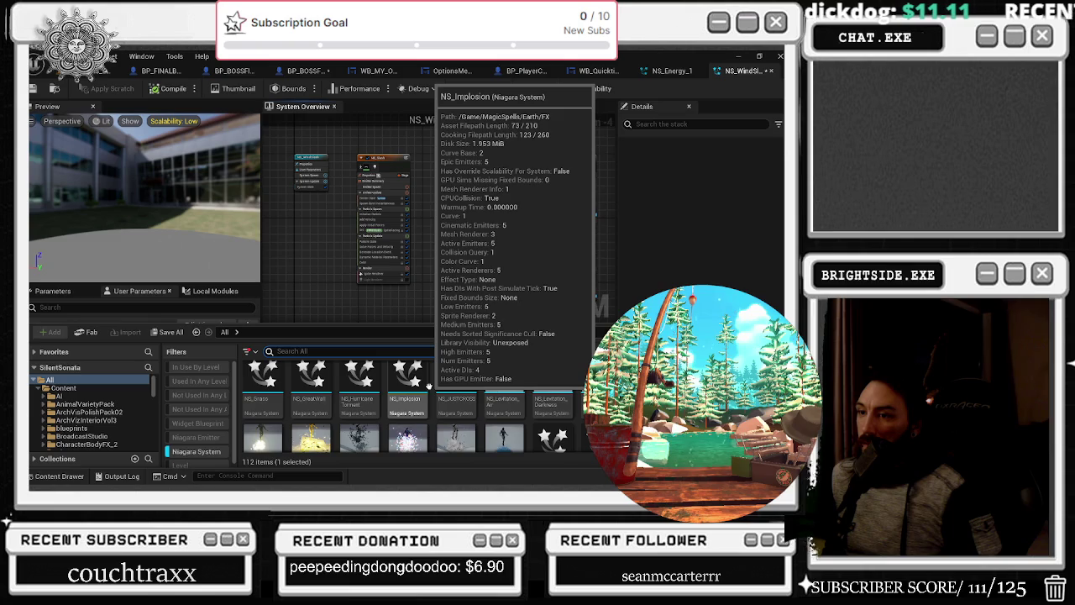
{"action": "scroll", "coordinate": [429, 385], "scroll_direction": "up", "scroll_amount": 2}
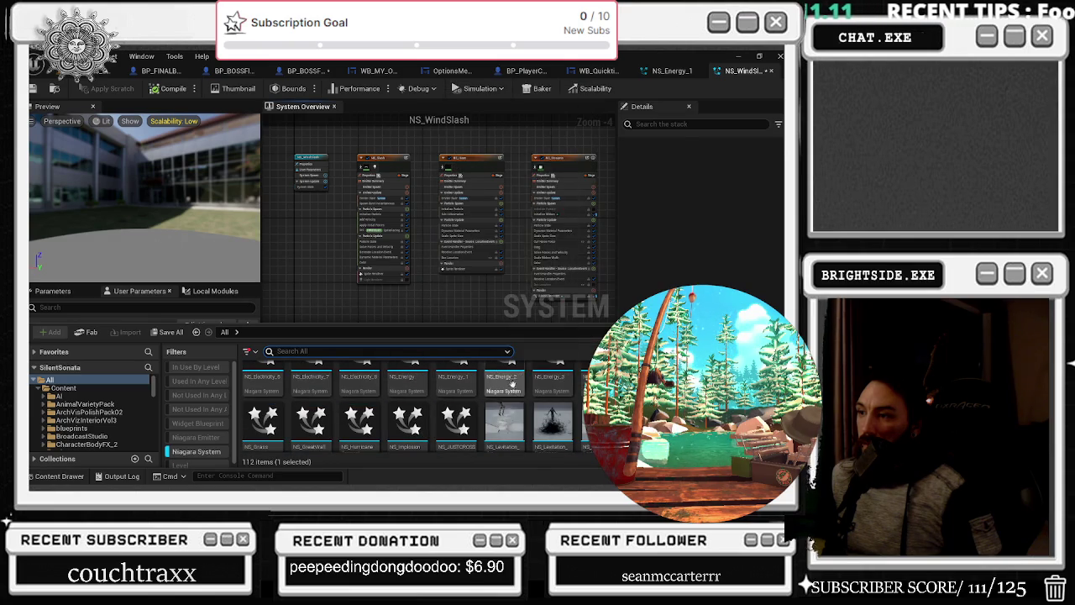
{"action": "scroll", "coordinate": [409, 411], "scroll_direction": "up", "scroll_amount": 2}
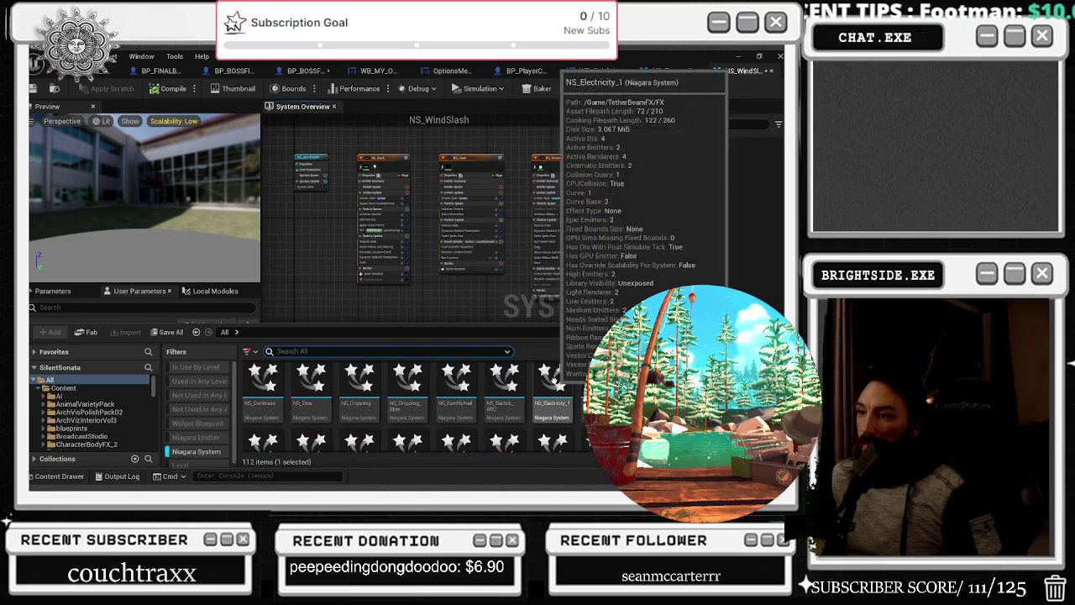
{"action": "scroll", "coordinate": [542, 390], "scroll_direction": "up", "scroll_amount": 1}
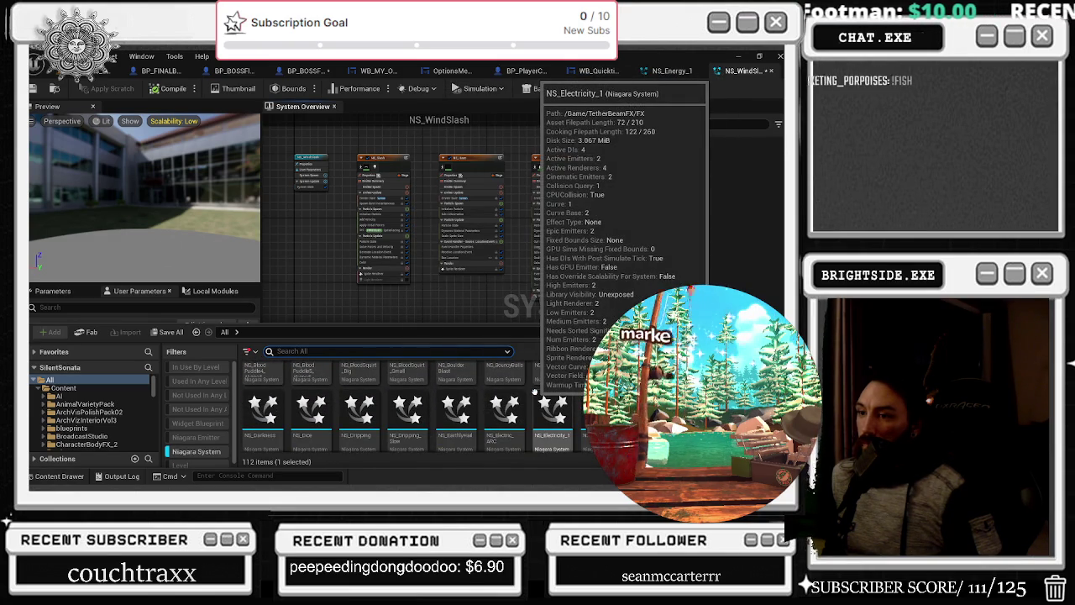
{"action": "scroll", "coordinate": [534, 392], "scroll_direction": "up", "scroll_amount": 1}
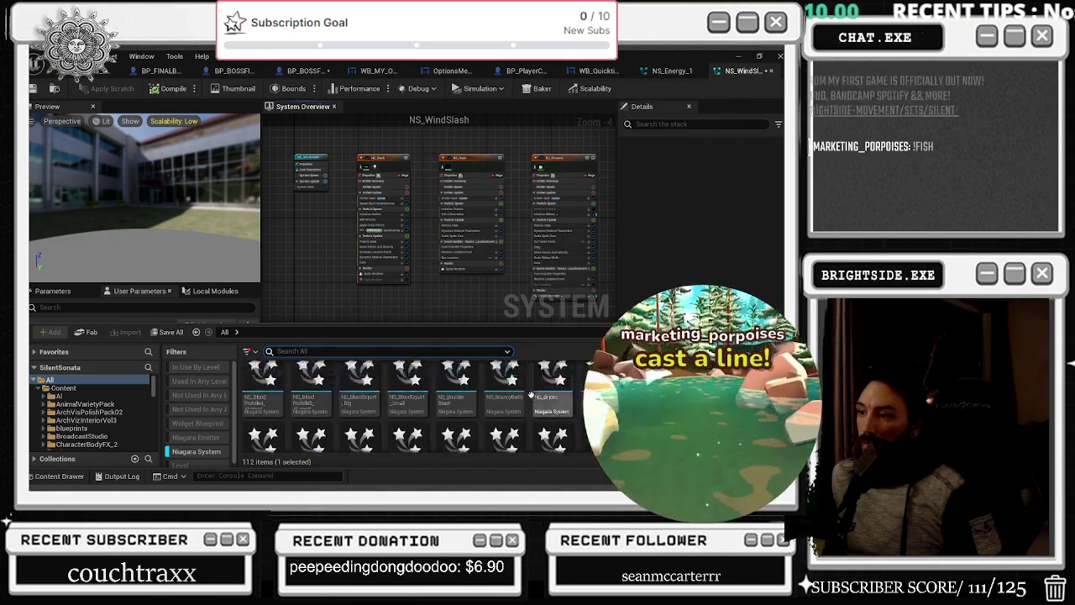
{"action": "scroll", "coordinate": [533, 400], "scroll_direction": "up", "scroll_amount": 1}
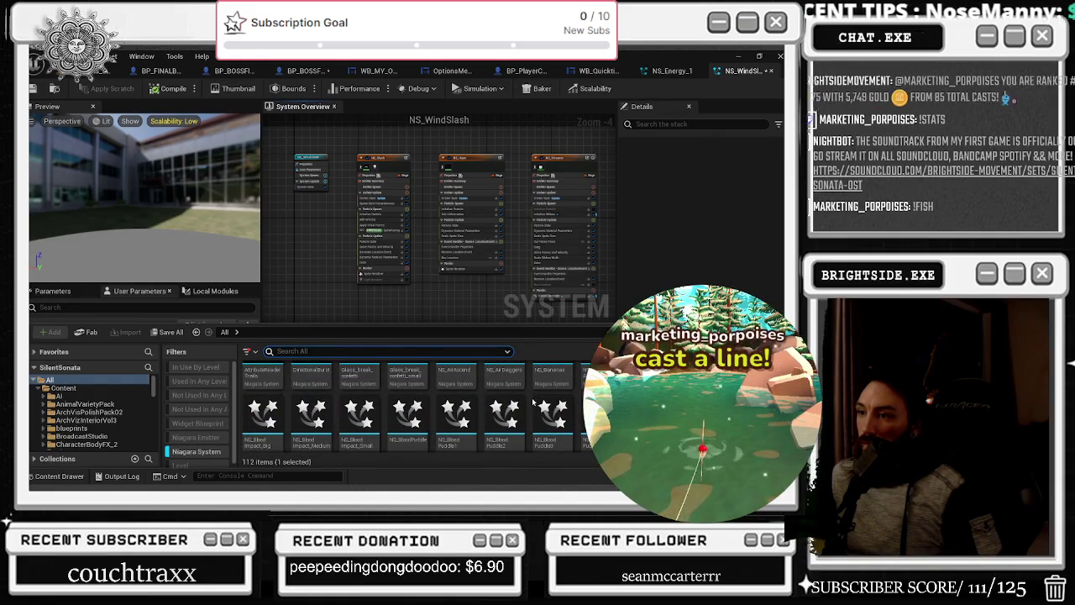
{"action": "scroll", "coordinate": [532, 402], "scroll_direction": "up", "scroll_amount": 1}
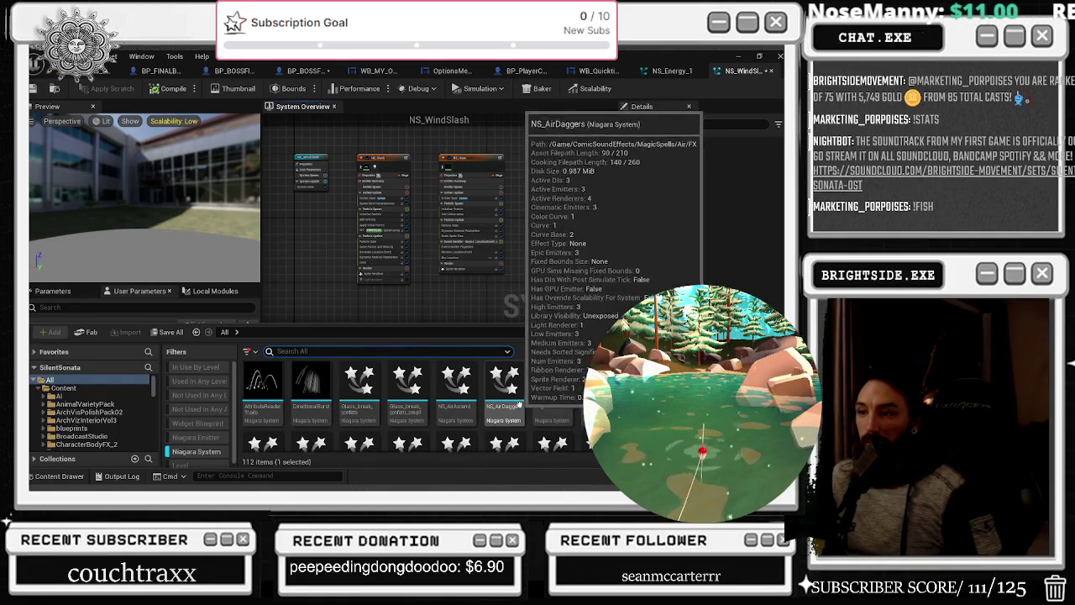
{"action": "scroll", "coordinate": [517, 399], "scroll_direction": "down", "scroll_amount": 5}
{"action": "scroll", "coordinate": [505, 391], "scroll_direction": "down", "scroll_amount": 3}
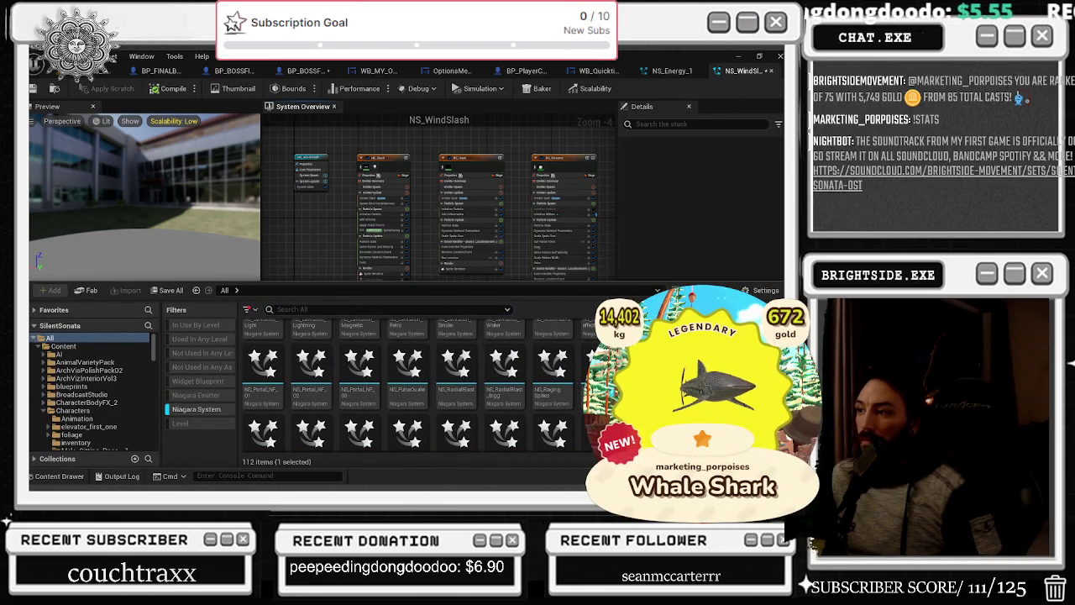
{"action": "scroll", "coordinate": [504, 378], "scroll_direction": "down", "scroll_amount": 1}
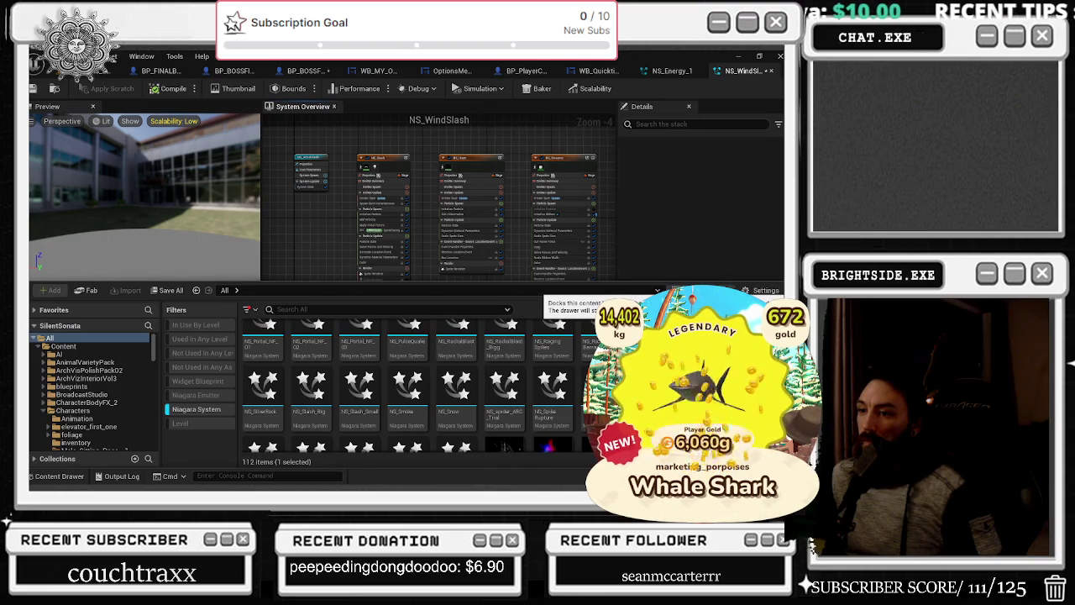
{"action": "left_click", "coordinate": [311, 387]}
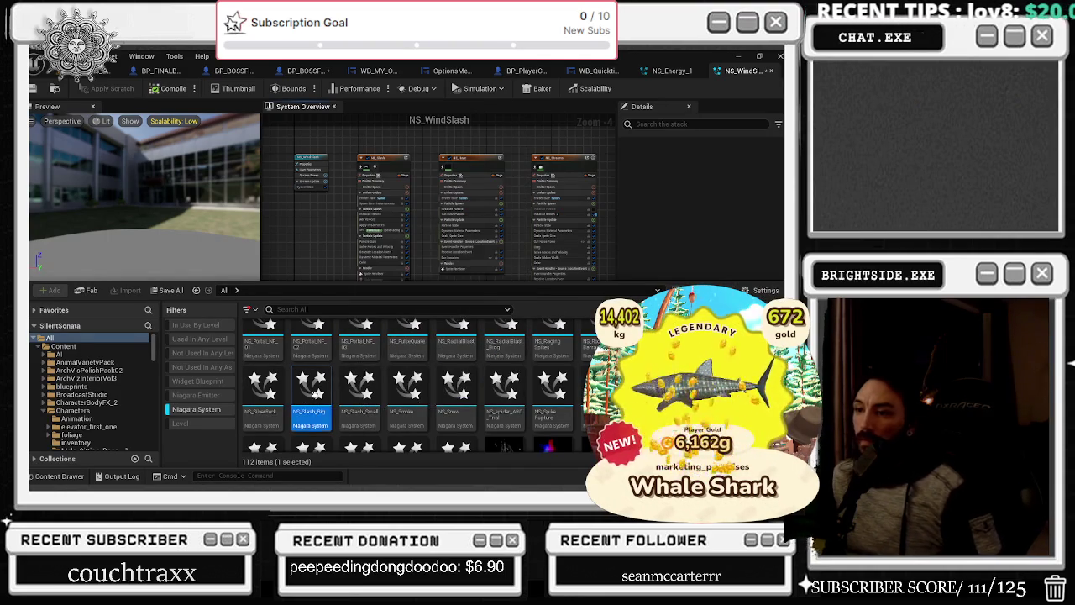
{"action": "left_click", "coordinate": [108, 71]}
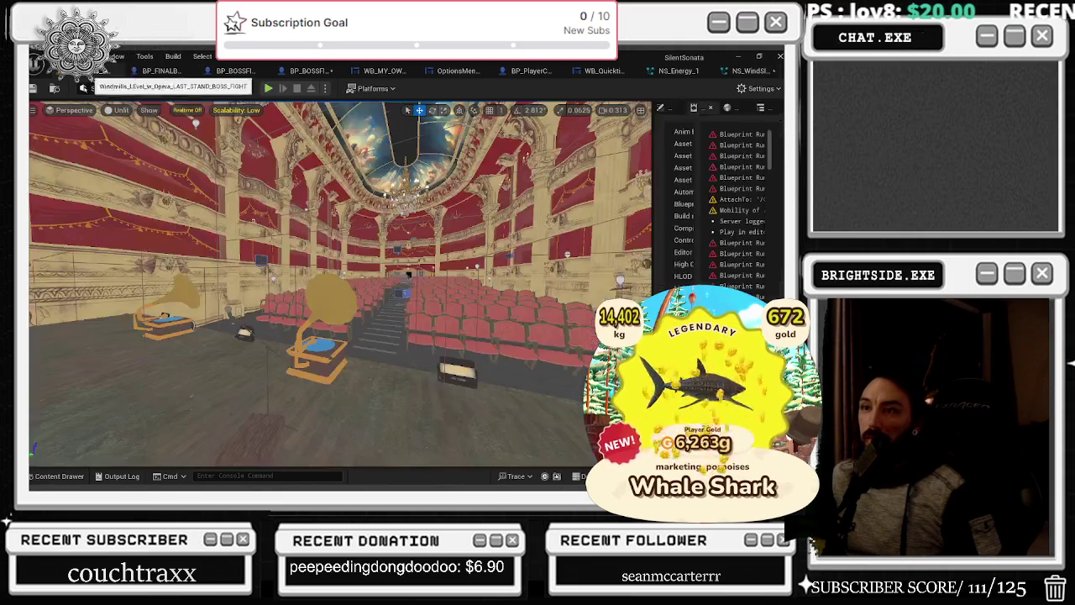
Open the BP_BOSSFIGHT blueprint's viewport and frame the boss in the preview
{"action": "left_click", "coordinate": [315, 74]}
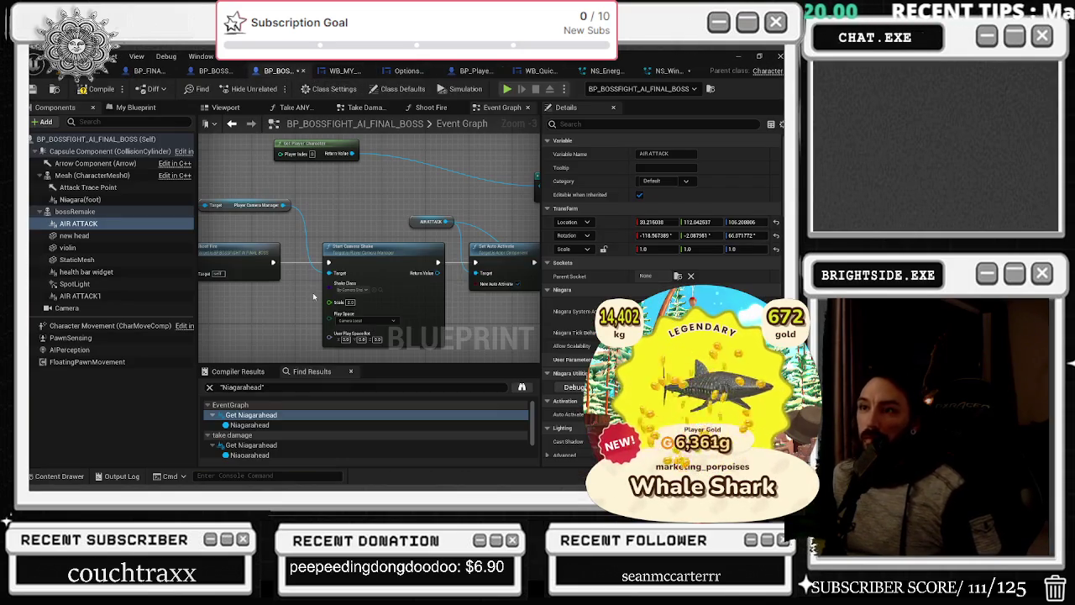
{"action": "left_click", "coordinate": [225, 107]}
{"action": "left_click_drag", "start_coordinate": [468, 257], "coordinate": [164, 225]}
{"action": "scroll", "coordinate": [370, 235], "scroll_direction": "up", "scroll_amount": 5}
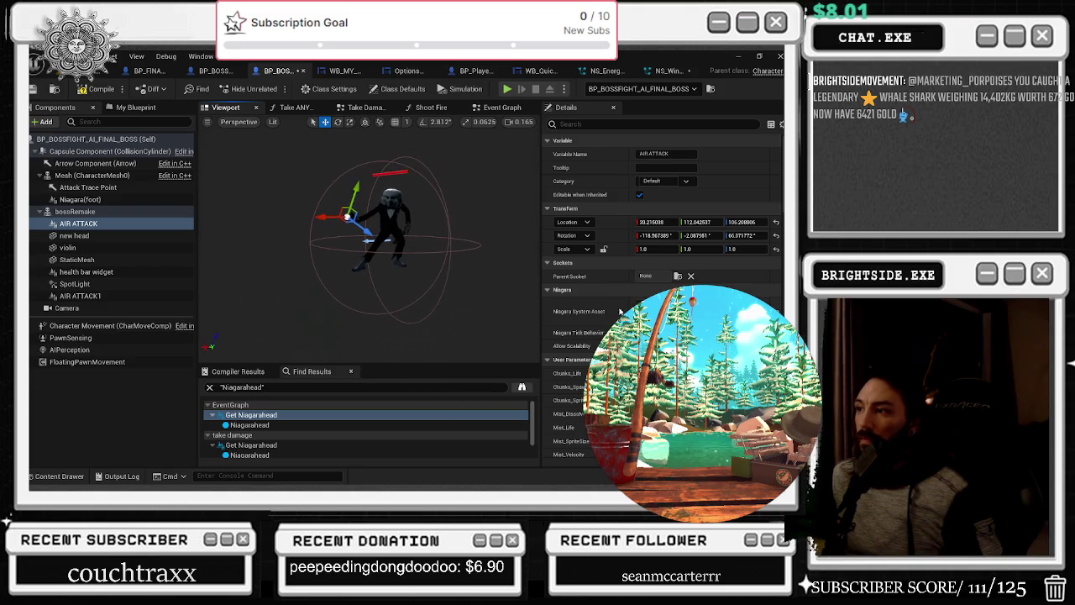
{"action": "scroll", "coordinate": [620, 311], "scroll_direction": "down", "scroll_amount": 3}
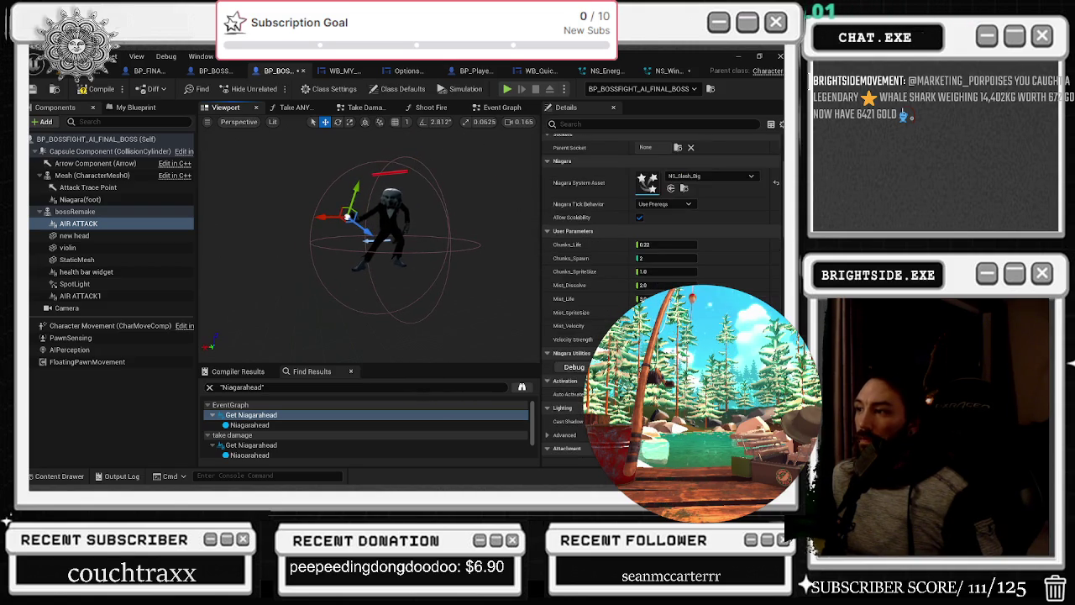
{"action": "scroll", "coordinate": [663, 252], "scroll_direction": "up", "scroll_amount": 2}
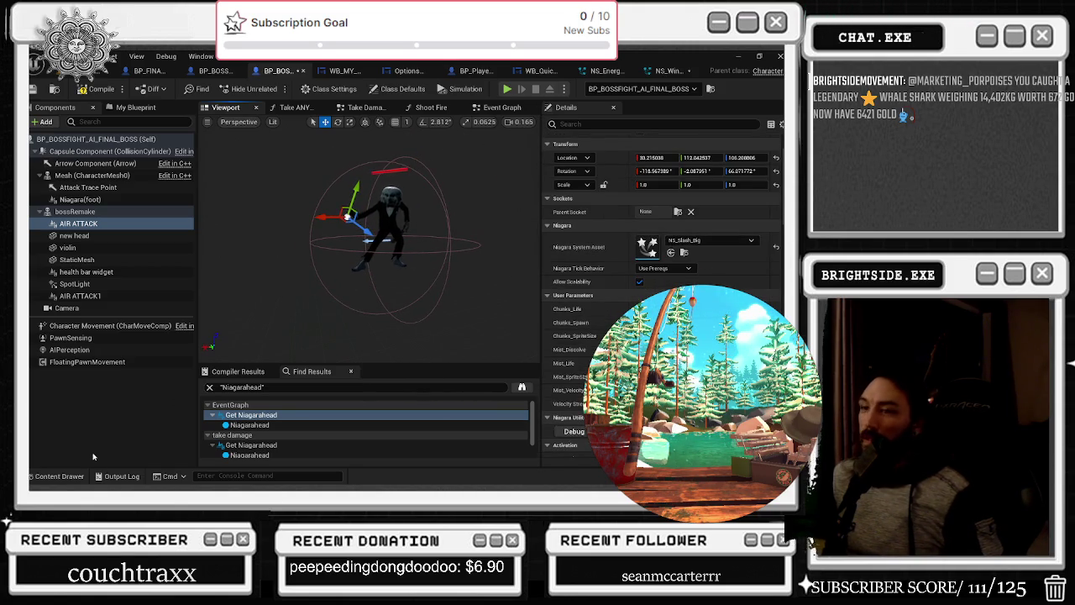
Assign the NS_WindFury Niagara system to the AIR ATTACK effect component
{"action": "left_click", "coordinate": [76, 477]}
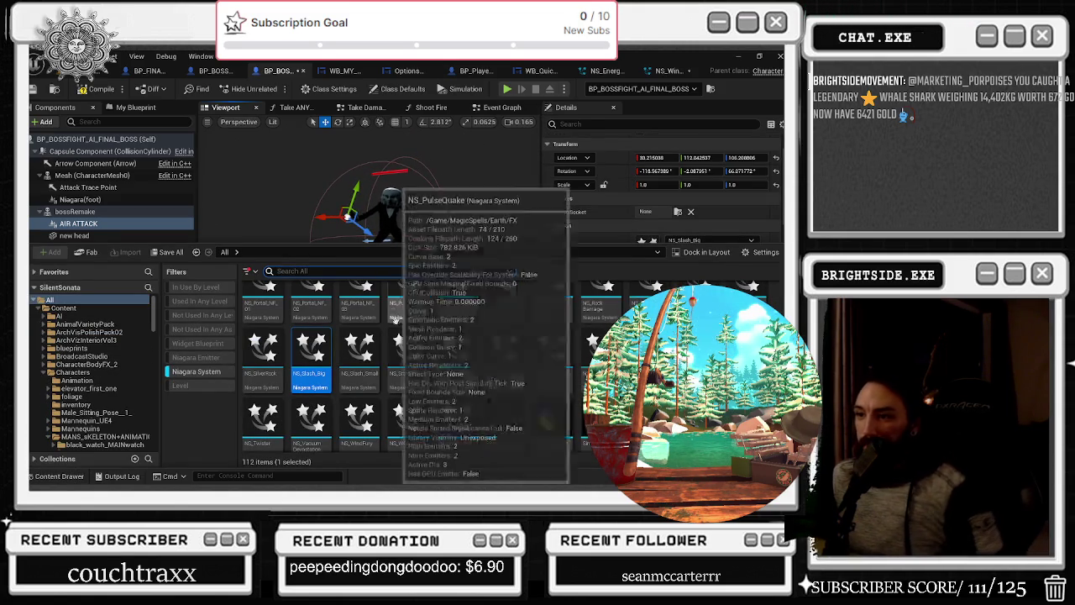
{"action": "left_click", "coordinate": [359, 390]}
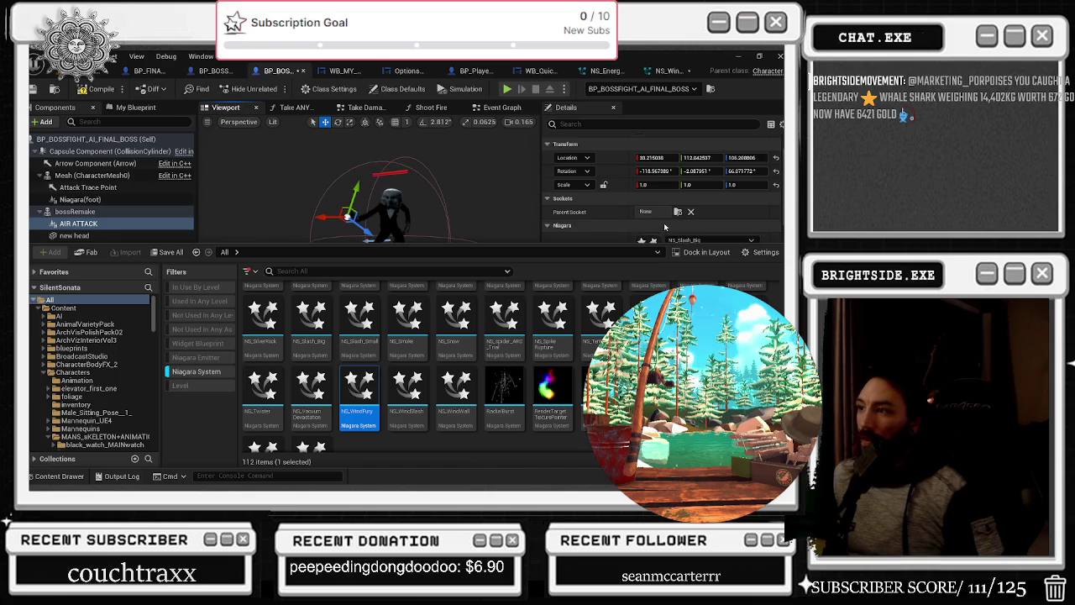
{"action": "scroll", "coordinate": [704, 235], "scroll_direction": "down", "scroll_amount": 1}
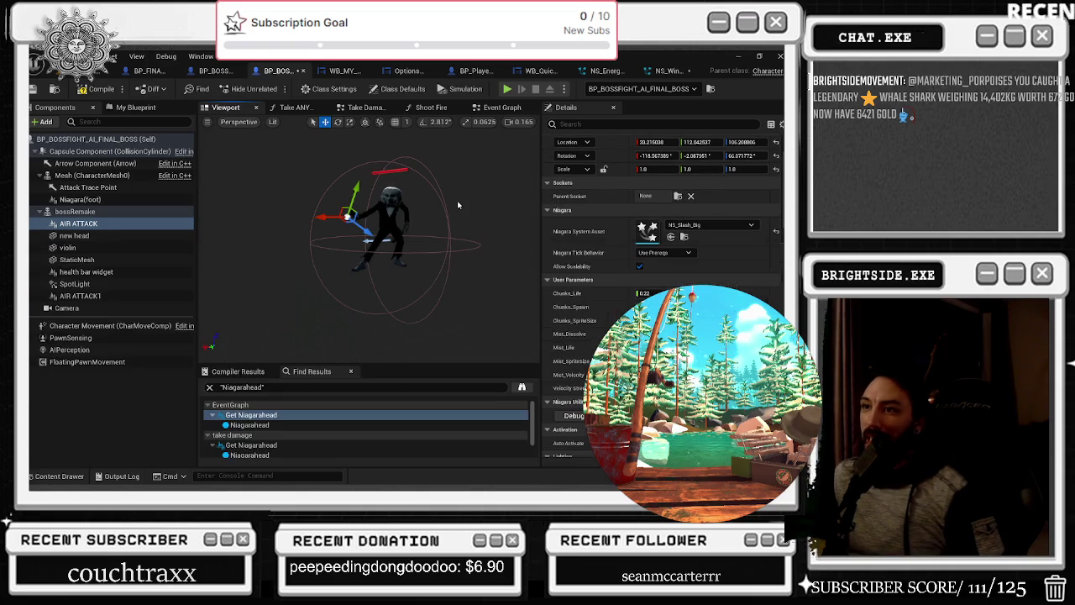
{"action": "left_click", "coordinate": [671, 236]}
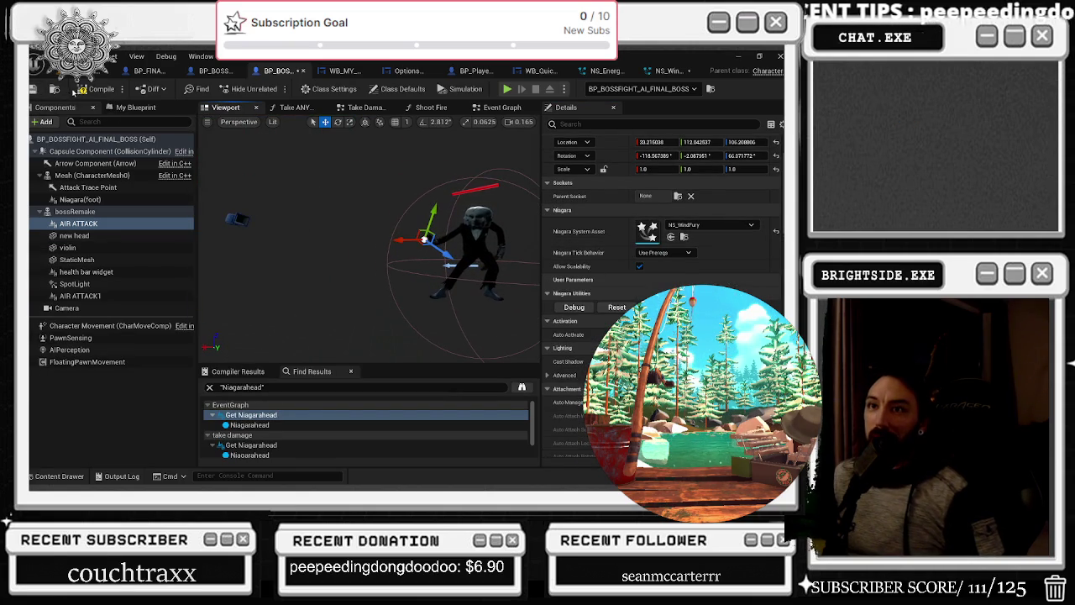
Compile and save the boss blueprint, then Save All from the level editor
{"action": "left_click", "coordinate": [78, 90]}
{"action": "left_click", "coordinate": [33, 91]}
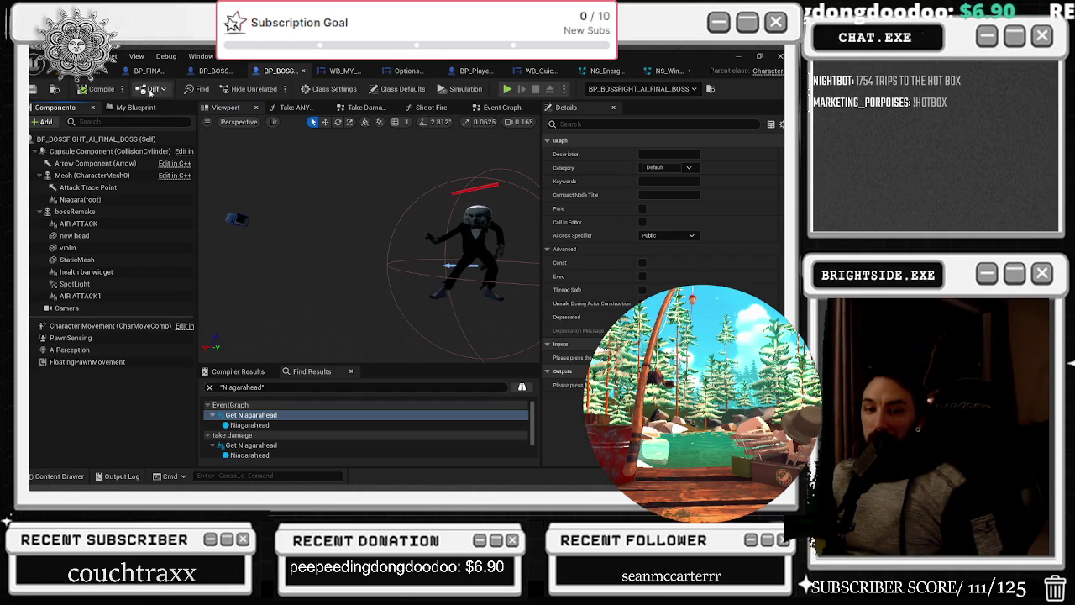
{"action": "left_click", "coordinate": [109, 70]}
{"action": "left_click", "coordinate": [32, 90]}
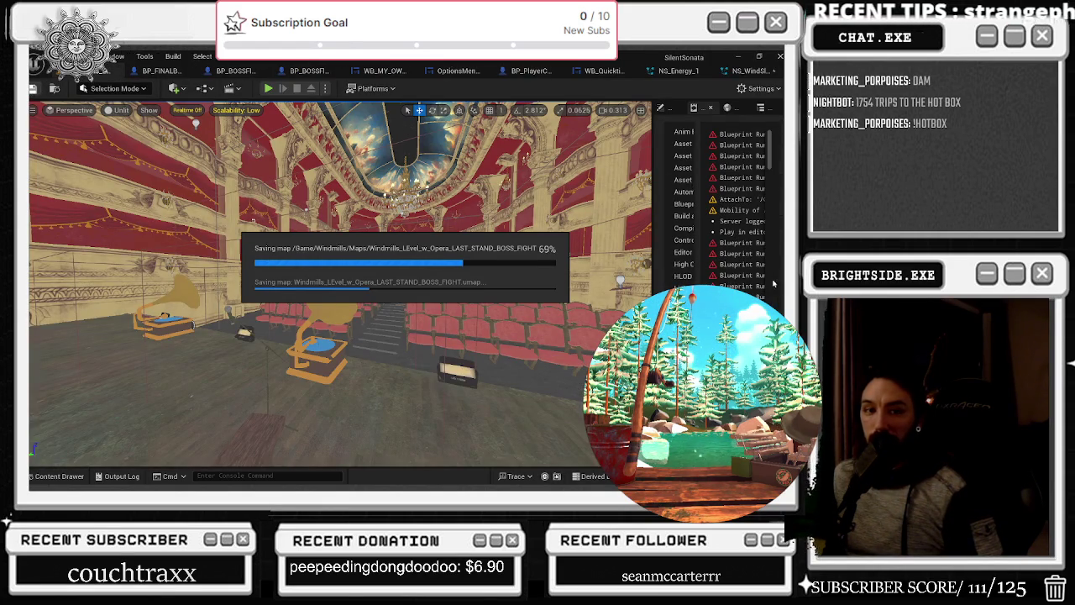
Save the selected packages, then switch to the second-phase BP_BOSSFIGHT blueprint's event graph
{"action": "left_click", "coordinate": [482, 385]}
{"action": "key", "text": "f"}
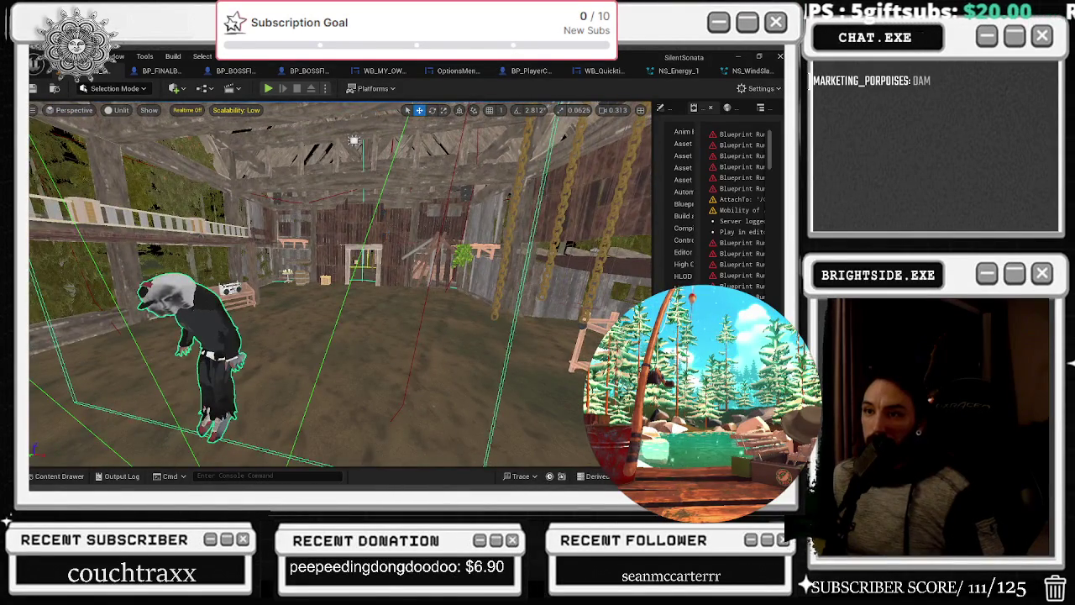
{"action": "left_click", "coordinate": [228, 70]}
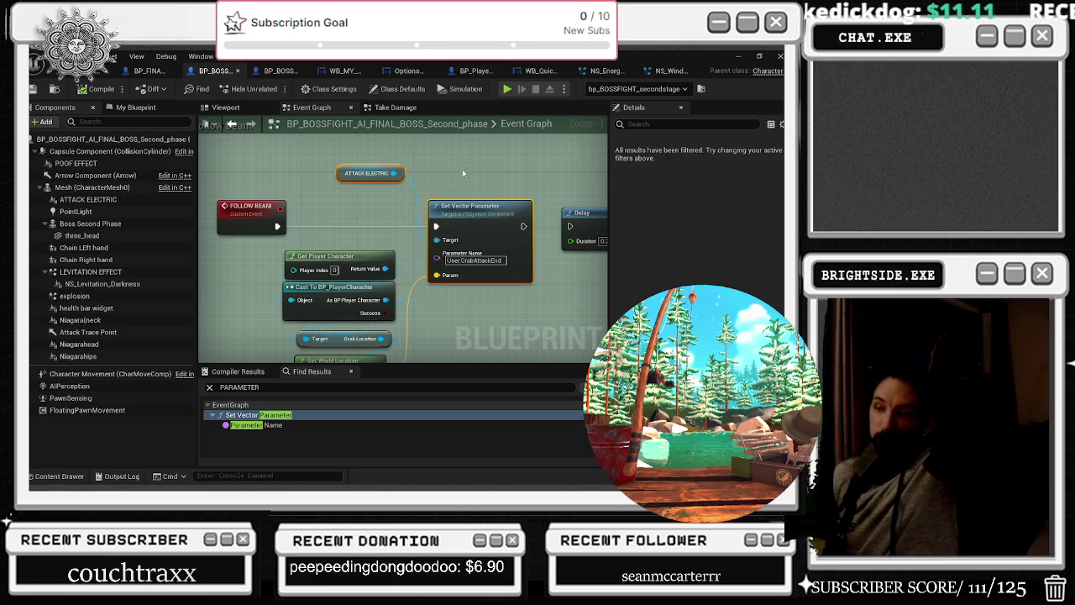
Rearrange and pan the event graph until the Follow Beam and Attack Electric nodes are visible
{"action": "scroll", "coordinate": [313, 237], "scroll_direction": "down", "scroll_amount": 1}
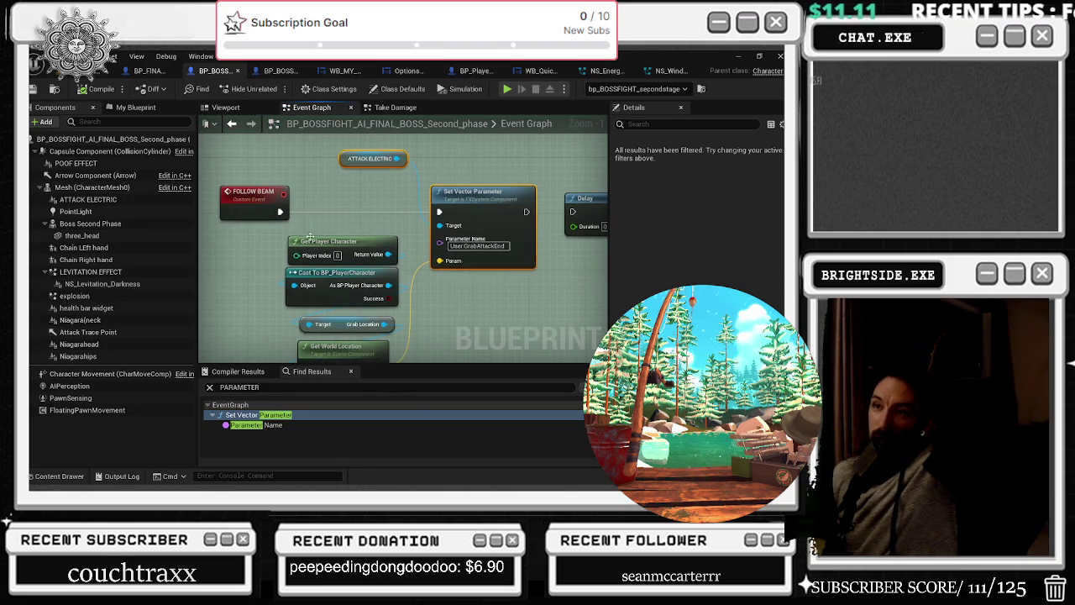
{"action": "left_click_drag", "start_coordinate": [298, 232], "coordinate": [294, 290]}
{"action": "left_click_drag", "start_coordinate": [369, 252], "coordinate": [309, 260]}
{"action": "left_click_drag", "start_coordinate": [399, 323], "coordinate": [364, 290]}
{"action": "left_click", "coordinate": [415, 304]}
{"action": "left_click_drag", "start_coordinate": [431, 294], "coordinate": [239, 227]}
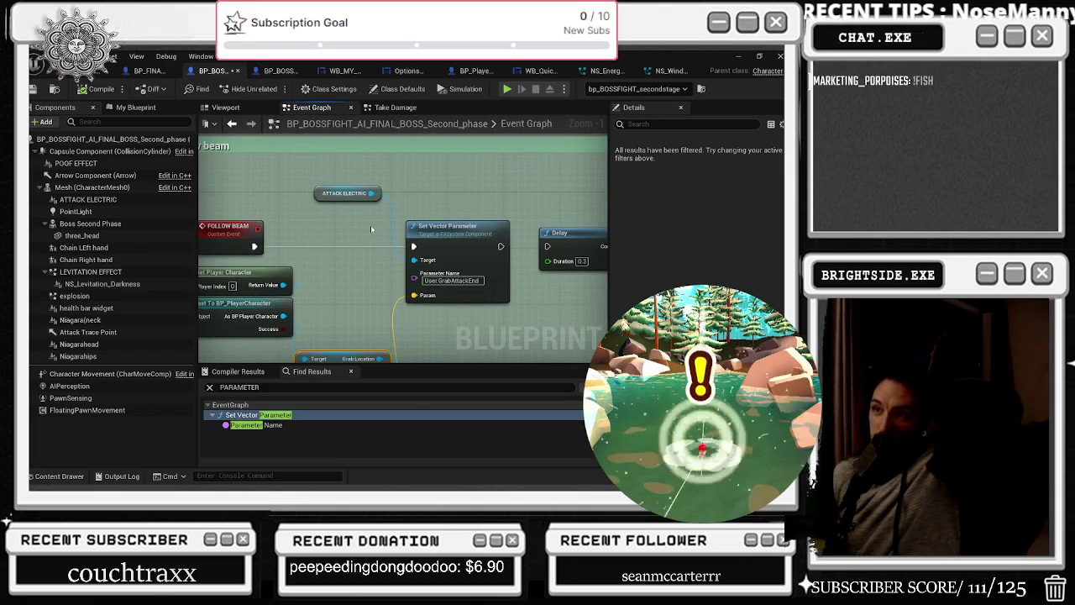
Select the ATTACK ELECTRIC component and open its NS_Electric_ARC Niagara system
{"action": "left_click", "coordinate": [351, 195]}
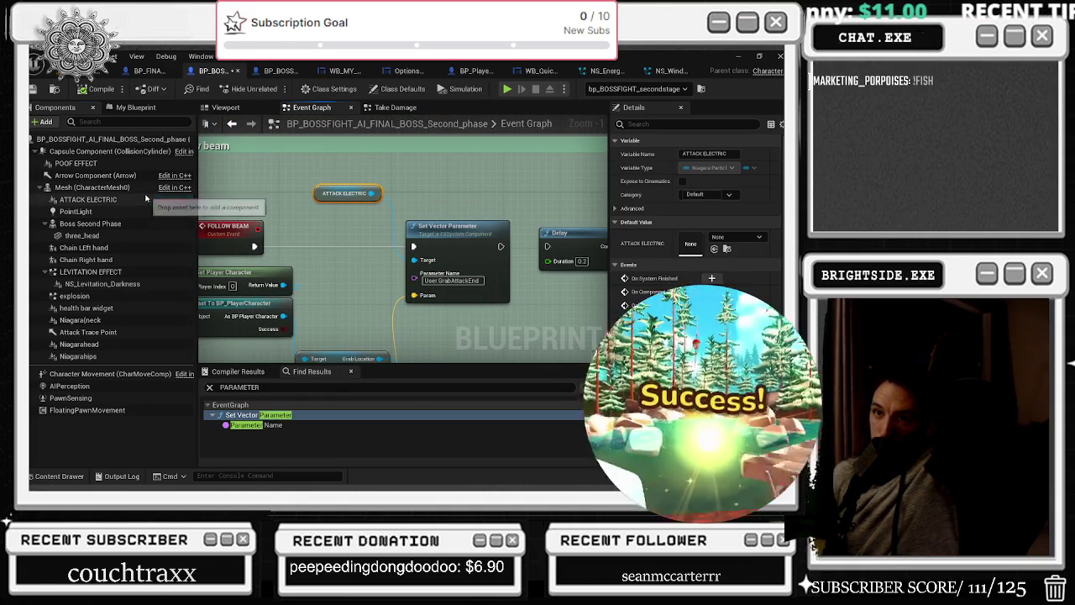
{"action": "left_click", "coordinate": [88, 199]}
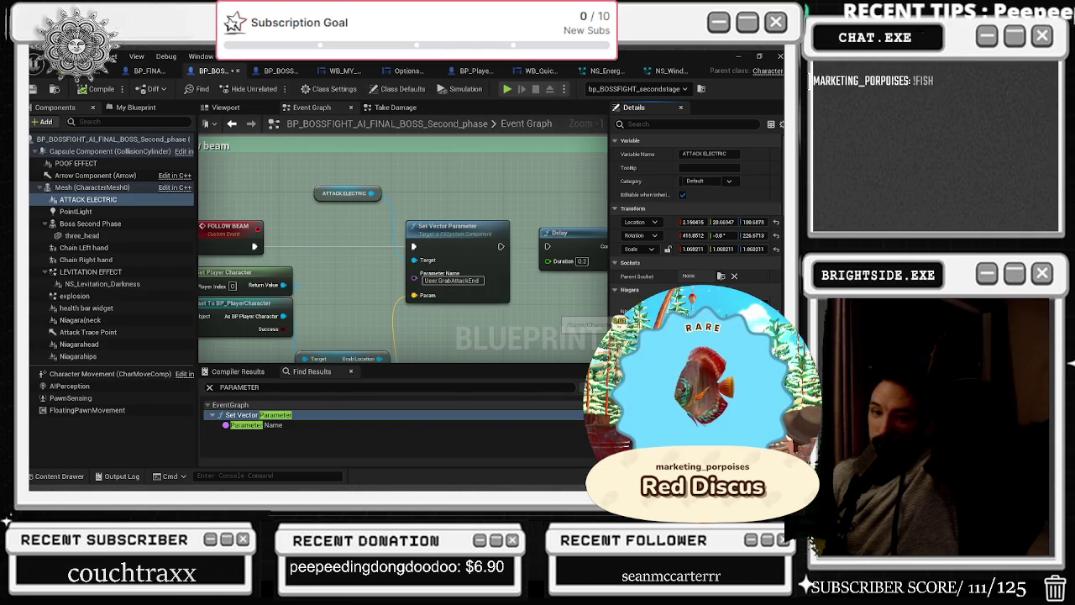
{"action": "double_click", "coordinate": [642, 307]}
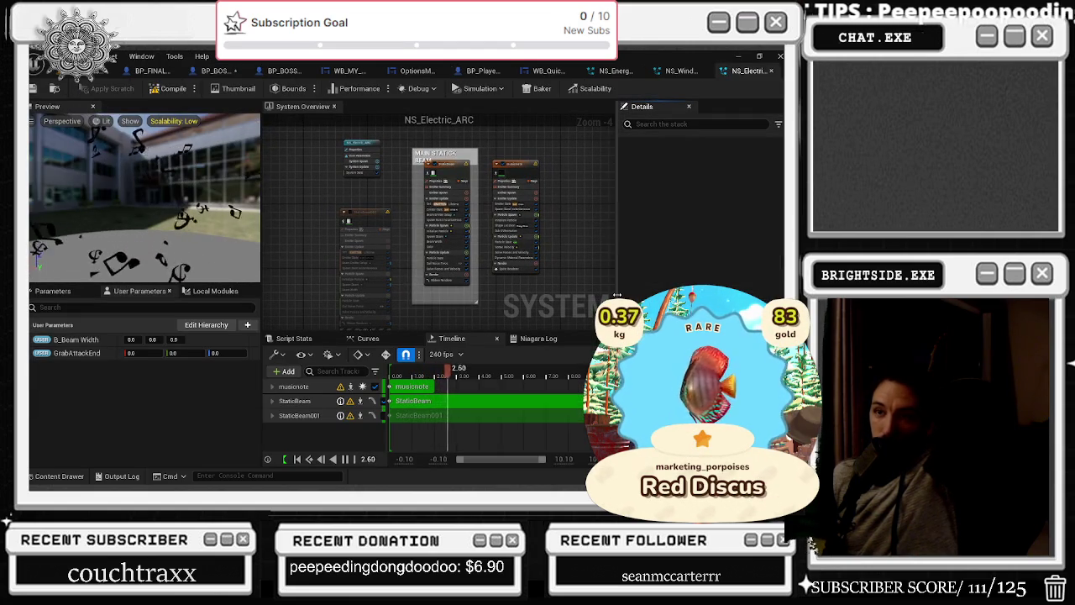
Select the StaticBeam emitter and expand its track in the timeline
{"action": "scroll", "coordinate": [461, 225], "scroll_direction": "up", "scroll_amount": 4}
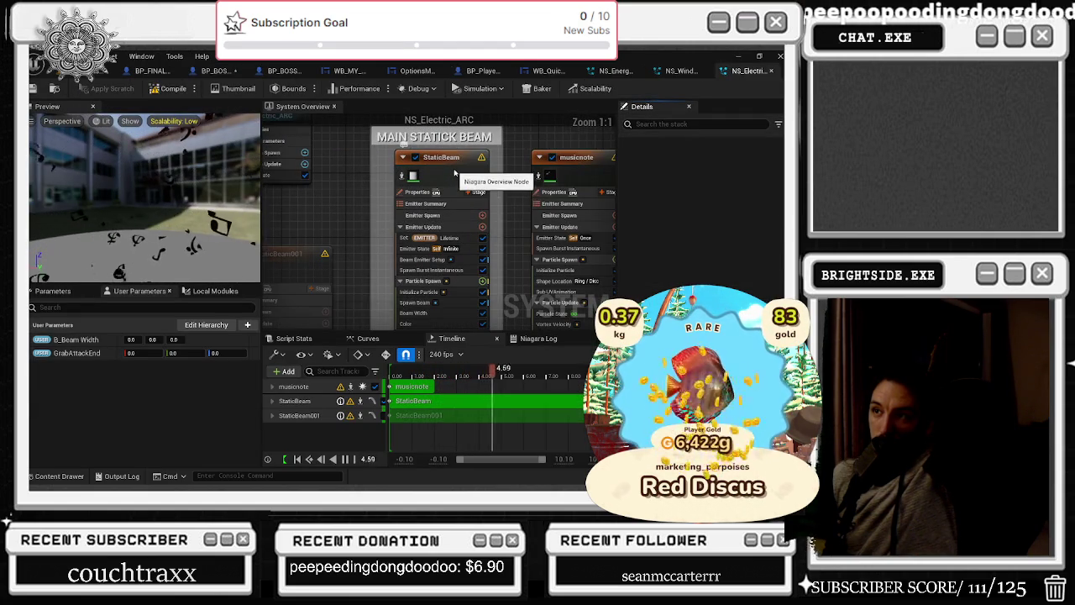
{"action": "left_click", "coordinate": [453, 172]}
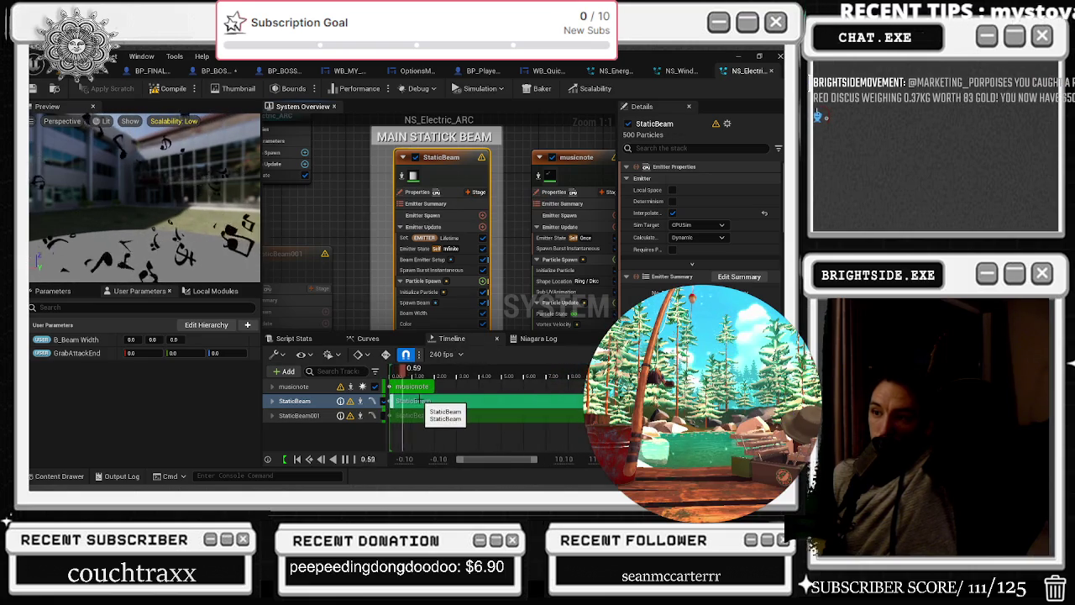
{"action": "left_click", "coordinate": [273, 403]}
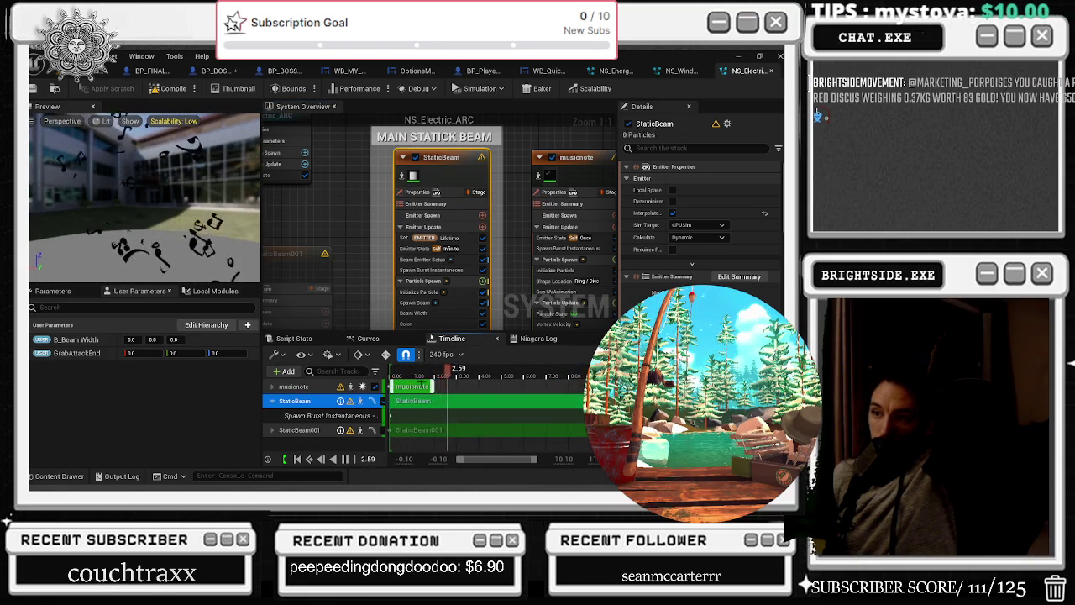
{"action": "scroll", "coordinate": [483, 263], "scroll_direction": "down", "scroll_amount": 1}
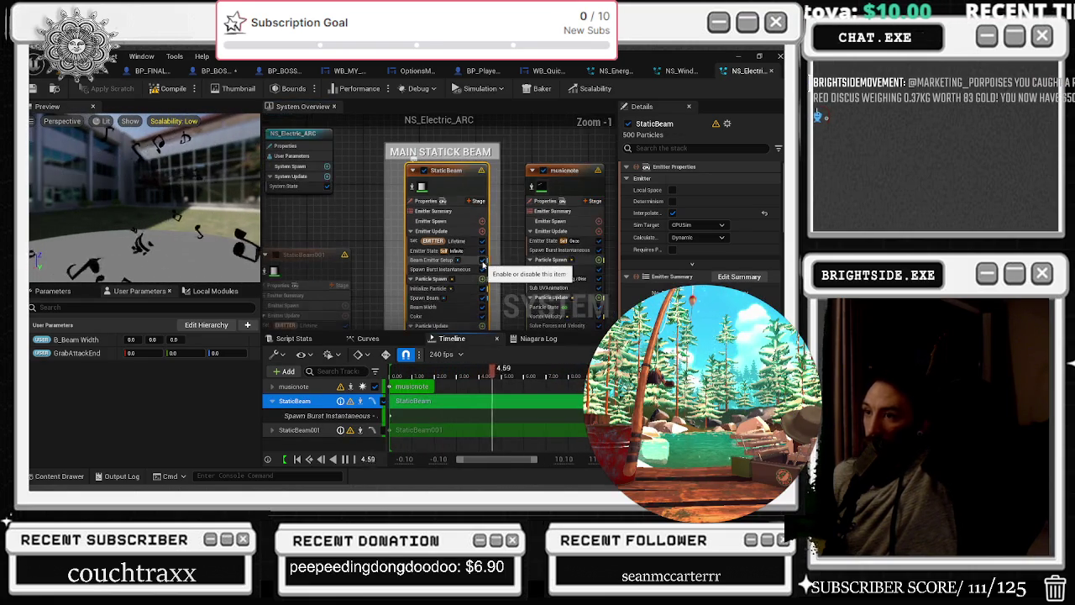
{"action": "left_click_drag", "start_coordinate": [483, 264], "coordinate": [464, 238]}
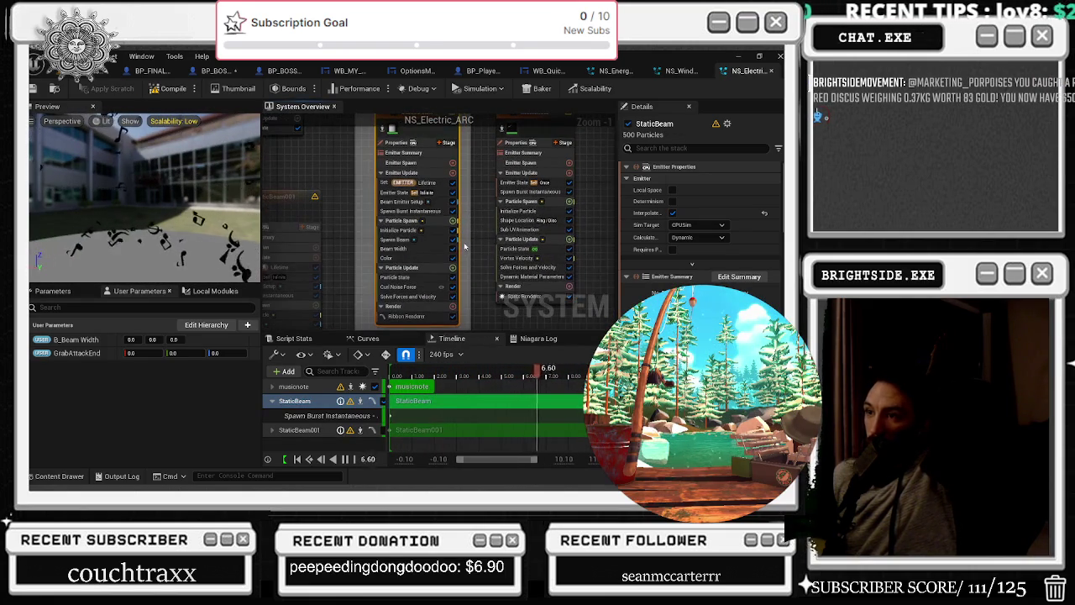
Rewind the preview to 0.30 and show StaticBeam's random Beam Width (min 2.0, max 12.0–24.0)
{"action": "left_click", "coordinate": [449, 297]}
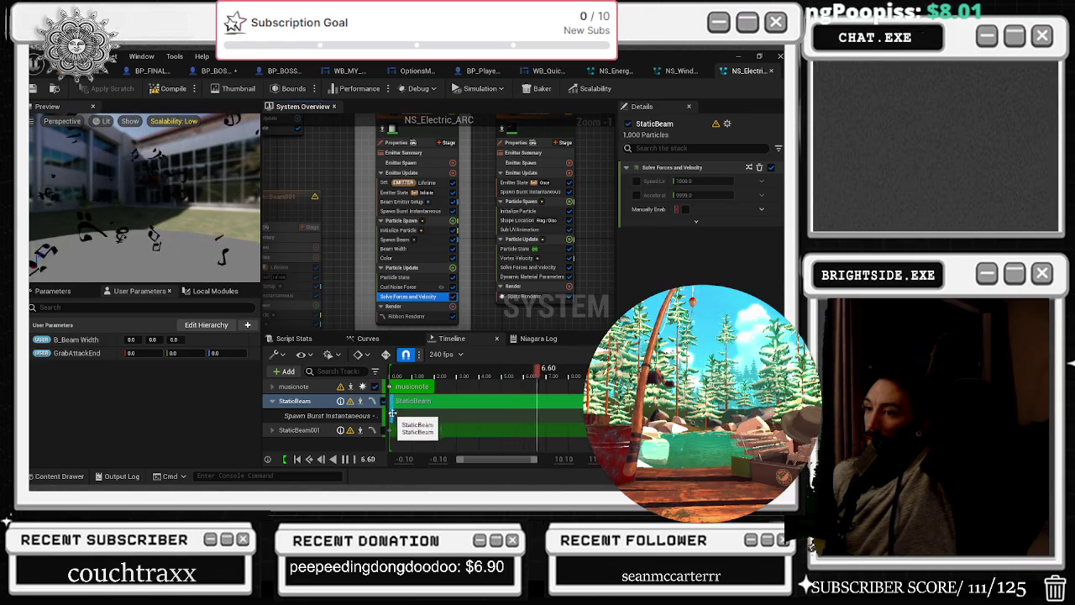
{"action": "left_click_drag", "start_coordinate": [434, 372], "coordinate": [401, 372]}
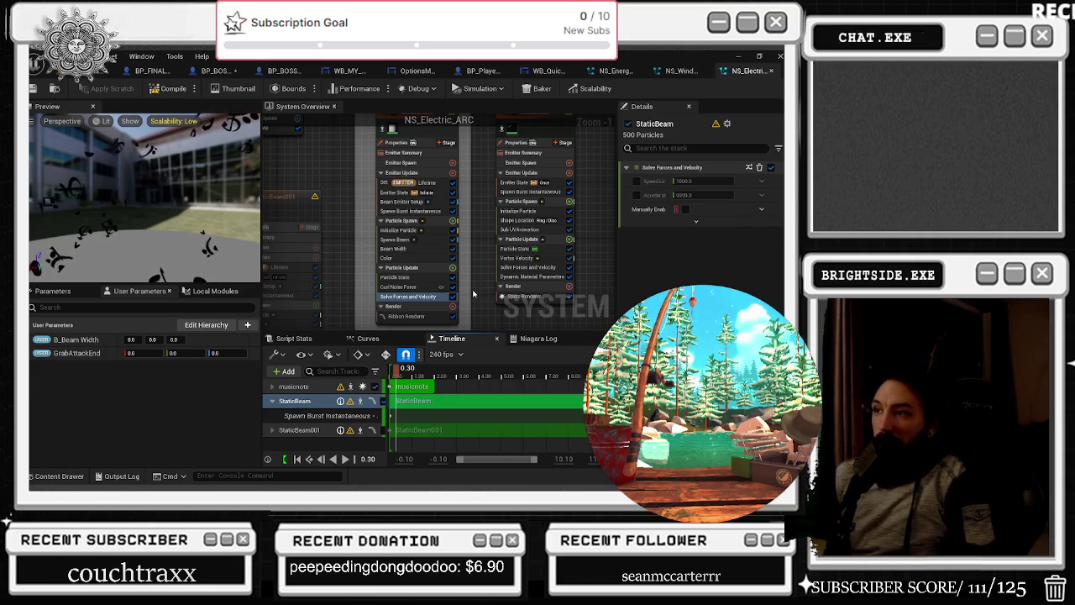
{"action": "left_click", "coordinate": [426, 249]}
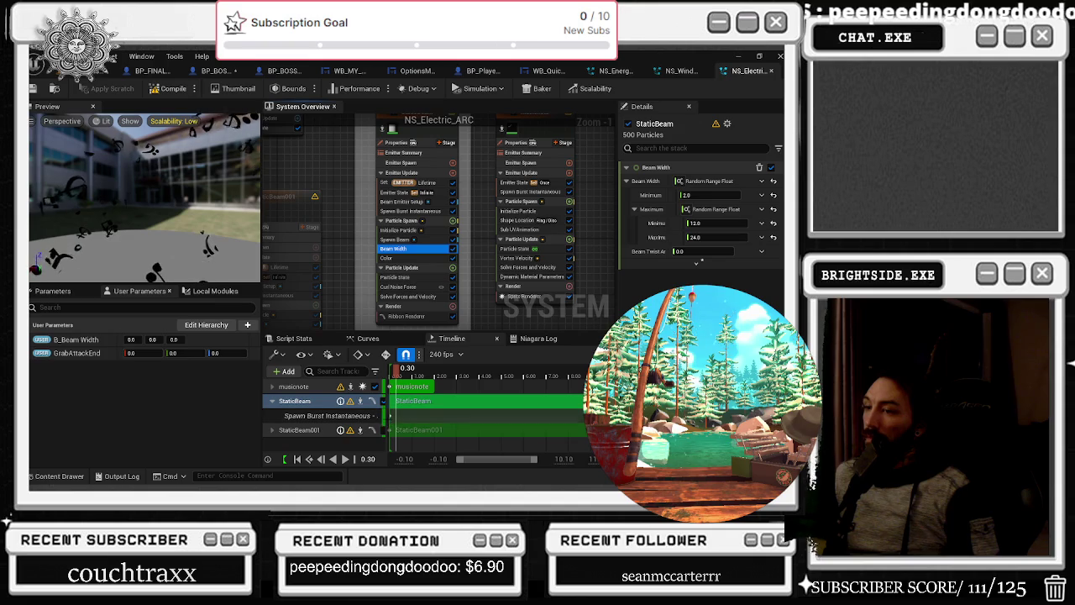
{"action": "mouse_move", "coordinate": [387, 415]}
{"action": "left_mouse_down"}
{"action": "mouse_move", "coordinate": [491, 431]}
{"action": "mouse_move", "coordinate": [451, 431]}
{"action": "left_mouse_up"}
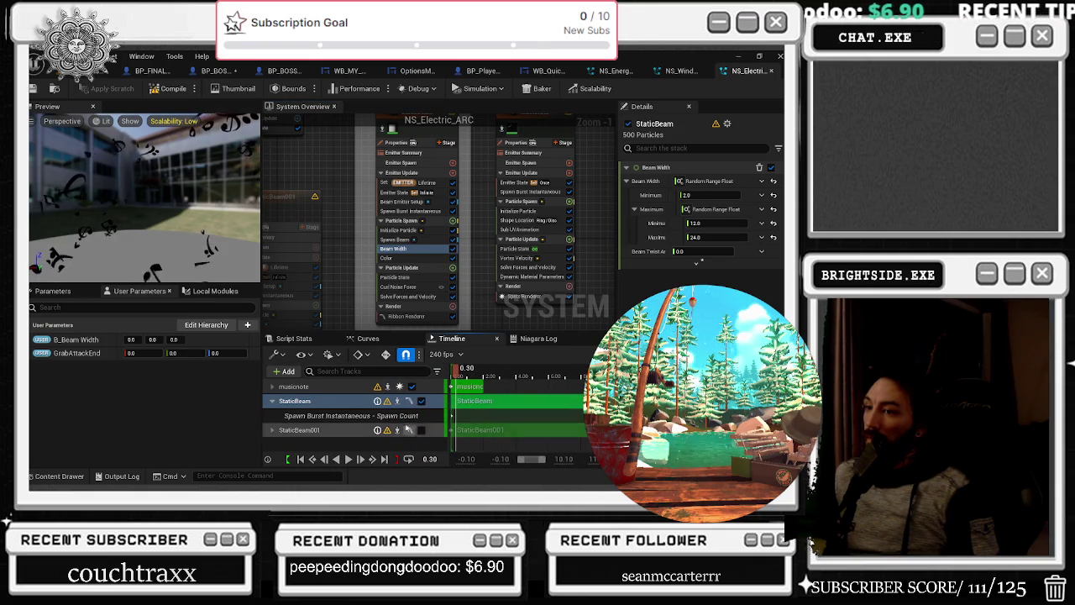
Select the Spawn Burst Instantaneous – Spawn Count track and resize the timeline and preview panels
{"action": "left_click", "coordinate": [359, 417]}
{"action": "right_click", "coordinate": [359, 418]}
{"action": "key", "text": "Escape"}
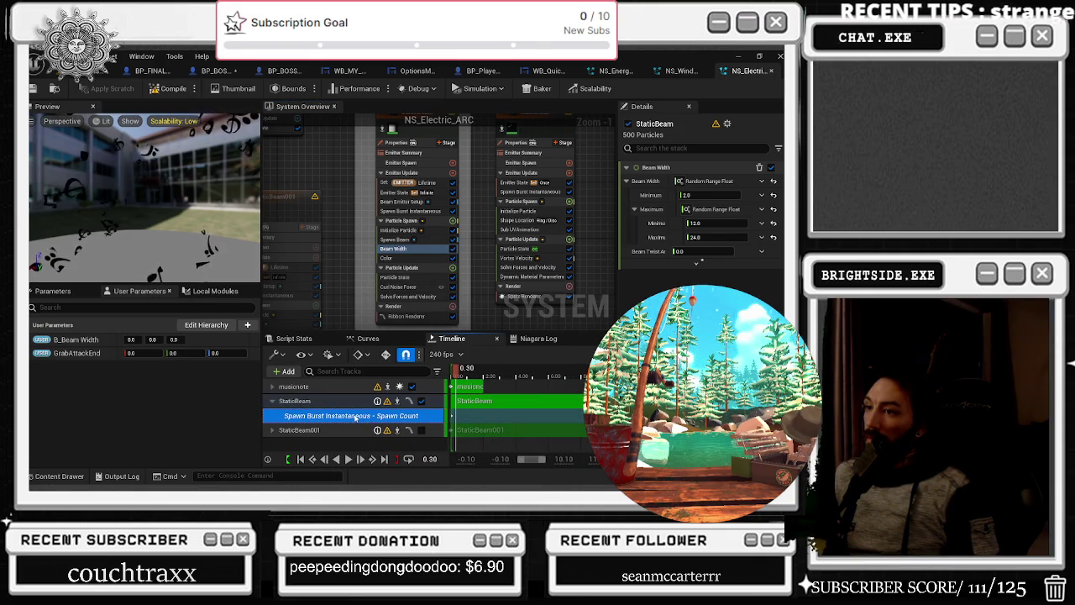
{"action": "mouse_move", "coordinate": [448, 401]}
{"action": "left_mouse_down"}
{"action": "mouse_move", "coordinate": [424, 406]}
{"action": "mouse_move", "coordinate": [440, 403]}
{"action": "left_mouse_up"}
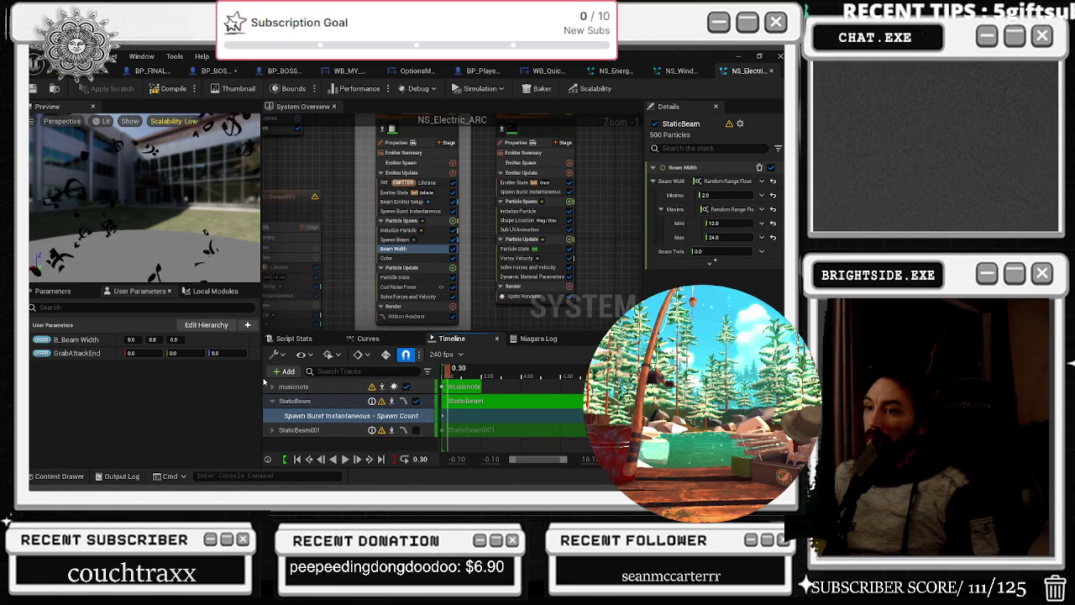
{"action": "left_click_drag", "start_coordinate": [262, 378], "coordinate": [187, 380]}
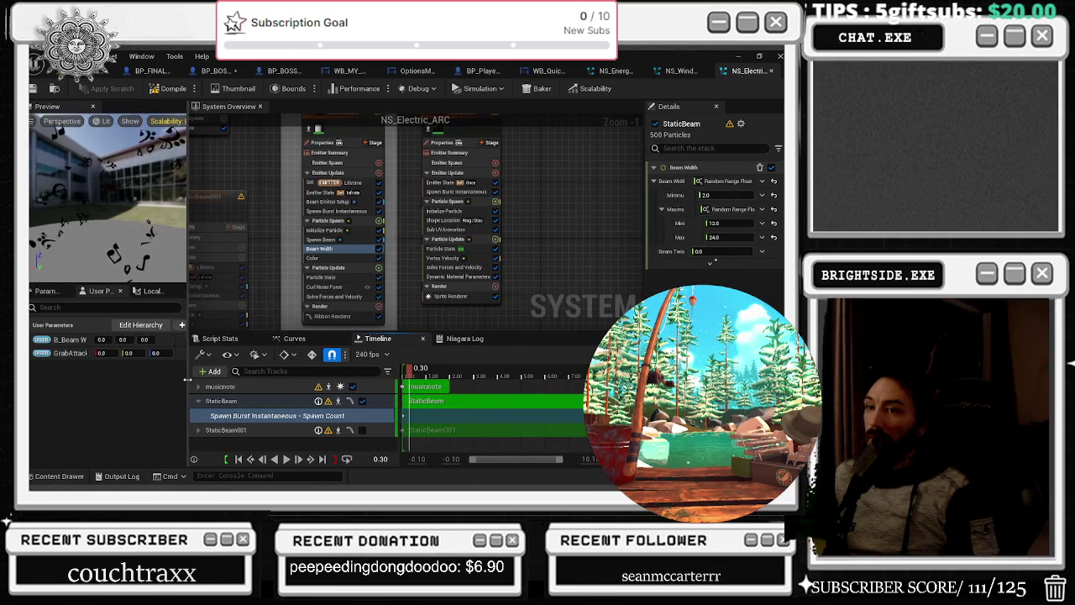
Cycle through Local Modules, User Parameters and system attributes, then show NS_Electric_ARC system properties
{"action": "left_click", "coordinate": [151, 292]}
{"action": "left_click", "coordinate": [106, 293]}
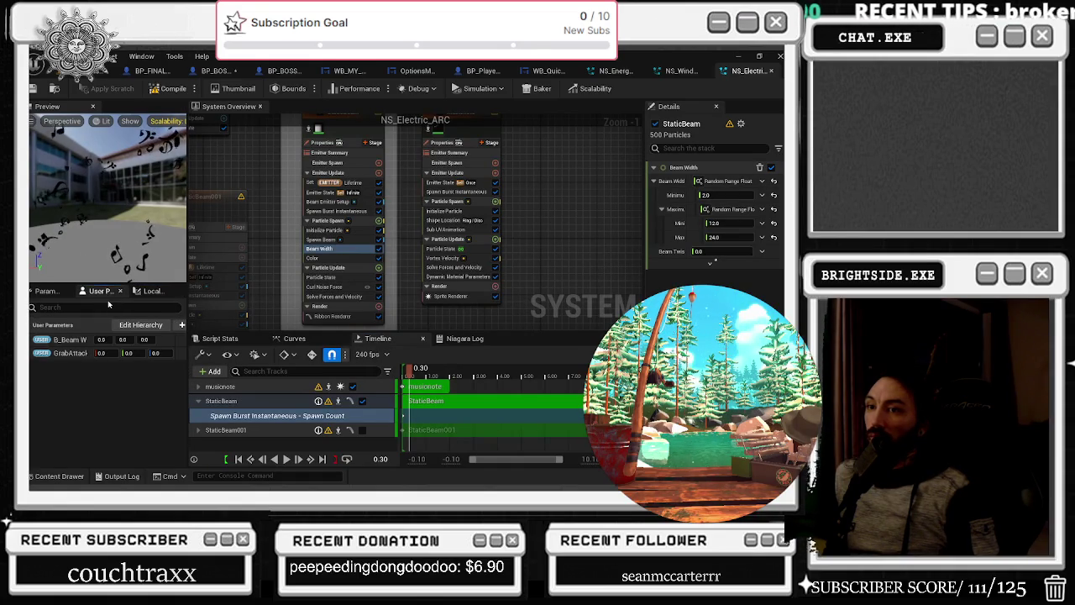
{"action": "left_click", "coordinate": [46, 292]}
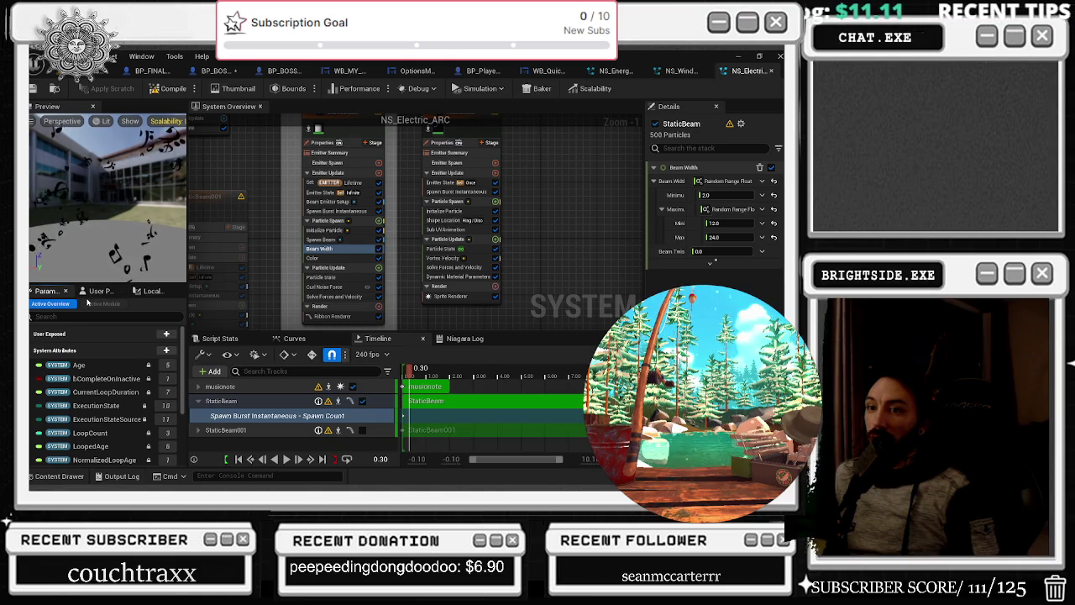
{"action": "left_click", "coordinate": [444, 402]}
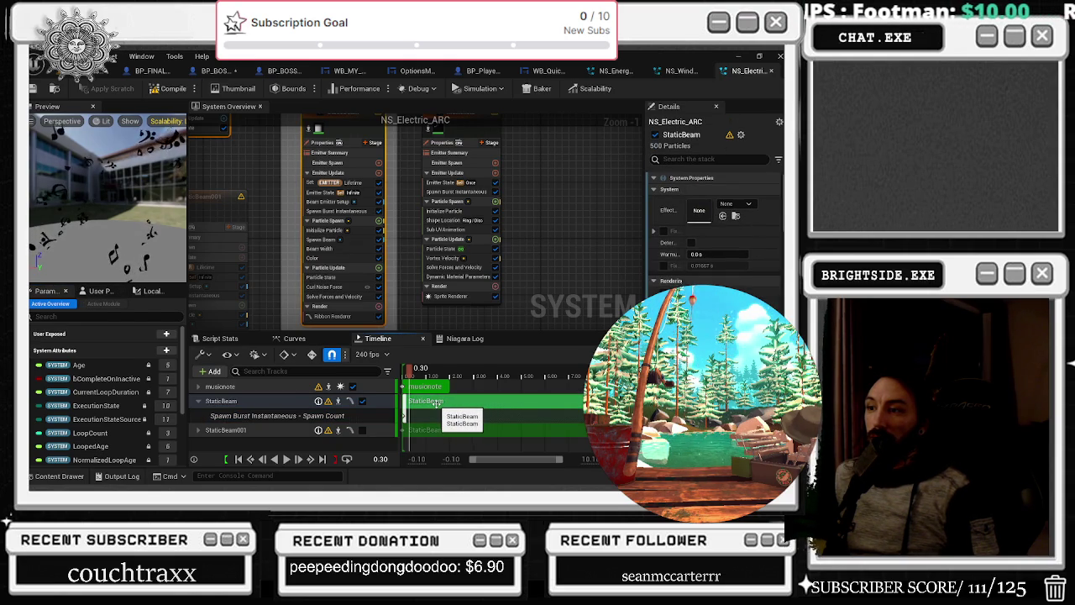
{"action": "left_click", "coordinate": [305, 417]}
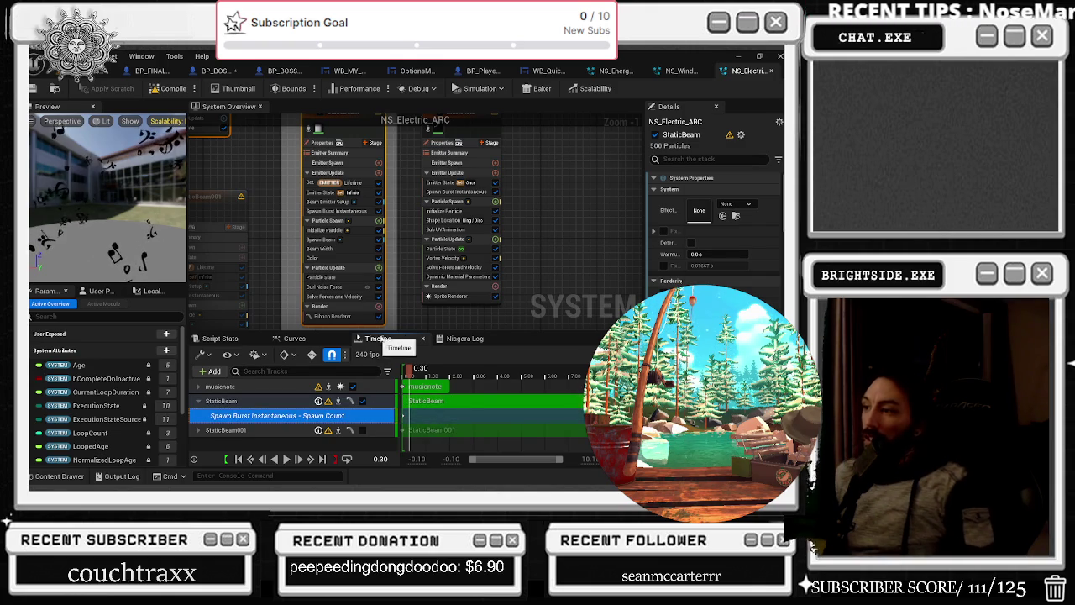
{"action": "scroll", "coordinate": [714, 210], "scroll_direction": "down", "scroll_amount": 2}
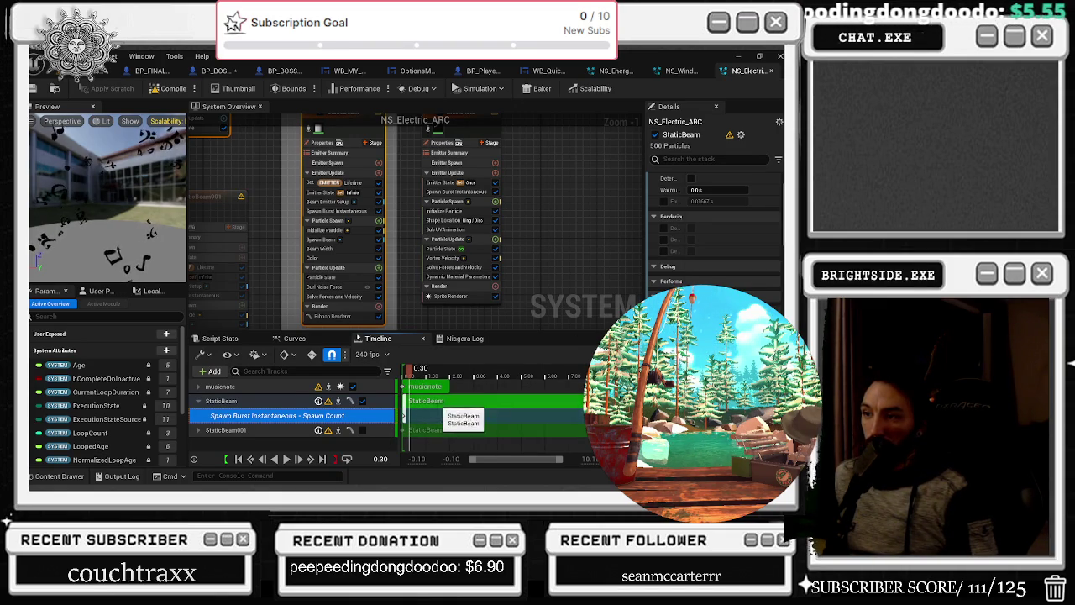
Set the timeline display rate from 240 to 60 fps and inspect Curl Noise Force and Solve Forces modules
{"action": "left_click", "coordinate": [375, 355]}
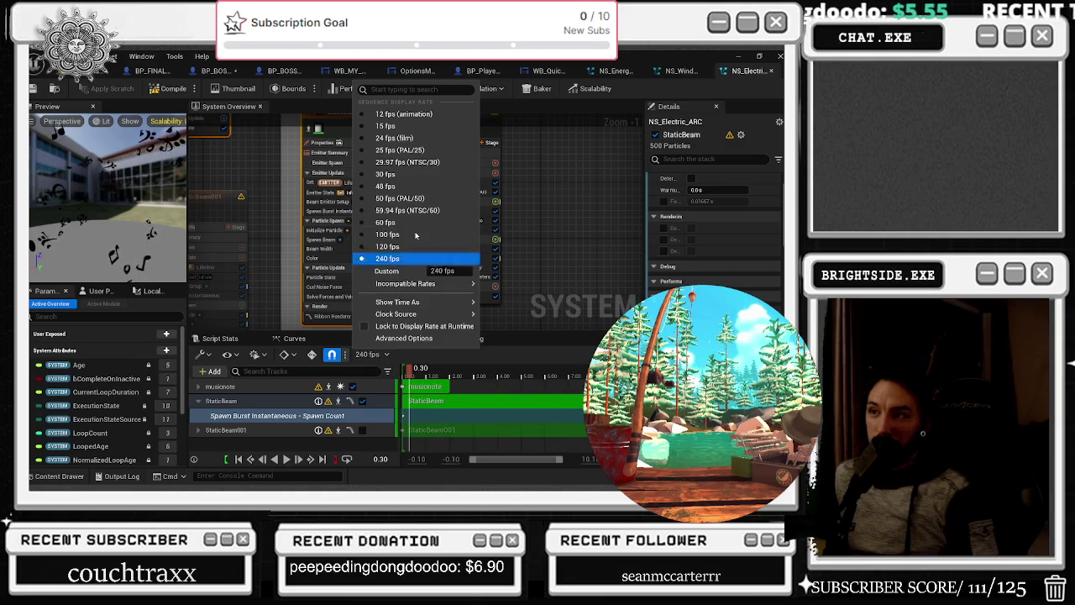
{"action": "left_click", "coordinate": [391, 222]}
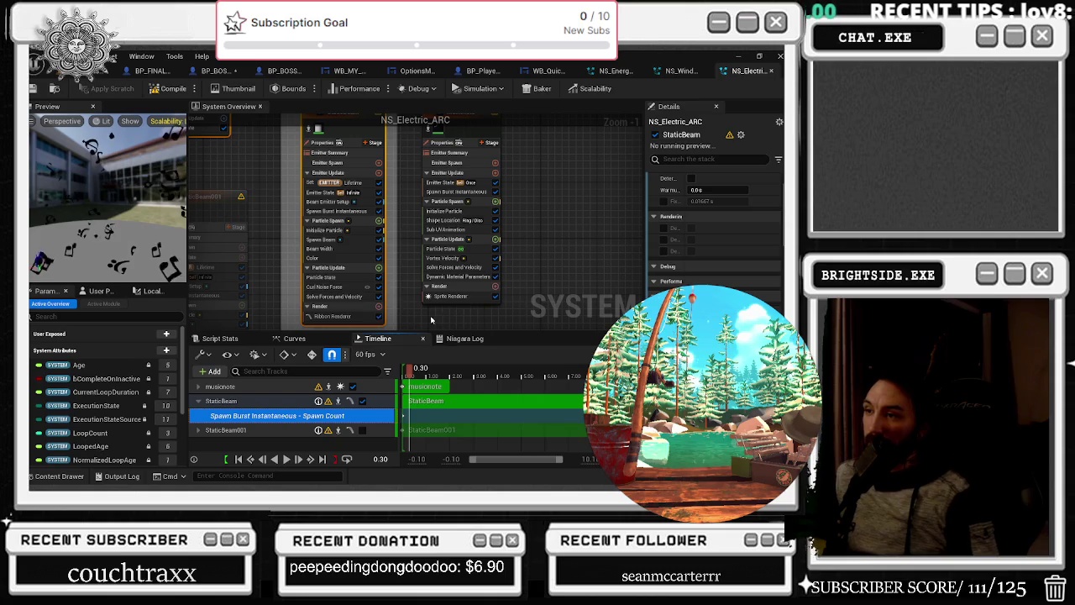
{"action": "left_click", "coordinate": [331, 287]}
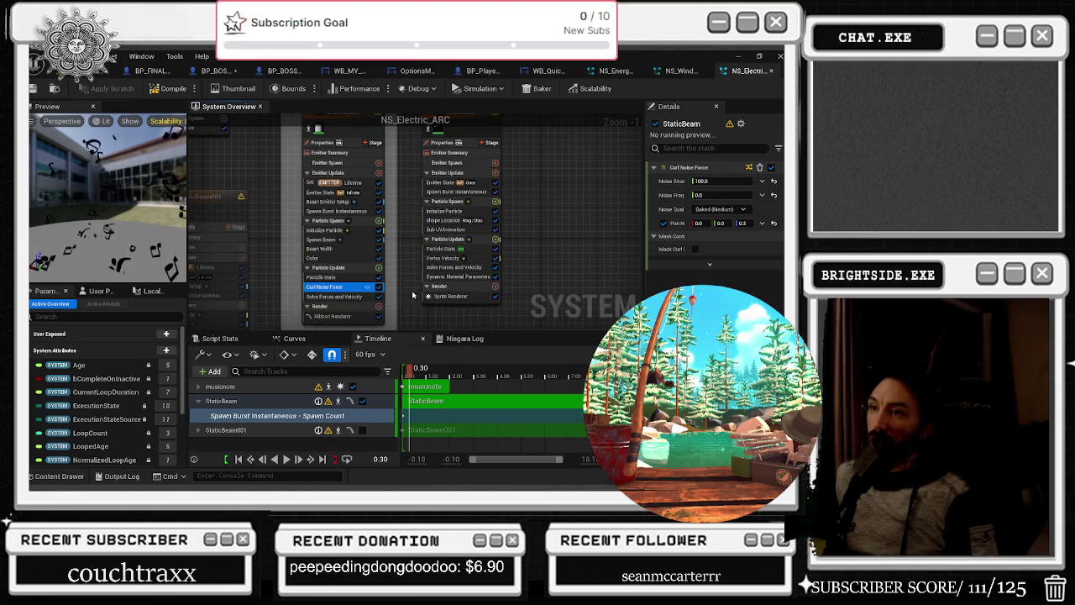
{"action": "left_click", "coordinate": [336, 297]}
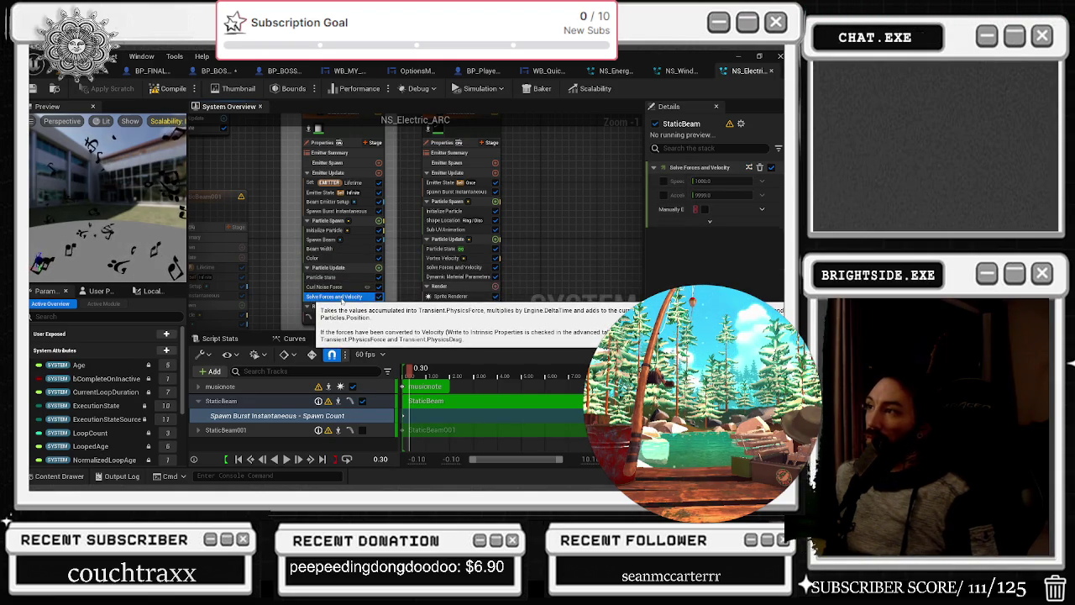
{"action": "left_click", "coordinate": [328, 287]}
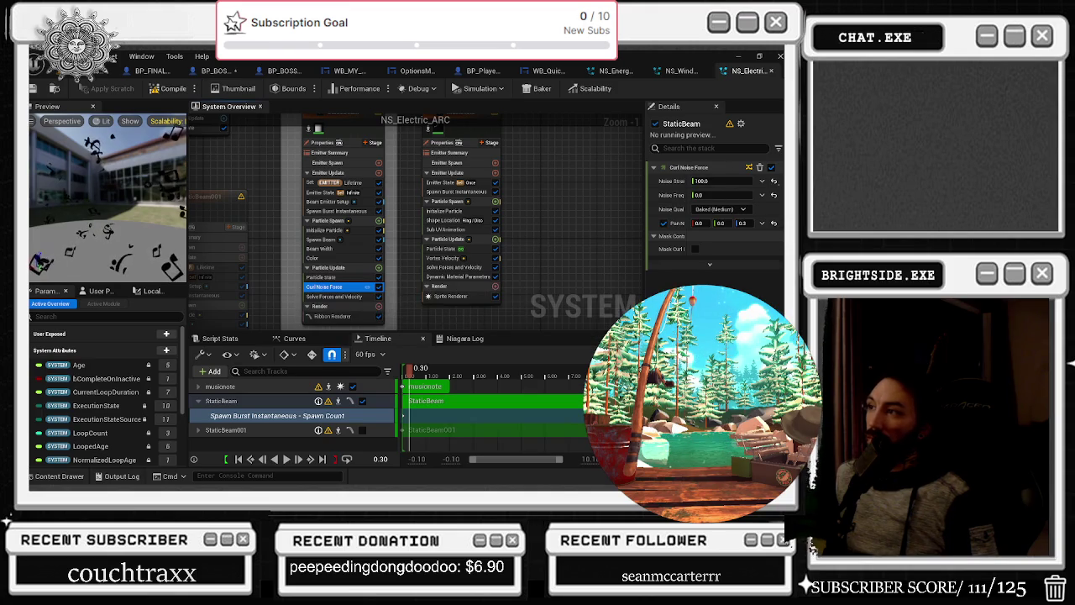
Check Noise Strength's input source options, then close the NS_Electric_ARC system
{"action": "left_click", "coordinate": [762, 182]}
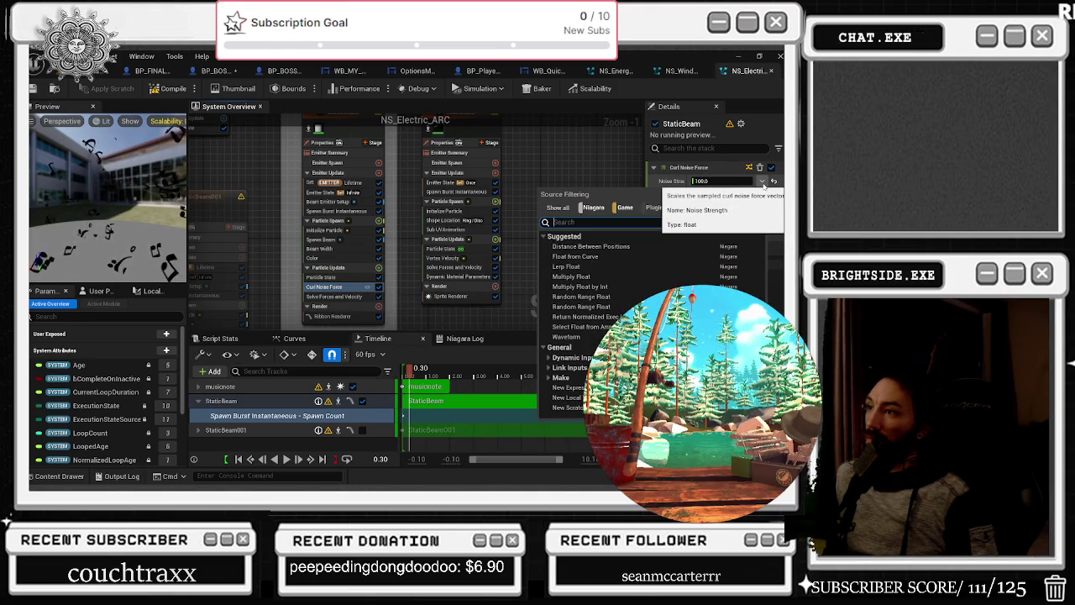
{"action": "left_click", "coordinate": [588, 164]}
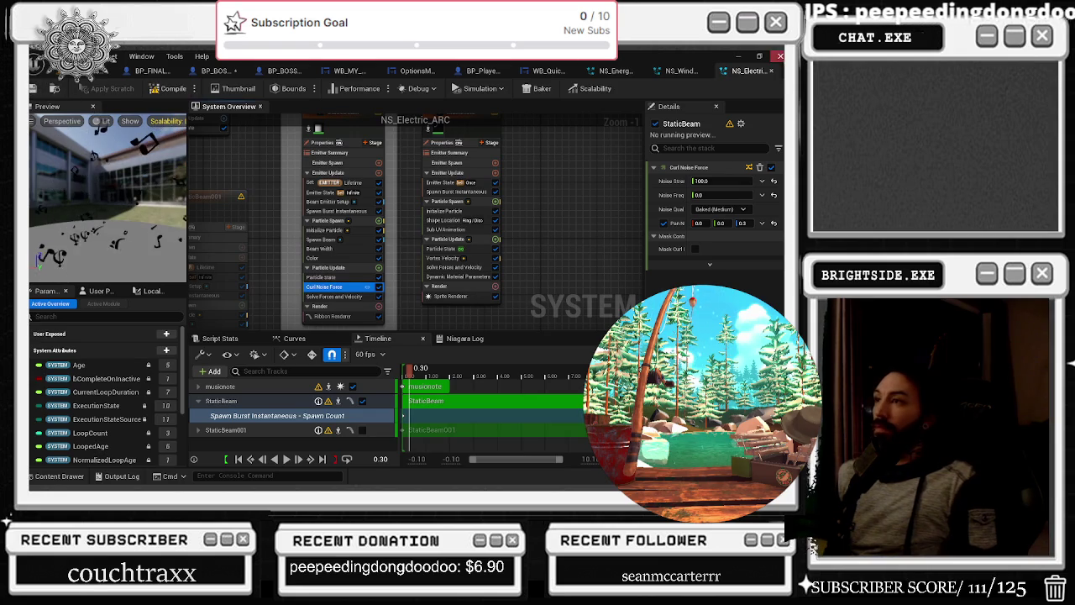
{"action": "left_click", "coordinate": [773, 70]}
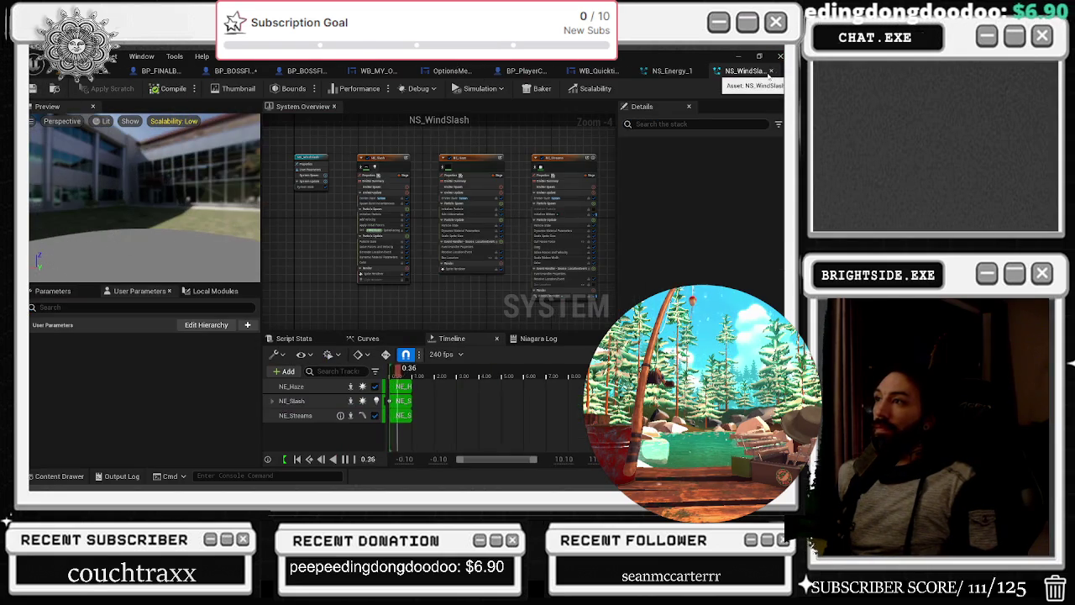
Close NS_WindSlash so NS_Energy_1 is in front, zooming its System Overview
{"action": "left_click", "coordinate": [779, 58]}
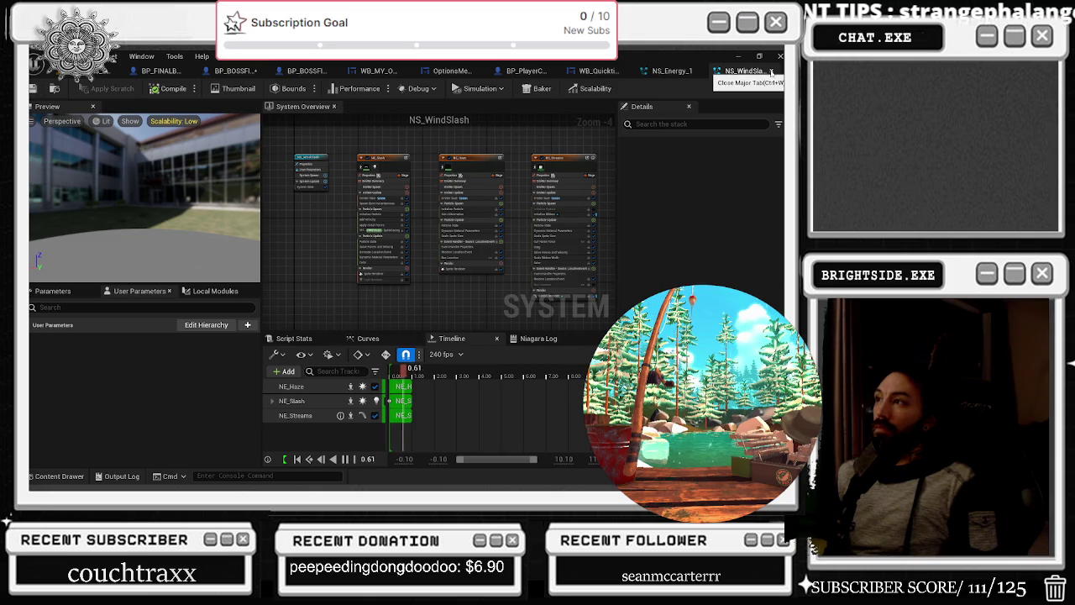
{"action": "left_click", "coordinate": [771, 71]}
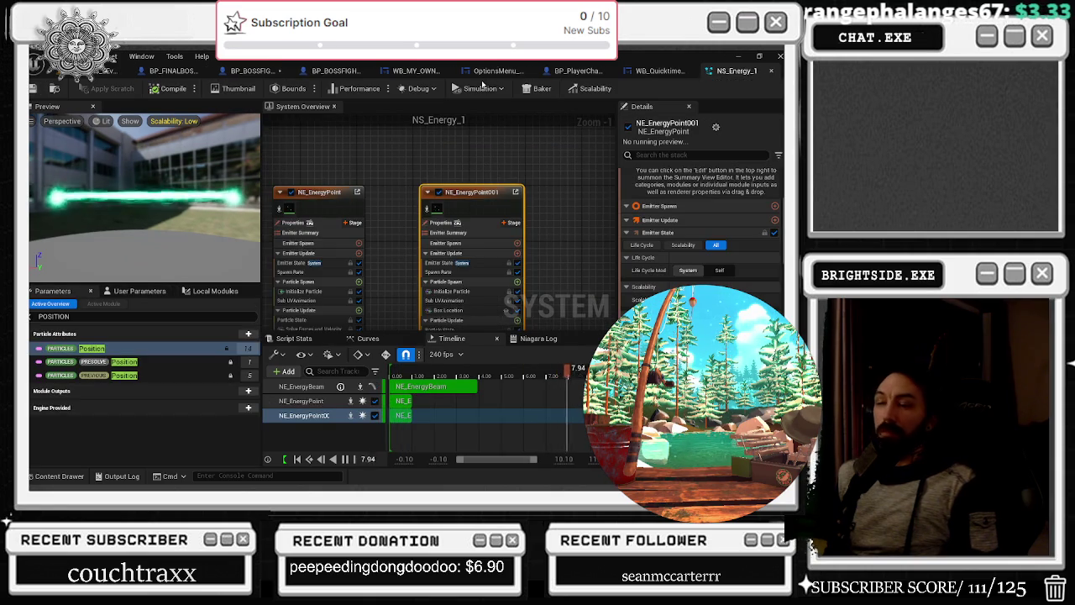
{"action": "scroll", "coordinate": [407, 208], "scroll_direction": "down", "scroll_amount": 4}
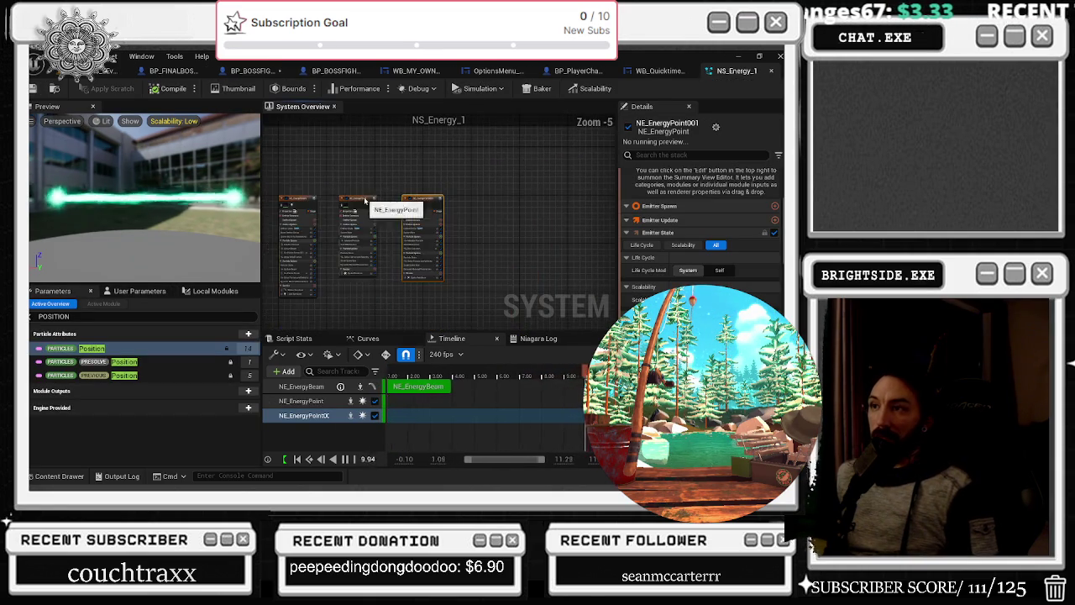
{"action": "scroll", "coordinate": [407, 208], "scroll_direction": "up", "scroll_amount": 1}
Box-select the NS_Energy_1 system and NE_EnergyBeam nodes, then clear the selection
{"action": "left_click_drag", "start_coordinate": [287, 179], "coordinate": [446, 215]}
{"action": "left_click_drag", "start_coordinate": [301, 168], "coordinate": [395, 215]}
{"action": "left_click_drag", "start_coordinate": [392, 210], "coordinate": [400, 206]}
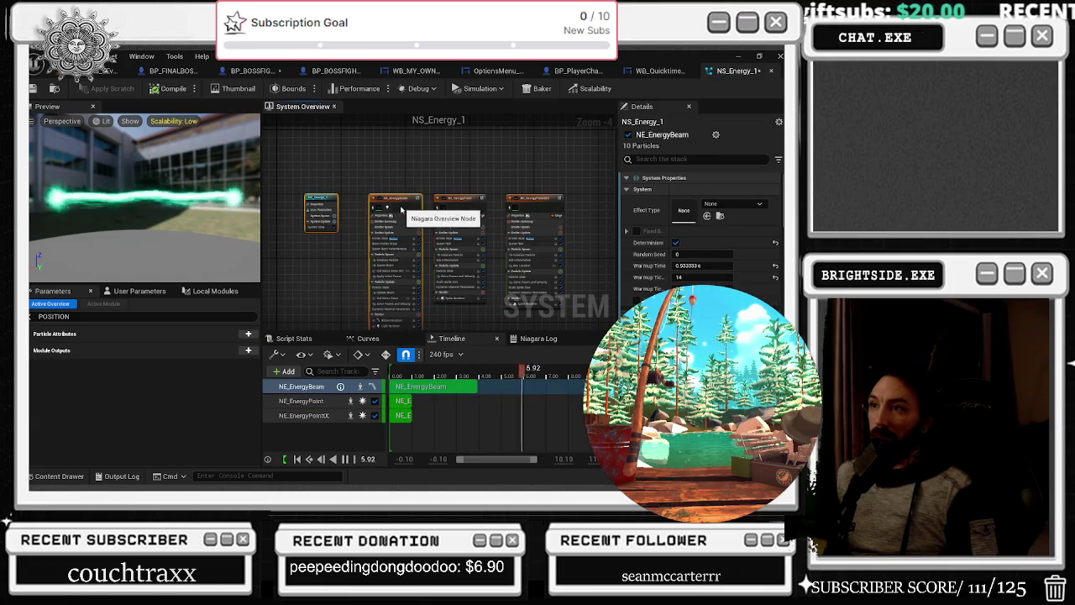
{"action": "left_click", "coordinate": [326, 200]}
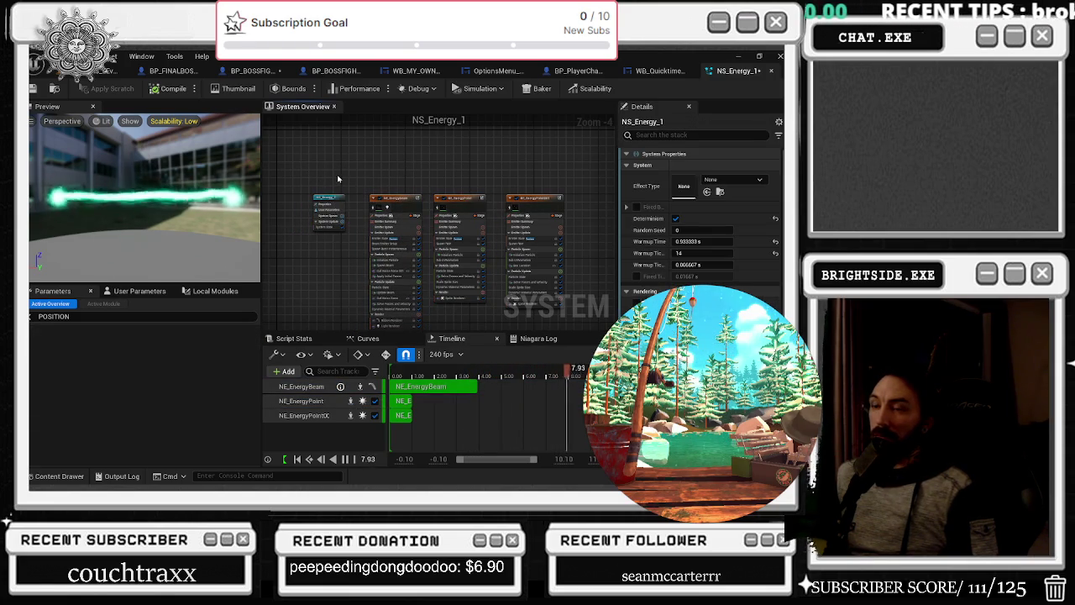
{"action": "left_click", "coordinate": [340, 175]}
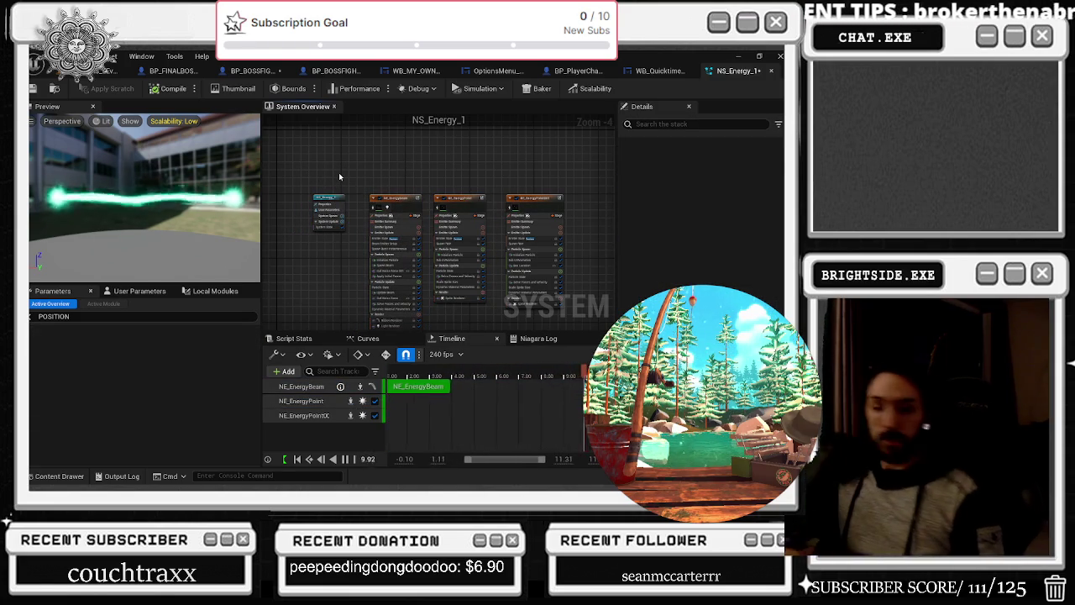
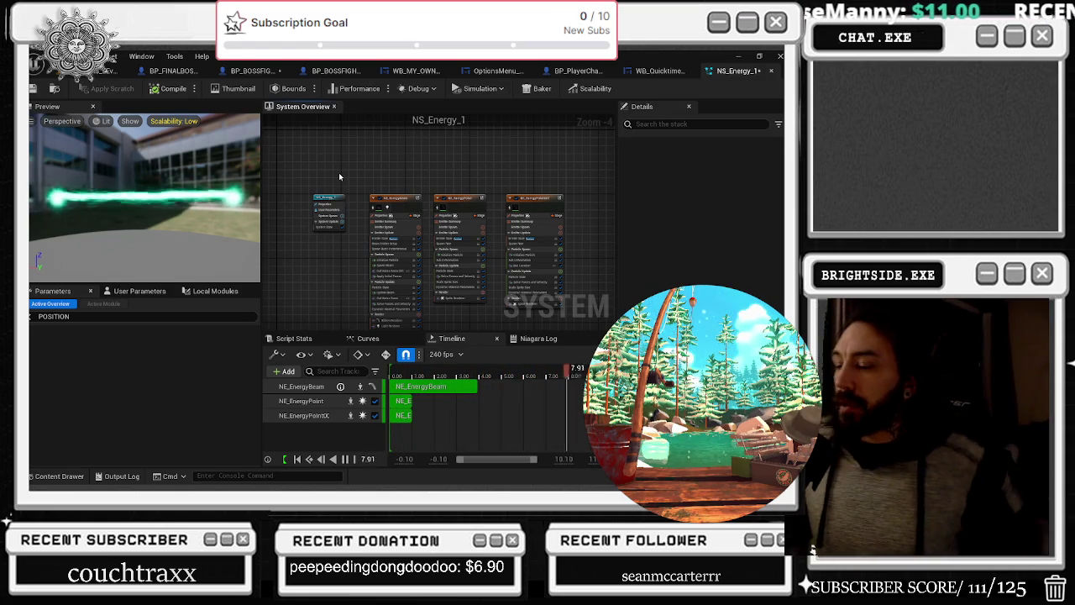
Inspect the NE_EnergyBeam, NE_EnergyPoint and NE_EnergyPoint001 emitters, including NE_EnergyPoint001's Initialize Particle settings
{"action": "scroll", "coordinate": [401, 207], "scroll_direction": "up", "scroll_amount": 2}
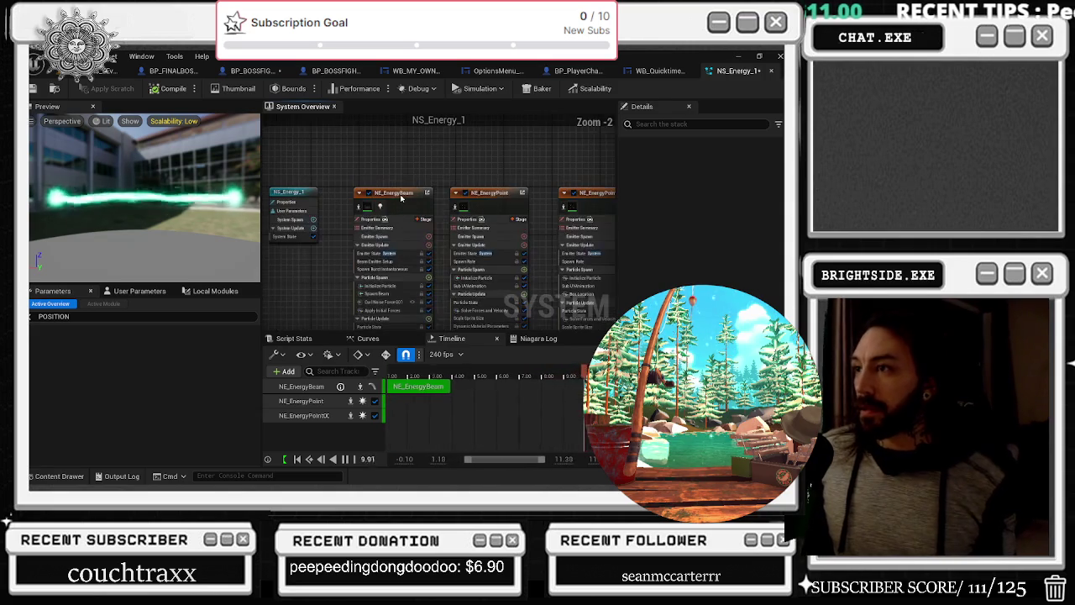
{"action": "left_click", "coordinate": [407, 195]}
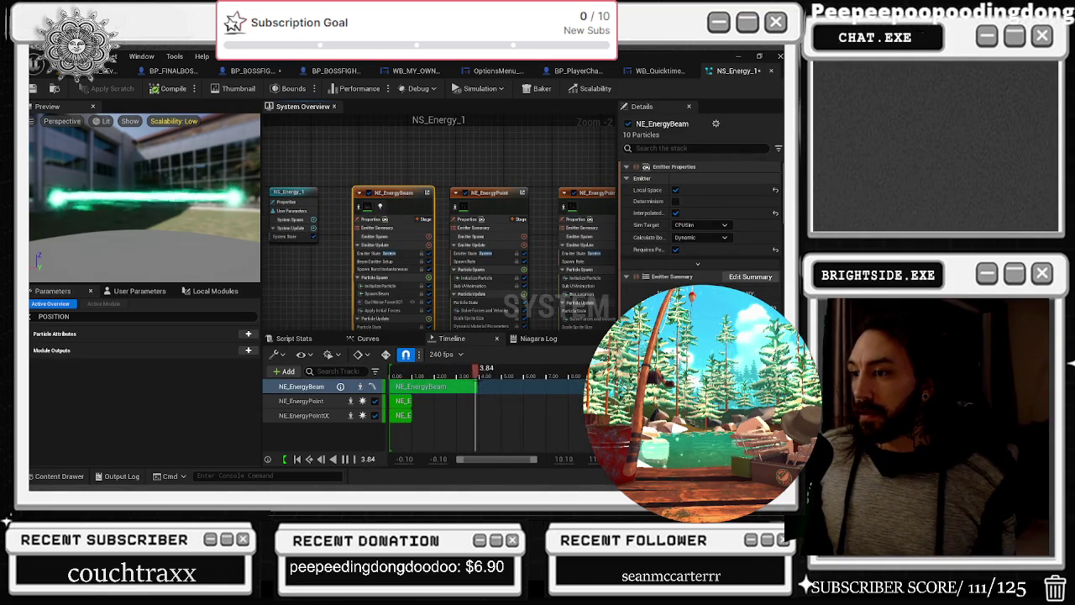
{"action": "left_click", "coordinate": [457, 214]}
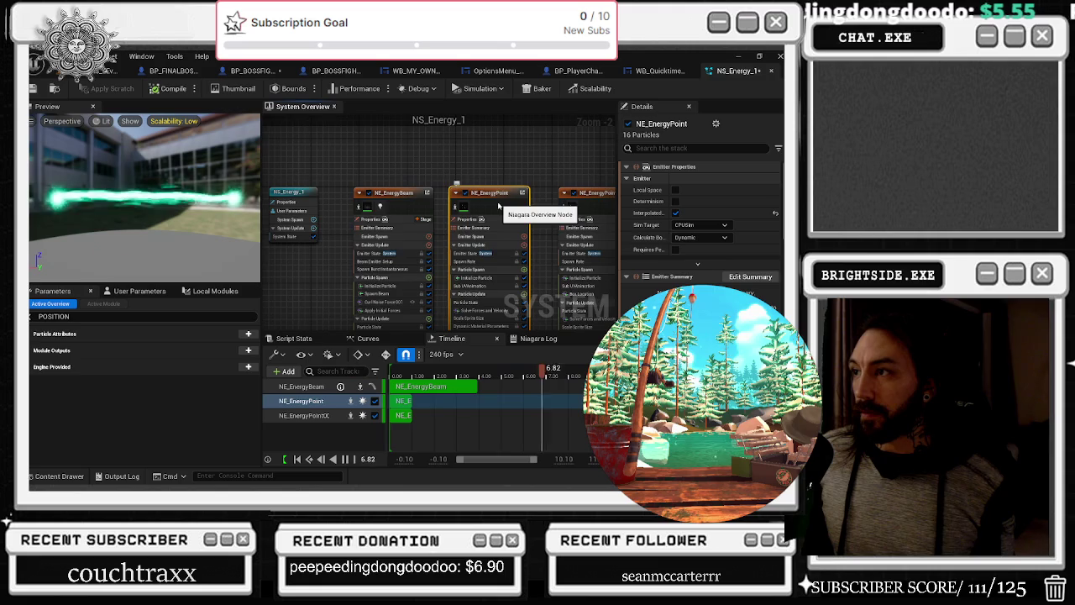
{"action": "left_click", "coordinate": [557, 192]}
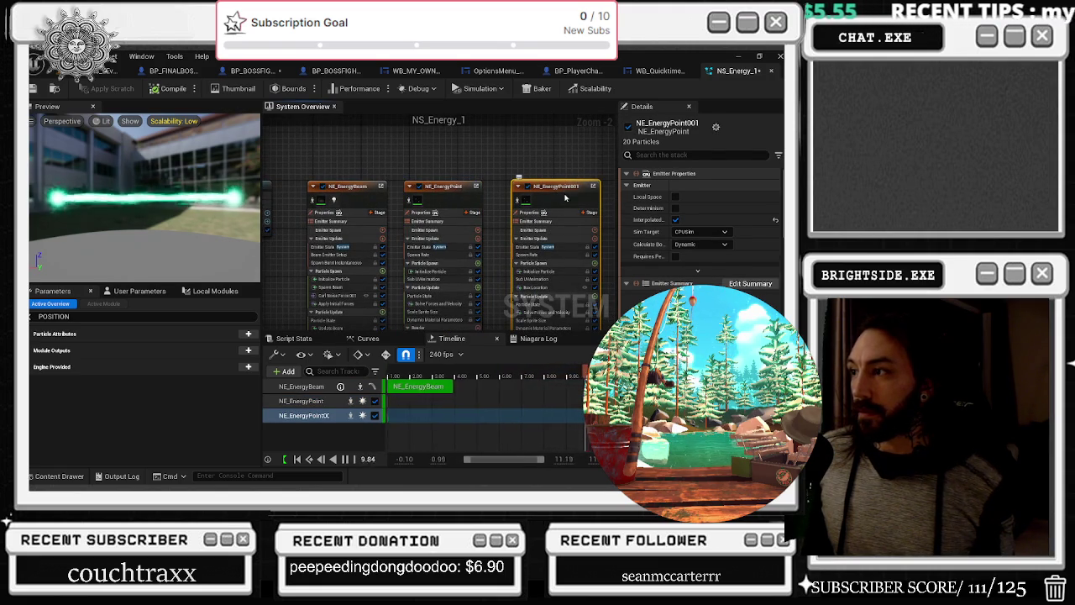
{"action": "left_click_drag", "start_coordinate": [496, 267], "coordinate": [418, 251]}
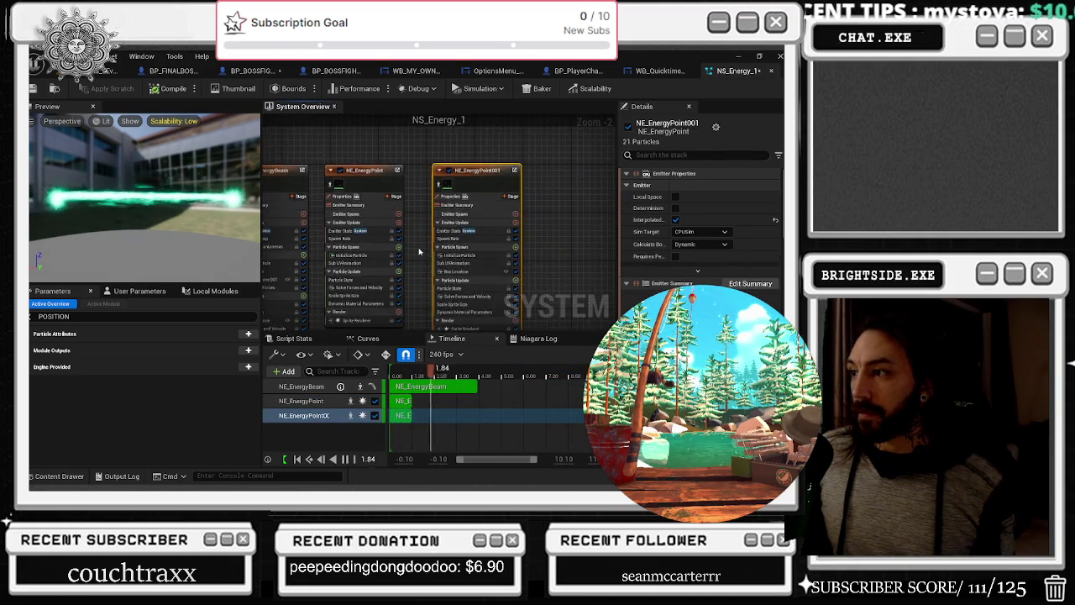
{"action": "scroll", "coordinate": [418, 252], "scroll_direction": "up", "scroll_amount": 1}
{"action": "scroll", "coordinate": [528, 226], "scroll_direction": "up", "scroll_amount": 1}
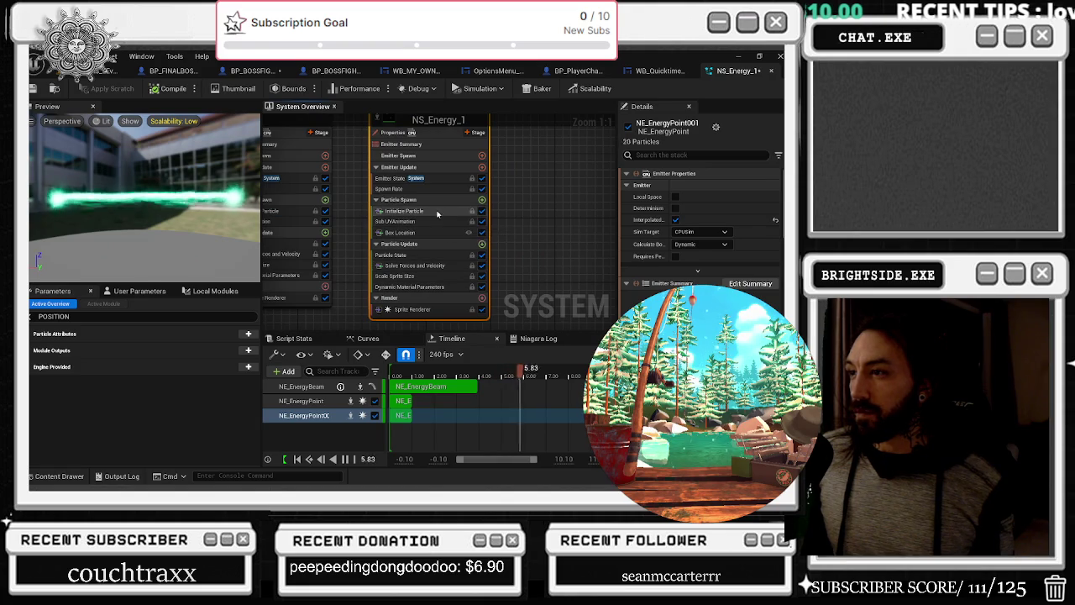
{"action": "left_click", "coordinate": [403, 211]}
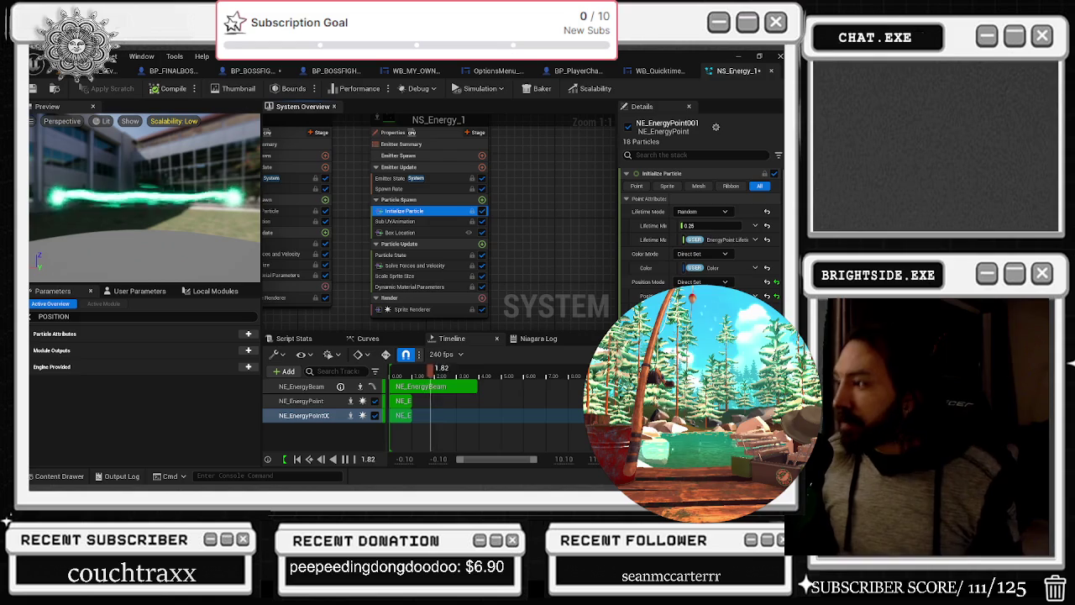
{"action": "mouse_move", "coordinate": [378, 116]}
{"action": "left_mouse_down"}
{"action": "mouse_move", "coordinate": [609, 235]}
{"action": "mouse_move", "coordinate": [651, 235]}
{"action": "left_mouse_up"}
{"action": "left_click", "coordinate": [424, 215]}
{"action": "mouse_move", "coordinate": [425, 215]}
{"action": "left_mouse_down"}
{"action": "mouse_move", "coordinate": [382, 185]}
{"action": "mouse_move", "coordinate": [471, 190]}
{"action": "left_mouse_up"}
Review the NS_Energy_1 system properties, then recheck the NE_EnergyBeam and NE_EnergyPoint001 emitters
{"action": "left_click", "coordinate": [401, 188]}
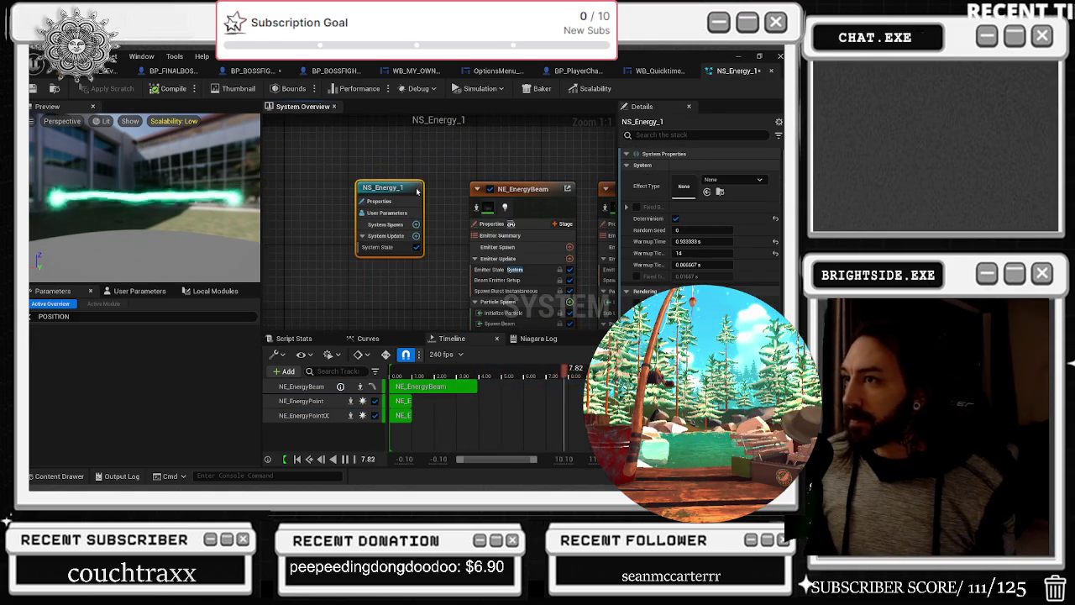
{"action": "scroll", "coordinate": [702, 219], "scroll_direction": "down", "scroll_amount": 1}
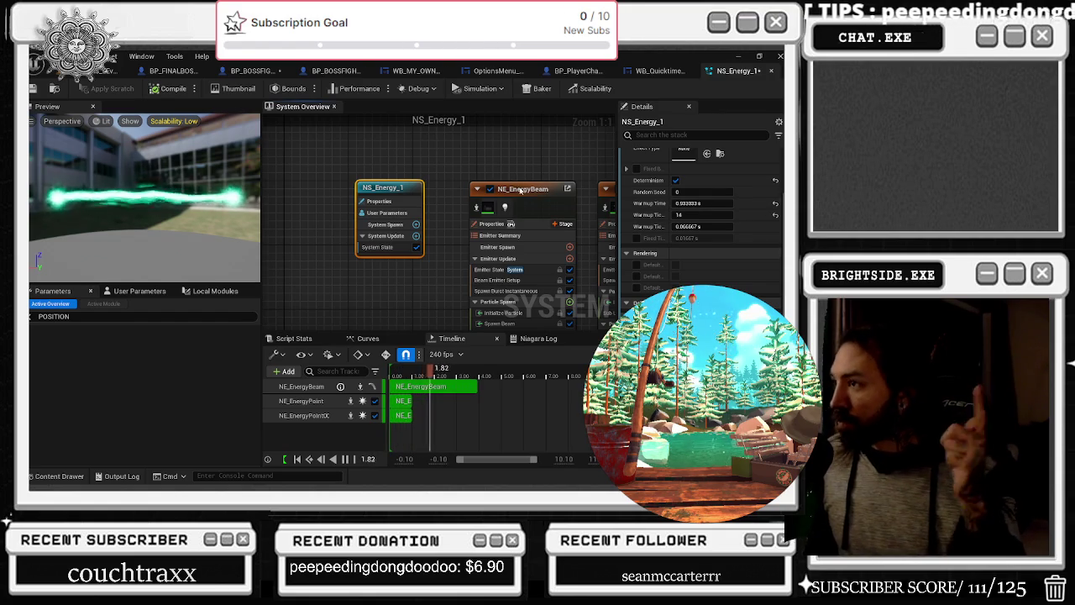
{"action": "left_click", "coordinate": [538, 195]}
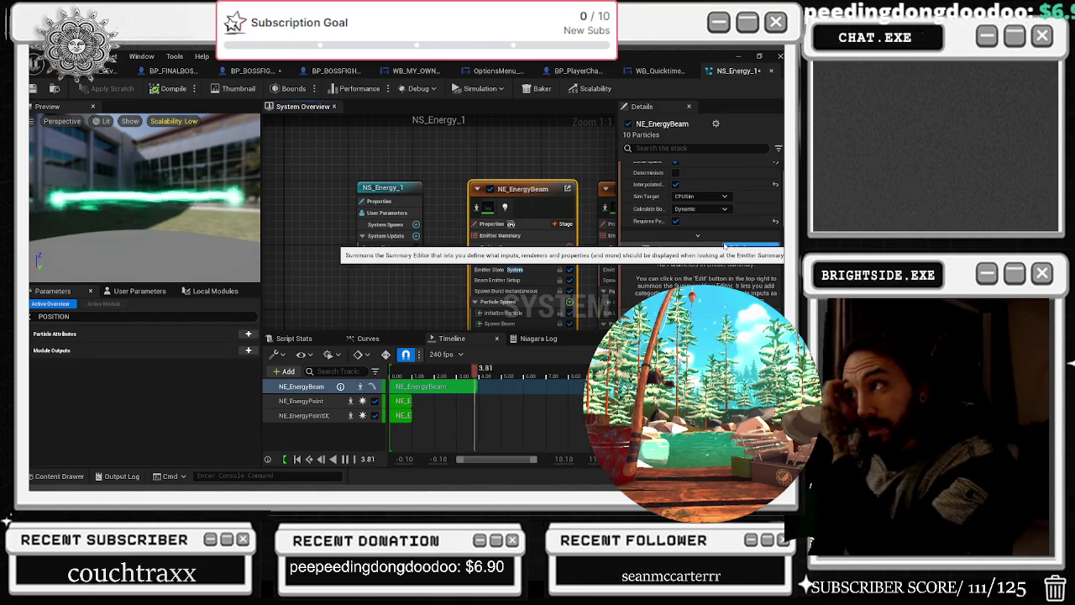
{"action": "scroll", "coordinate": [726, 246], "scroll_direction": "up", "scroll_amount": 2}
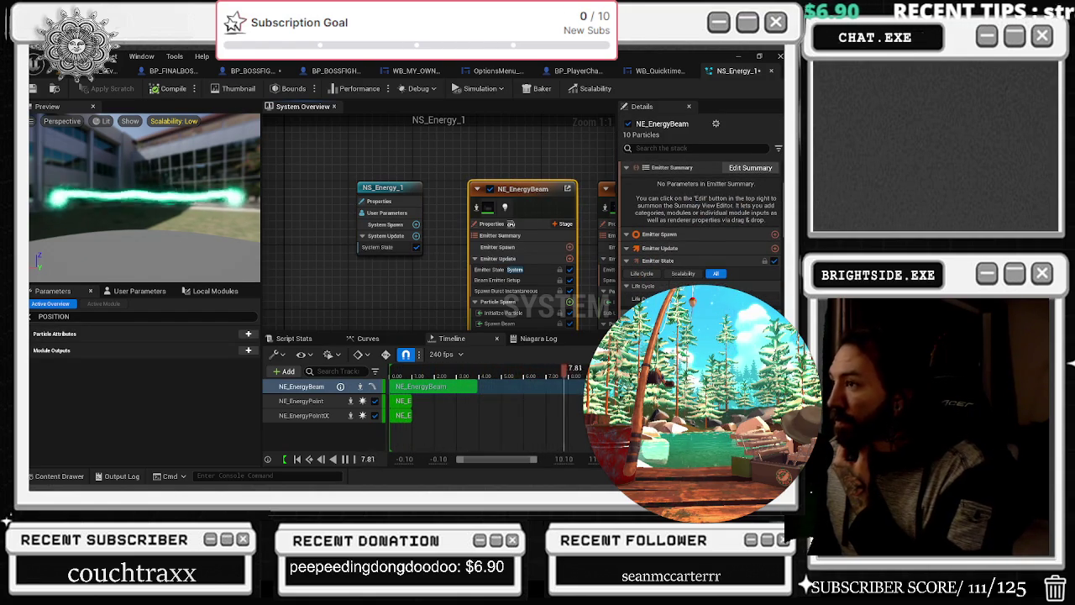
{"action": "mouse_move", "coordinate": [536, 157]}
{"action": "left_mouse_down"}
{"action": "mouse_move", "coordinate": [497, 167]}
{"action": "mouse_move", "coordinate": [350, 143]}
{"action": "mouse_move", "coordinate": [353, 126]}
{"action": "left_mouse_up"}
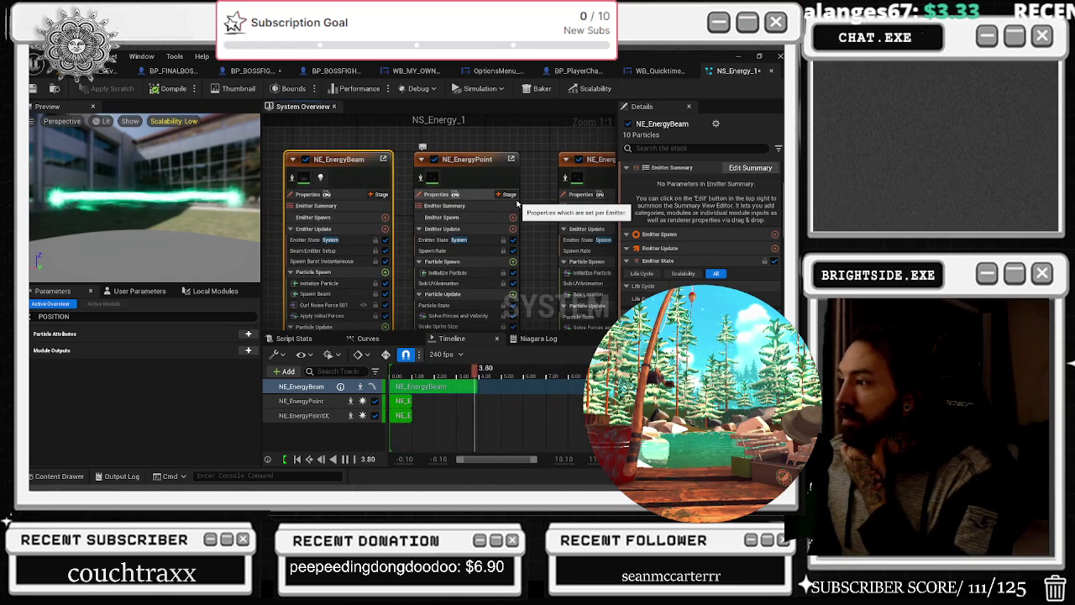
{"action": "scroll", "coordinate": [702, 227], "scroll_direction": "down", "scroll_amount": 2}
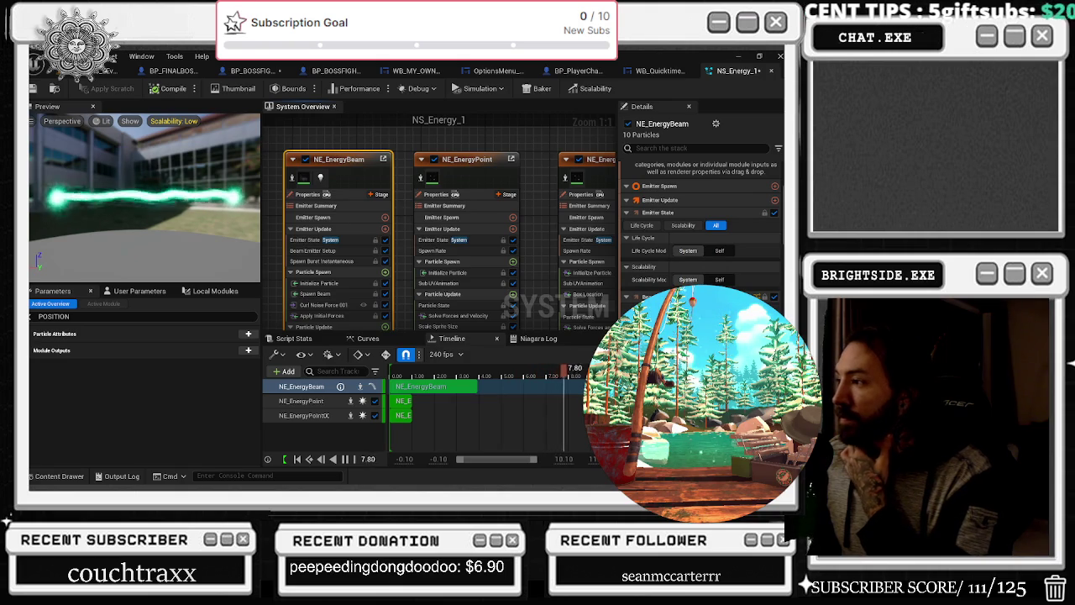
{"action": "left_click", "coordinate": [594, 159]}
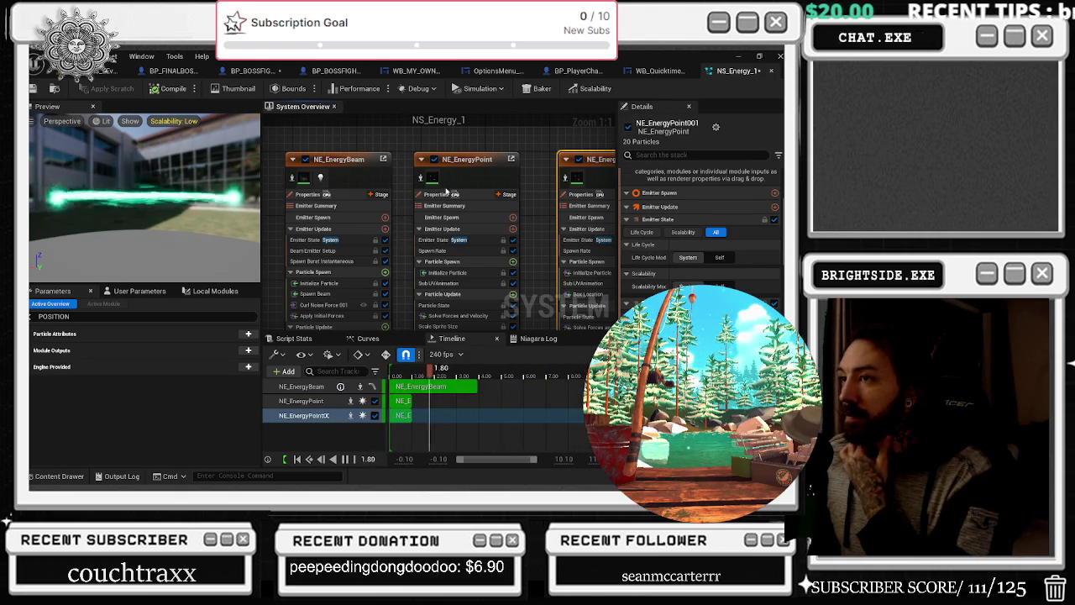
{"action": "left_click", "coordinate": [380, 183]}
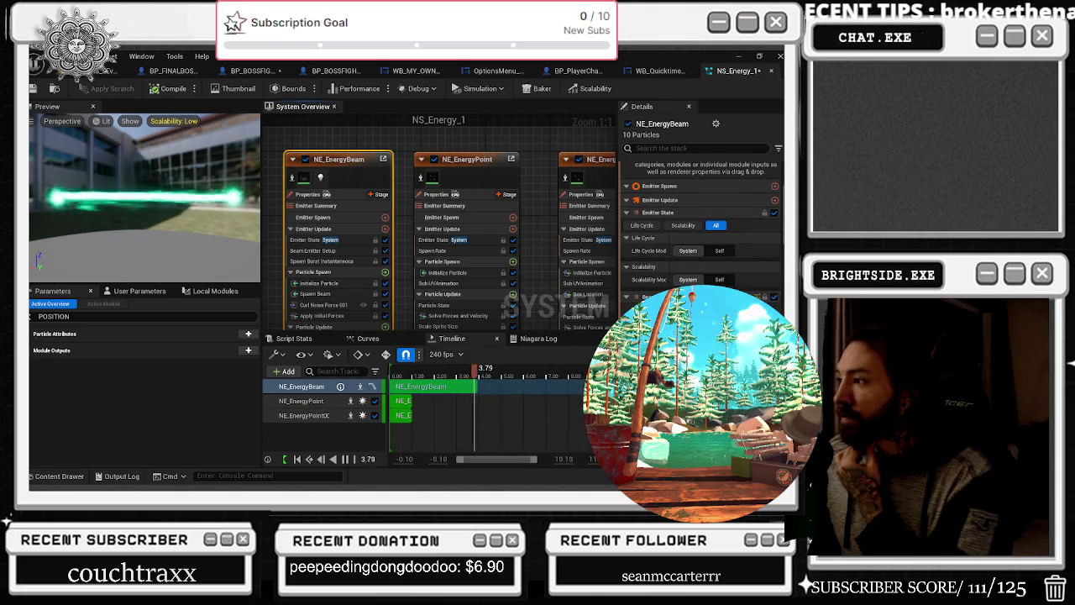
Clear the POSITION filter from the Parameters search
{"action": "right_click", "coordinate": [687, 110]}
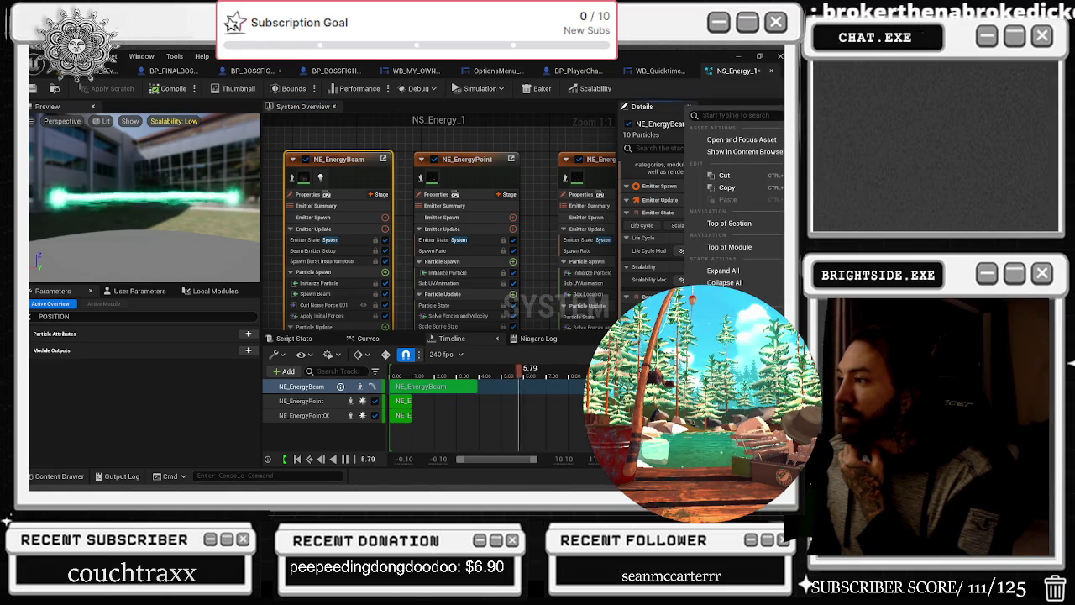
{"action": "key", "text": "Escape"}
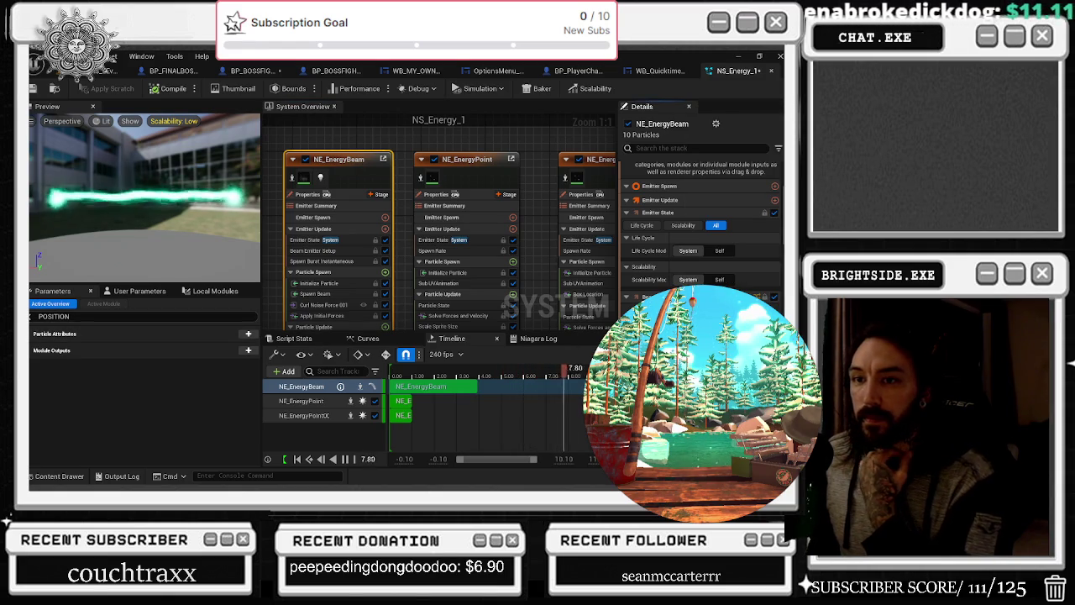
{"action": "key", "text": "ctrl+a"}
{"action": "key", "text": "BackSpace"}
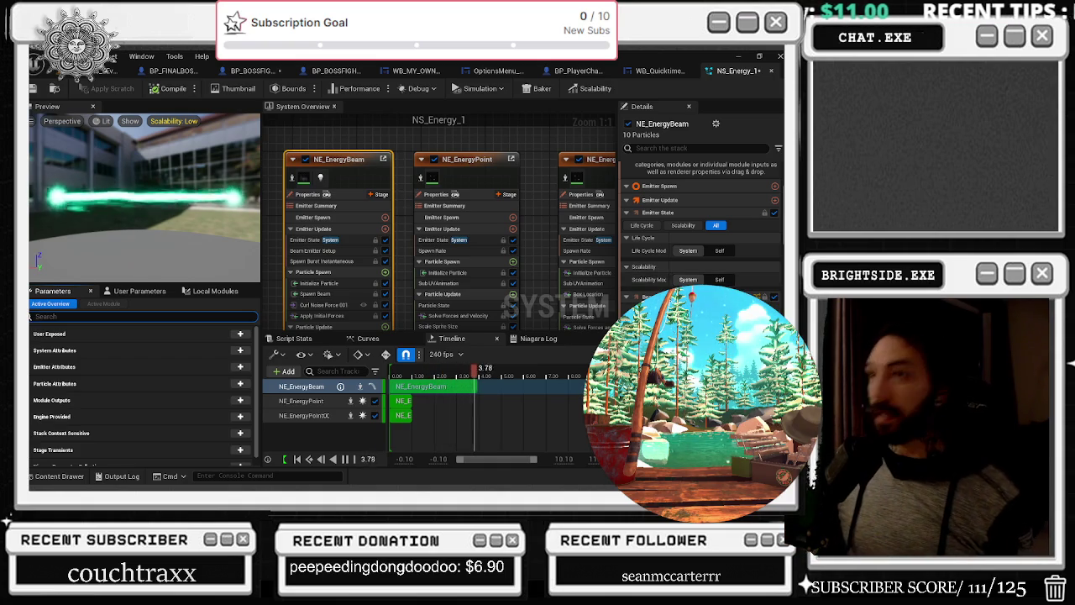
Return to the main level editor and fly the camera through the barn interior
{"action": "left_click", "coordinate": [110, 71]}
{"action": "left_click_drag", "start_coordinate": [277, 347], "coordinate": [341, 335]}
{"action": "left_click", "coordinate": [55, 475]}
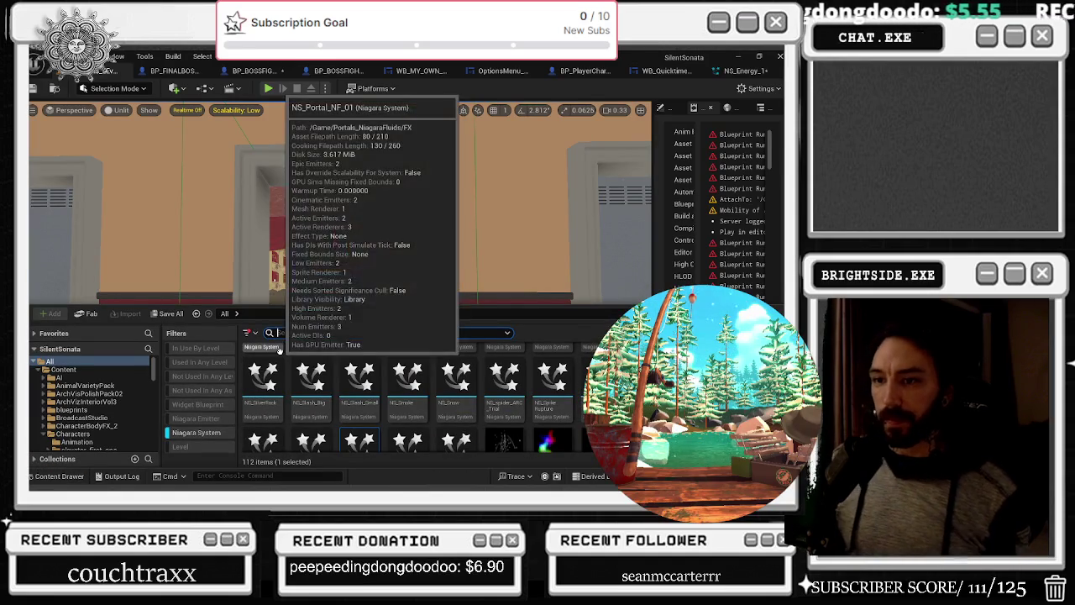
Clear the asset search and type filter, then browse to Content > FlexibleCombatSystem
{"action": "type", "text": "BP_"}
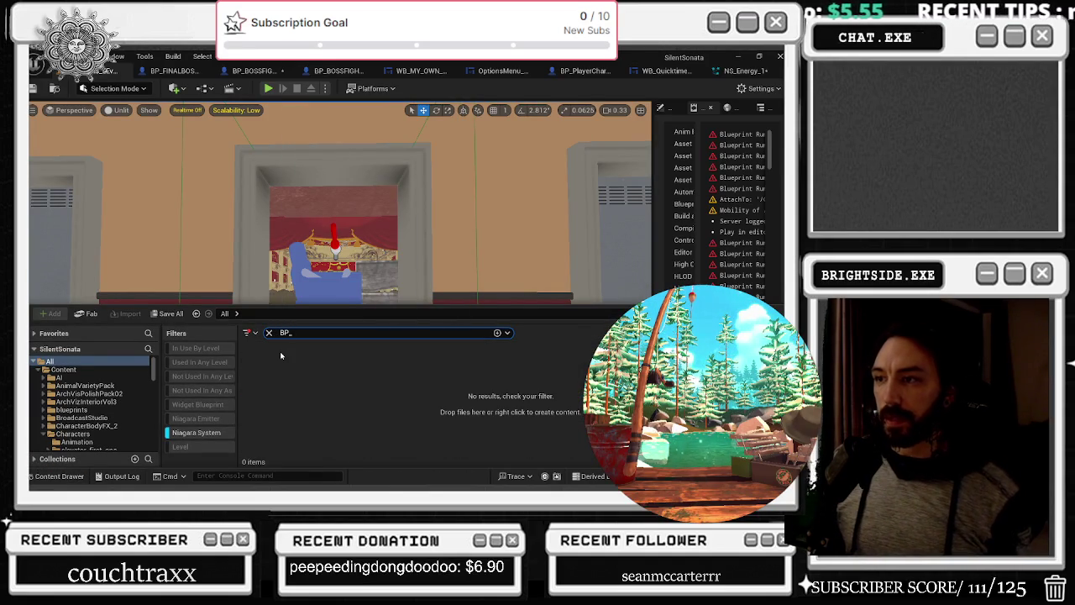
{"action": "type", "text": "LIGHTNIGHT CHECK"}
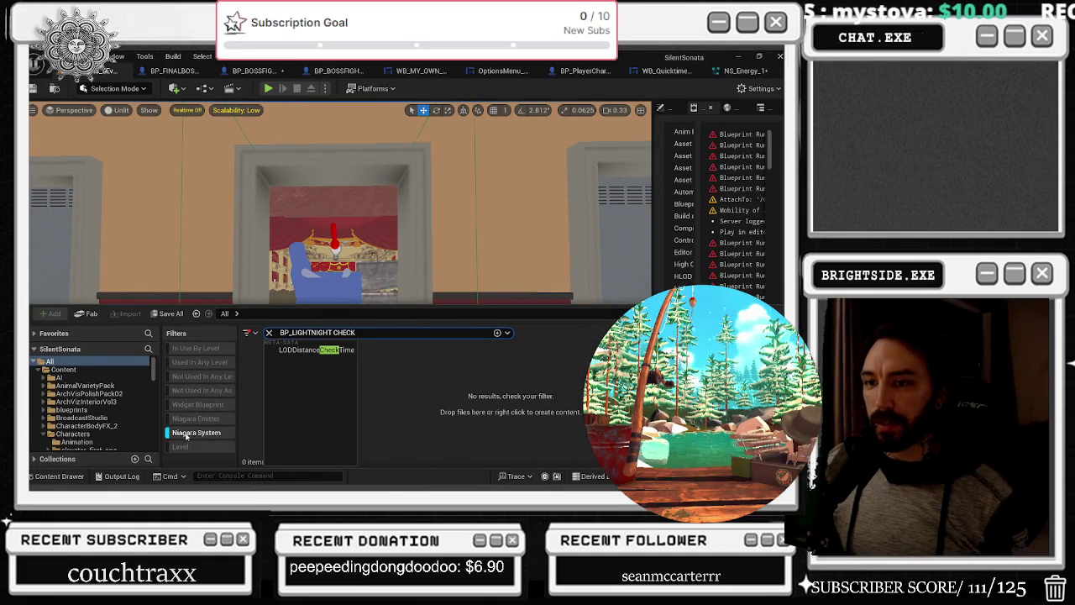
{"action": "left_click", "coordinate": [188, 434]}
{"action": "left_click", "coordinate": [269, 333]}
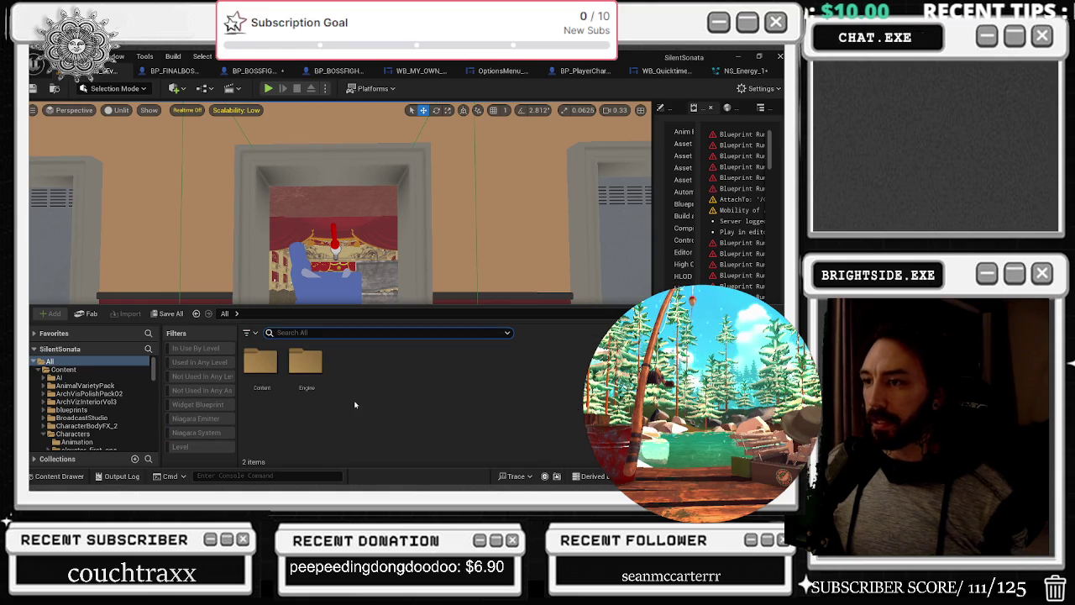
{"action": "left_click", "coordinate": [63, 370]}
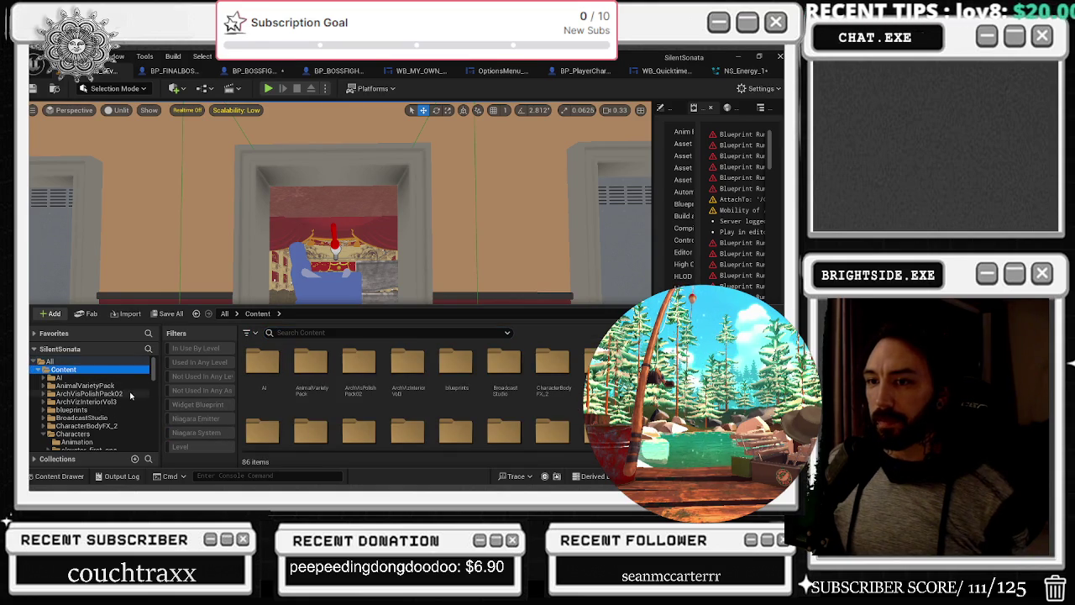
{"action": "scroll", "coordinate": [107, 416], "scroll_direction": "down", "scroll_amount": 5}
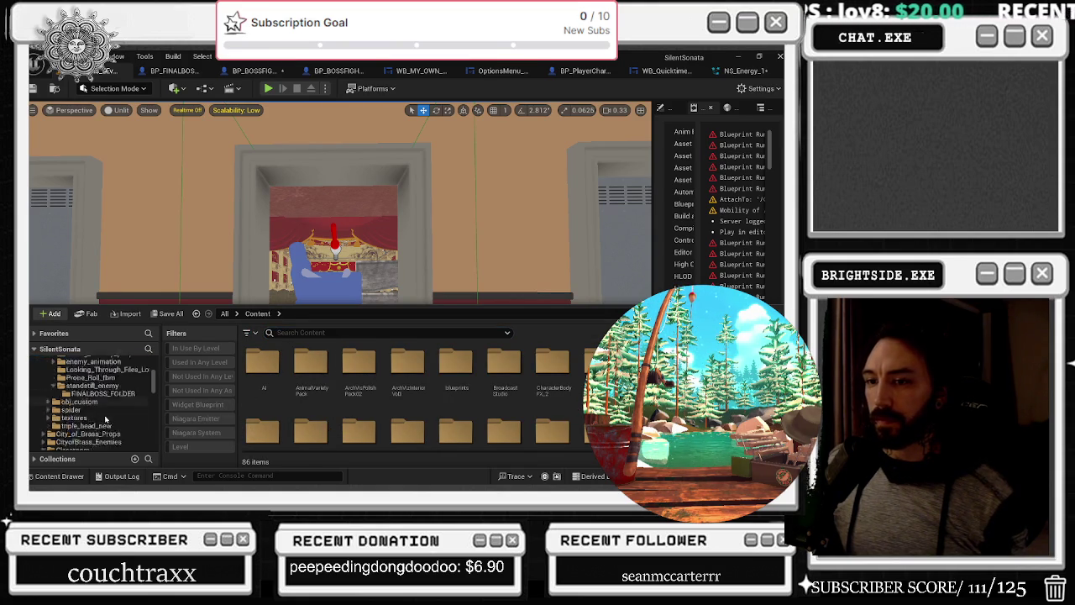
{"action": "left_click", "coordinate": [92, 393]}
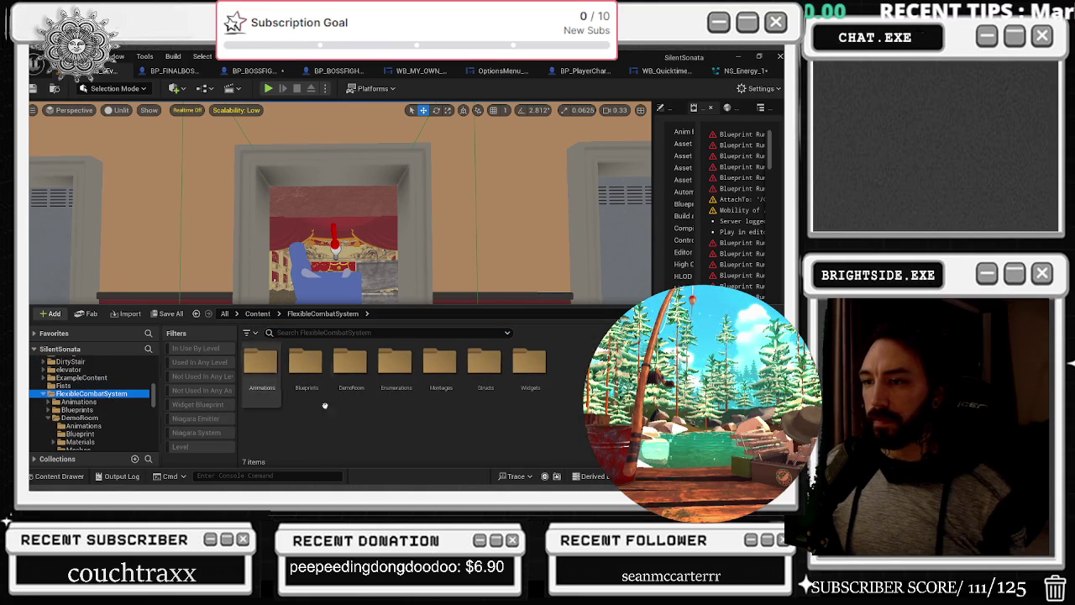
Create an Actor-based Blueprint Class there named BP_LIGHTNING_CHECK
{"action": "right_click", "coordinate": [592, 403]}
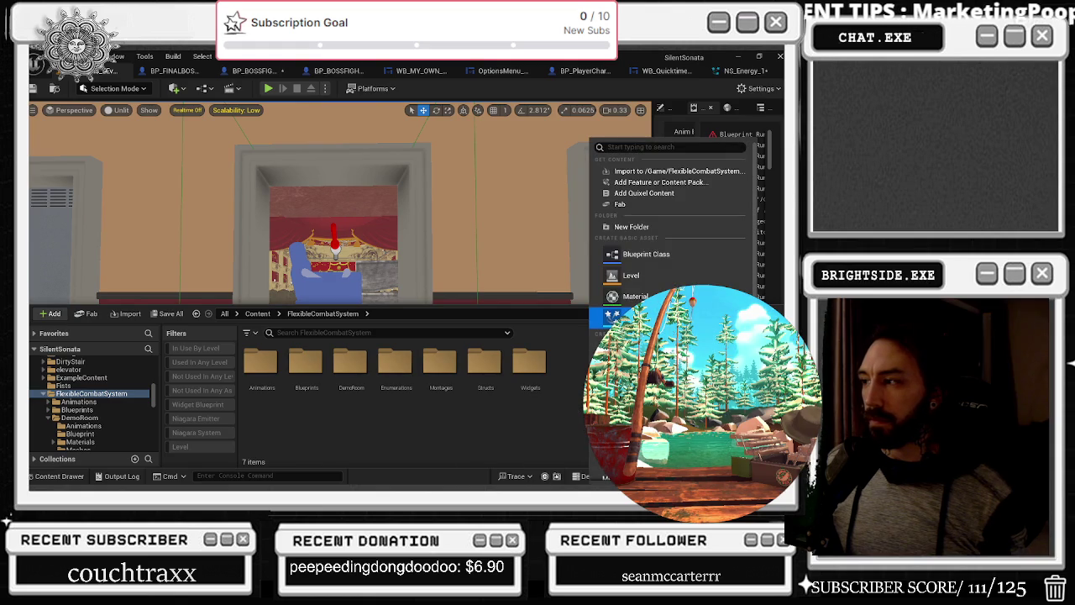
{"action": "left_click", "coordinate": [639, 254]}
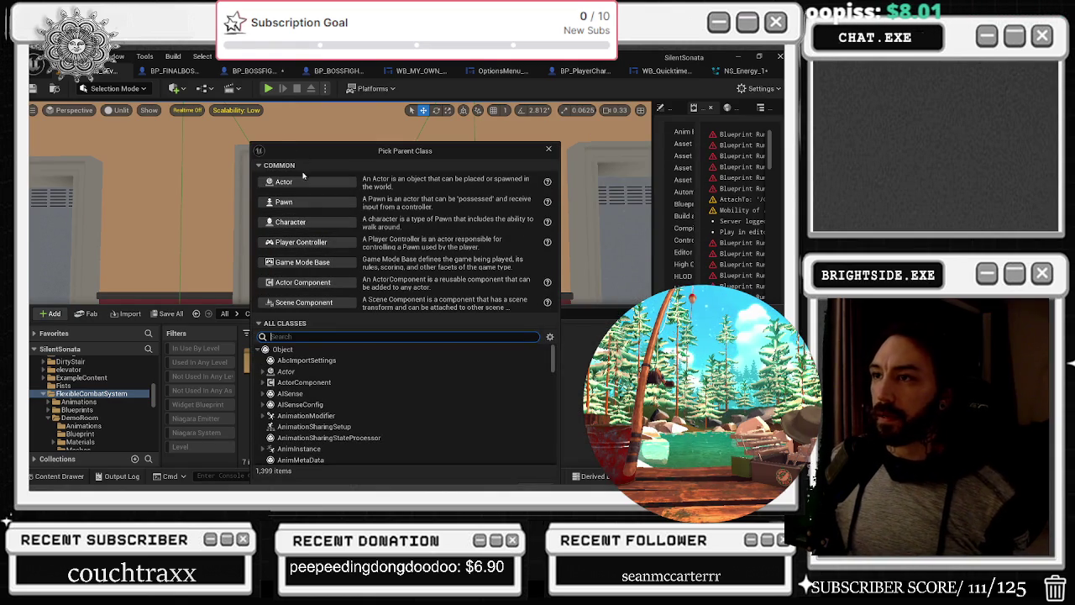
{"action": "left_click", "coordinate": [303, 181]}
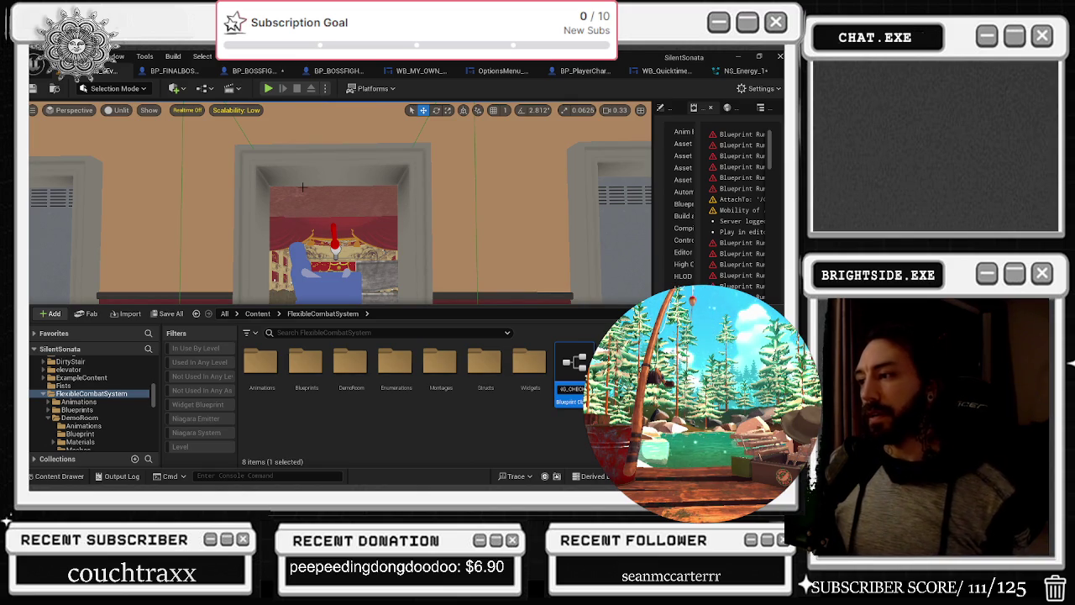
{"action": "key", "text": "Return"}
{"action": "key", "text": "Return"}
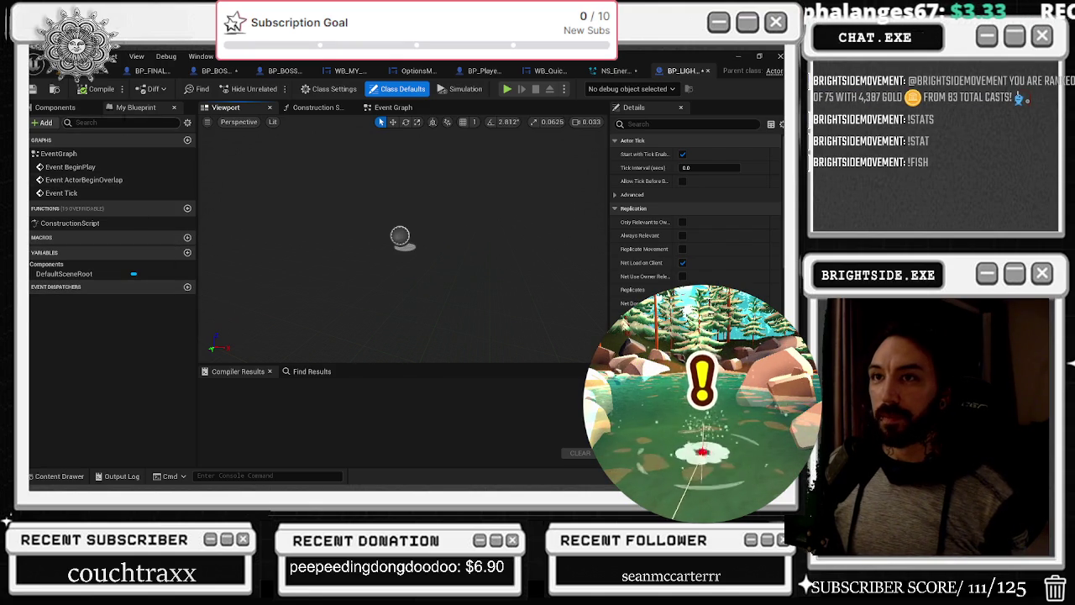
Add a Niagara Particle System Component under the DefaultSceneRoot using the 'niag' search
{"action": "left_click", "coordinate": [55, 106]}
{"action": "left_click", "coordinate": [77, 151]}
{"action": "left_click", "coordinate": [45, 122]}
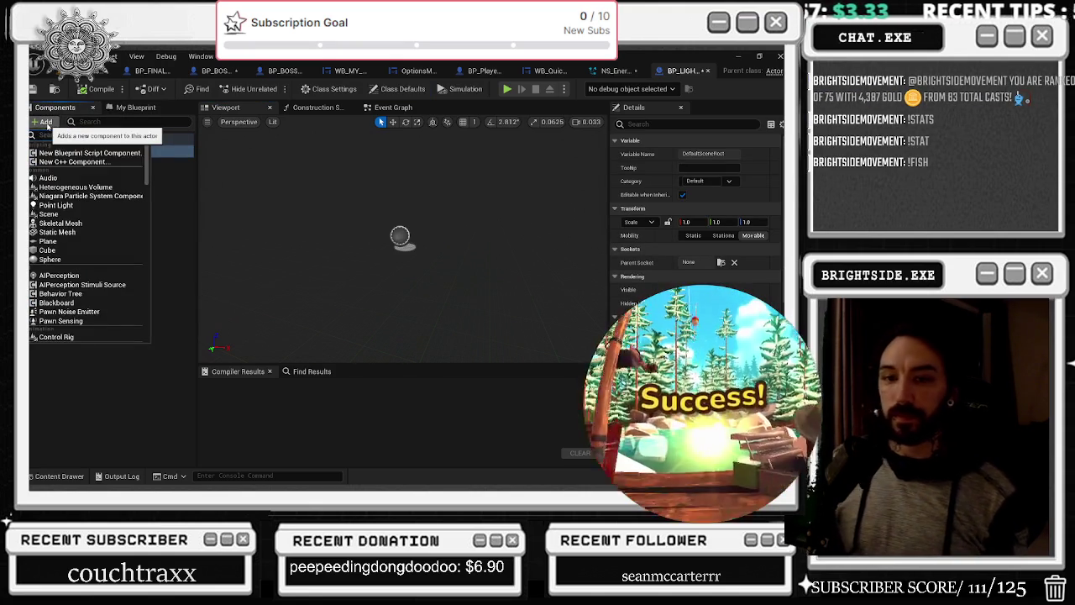
{"action": "type", "text": "niag"}
{"action": "key", "text": "Return"}
{"action": "key", "text": "Return"}
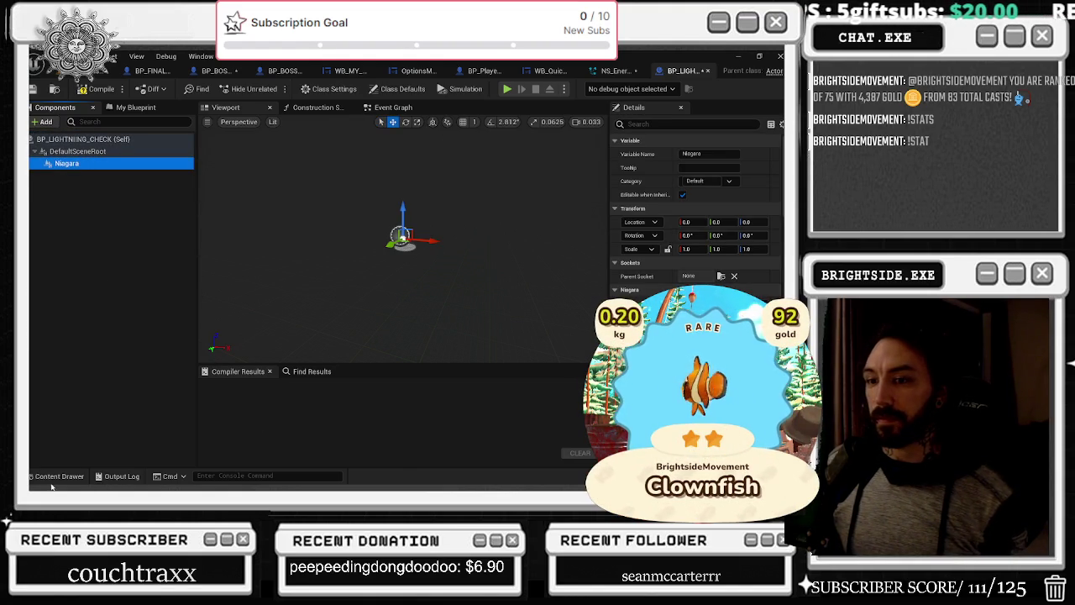
Reselect the Niagara component and bring up its Niagara System Asset picker
{"action": "left_click", "coordinate": [57, 475]}
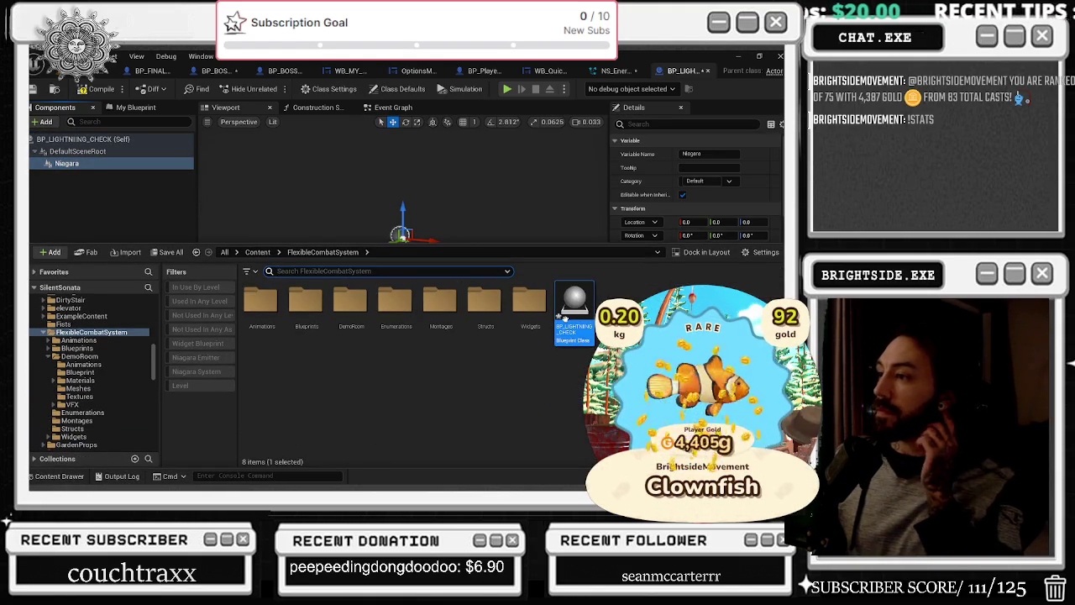
{"action": "left_click", "coordinate": [182, 223]}
{"action": "left_click", "coordinate": [174, 221]}
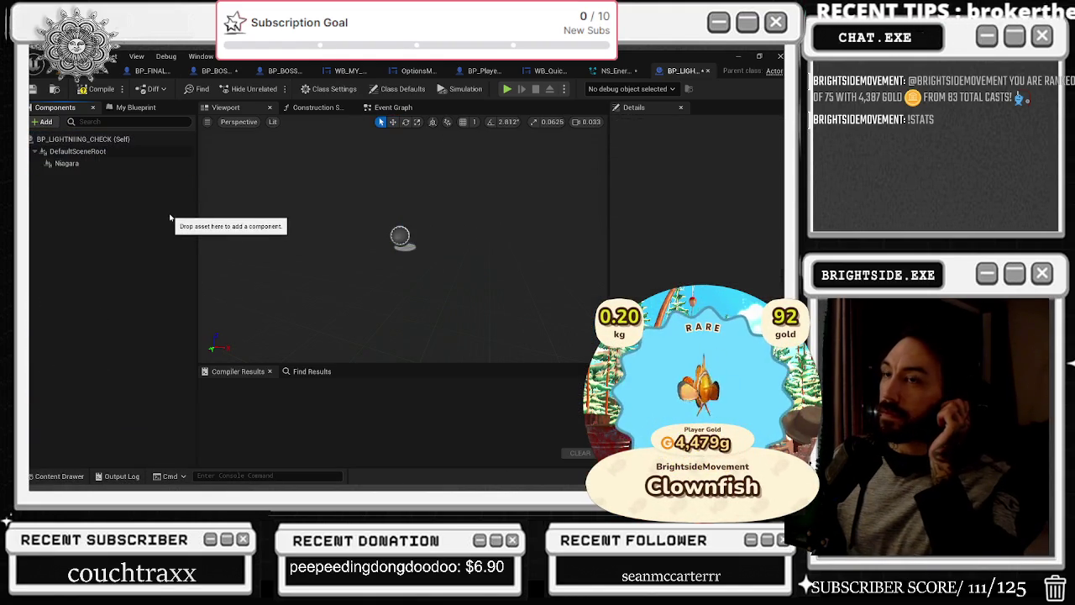
{"action": "left_click", "coordinate": [92, 166]}
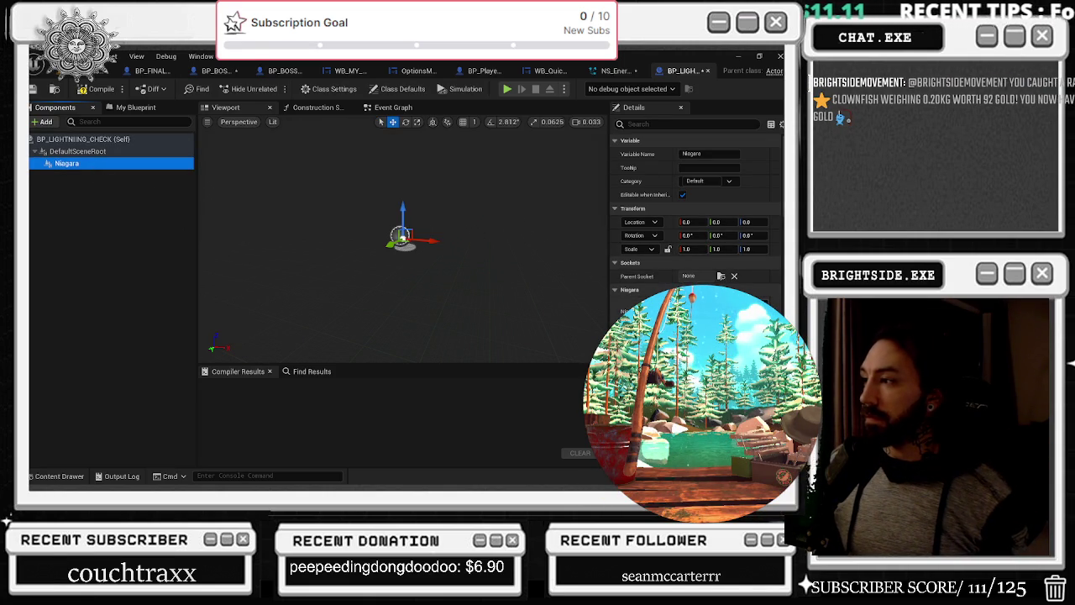
{"action": "left_click", "coordinate": [706, 311]}
Assign the lightning beam system as the Niagara component's system asset
{"action": "type", "text": "lighni"}
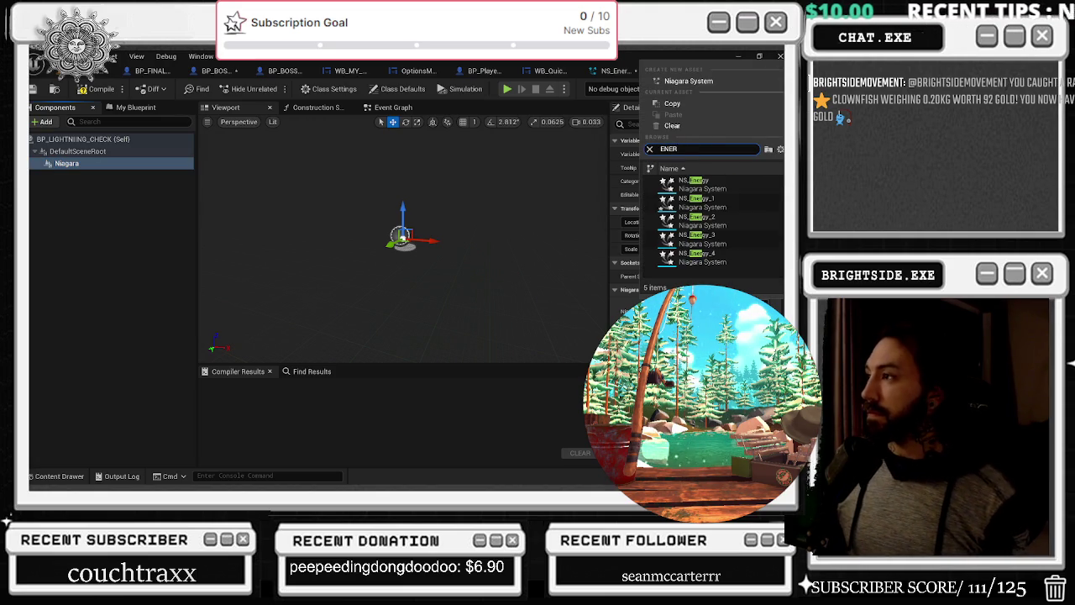
{"action": "key", "text": "Return"}
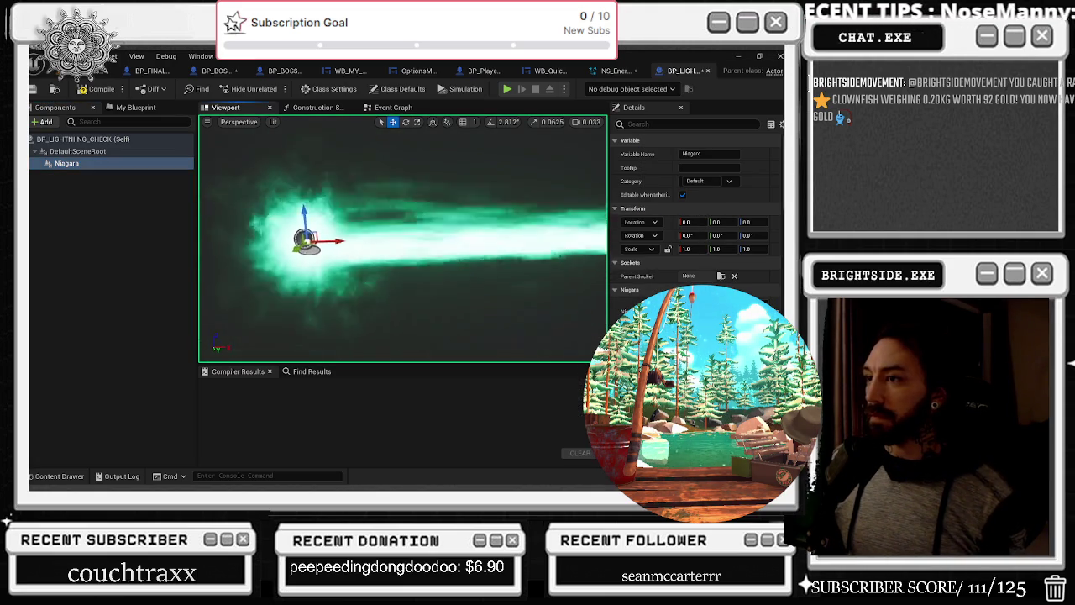
{"action": "scroll", "coordinate": [395, 252], "scroll_direction": "up", "scroll_amount": 2}
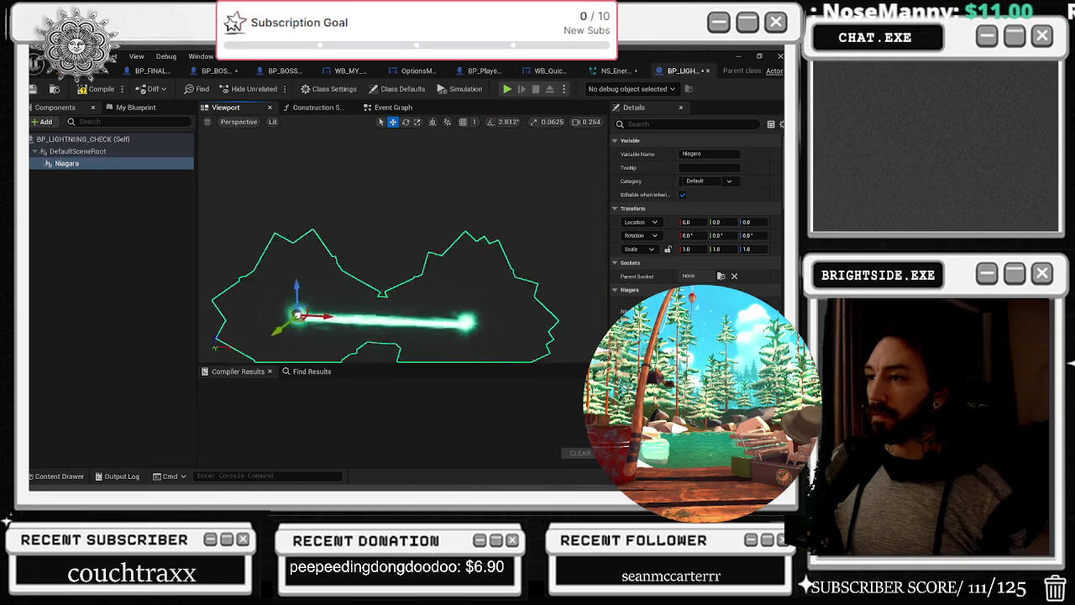
Add a Sphere component under Niagara, then delete it and close the add-component list
{"action": "left_click", "coordinate": [41, 122]}
{"action": "type", "text": "SPHERE"}
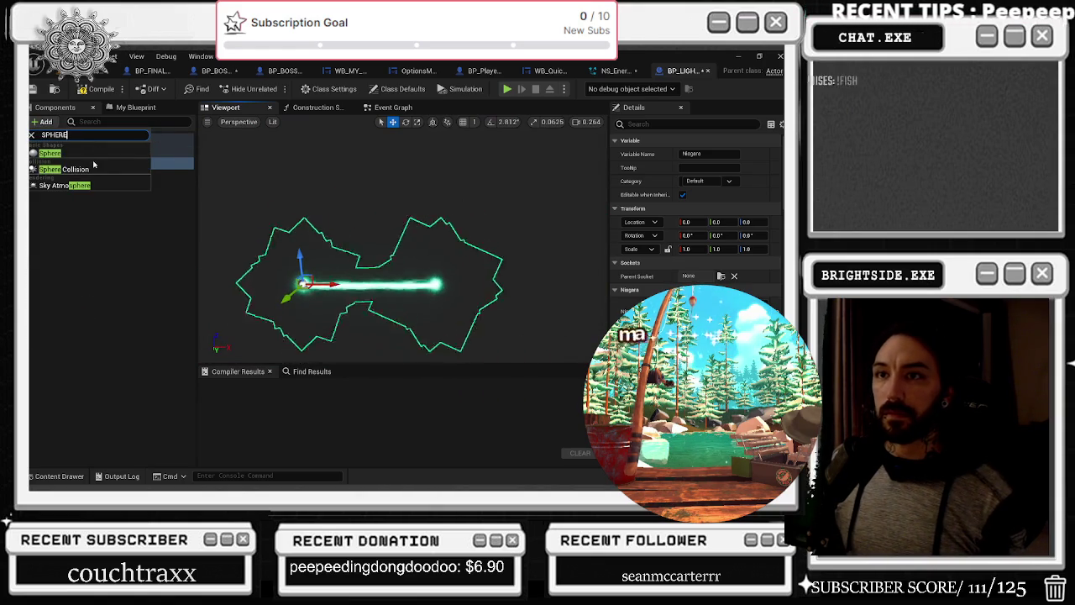
{"action": "left_click", "coordinate": [76, 153]}
{"action": "left_click", "coordinate": [92, 198]}
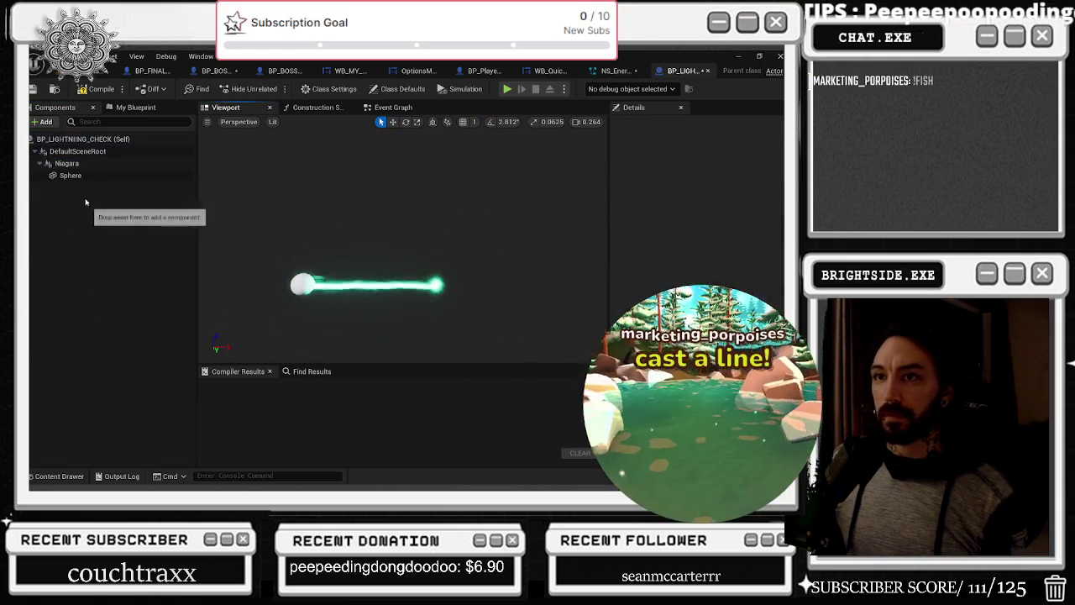
{"action": "left_click", "coordinate": [78, 177]}
{"action": "key", "text": "Delete"}
{"action": "left_click", "coordinate": [43, 121]}
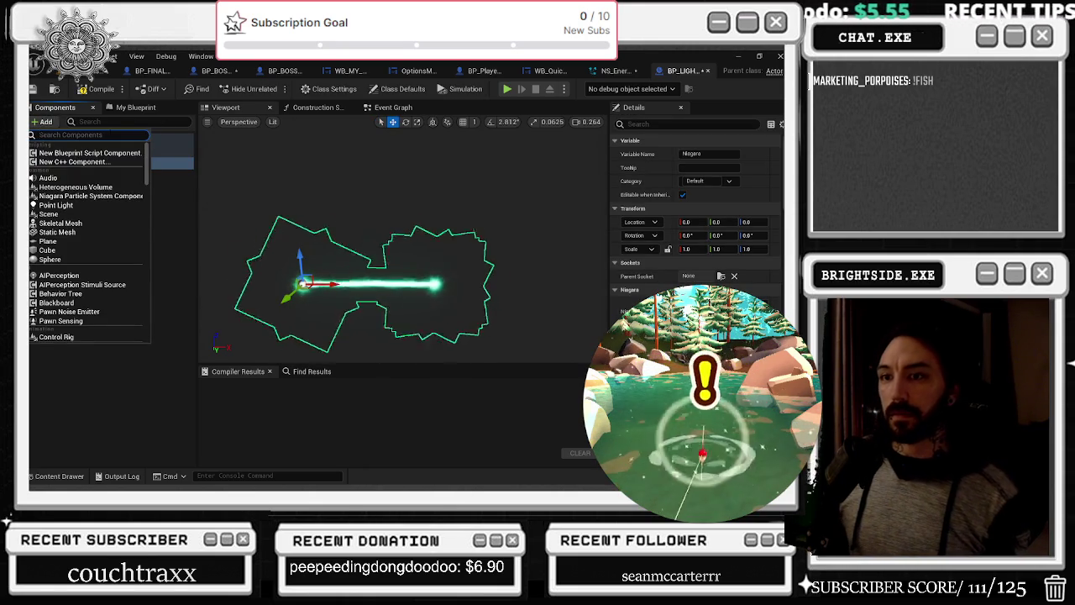
{"action": "scroll", "coordinate": [86, 247], "scroll_direction": "down", "scroll_amount": 10}
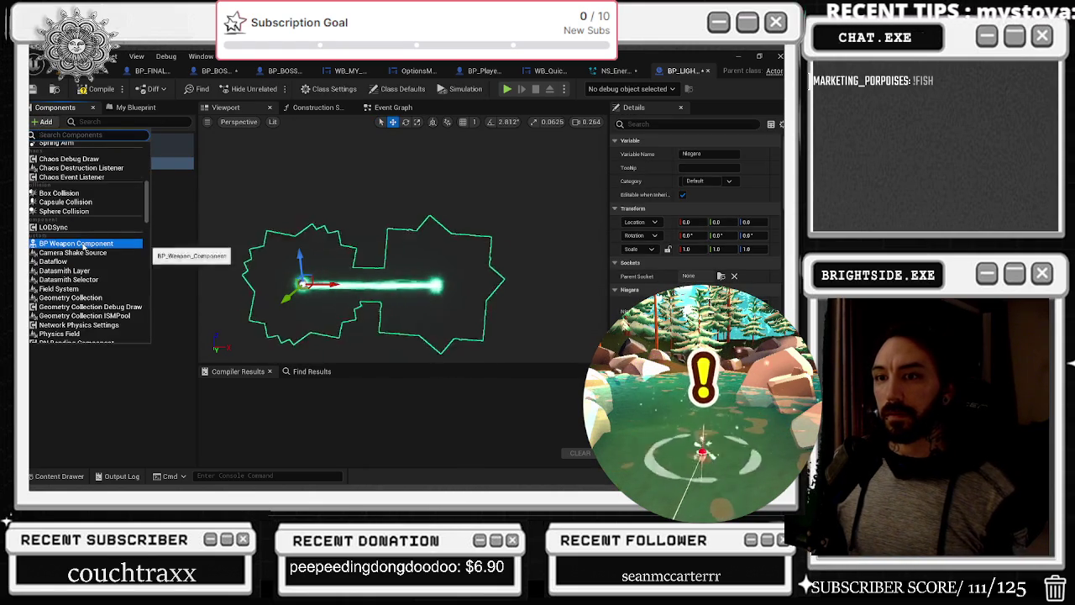
{"action": "scroll", "coordinate": [85, 247], "scroll_direction": "down", "scroll_amount": 5}
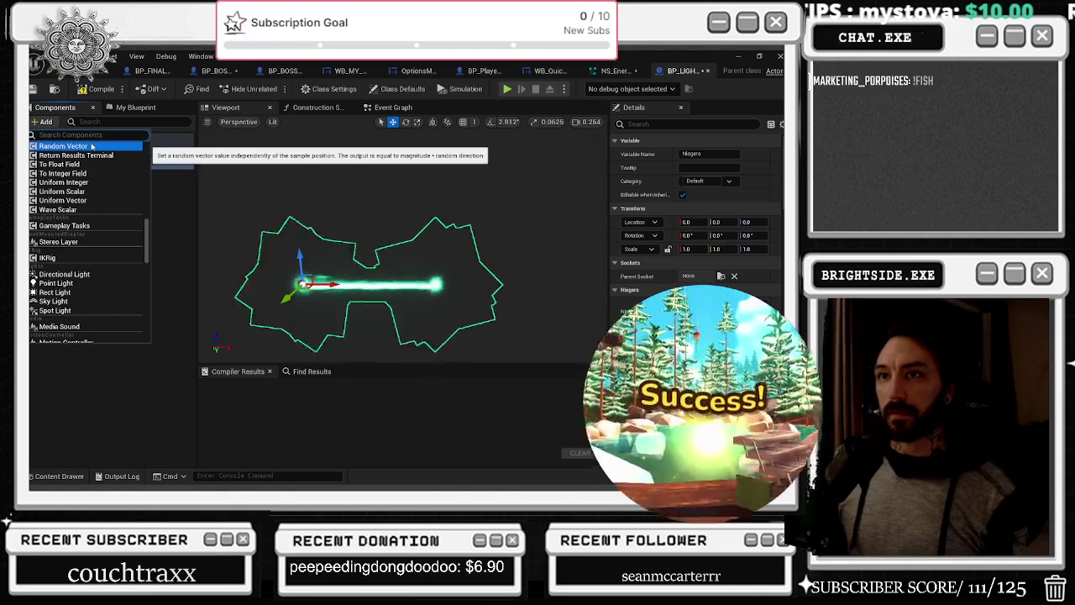
{"action": "key", "text": "Escape"}
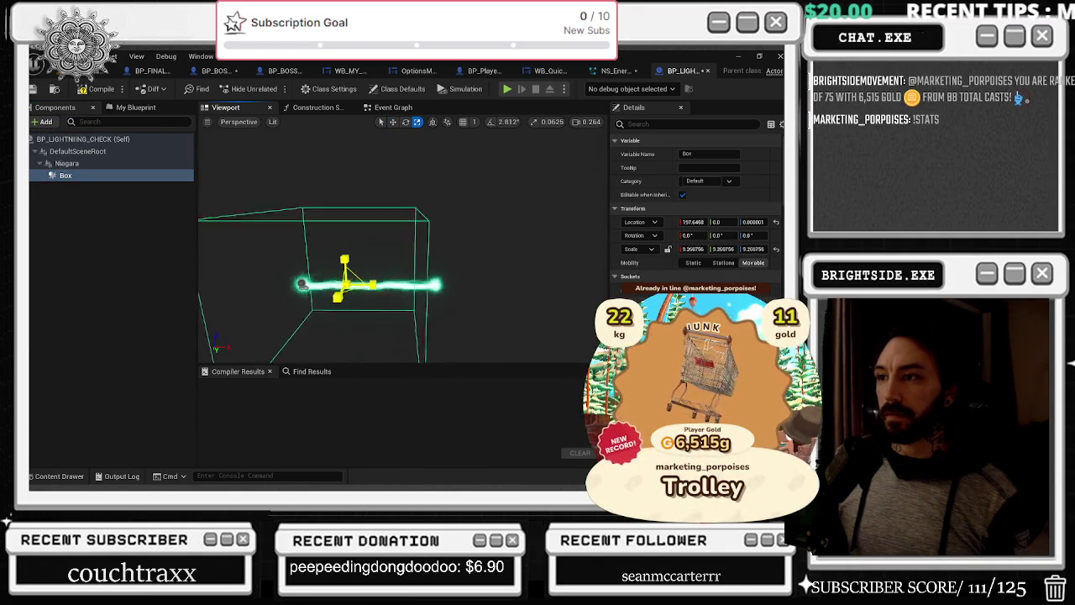
Enlarge the Box, move it right along the beam and up in Z, then compile and save
{"action": "left_click_drag", "start_coordinate": [345, 278], "coordinate": [386, 252]}
{"action": "key", "text": "w"}
{"action": "mouse_move", "coordinate": [363, 306]}
{"action": "left_mouse_down"}
{"action": "mouse_move", "coordinate": [561, 306]}
{"action": "mouse_move", "coordinate": [579, 269]}
{"action": "mouse_move", "coordinate": [598, 261]}
{"action": "mouse_move", "coordinate": [533, 294]}
{"action": "left_mouse_up"}
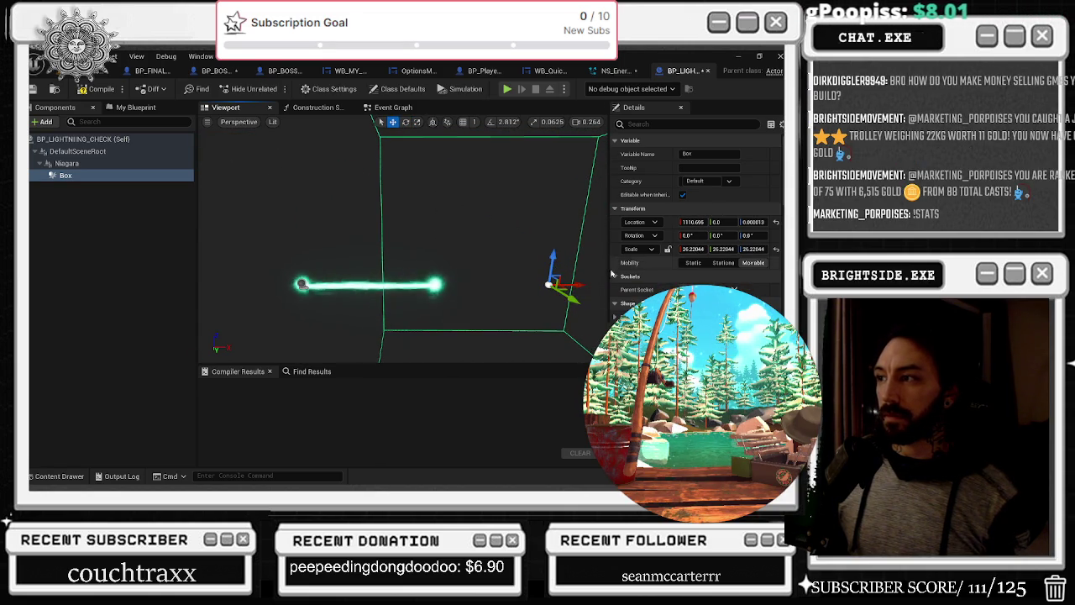
{"action": "left_click_drag", "start_coordinate": [425, 340], "coordinate": [466, 284]}
{"action": "left_click_drag", "start_coordinate": [495, 249], "coordinate": [499, 191]}
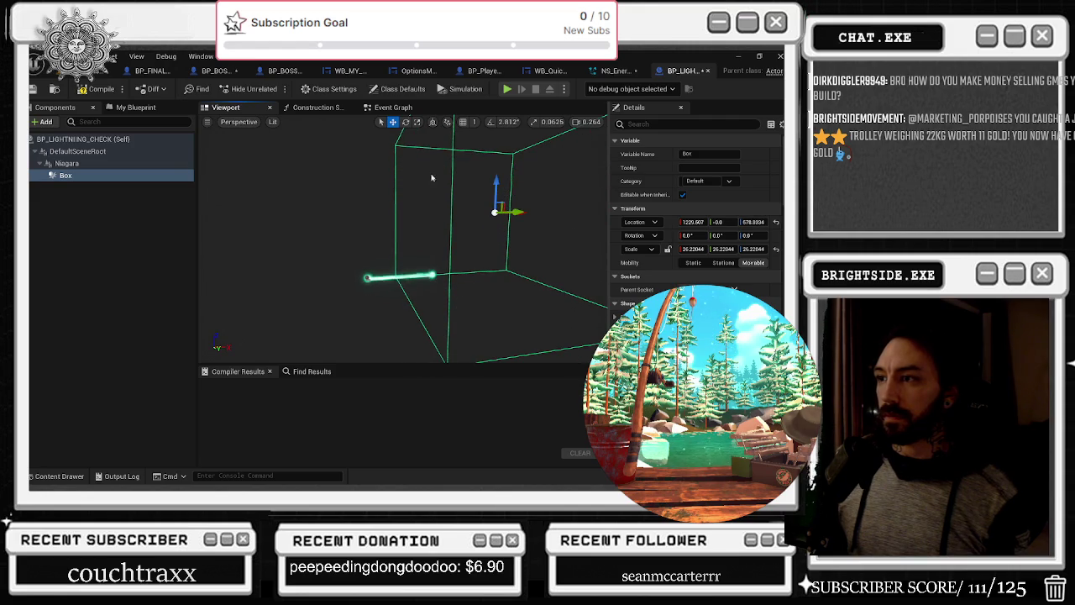
{"action": "left_click", "coordinate": [97, 88]}
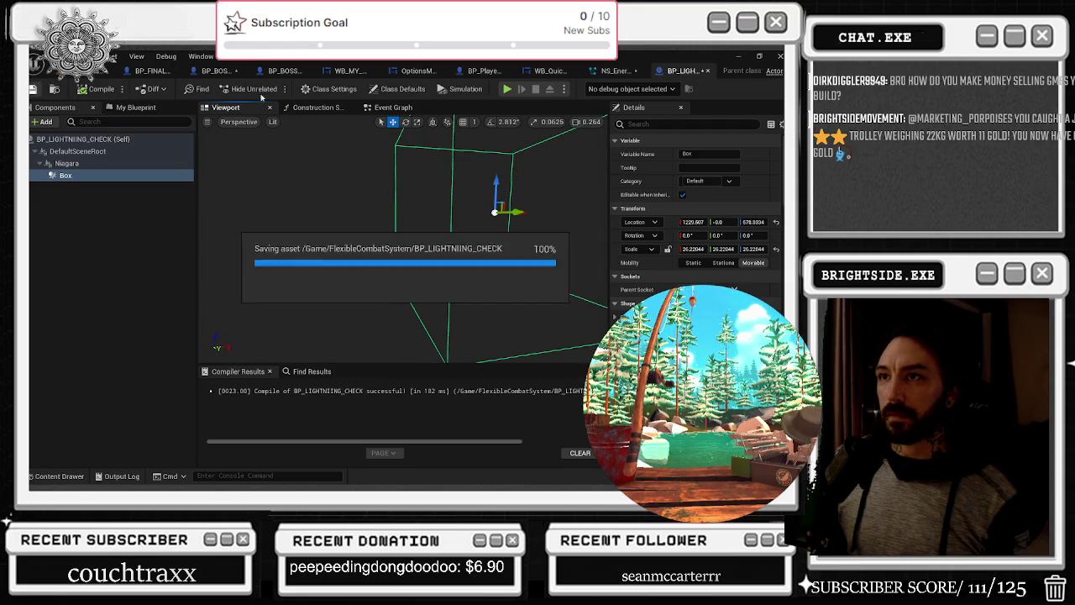
Add an On Component Begin Overlap (Box) event wired into Cast To BP_PlayerCharacter
{"action": "left_click", "coordinate": [393, 107]}
{"action": "scroll", "coordinate": [659, 149], "scroll_direction": "down", "scroll_amount": 10}
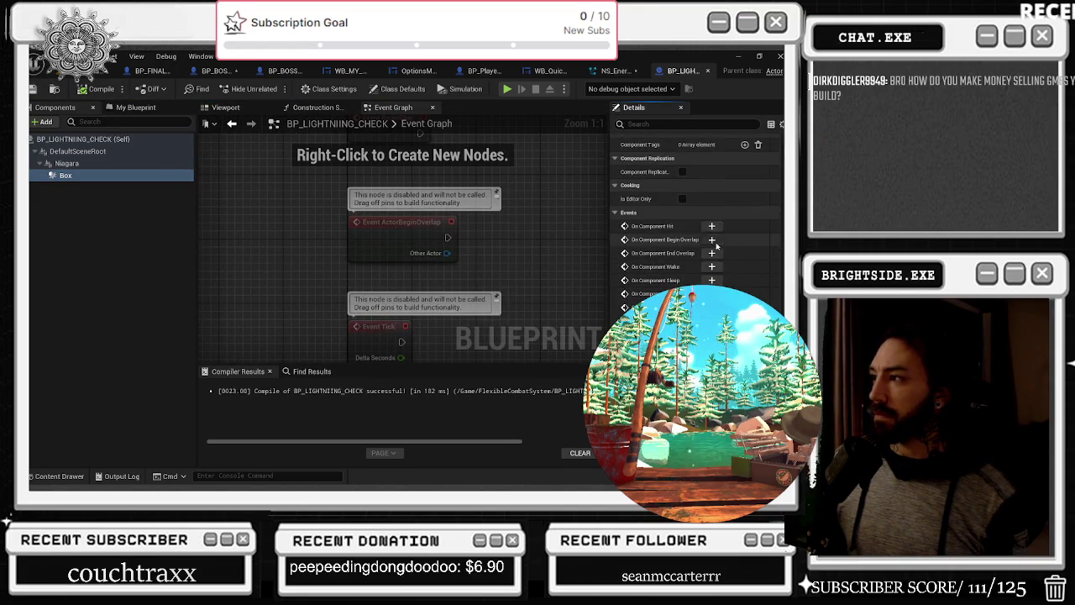
{"action": "left_click", "coordinate": [712, 239]}
{"action": "left_click_drag", "start_coordinate": [301, 243], "coordinate": [315, 244]}
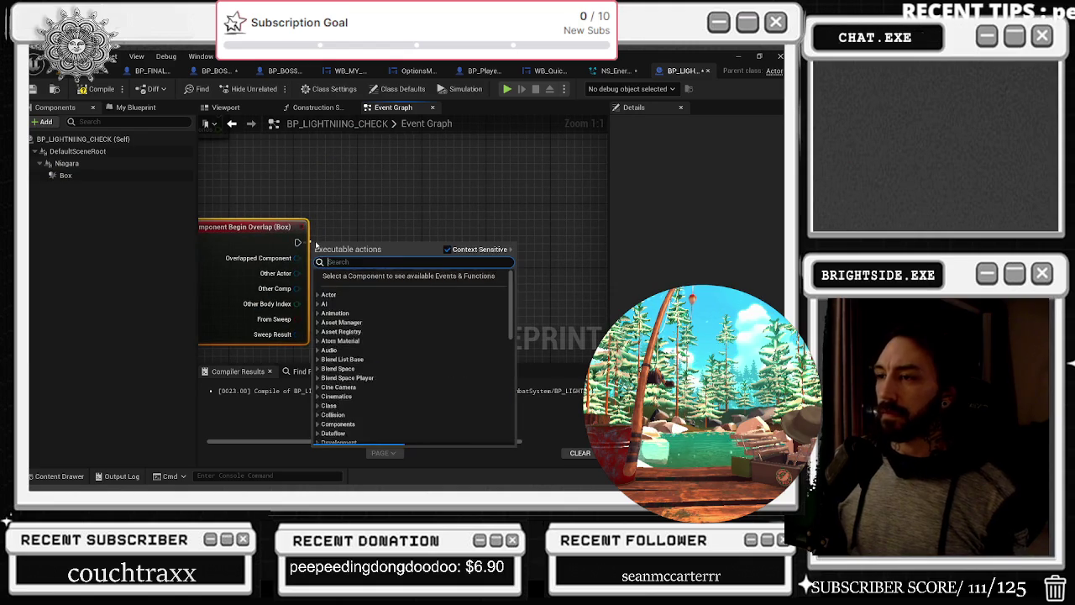
{"action": "type", "text": "CAST TO BP_-PL"}
{"action": "key", "text": "BackSpace"}
{"action": "key", "text": "BackSpace"}
{"action": "key", "text": "BackSpace"}
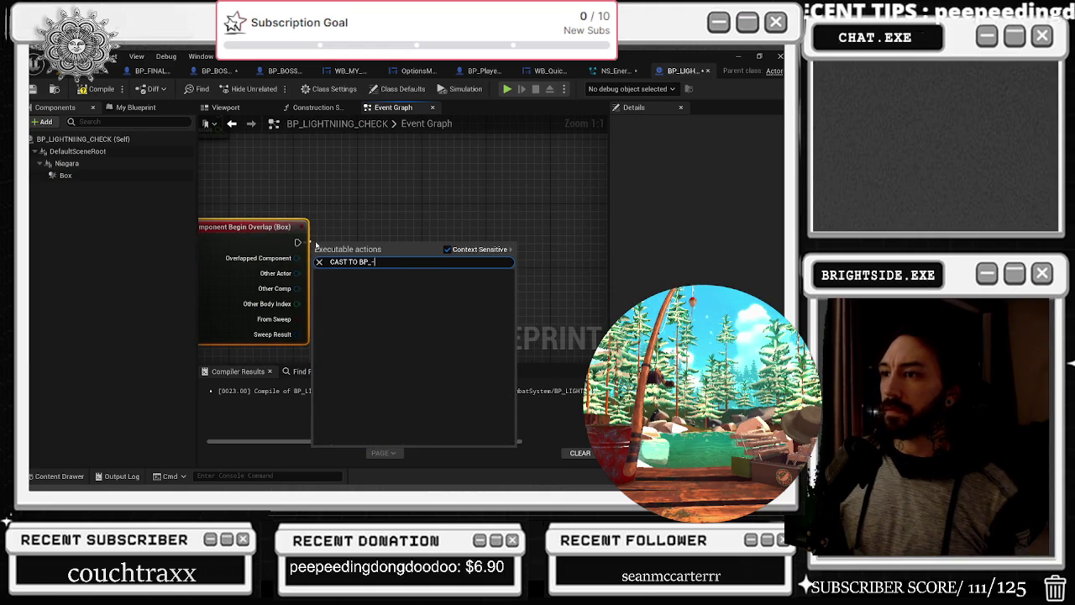
{"action": "key", "text": "Return"}
{"action": "mouse_move", "coordinate": [315, 242]}
{"action": "left_mouse_down"}
{"action": "mouse_move", "coordinate": [348, 226]}
{"action": "mouse_move", "coordinate": [328, 222]}
{"action": "left_mouse_up"}
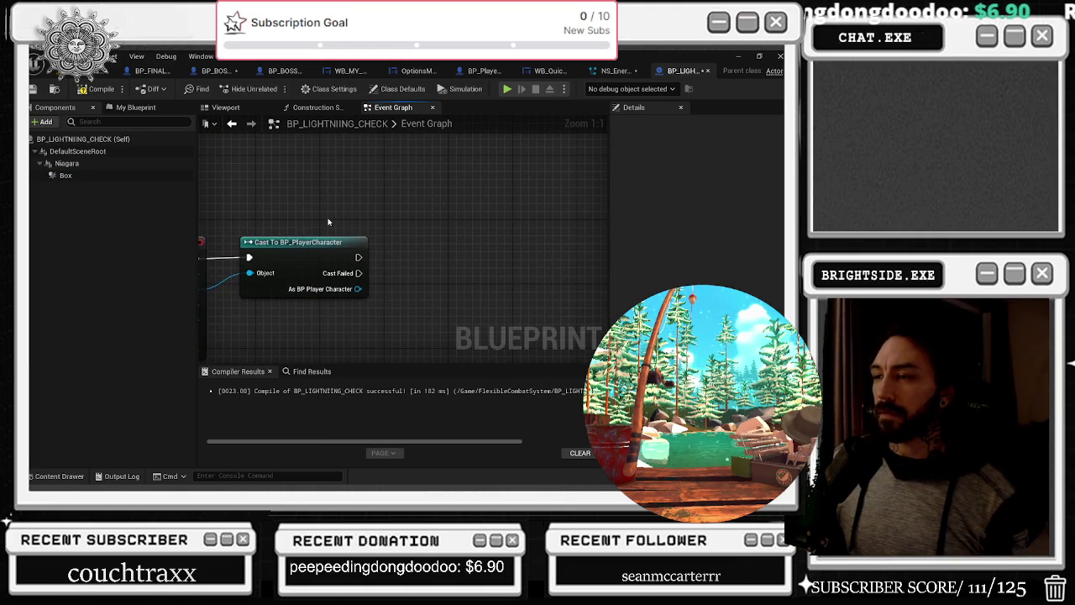
{"action": "left_click_drag", "start_coordinate": [427, 264], "coordinate": [367, 252]}
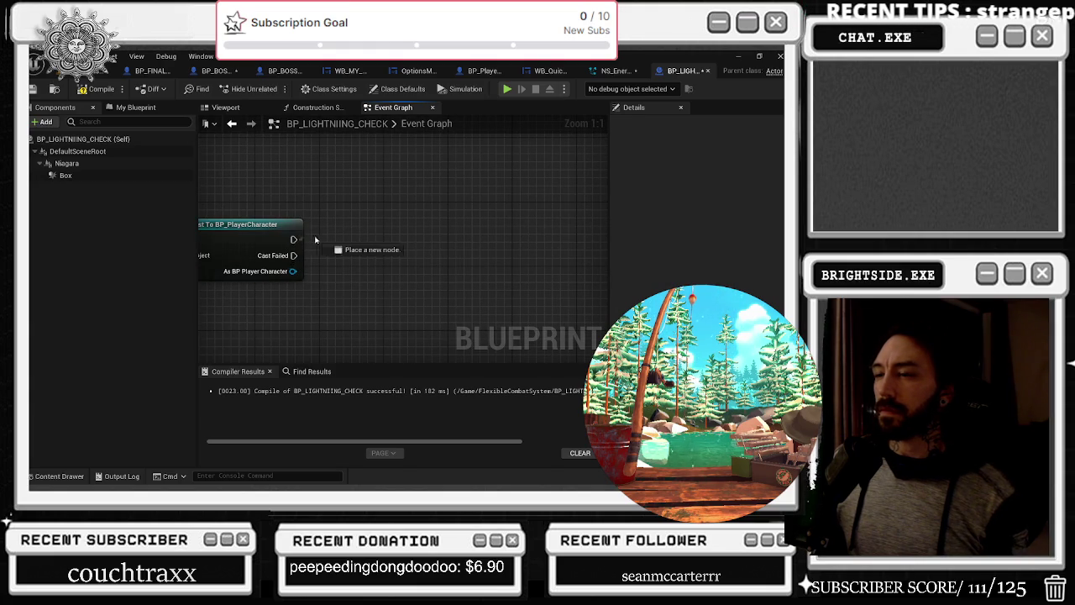
Connect a Do Once node after the cast's output
{"action": "left_click_drag", "start_coordinate": [303, 241], "coordinate": [324, 240]}
{"action": "type", "text": "do once"}
{"action": "key", "text": "Return"}
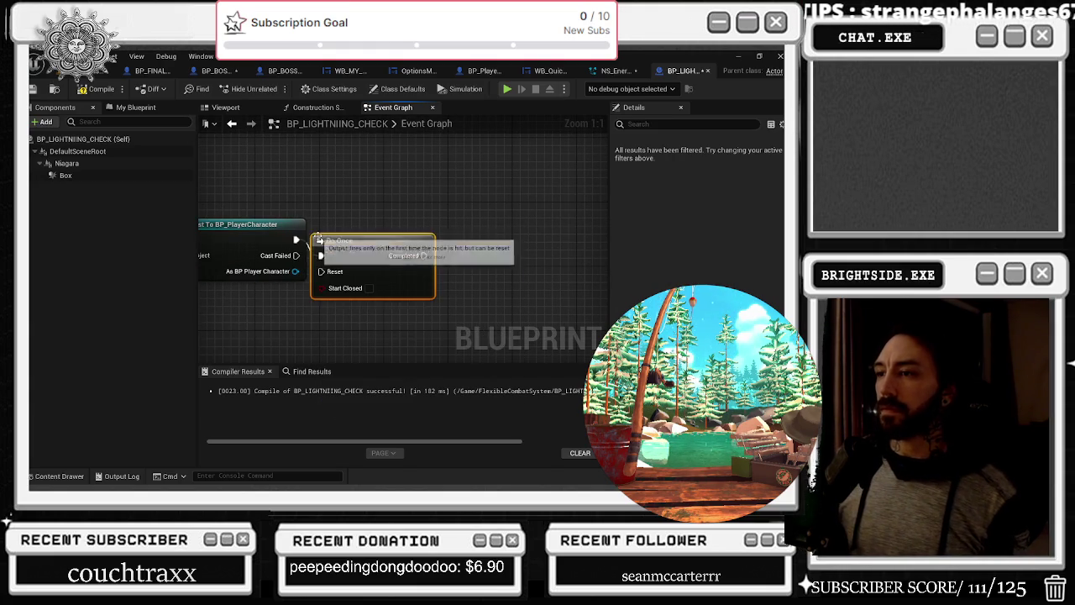
{"action": "left_click", "coordinate": [294, 325]}
{"action": "left_click_drag", "start_coordinate": [294, 325], "coordinate": [274, 302]}
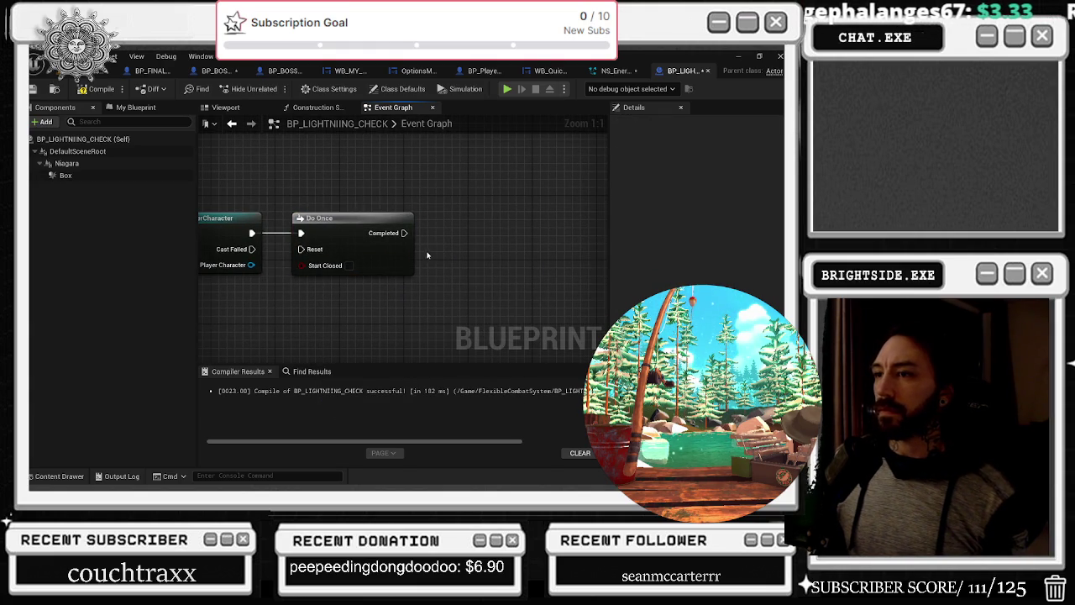
{"action": "left_click_drag", "start_coordinate": [404, 233], "coordinate": [450, 237]}
Add a Set Timer by Event after Do Once, bound to a new custom event CHECK THE END POINT
{"action": "type", "text": "SET TIMER BE"}
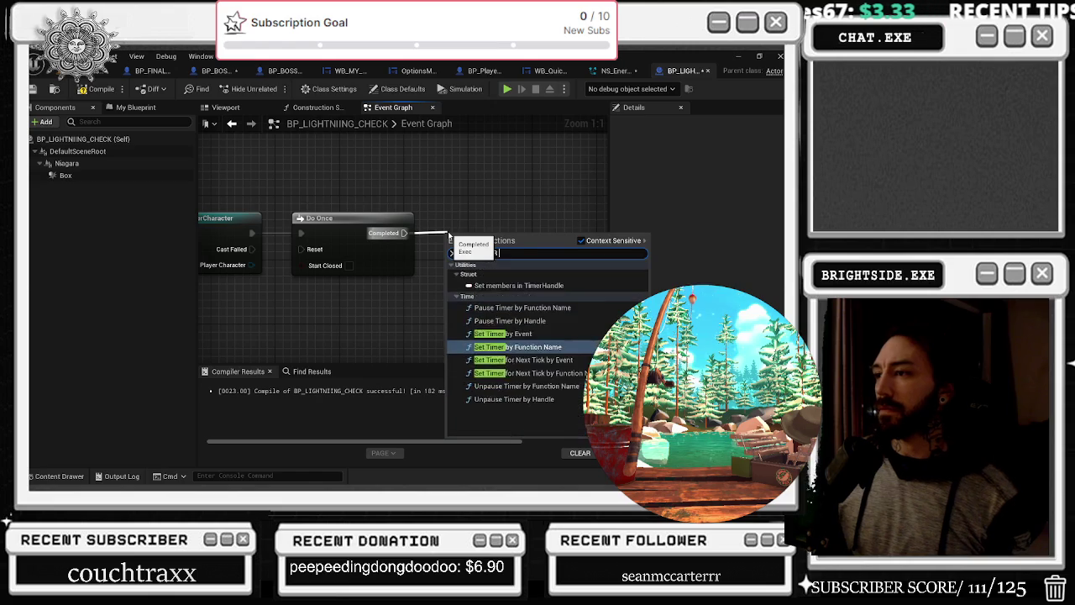
{"action": "key", "text": "BackSpace"}
{"action": "type", "text": "Y E"}
{"action": "key", "text": "Return"}
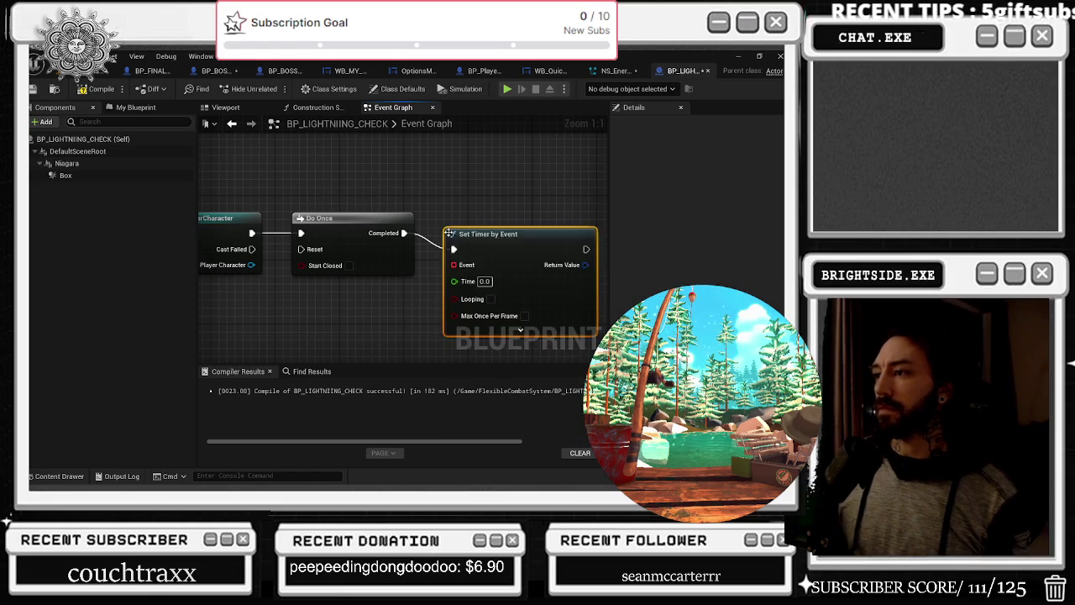
{"action": "left_click_drag", "start_coordinate": [453, 265], "coordinate": [382, 341]}
{"action": "type", "text": "CUSTOM"}
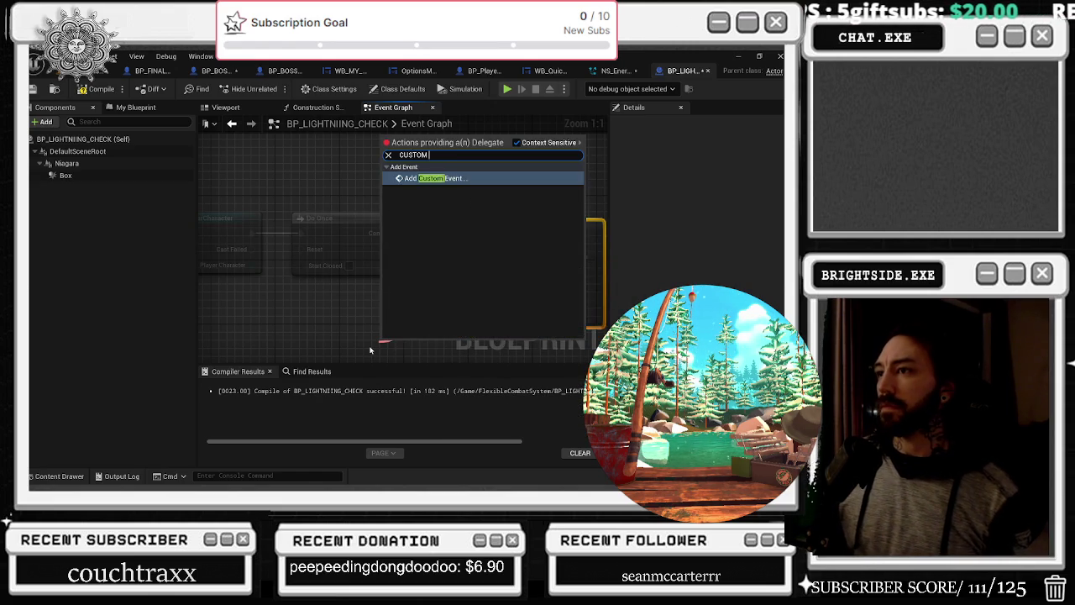
{"action": "key", "text": "Return"}
{"action": "type", "text": "CHECK THE END POINT"}
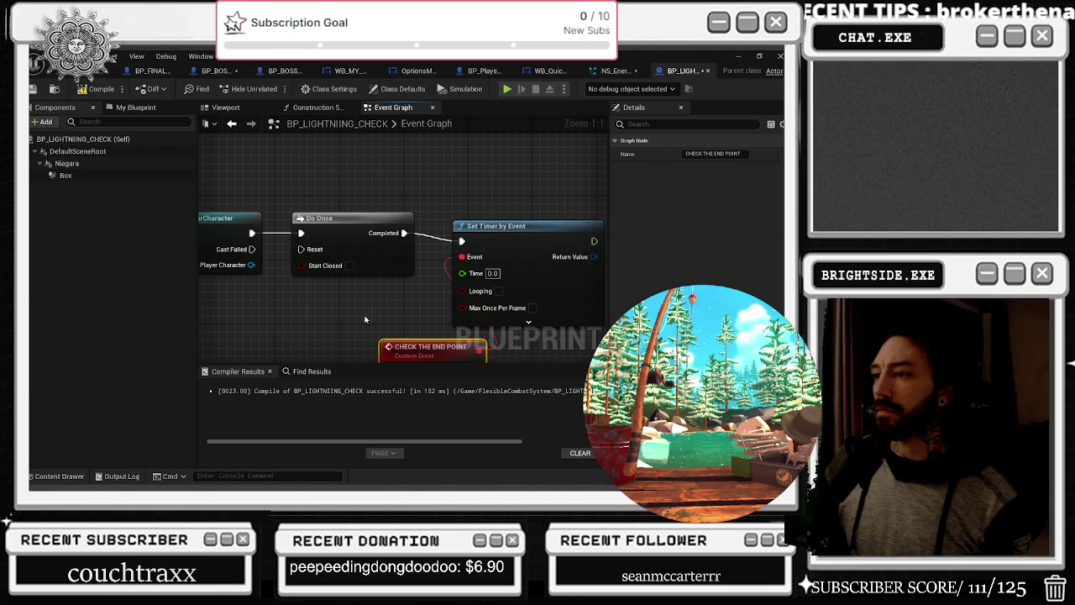
{"action": "mouse_move", "coordinate": [365, 319]}
{"action": "left_mouse_down"}
{"action": "mouse_move", "coordinate": [401, 307]}
{"action": "mouse_move", "coordinate": [335, 199]}
{"action": "mouse_move", "coordinate": [276, 317]}
{"action": "mouse_move", "coordinate": [282, 347]}
{"action": "left_mouse_up"}
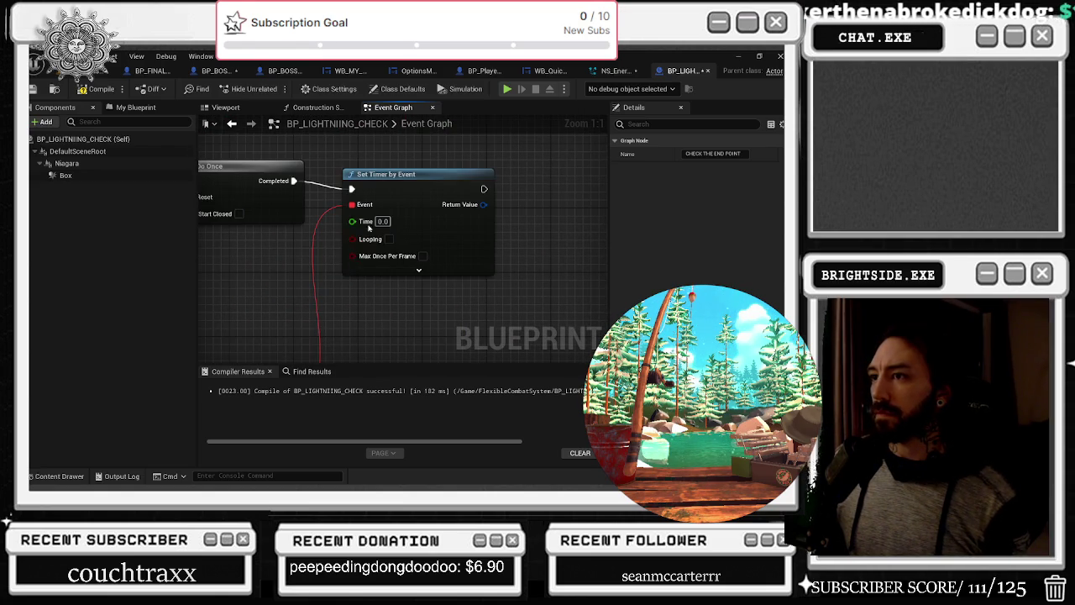
Set the timer's Time to 1.0 with Max Once Per Frame, and add a Niagara component getter
{"action": "type", "text": "1"}
{"action": "key", "text": "Return"}
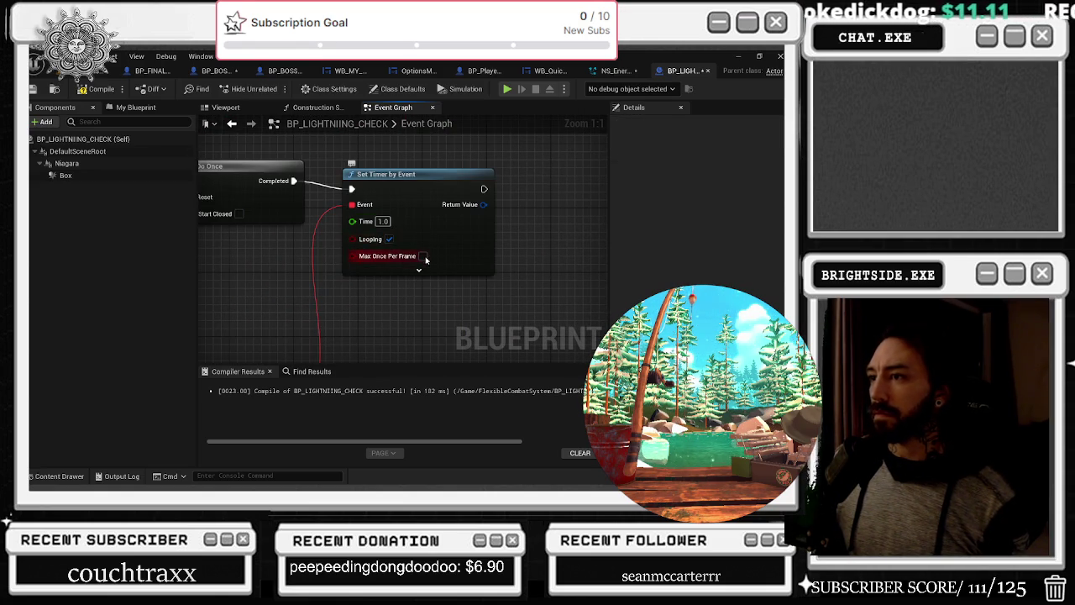
{"action": "left_click", "coordinate": [423, 257]}
{"action": "left_click_drag", "start_coordinate": [426, 256], "coordinate": [394, 143]}
{"action": "mouse_move", "coordinate": [74, 164]}
{"action": "left_mouse_down"}
{"action": "mouse_move", "coordinate": [336, 208]}
{"action": "mouse_move", "coordinate": [357, 253]}
{"action": "left_mouse_up"}
{"action": "type", "text": "SET VEC"}
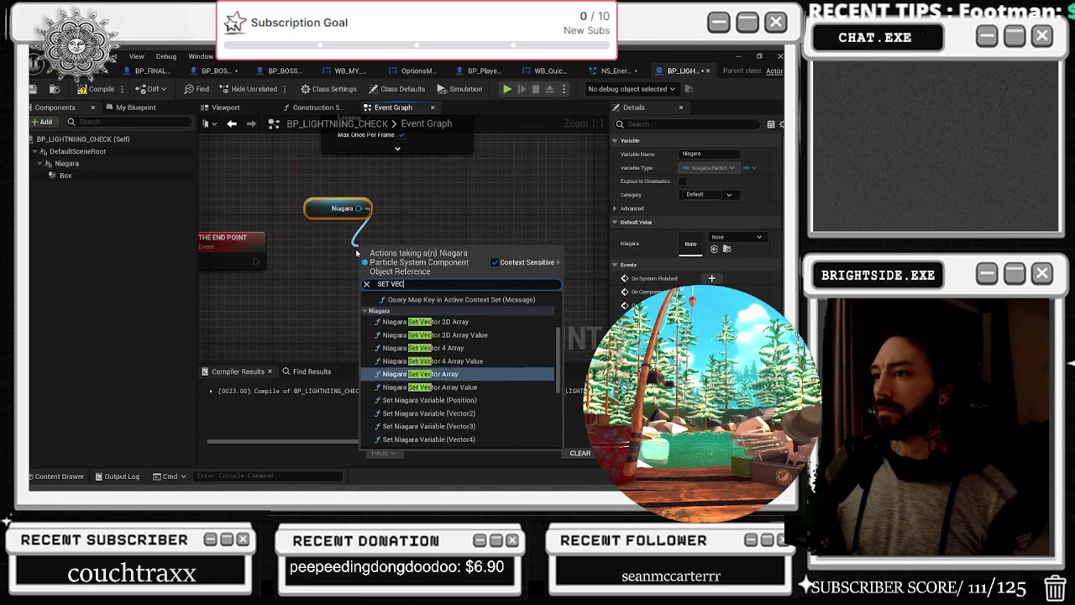
{"action": "type", "text": "TOR PARA"}
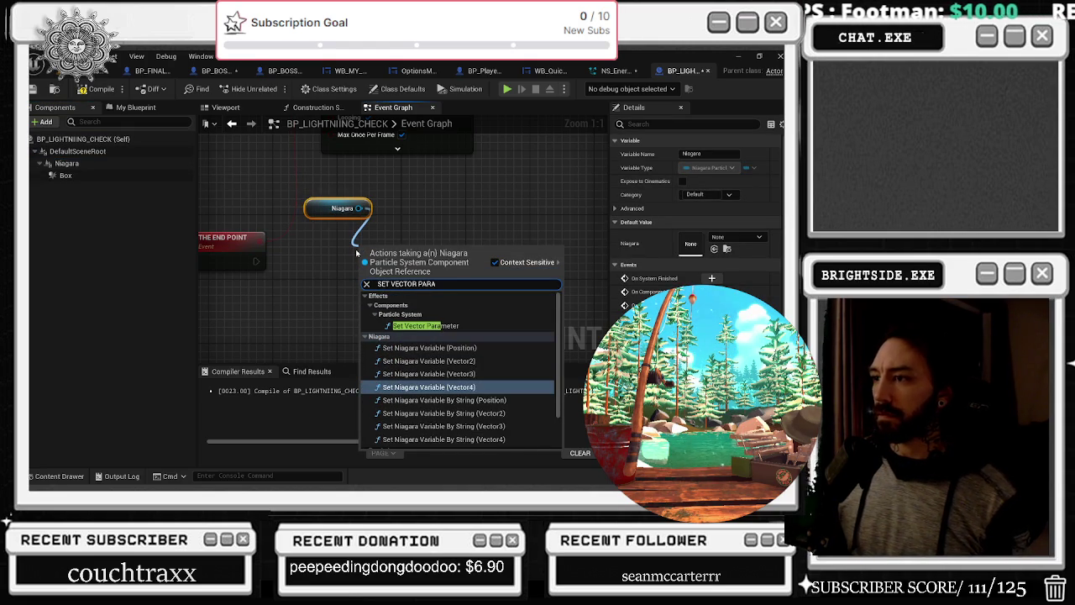
Add Set Vector Parameter on the Niagara component and get Follow Camera from As BP Player Character
{"action": "left_click", "coordinate": [424, 325]}
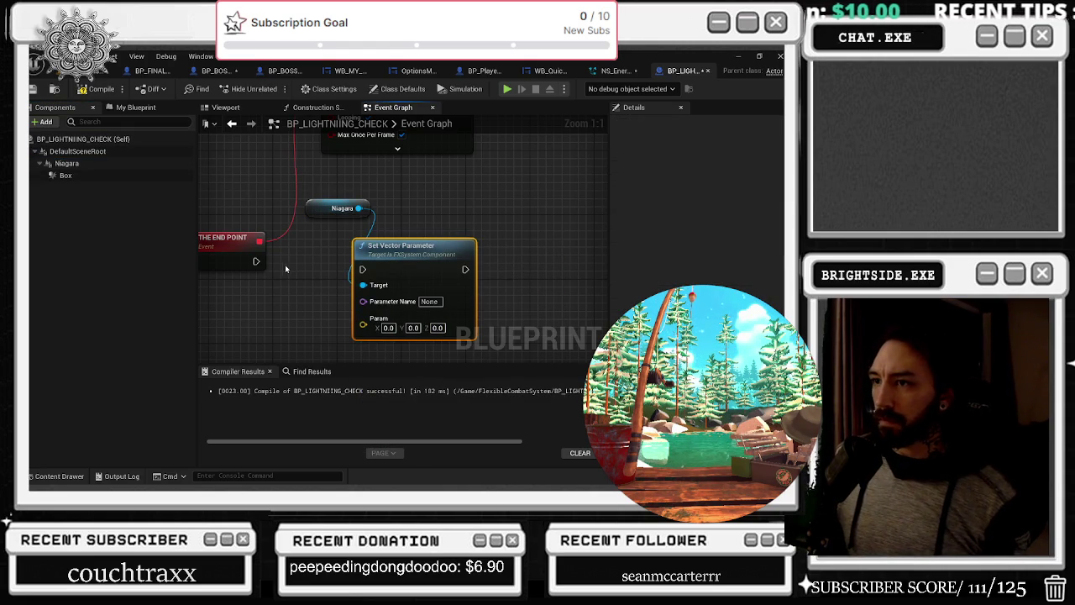
{"action": "left_click_drag", "start_coordinate": [298, 195], "coordinate": [478, 258]}
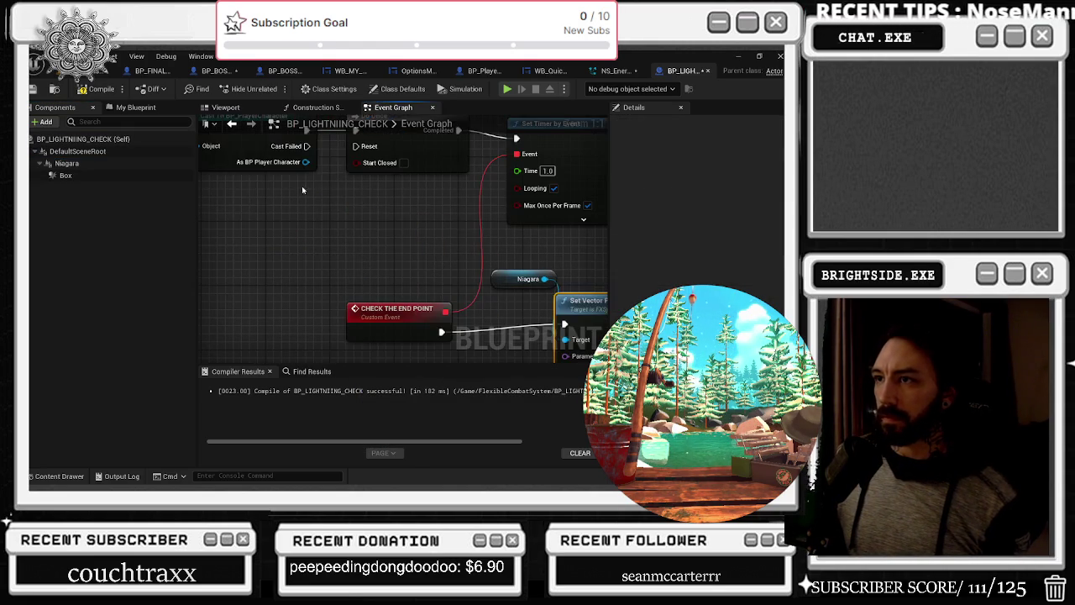
{"action": "left_click_drag", "start_coordinate": [327, 216], "coordinate": [327, 216]}
{"action": "type", "text": "GET CAMERA LOCATI"}
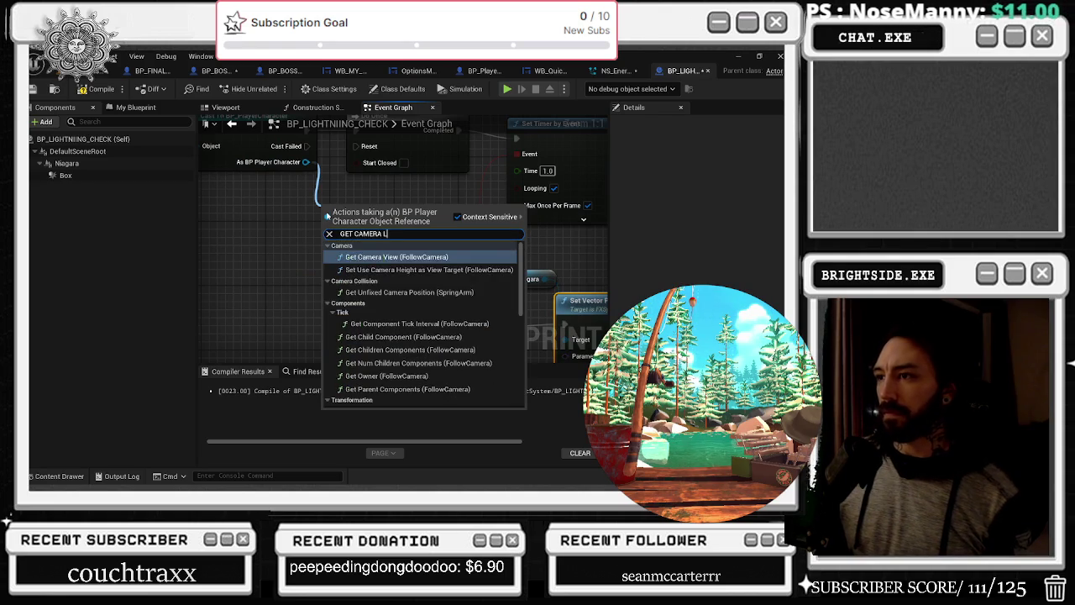
{"action": "key", "text": "Return"}
{"action": "left_click_drag", "start_coordinate": [363, 224], "coordinate": [346, 257]}
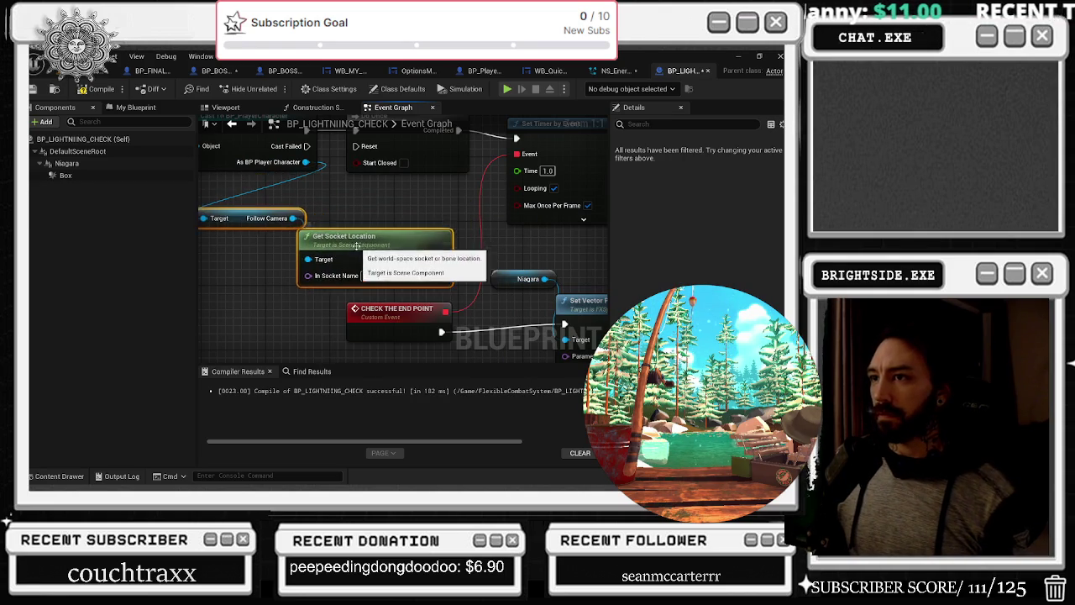
{"action": "key", "text": "Delete"}
Feed the Follow Camera's Get World Location into Set Vector Parameter's Param
{"action": "left_click_drag", "start_coordinate": [292, 218], "coordinate": [327, 252]}
{"action": "type", "text": "WOR"}
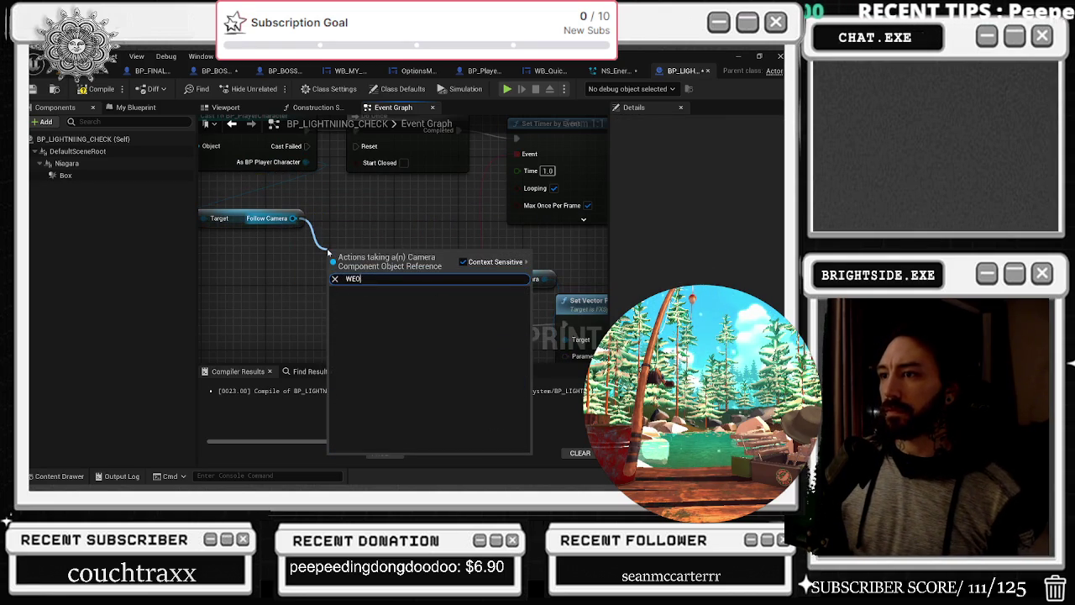
{"action": "type", "text": "D LOWORLD LOC"}
{"action": "key", "text": "Up"}
{"action": "key", "text": "Return"}
{"action": "mouse_move", "coordinate": [421, 270]}
{"action": "left_mouse_down"}
{"action": "mouse_move", "coordinate": [504, 357]}
{"action": "mouse_move", "coordinate": [537, 281]}
{"action": "mouse_move", "coordinate": [431, 309]}
{"action": "left_mouse_up"}
Switch to the NS_Energy_1 system and bring up copy options in its stack
{"action": "left_click", "coordinate": [357, 267]}
{"action": "left_click_drag", "start_coordinate": [370, 267], "coordinate": [294, 266]}
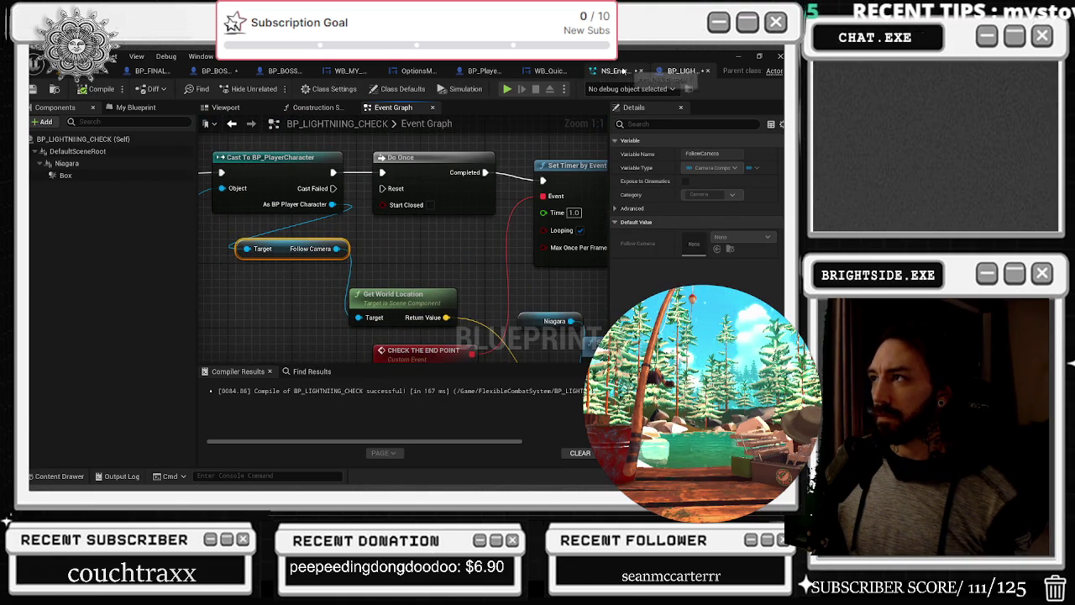
{"action": "left_click", "coordinate": [618, 71]}
{"action": "right_click", "coordinate": [689, 109]}
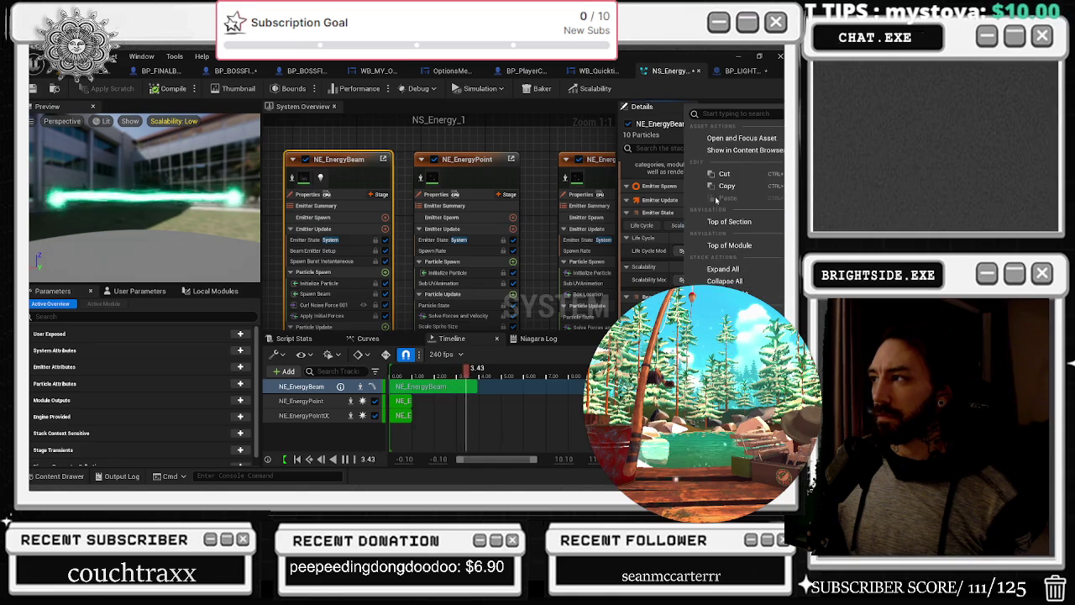
Paste the copied Niagara input into Set Vector Parameter's Parameter Name field
{"action": "key", "text": "Escape"}
{"action": "left_click", "coordinate": [743, 71]}
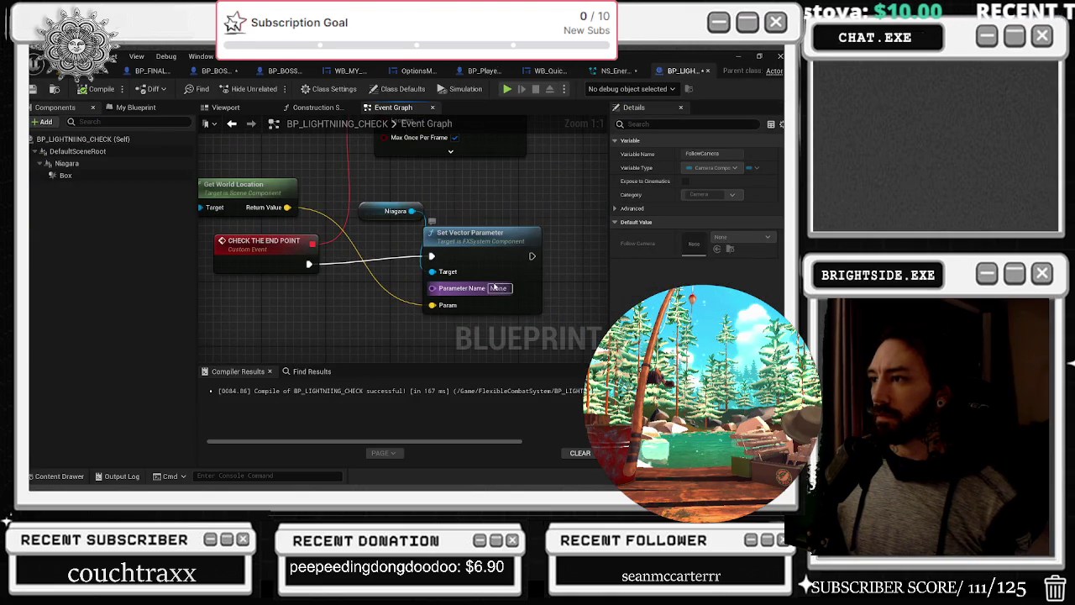
{"action": "key", "text": "ctrl+v"}
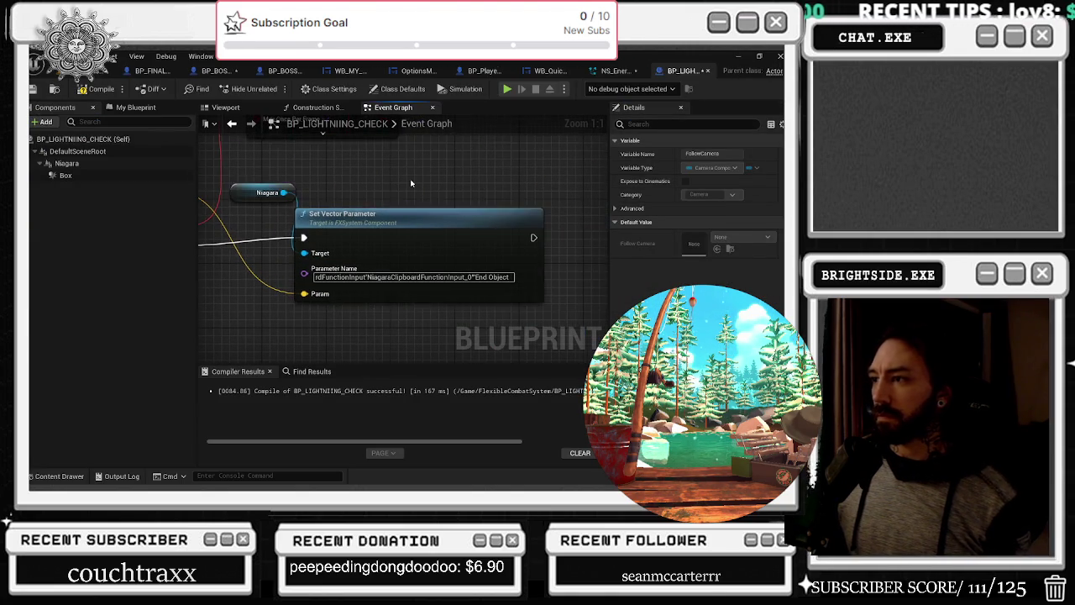
{"action": "key", "text": "ctrl+a"}
{"action": "left_click", "coordinate": [394, 277]}
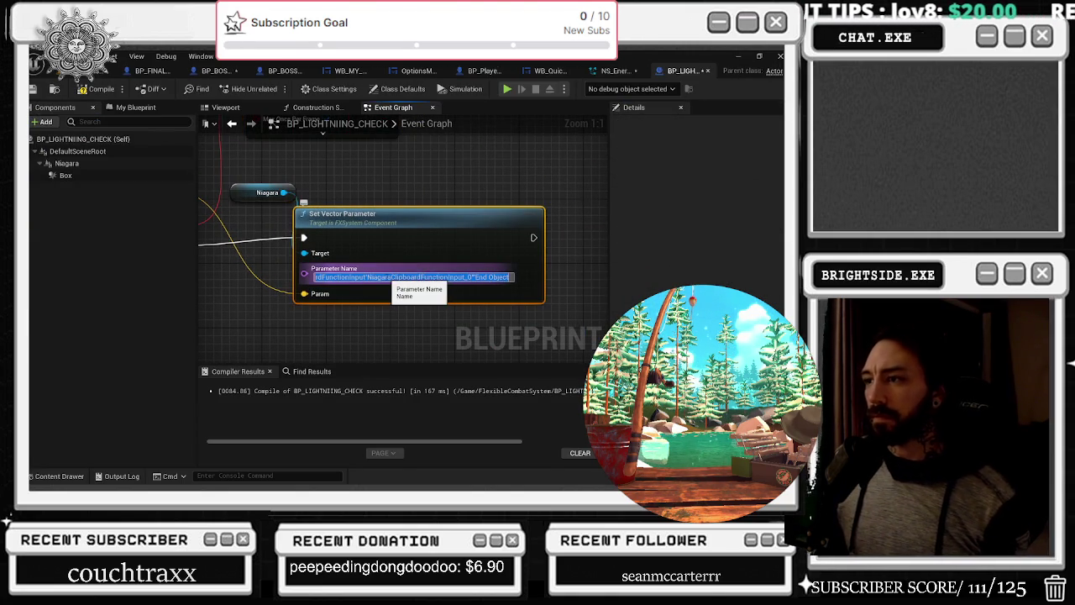
Search the NS_Energy_1 parameters for BEAM and inspect the Beam End parameter
{"action": "left_click", "coordinate": [616, 71]}
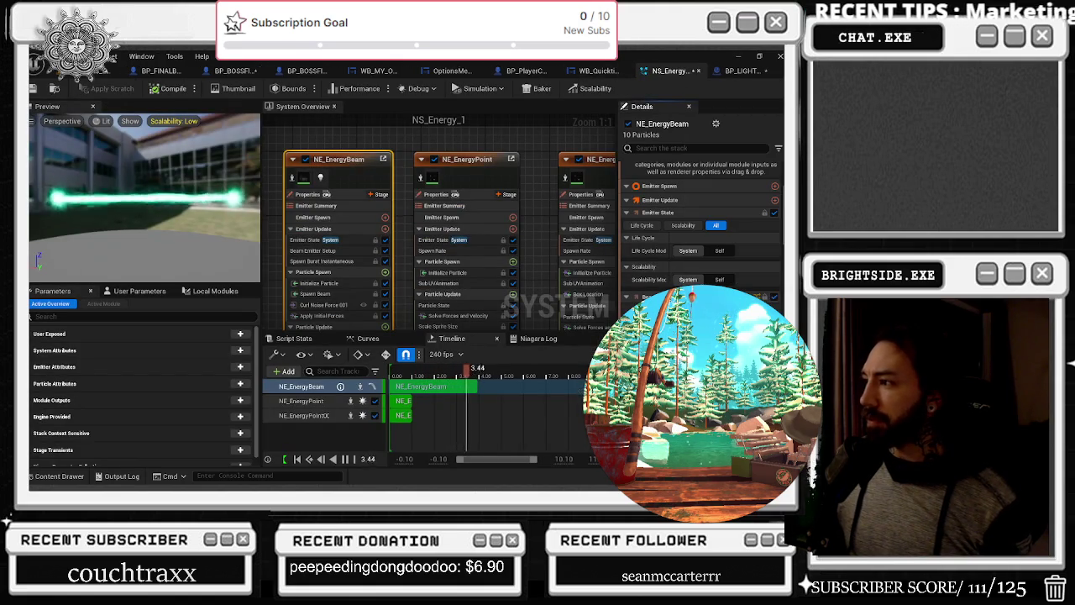
{"action": "left_click", "coordinate": [142, 316]}
{"action": "type", "text": "BEAM"}
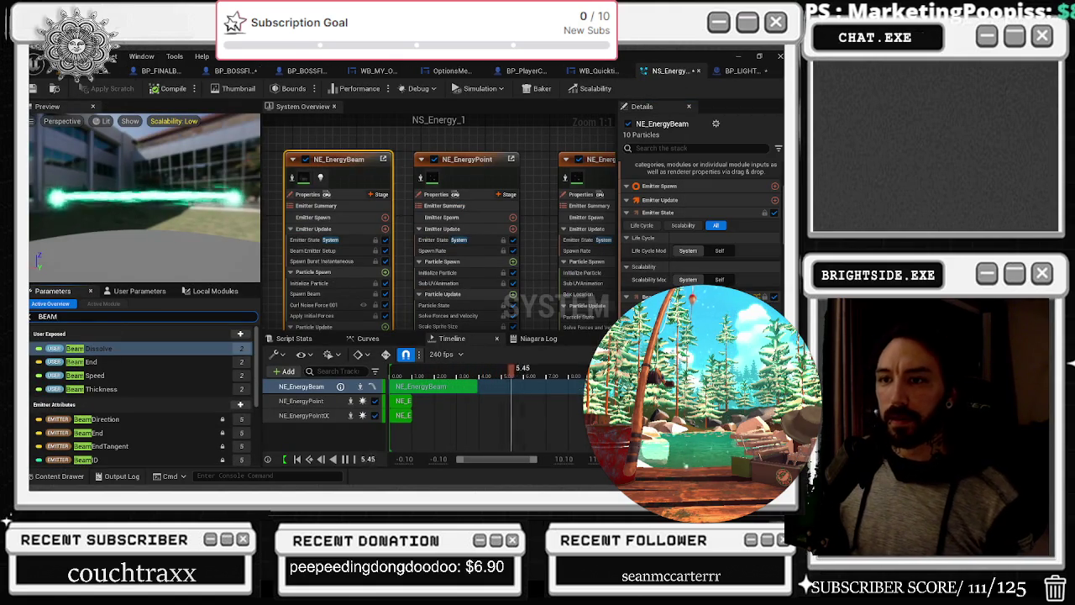
{"action": "right_click", "coordinate": [108, 363]}
{"action": "left_click", "coordinate": [158, 245]}
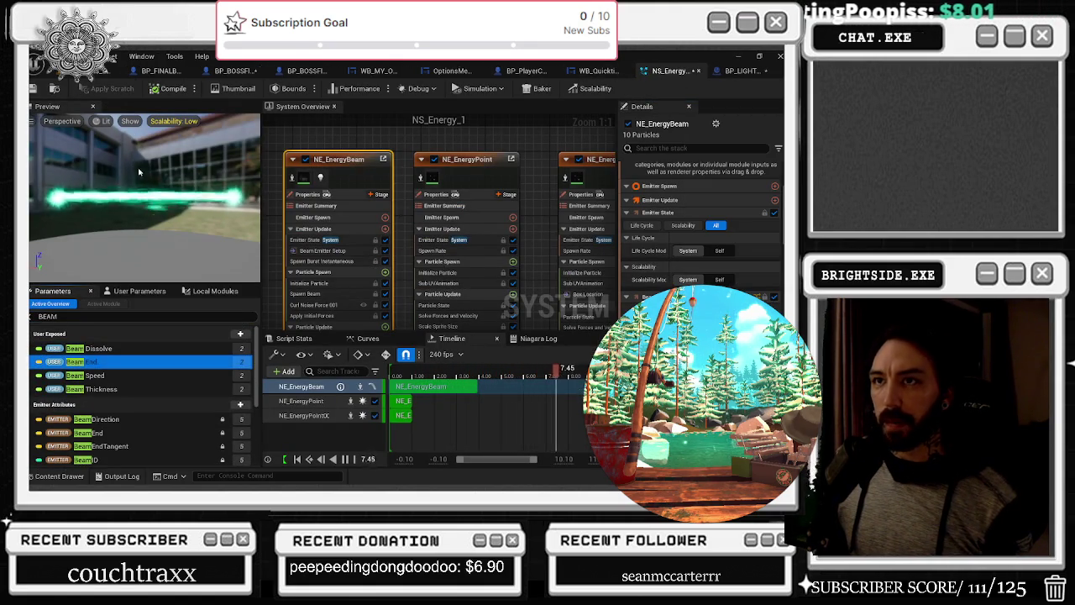
Return to BP_LIGHTNING_CHECK and save all modified assets
{"action": "left_click", "coordinate": [310, 71]}
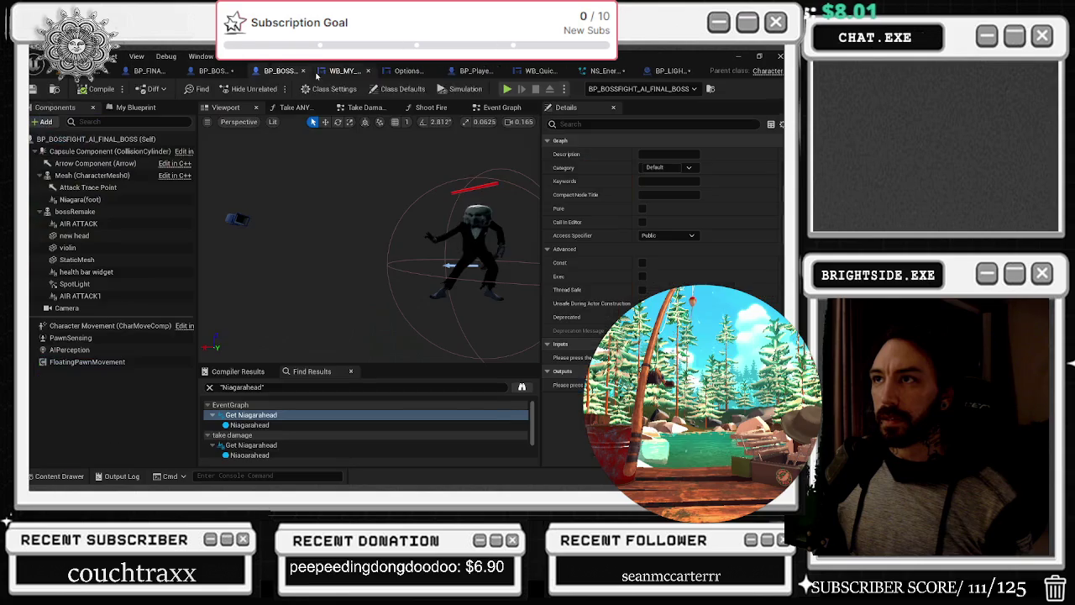
{"action": "left_click", "coordinate": [657, 72]}
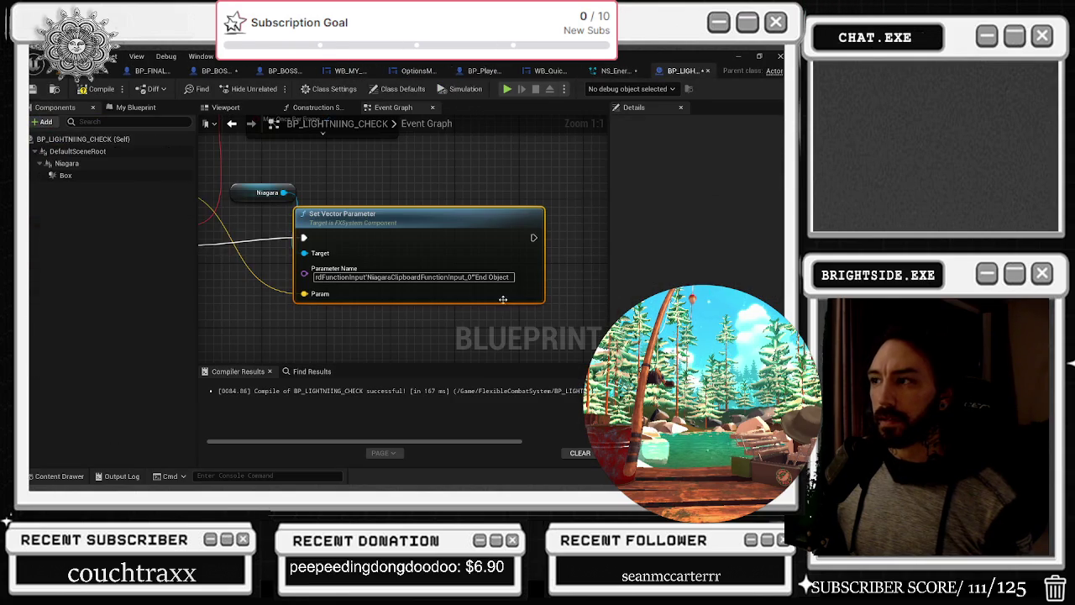
{"action": "key", "text": "ctrl+shift+s"}
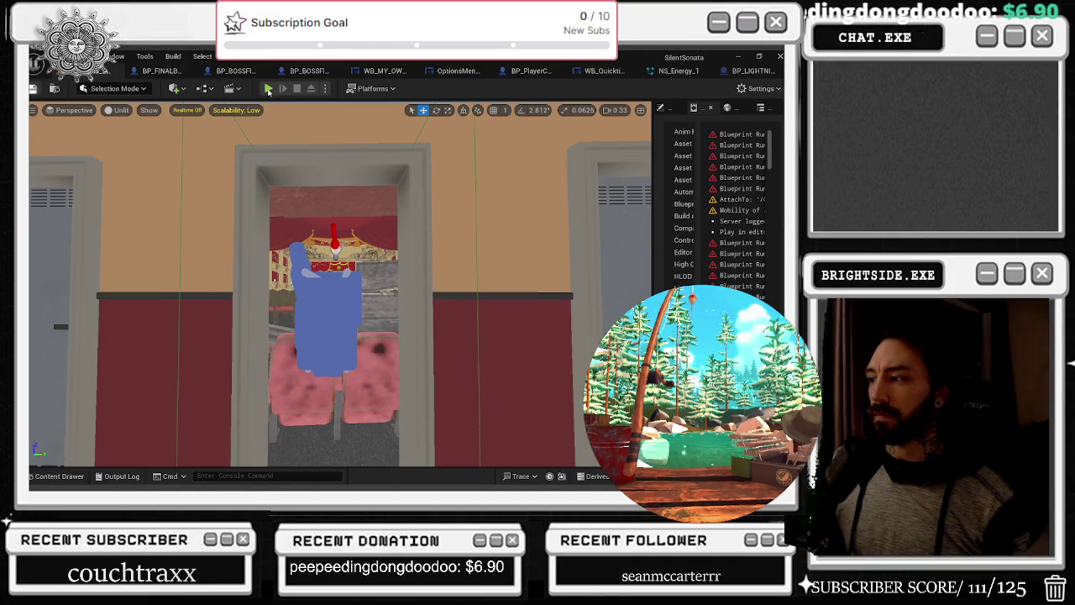
Play-test the level in the editor, then go back to BP_LIGHTNING_CHECK and the level viewport
{"action": "left_click", "coordinate": [268, 89]}
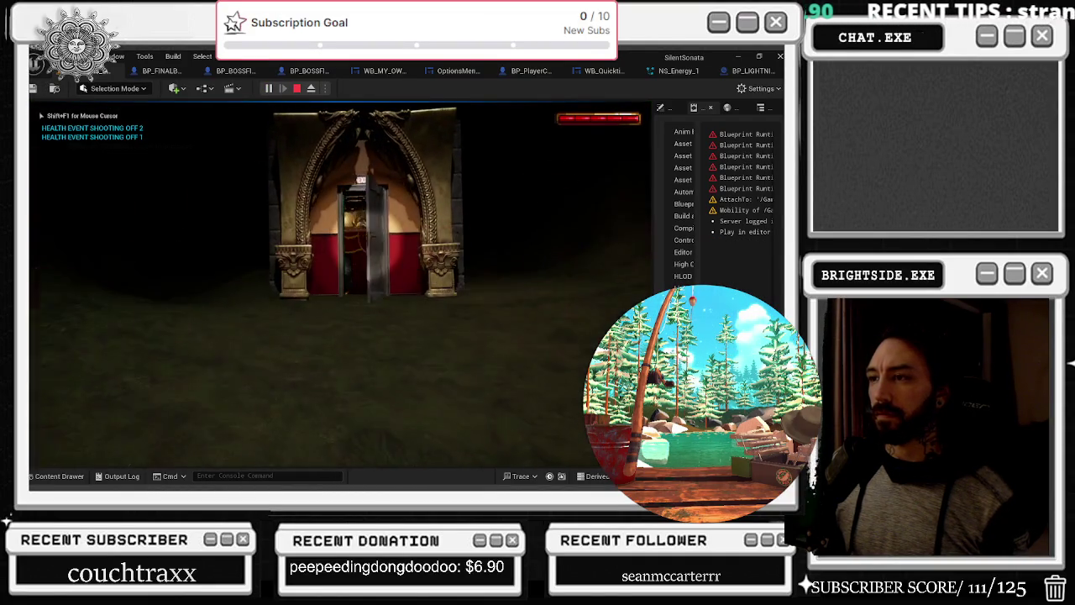
{"action": "left_click", "coordinate": [761, 71]}
{"action": "key", "text": "ctrl+space"}
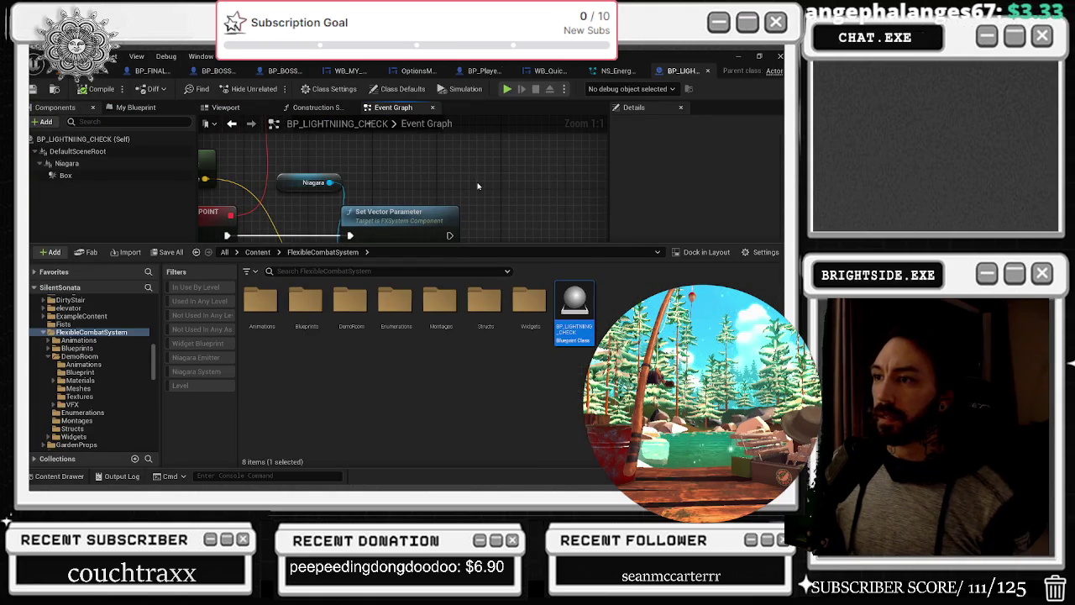
{"action": "left_click", "coordinate": [81, 75]}
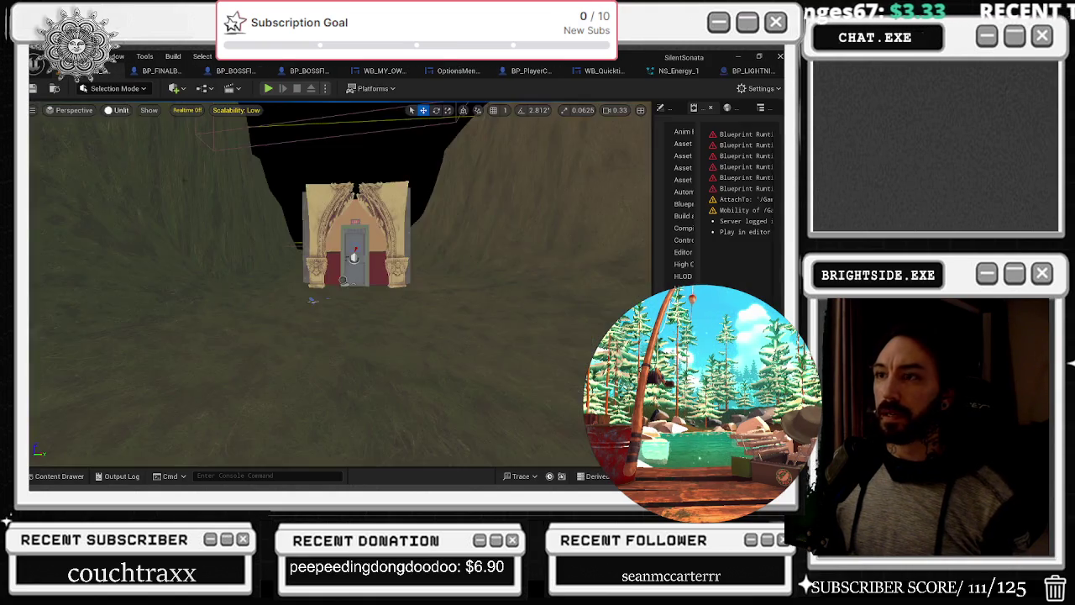
Frame the lightning-check actor and rotate it by about -7 degrees
{"action": "left_click", "coordinate": [61, 476]}
{"action": "left_click", "coordinate": [351, 237]}
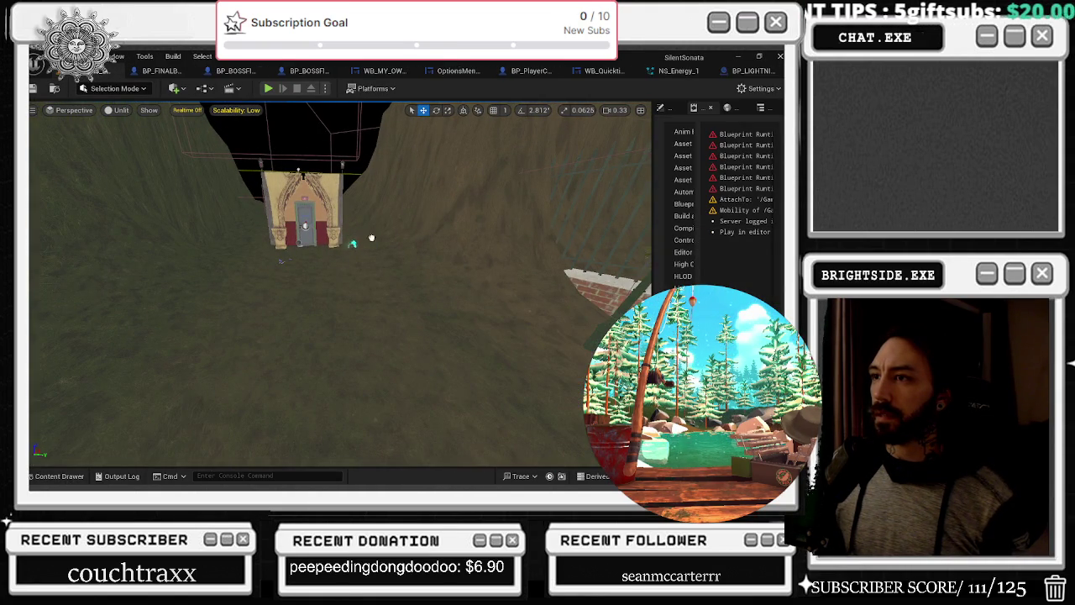
{"action": "key", "text": "f"}
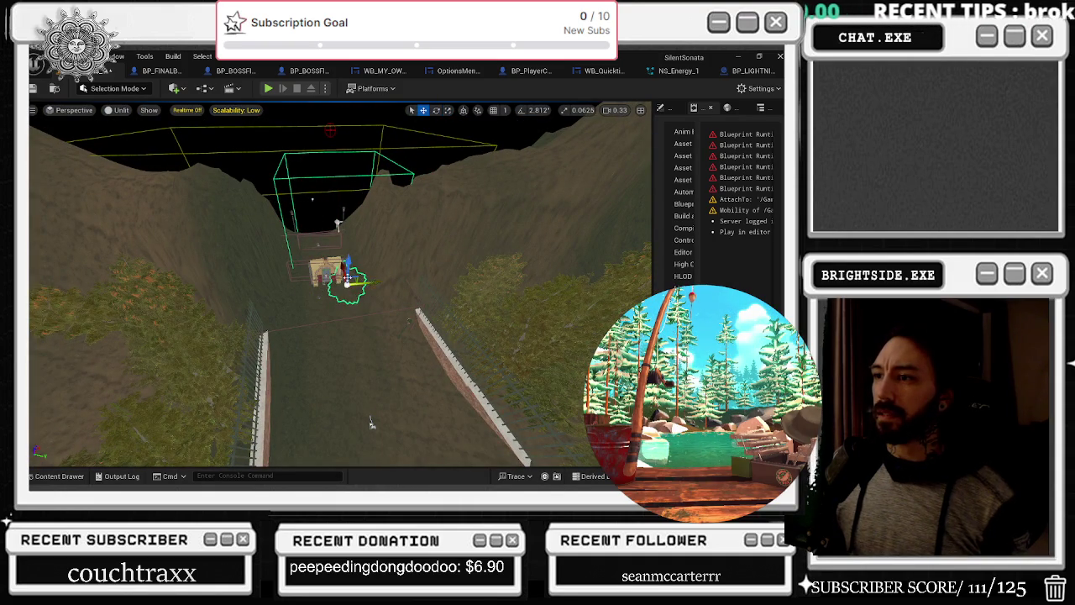
{"action": "left_click_drag", "start_coordinate": [370, 424], "coordinate": [370, 424]}
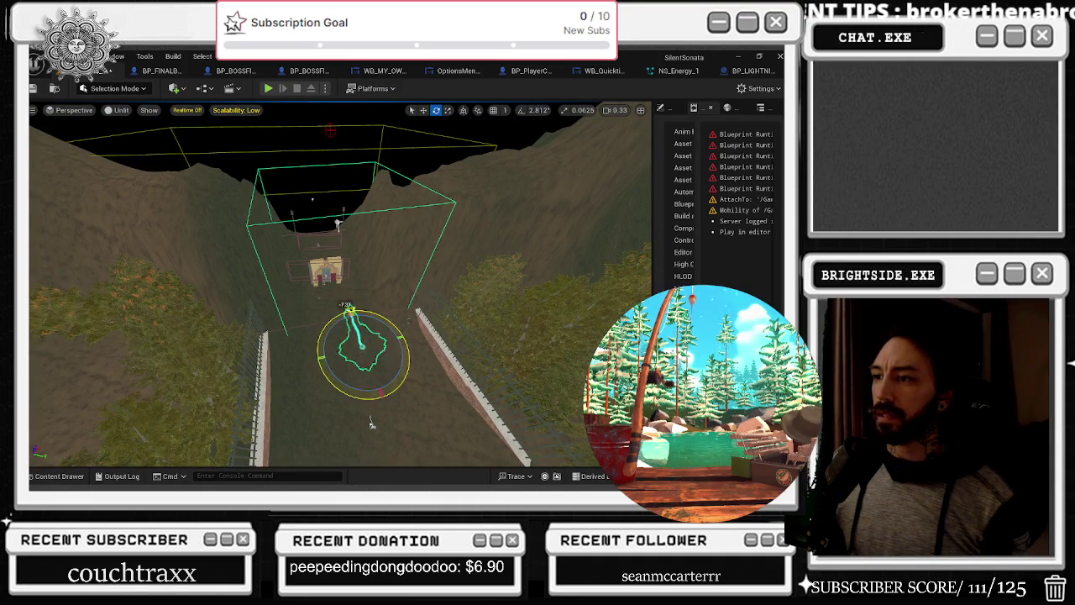
Save the Windmills level and play it to test the green beam
{"action": "key", "text": "ctrl+s"}
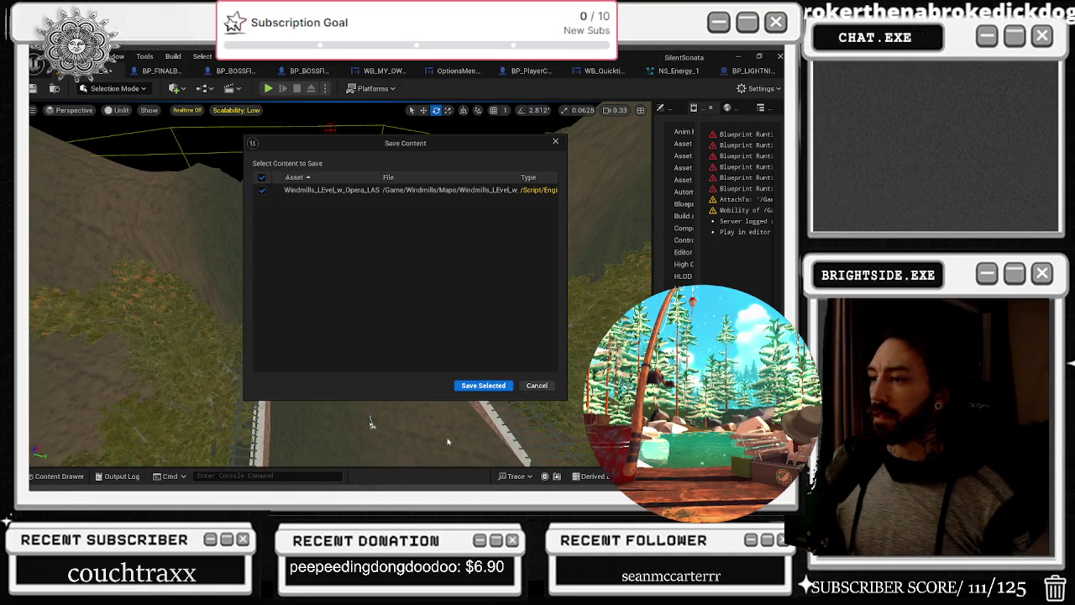
{"action": "left_click", "coordinate": [485, 388]}
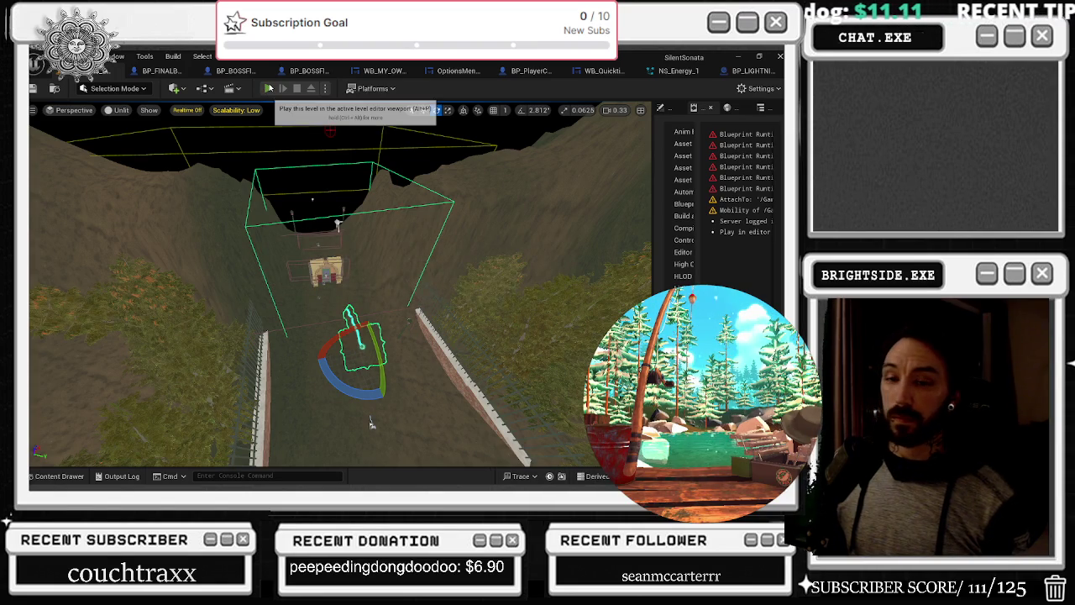
{"action": "left_click", "coordinate": [269, 89]}
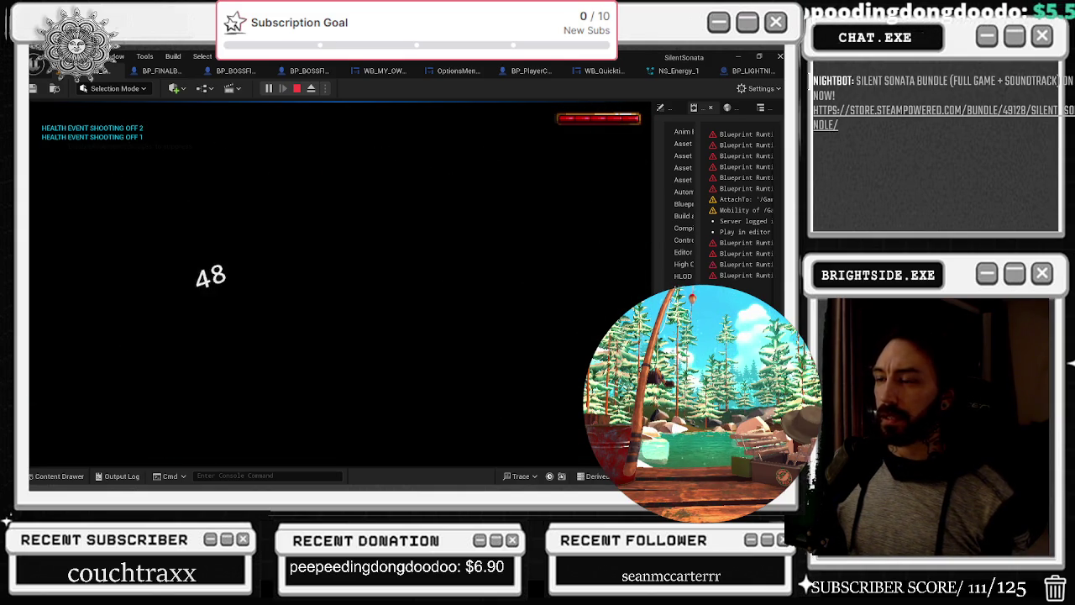
End the Play-in-Editor test that showed the green lightning beam
{"action": "key", "text": "Escape"}
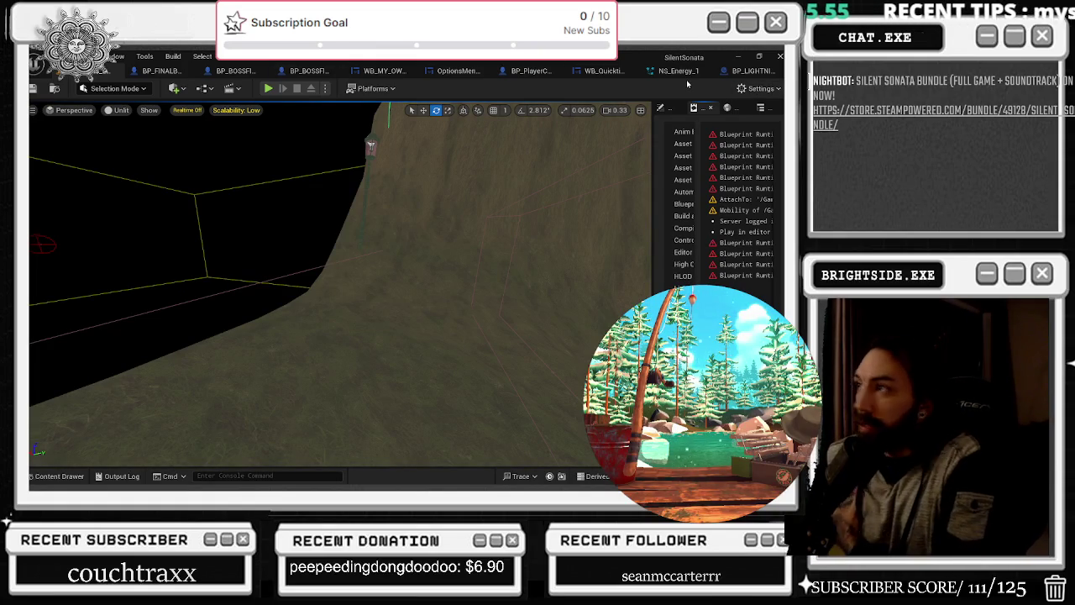
In BP_LIGHTNIING_CHECK, add a Get Socket Location node for the player reference, then delete it
{"action": "left_click", "coordinate": [750, 71]}
{"action": "left_click_drag", "start_coordinate": [495, 187], "coordinate": [443, 303]}
{"action": "mouse_move", "coordinate": [448, 209]}
{"action": "left_mouse_down"}
{"action": "mouse_move", "coordinate": [457, 201]}
{"action": "mouse_move", "coordinate": [342, 191]}
{"action": "mouse_move", "coordinate": [573, 282]}
{"action": "mouse_move", "coordinate": [363, 205]}
{"action": "mouse_move", "coordinate": [403, 184]}
{"action": "mouse_move", "coordinate": [382, 180]}
{"action": "left_mouse_up"}
{"action": "key", "text": "Escape"}
{"action": "type", "text": "Get socket location"}
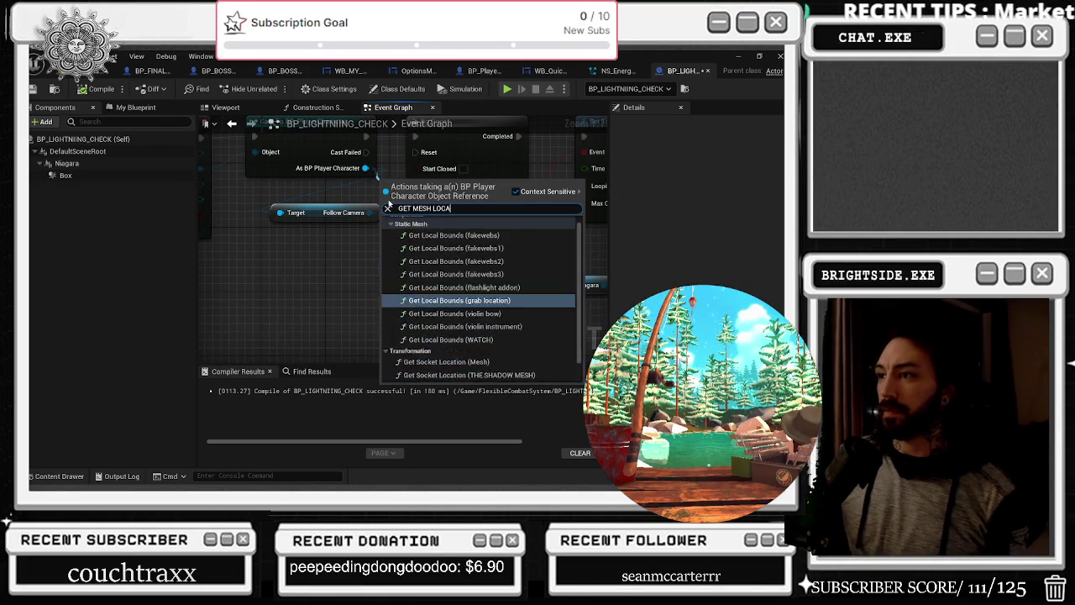
{"action": "key", "text": "Return"}
{"action": "mouse_move", "coordinate": [419, 184]}
{"action": "left_mouse_down"}
{"action": "mouse_move", "coordinate": [465, 222]}
{"action": "mouse_move", "coordinate": [508, 232]}
{"action": "left_mouse_up"}
{"action": "key", "text": "Delete"}
Place the Mesh getter beside Get World Location and save all modified packages
{"action": "mouse_move", "coordinate": [420, 258]}
{"action": "left_mouse_down"}
{"action": "mouse_move", "coordinate": [476, 249]}
{"action": "mouse_move", "coordinate": [475, 267]}
{"action": "left_mouse_up"}
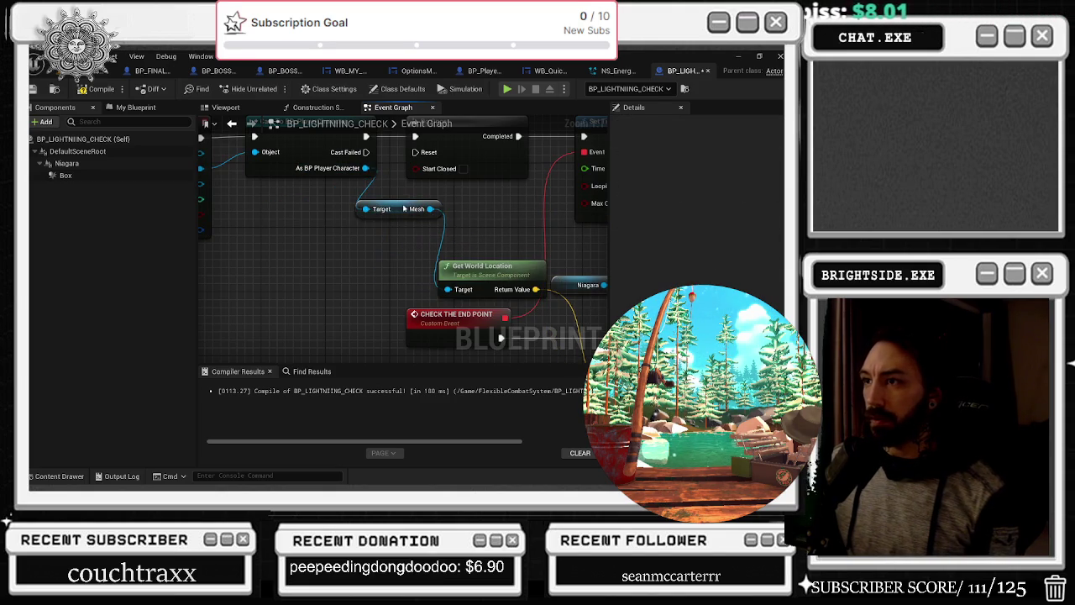
{"action": "left_click_drag", "start_coordinate": [417, 209], "coordinate": [361, 267]}
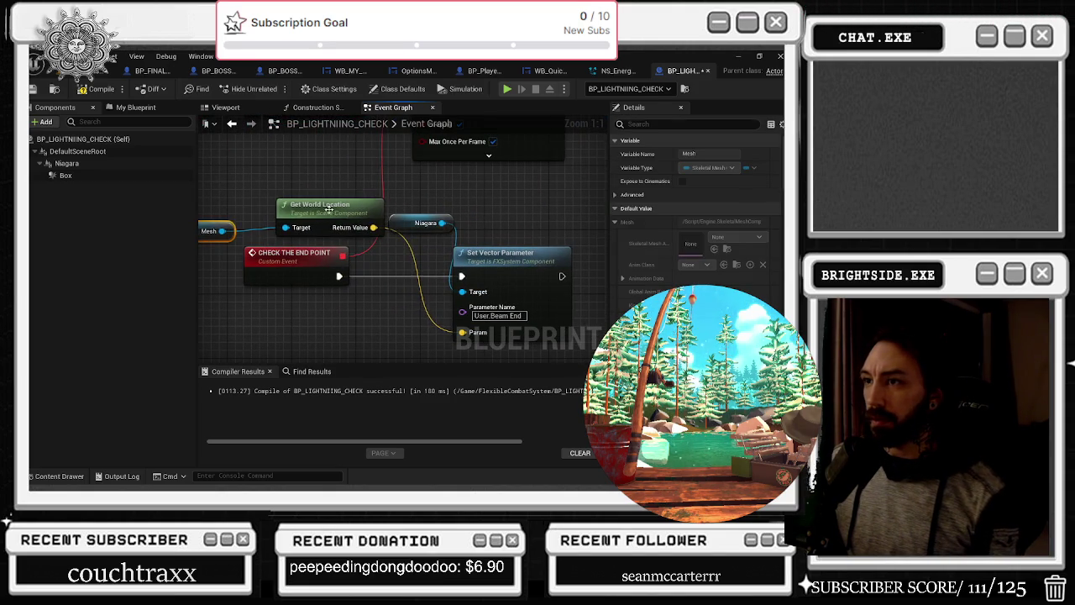
{"action": "left_click", "coordinate": [334, 215]}
{"action": "left_click_drag", "start_coordinate": [373, 278], "coordinate": [366, 221]}
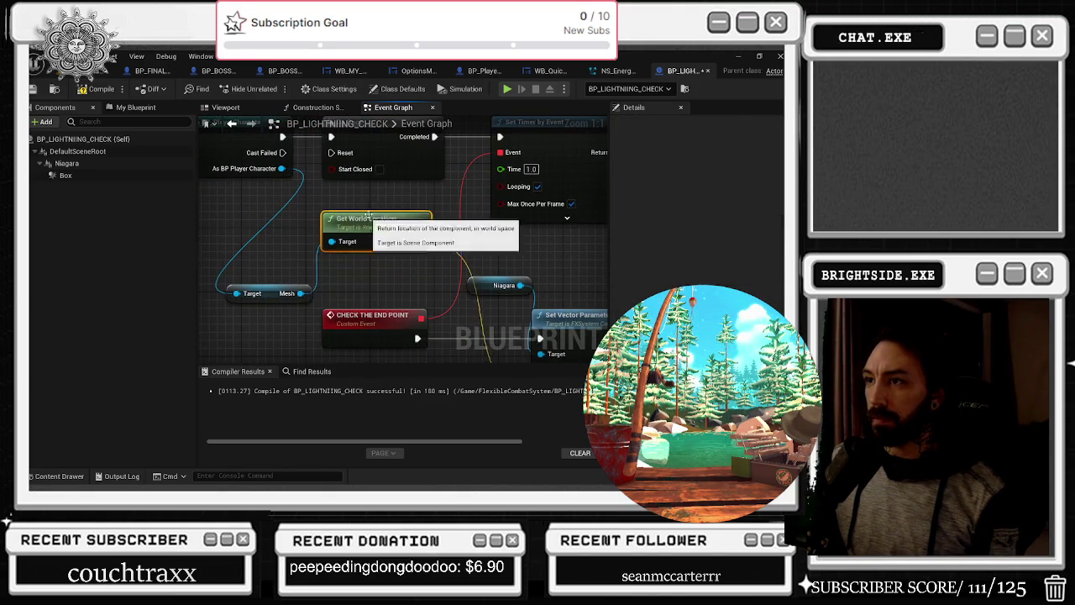
{"action": "left_click", "coordinate": [319, 288]}
{"action": "left_click_drag", "start_coordinate": [319, 289], "coordinate": [303, 249]}
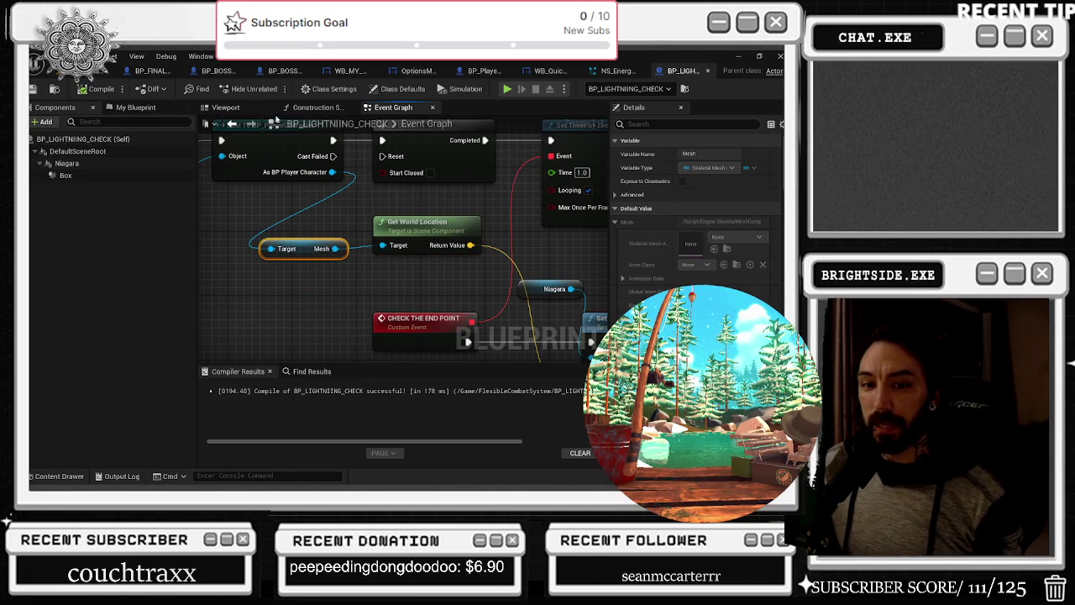
{"action": "left_click", "coordinate": [105, 72]}
{"action": "key", "text": "ctrl+s"}
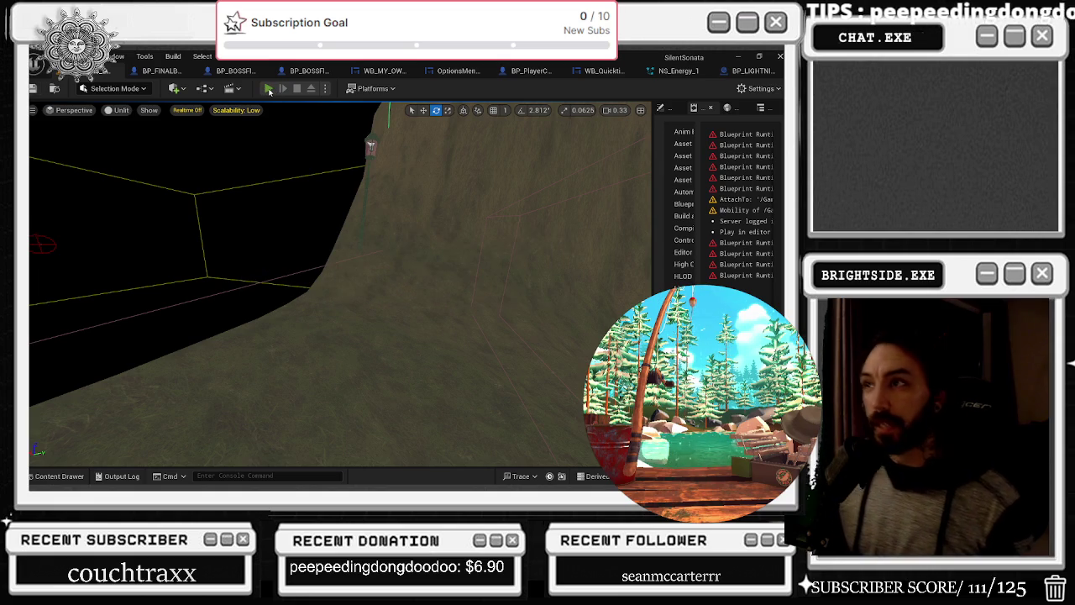
{"action": "key", "text": "alt+p"}
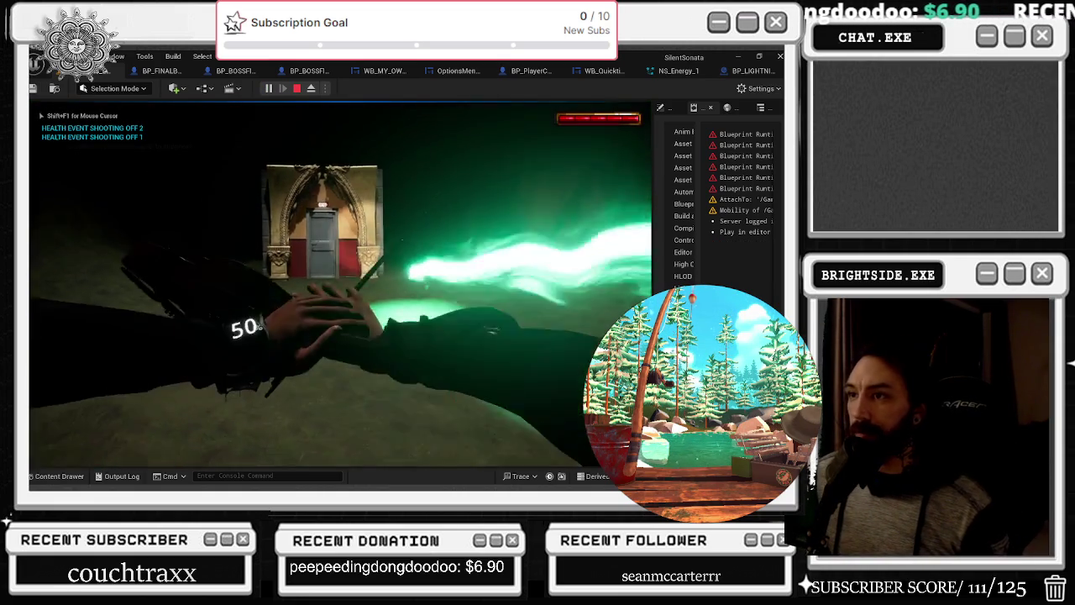
{"action": "key", "text": "w"}
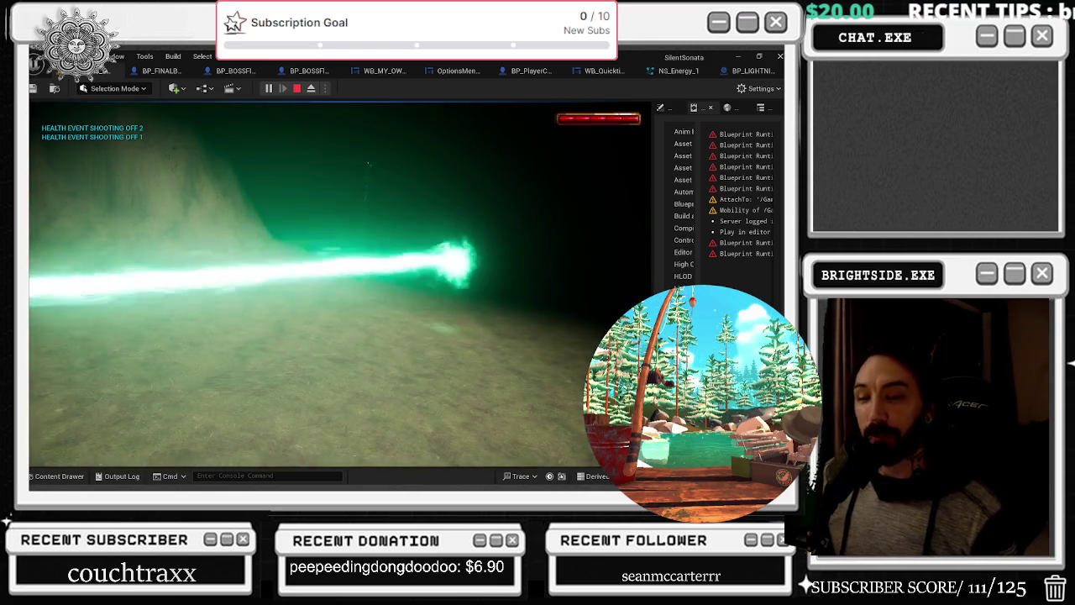
{"action": "key", "text": "Escape"}
{"action": "left_click_drag", "start_coordinate": [543, 267], "coordinate": [535, 193]}
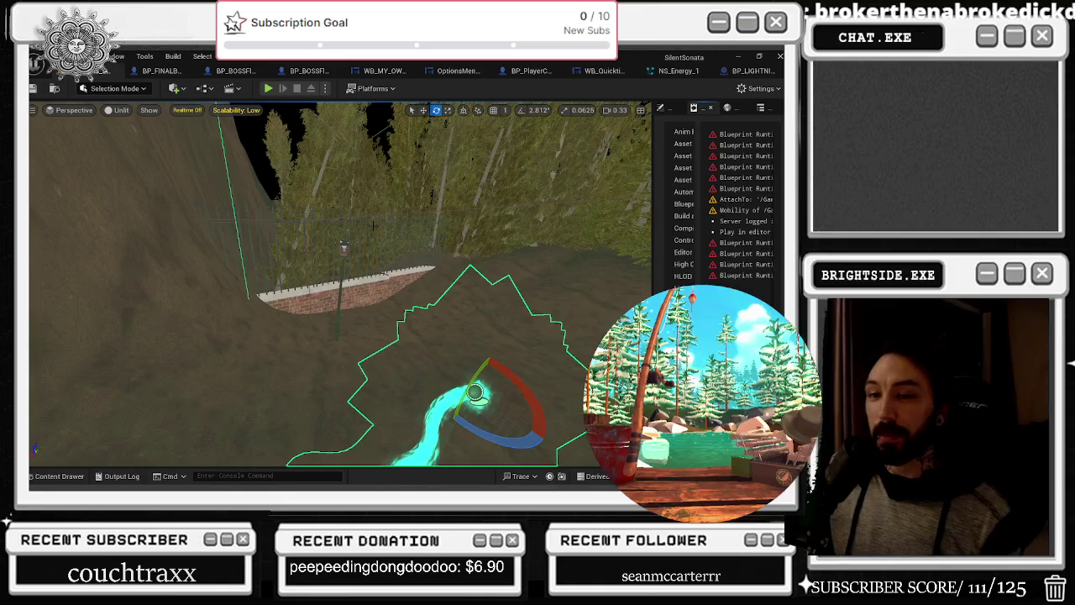
Copy and paste the Niagara getter and Set Vector Parameter (User.Beam End) nodes in BP_LIGHTNIING_CHECK
{"action": "left_click", "coordinate": [752, 71]}
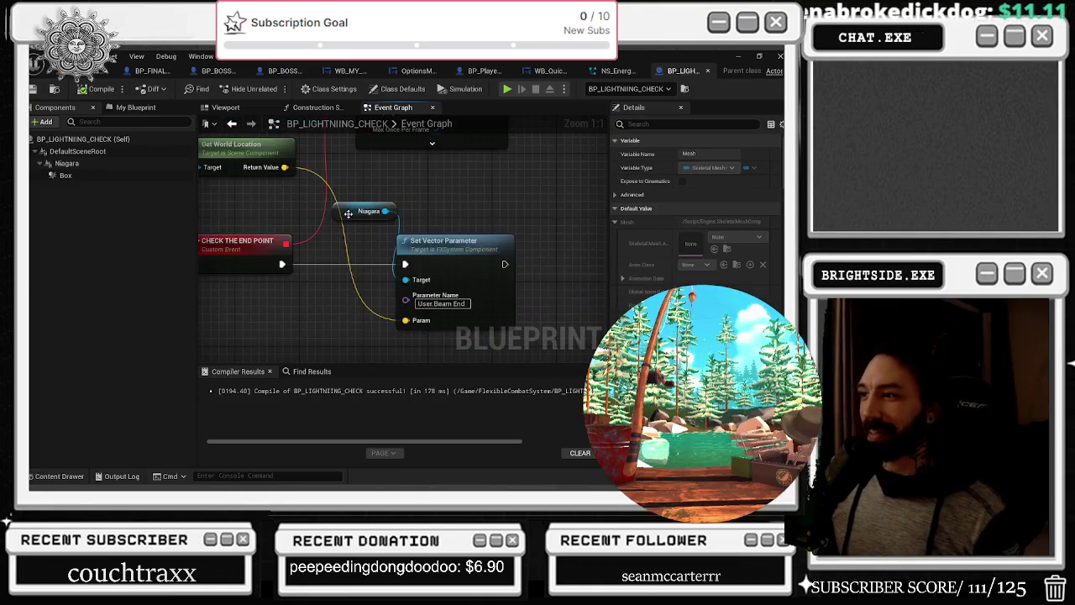
{"action": "left_click_drag", "start_coordinate": [370, 193], "coordinate": [521, 243]}
{"action": "key", "text": "ctrl+c"}
{"action": "key", "text": "ctrl+v"}
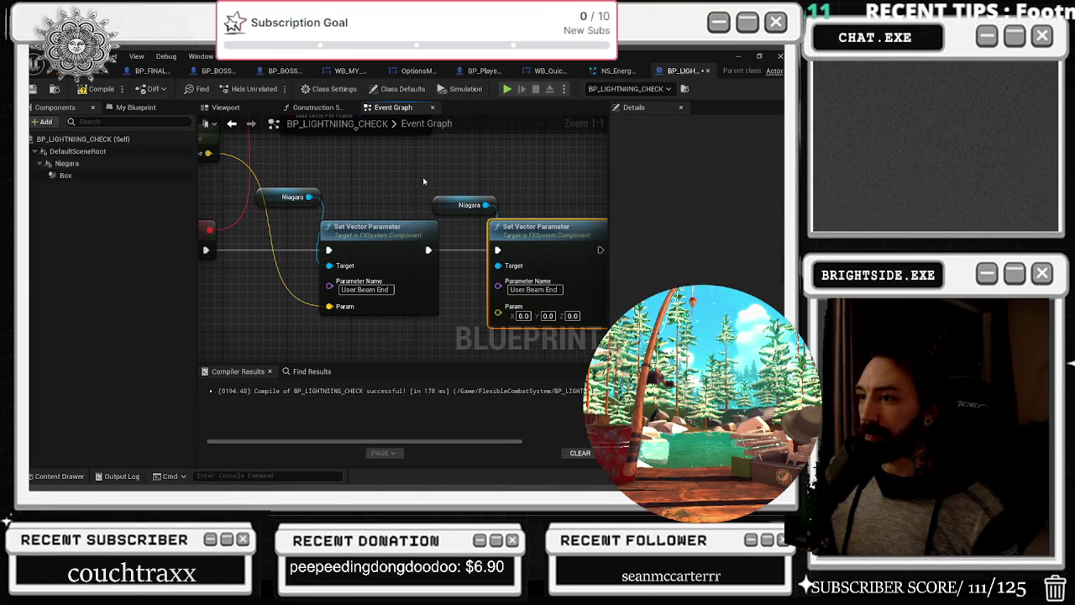
{"action": "left_click", "coordinate": [432, 209]}
{"action": "left_click_drag", "start_coordinate": [432, 210], "coordinate": [474, 310]}
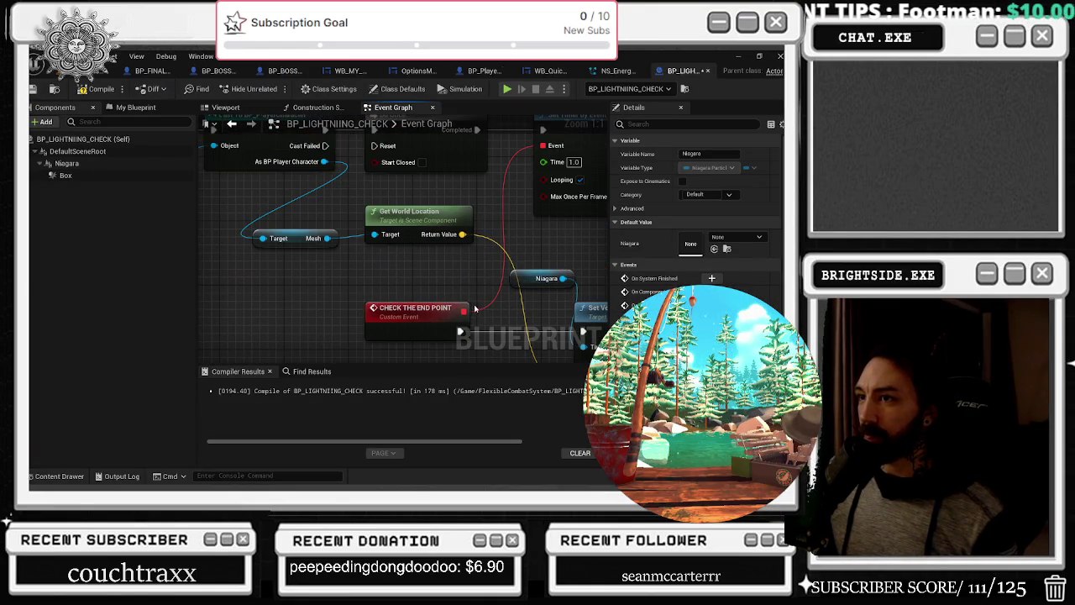
{"action": "mouse_move", "coordinate": [340, 257]}
{"action": "left_mouse_down"}
{"action": "mouse_move", "coordinate": [409, 328]}
{"action": "mouse_move", "coordinate": [221, 238]}
{"action": "mouse_move", "coordinate": [326, 241]}
{"action": "mouse_move", "coordinate": [267, 232]}
{"action": "mouse_move", "coordinate": [275, 222]}
{"action": "mouse_move", "coordinate": [317, 228]}
{"action": "left_mouse_up"}
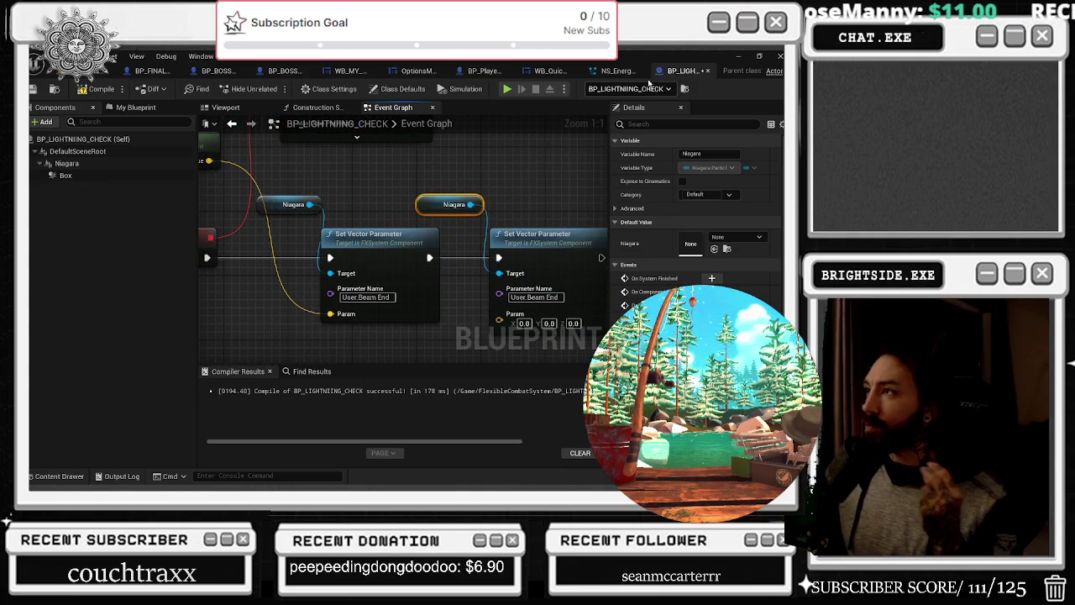
{"action": "left_click", "coordinate": [620, 71]}
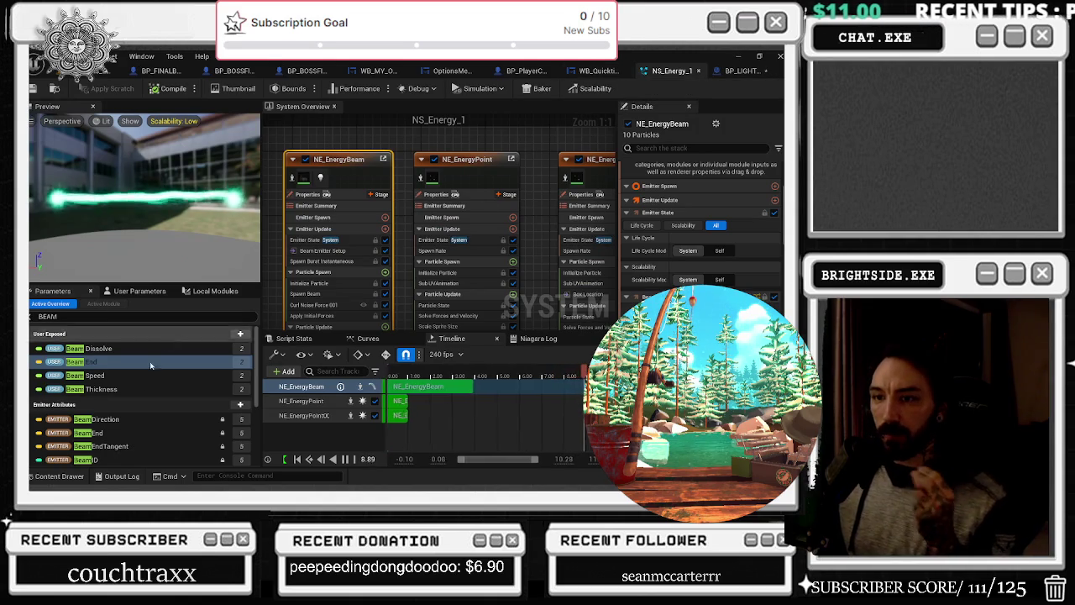
Search POSIT in NE_EnergyPoint001's parameters and copy the Position attribute's reference
{"action": "left_click", "coordinate": [597, 173]}
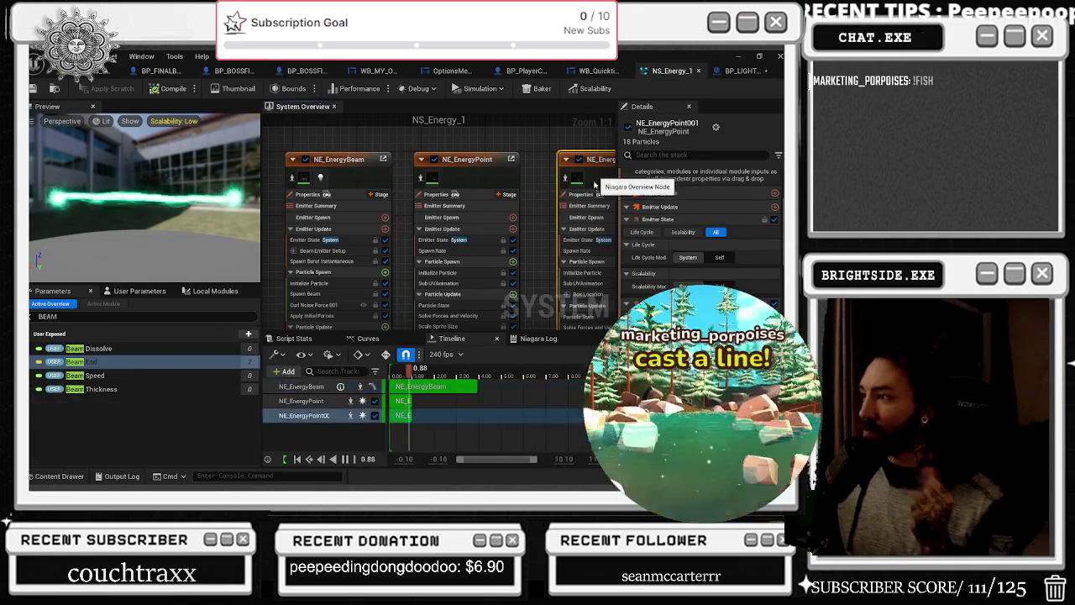
{"action": "scroll", "coordinate": [701, 218], "scroll_direction": "down", "scroll_amount": 2}
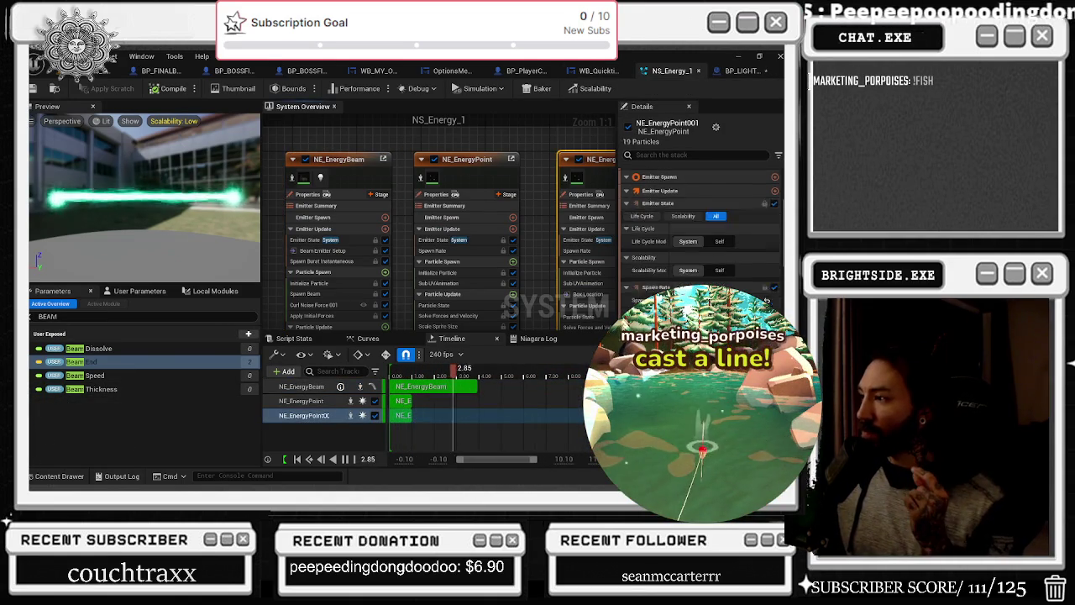
{"action": "scroll", "coordinate": [701, 218], "scroll_direction": "down", "scroll_amount": 4}
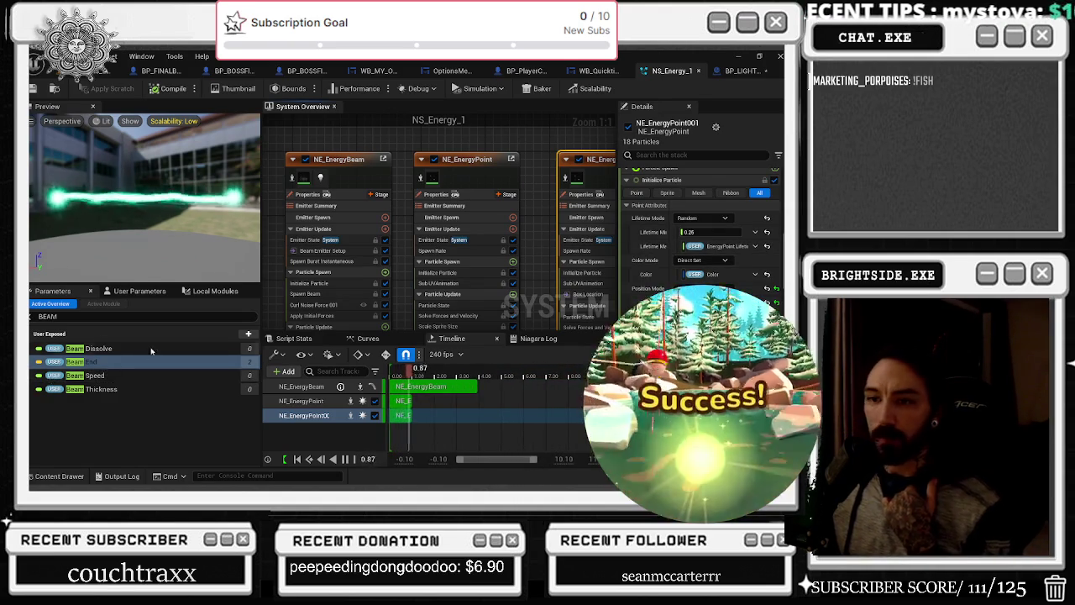
{"action": "left_click", "coordinate": [108, 315]}
{"action": "key", "text": "ctrl+a"}
{"action": "type", "text": "POSIT"}
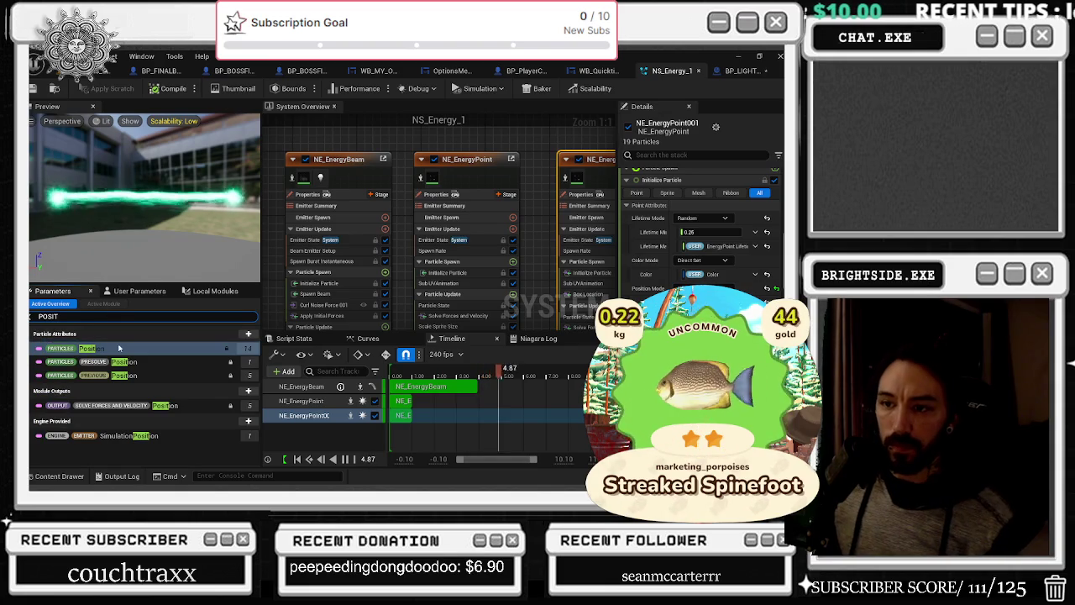
{"action": "left_click", "coordinate": [120, 352]}
{"action": "right_click", "coordinate": [120, 352]}
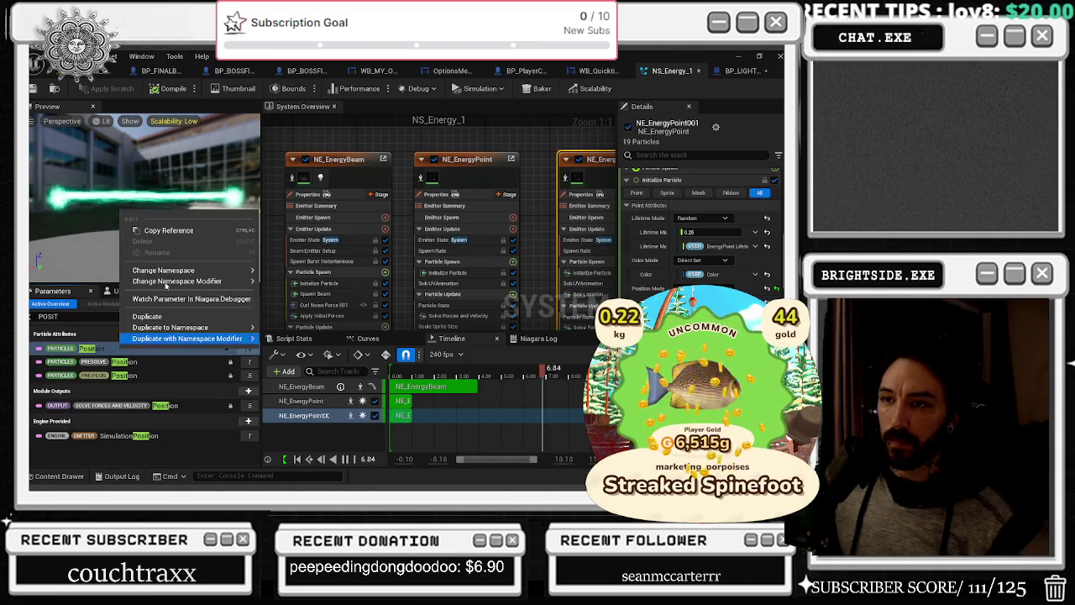
{"action": "left_click", "coordinate": [168, 232]}
{"action": "left_click", "coordinate": [735, 70]}
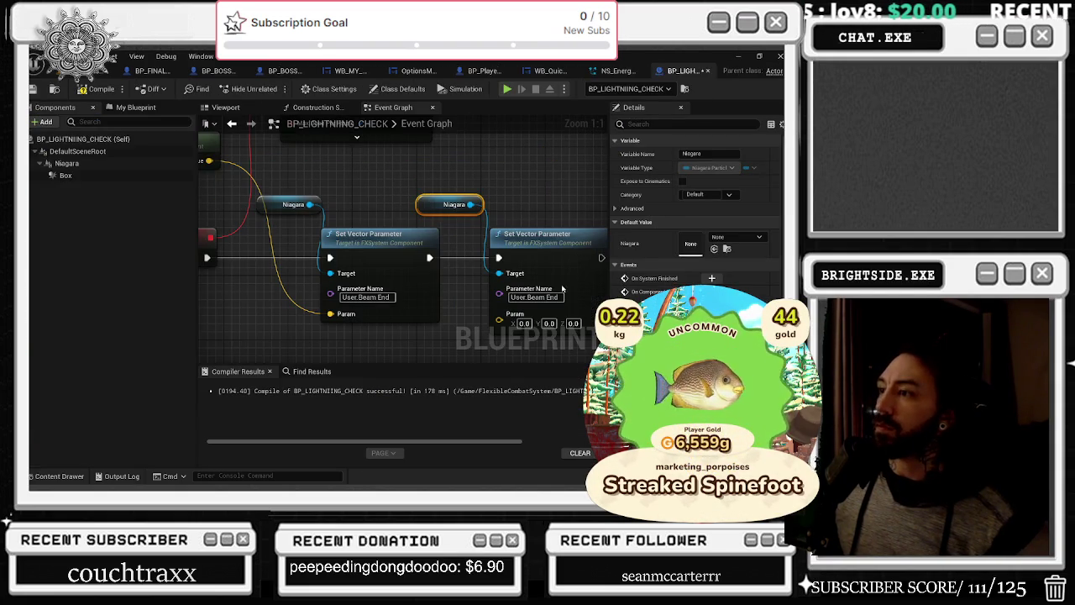
Make the second Set Vector Parameter target Particles.Position with the world location wired in, then start a play test
{"action": "key", "text": "ctrl+v"}
{"action": "key", "text": "Return"}
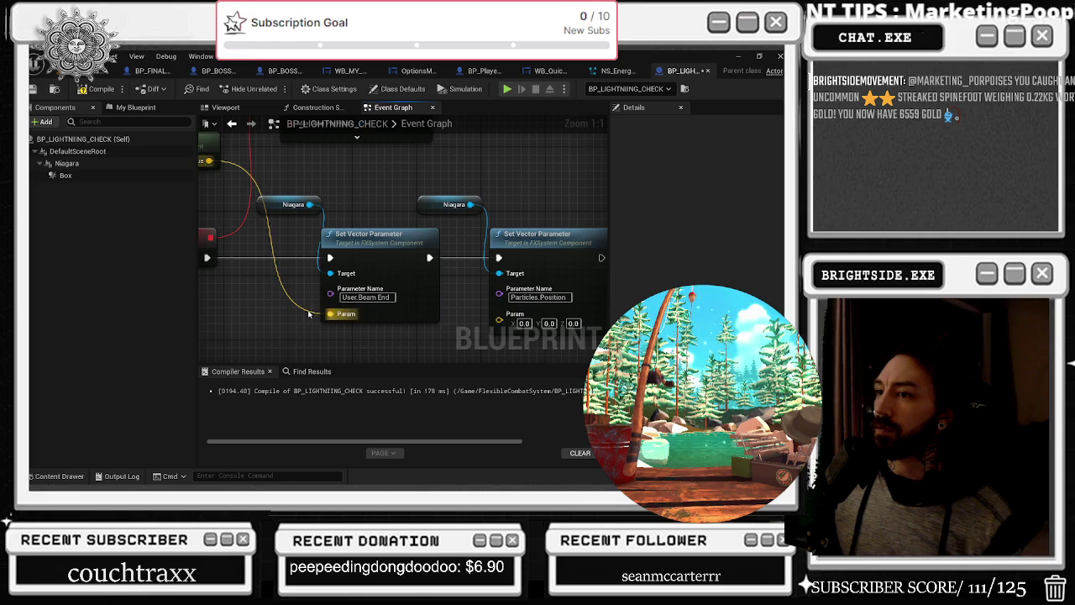
{"action": "left_click_drag", "start_coordinate": [306, 305], "coordinate": [500, 319]}
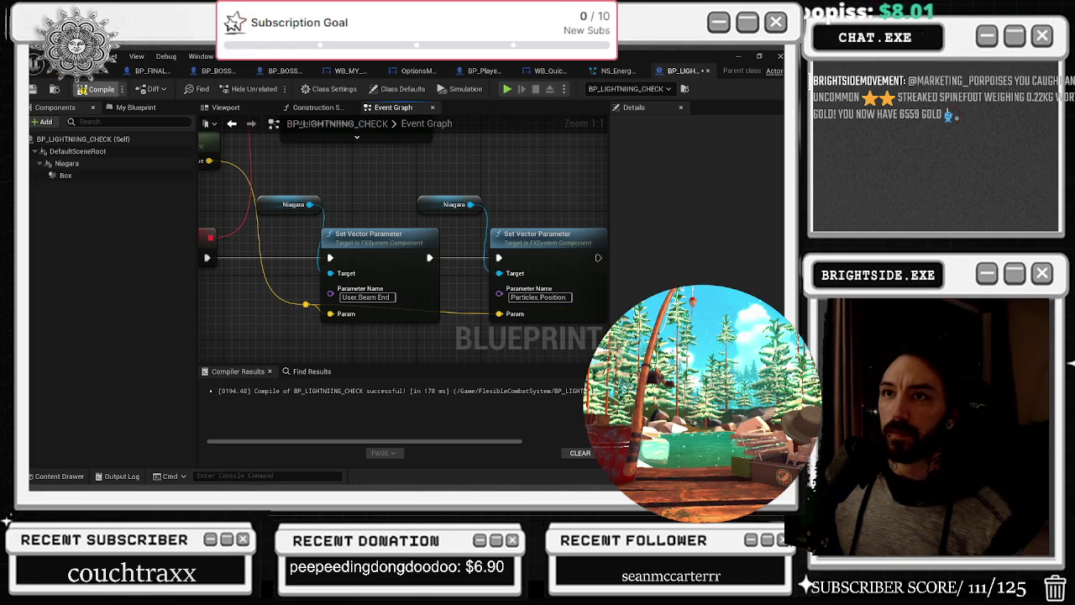
{"action": "left_click", "coordinate": [232, 75]}
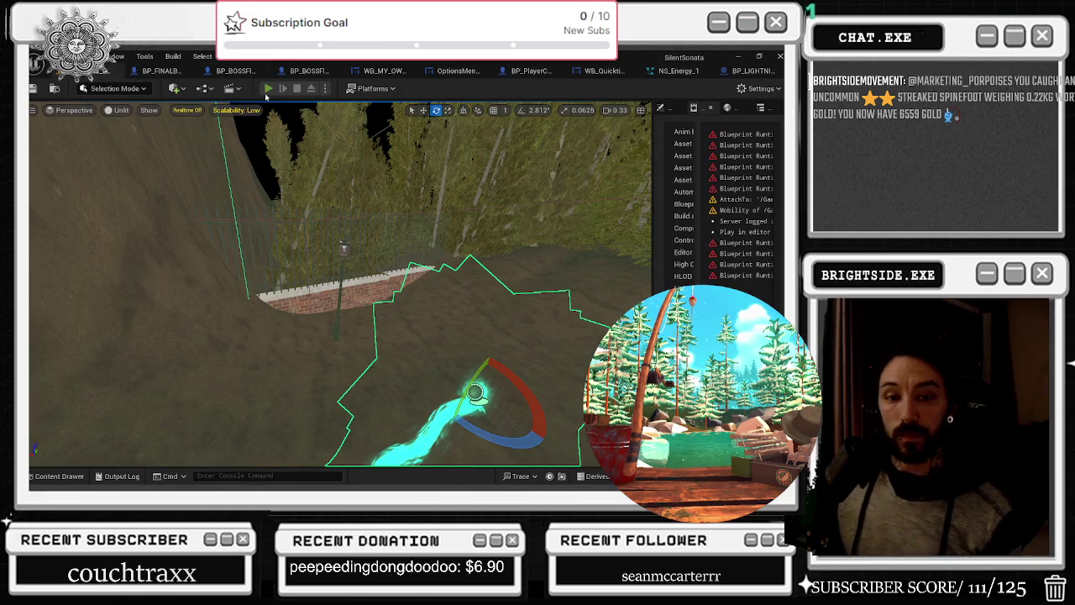
{"action": "left_click", "coordinate": [268, 88]}
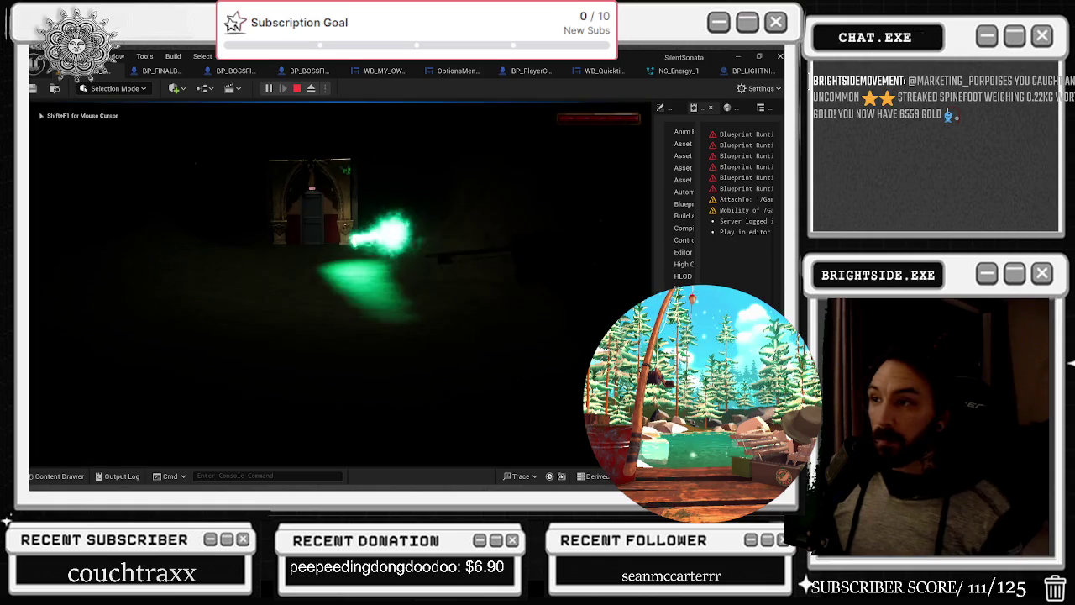
Walk toward the doorway to check the beams, then stop the play test
{"action": "key", "text": "w"}
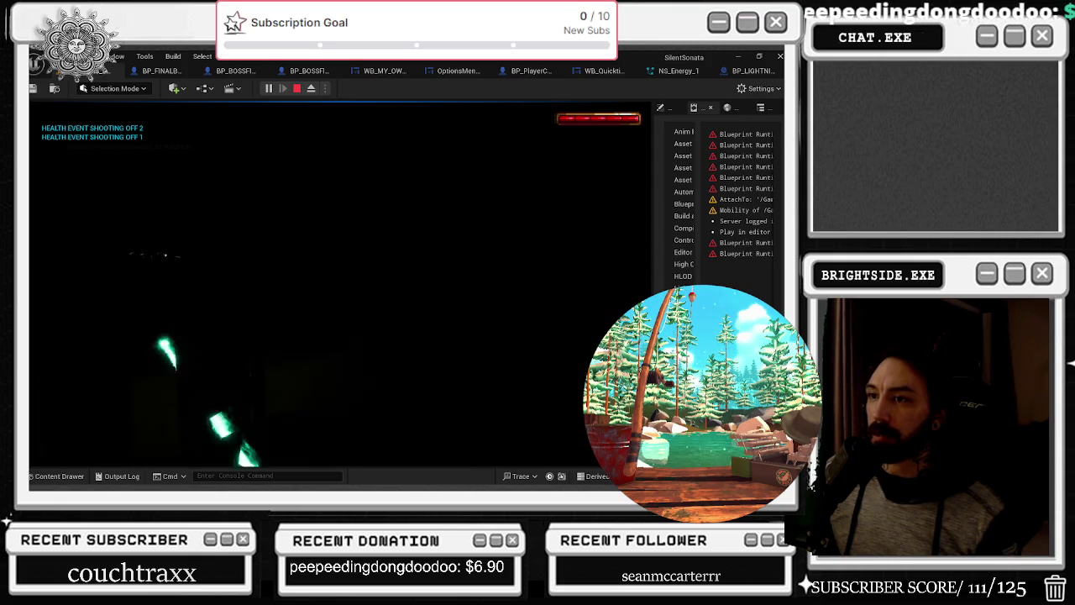
{"action": "key", "text": "Escape"}
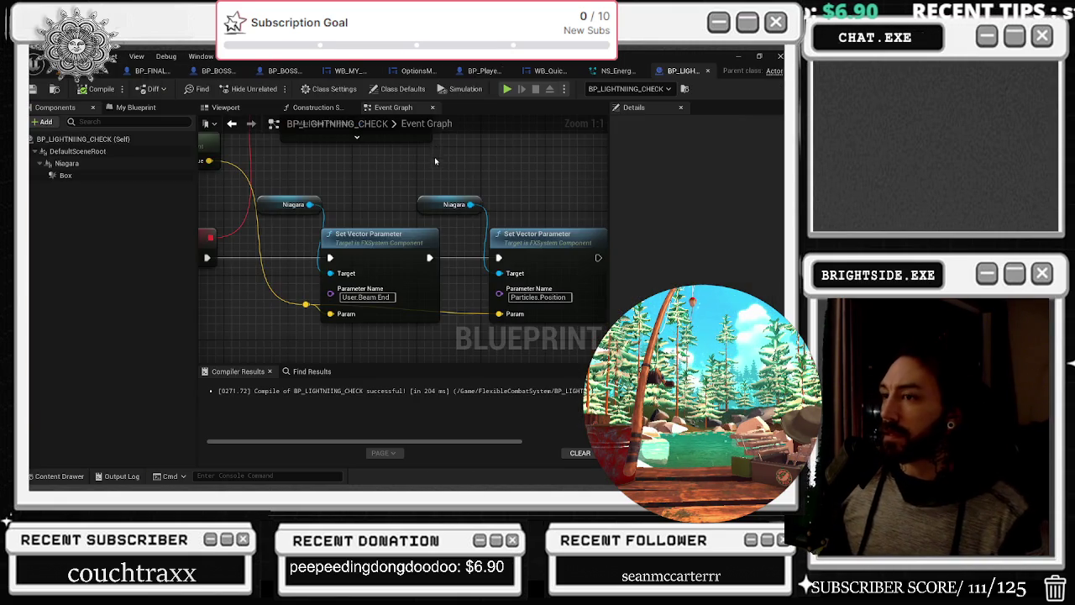
{"action": "mouse_move", "coordinate": [434, 156]}
{"action": "left_mouse_down"}
{"action": "mouse_move", "coordinate": [370, 210]}
{"action": "mouse_move", "coordinate": [349, 254]}
{"action": "mouse_move", "coordinate": [411, 299]}
{"action": "mouse_move", "coordinate": [408, 318]}
{"action": "left_mouse_up"}
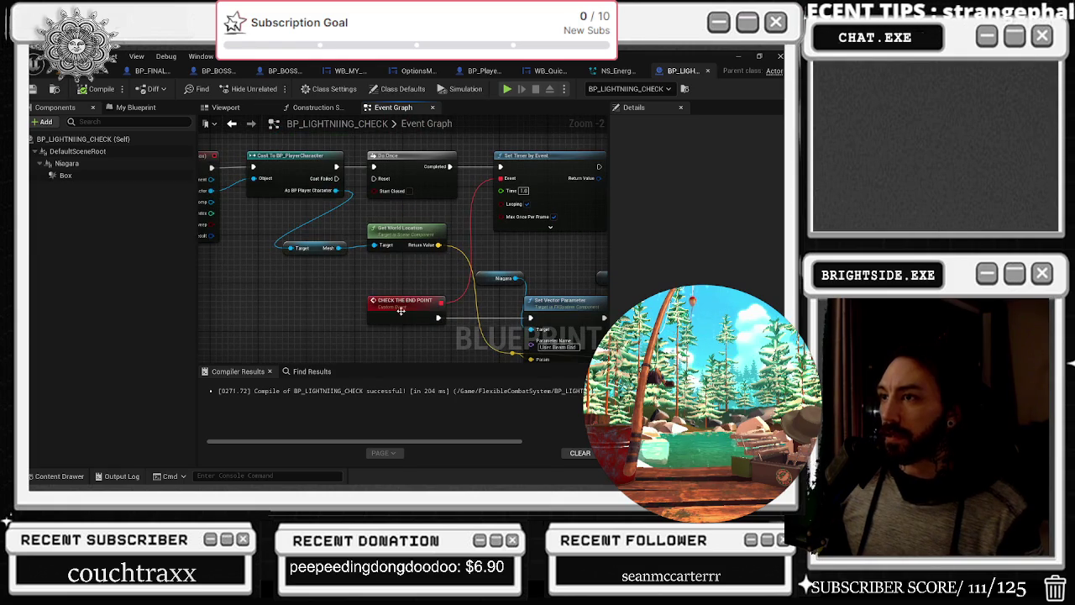
Add a Get Player Camera Manager node and pull a Transform Component with Get World Transform from it
{"action": "left_click_drag", "start_coordinate": [336, 242], "coordinate": [328, 161]}
{"action": "right_click", "coordinate": [317, 296]}
{"action": "type", "text": "GET CAMERA"}
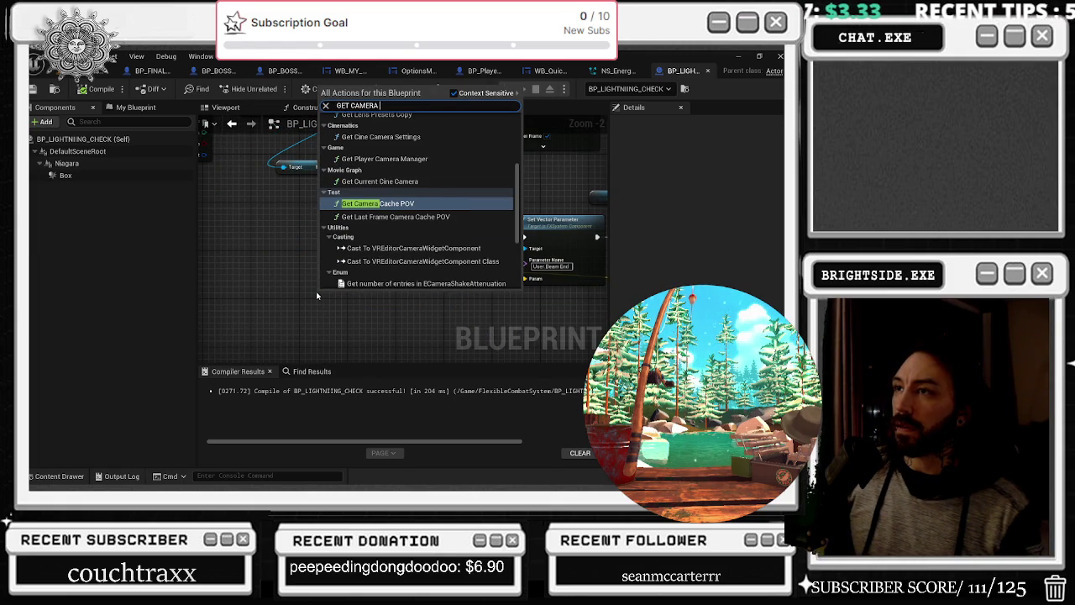
{"action": "type", "text": " MANA"}
{"action": "key", "text": "Return"}
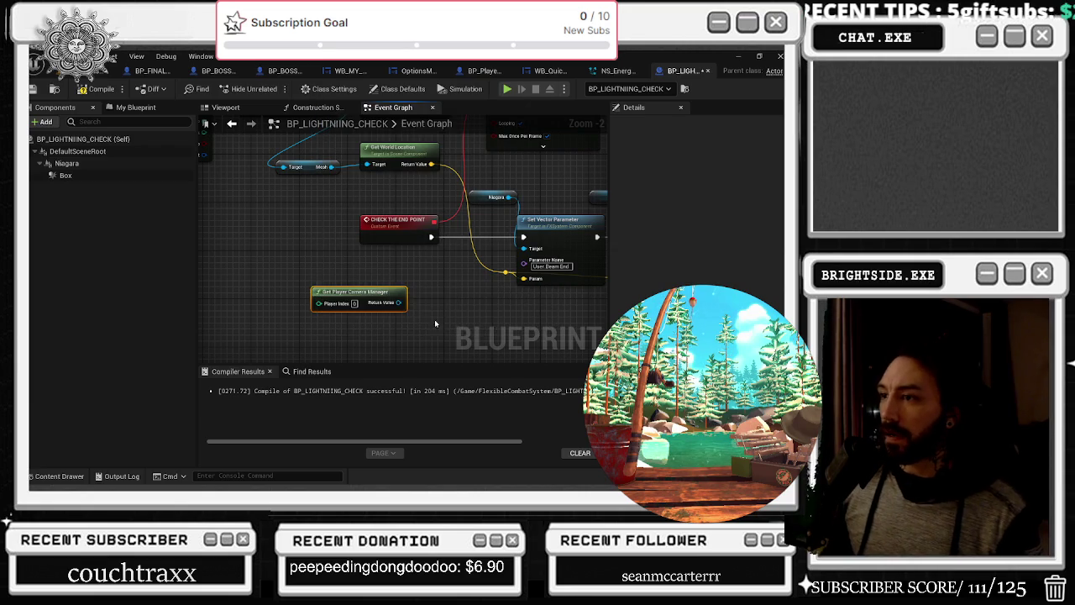
{"action": "left_click_drag", "start_coordinate": [407, 307], "coordinate": [435, 320]}
{"action": "type", "text": "TR"}
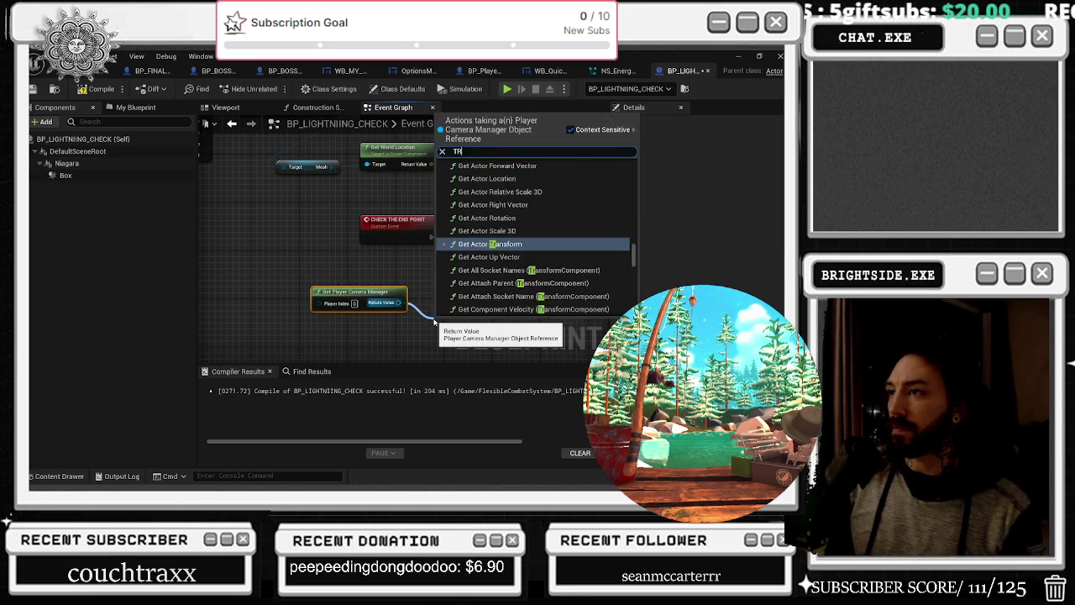
{"action": "key", "text": "BackSpace"}
{"action": "key", "text": "BackSpace"}
{"action": "key", "text": "BackSpace"}
{"action": "type", "text": "WORLSD"}
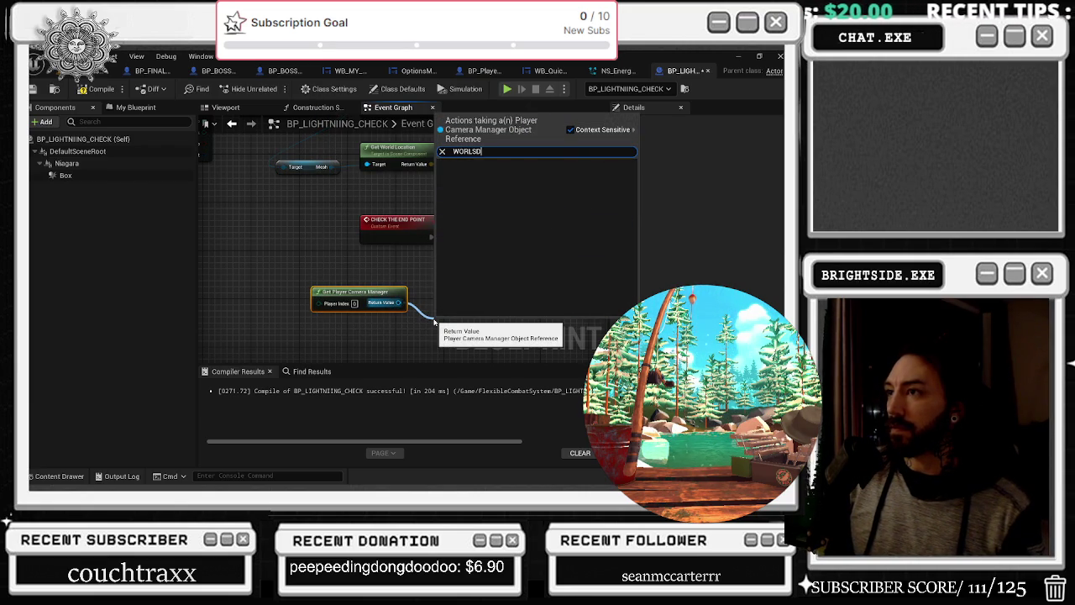
{"action": "key", "text": "BackSpace"}
{"action": "key", "text": "BackSpace"}
{"action": "type", "text": "D TRA"}
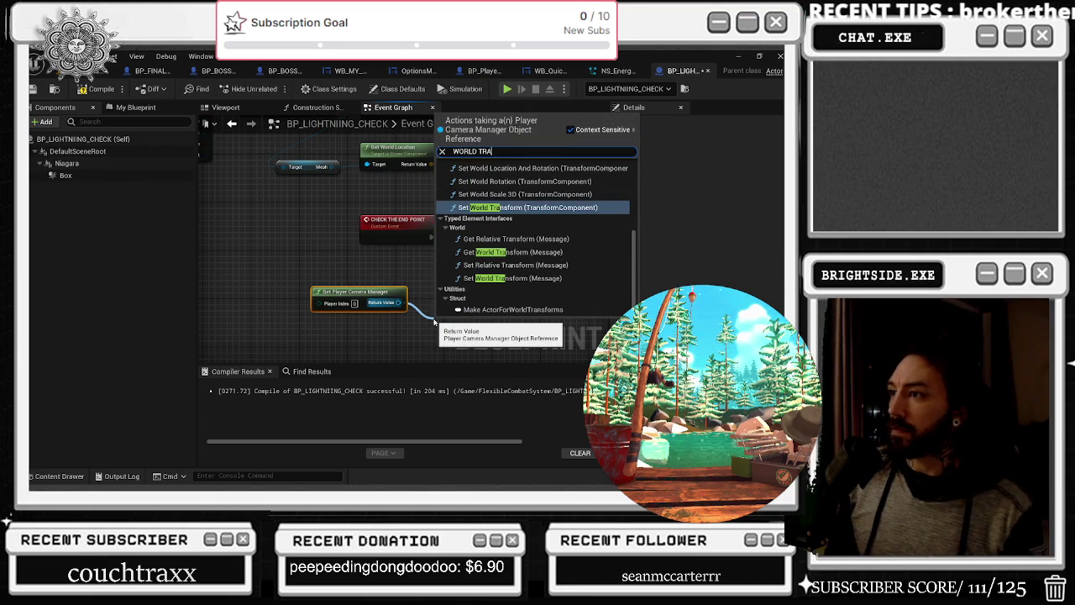
{"action": "scroll", "coordinate": [507, 296], "scroll_direction": "up", "scroll_amount": 3}
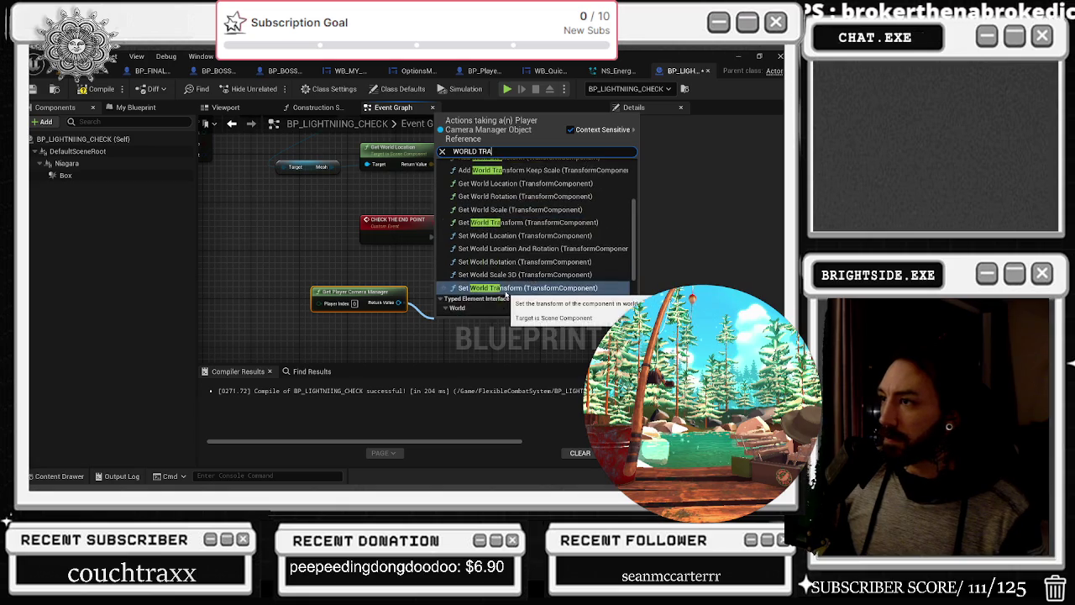
{"action": "scroll", "coordinate": [597, 272], "scroll_direction": "up", "scroll_amount": 3}
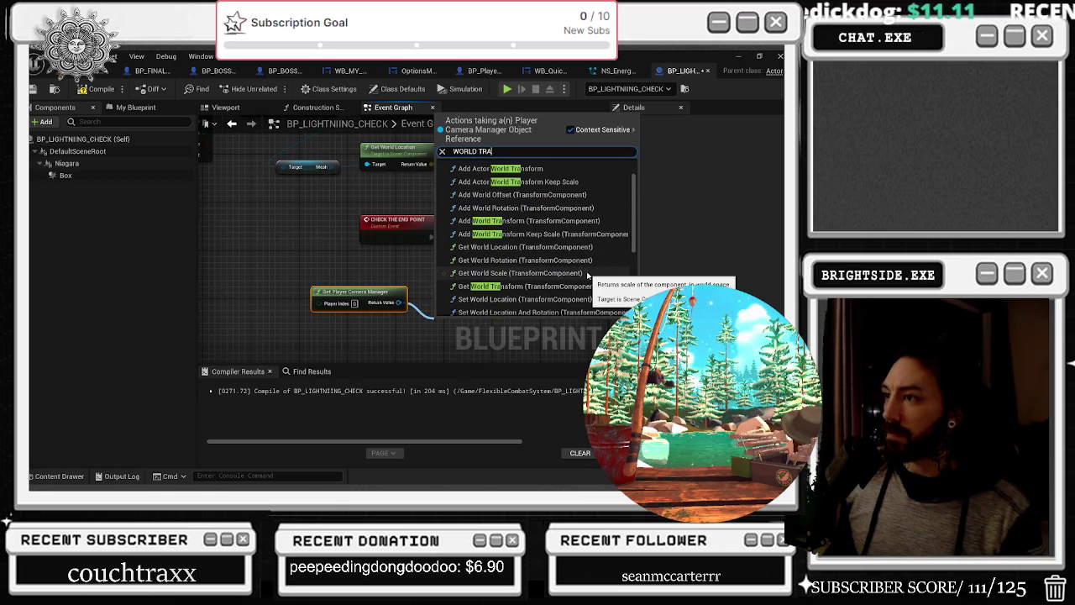
{"action": "scroll", "coordinate": [587, 276], "scroll_direction": "down", "scroll_amount": 1}
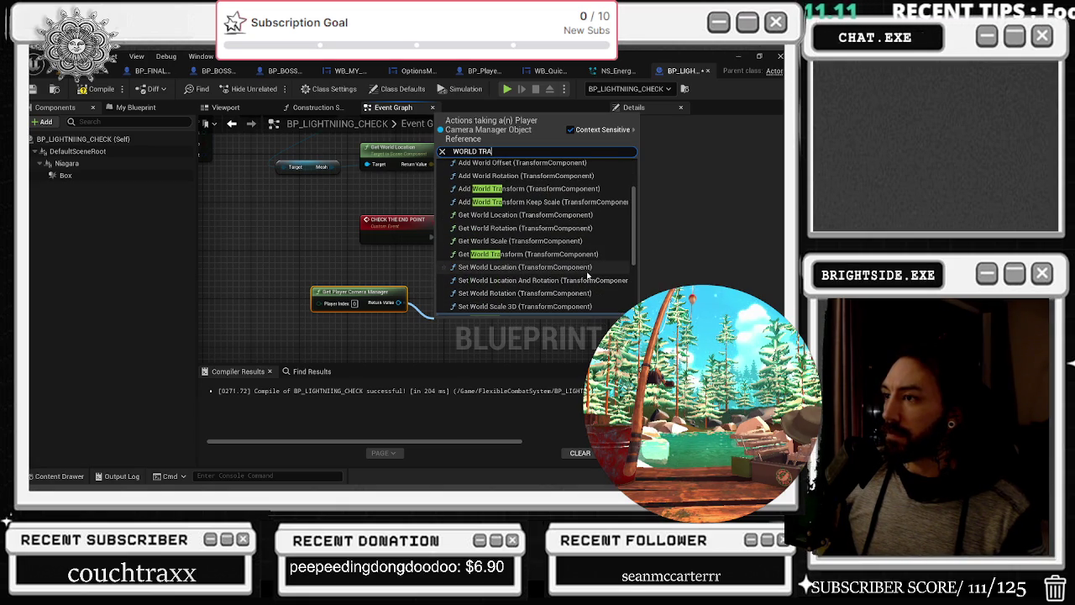
{"action": "left_click", "coordinate": [579, 253]}
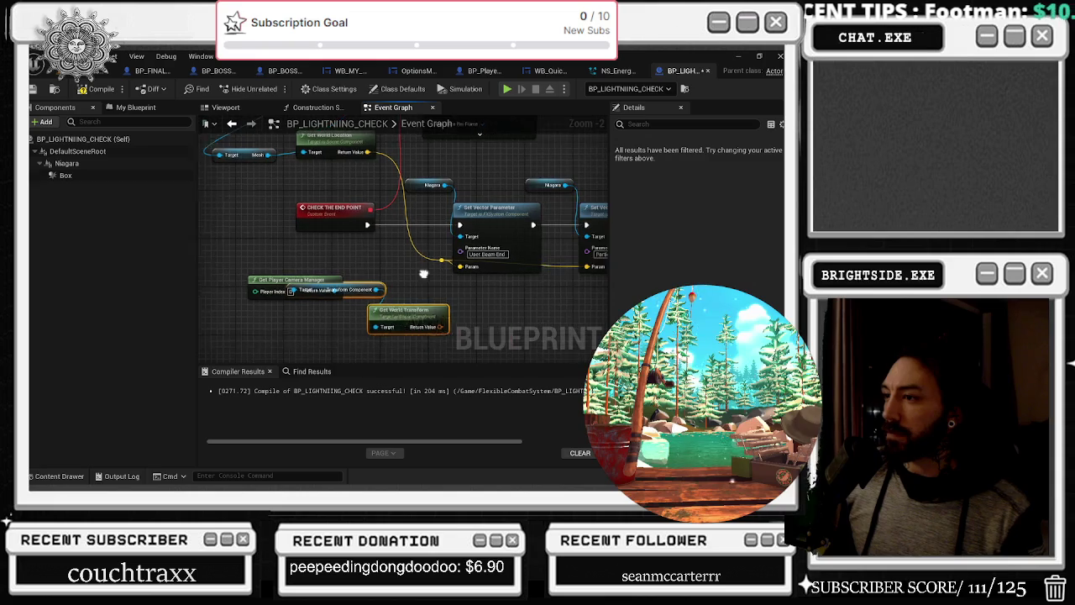
Wire Transform Component into Get World Location's Target and delete the unused Get World Transform node
{"action": "left_click_drag", "start_coordinate": [433, 315], "coordinate": [446, 315]}
{"action": "left_click", "coordinate": [361, 309]}
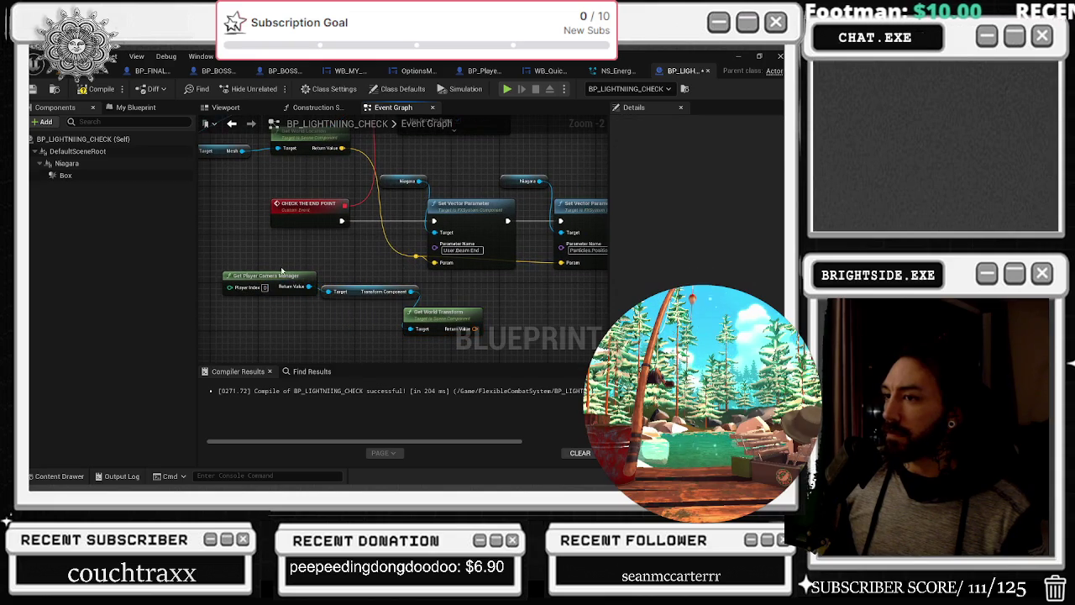
{"action": "left_click_drag", "start_coordinate": [381, 316], "coordinate": [276, 273]}
{"action": "left_click", "coordinate": [449, 313]}
{"action": "mouse_move", "coordinate": [449, 313]}
{"action": "left_mouse_down"}
{"action": "mouse_move", "coordinate": [351, 298]}
{"action": "mouse_move", "coordinate": [391, 303]}
{"action": "mouse_move", "coordinate": [403, 283]}
{"action": "mouse_move", "coordinate": [313, 267]}
{"action": "left_mouse_up"}
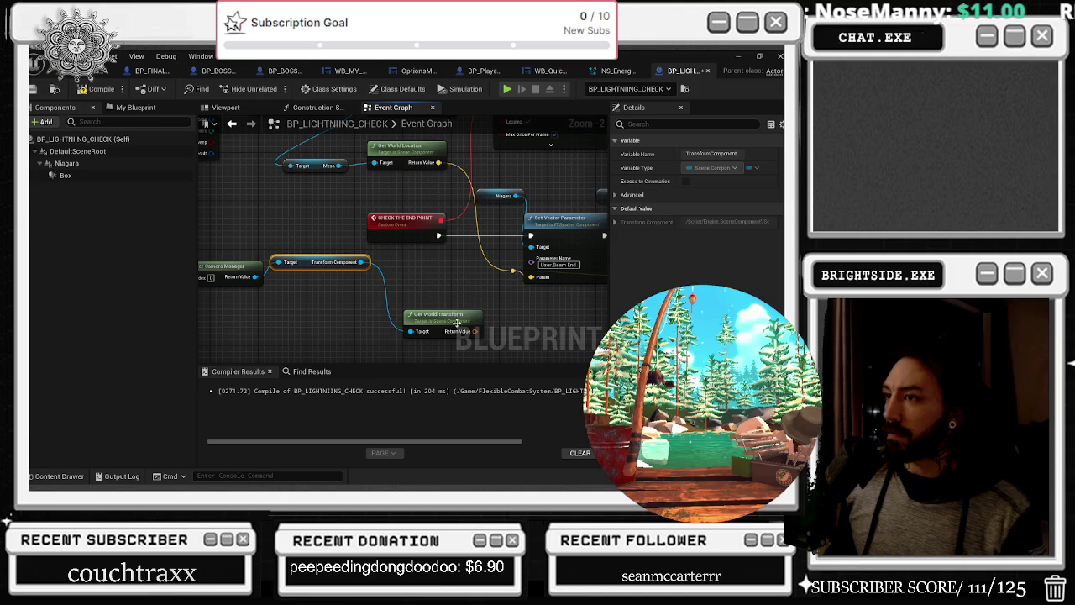
{"action": "left_click_drag", "start_coordinate": [456, 323], "coordinate": [459, 283]}
{"action": "mouse_move", "coordinate": [507, 314]}
{"action": "left_mouse_down"}
{"action": "mouse_move", "coordinate": [469, 390]}
{"action": "mouse_move", "coordinate": [489, 357]}
{"action": "left_mouse_up"}
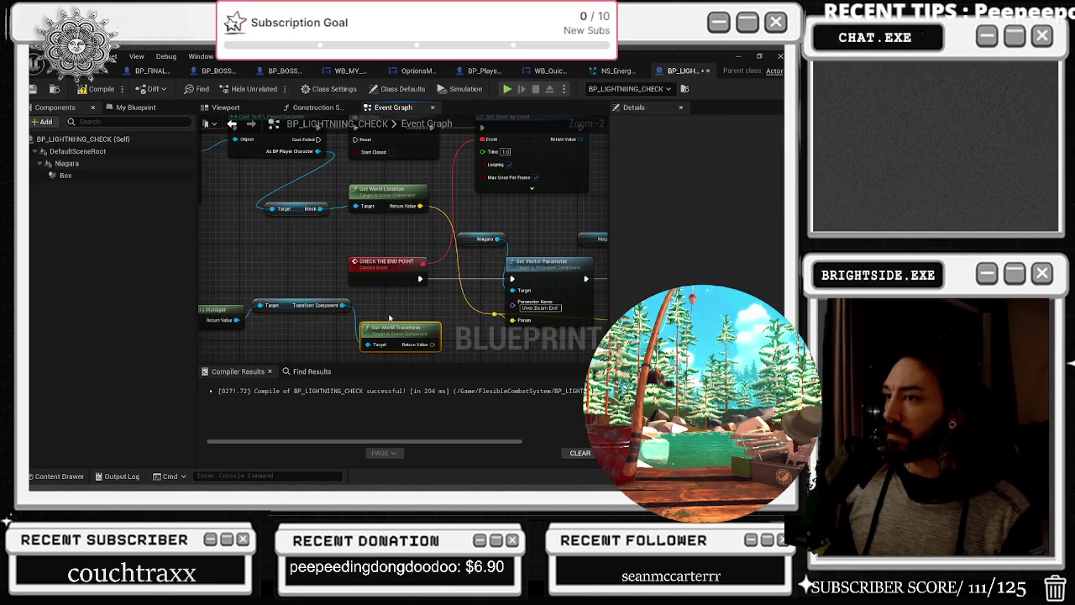
{"action": "left_click_drag", "start_coordinate": [343, 303], "coordinate": [355, 206]}
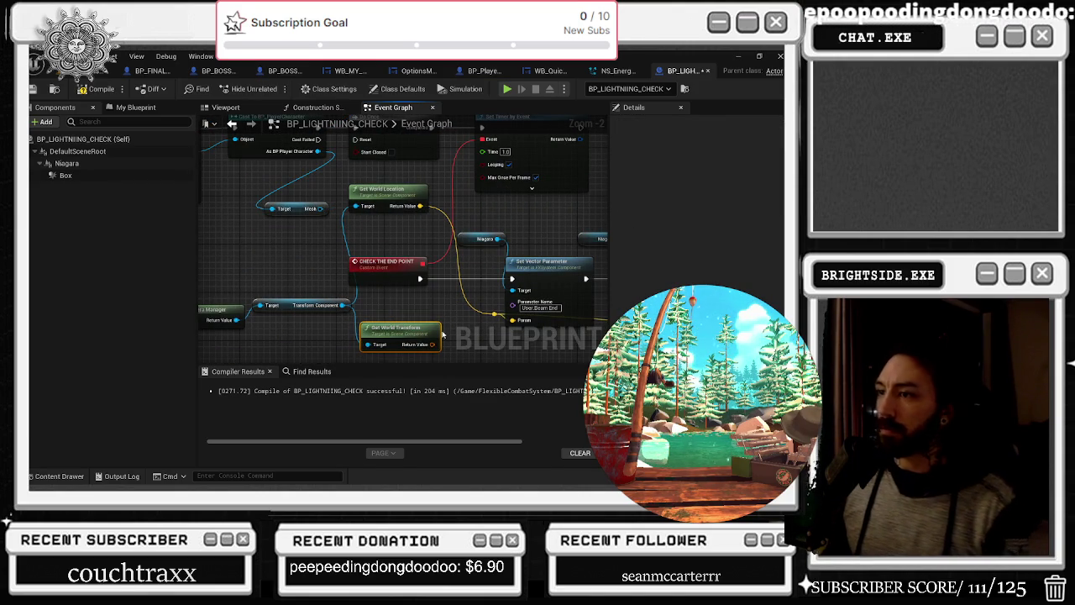
{"action": "key", "text": "Delete"}
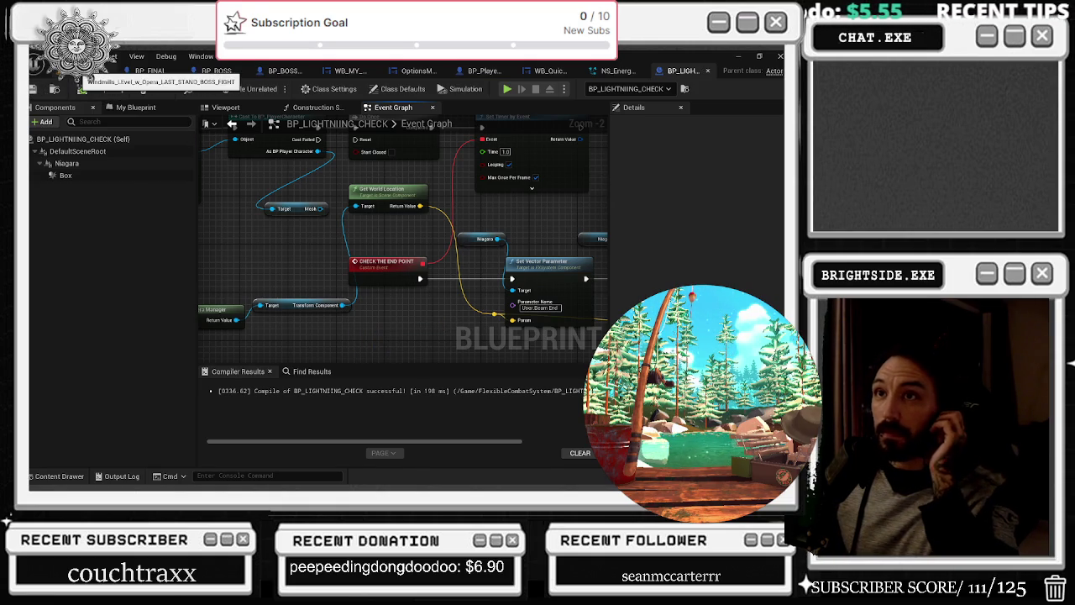
{"action": "left_click", "coordinate": [88, 71]}
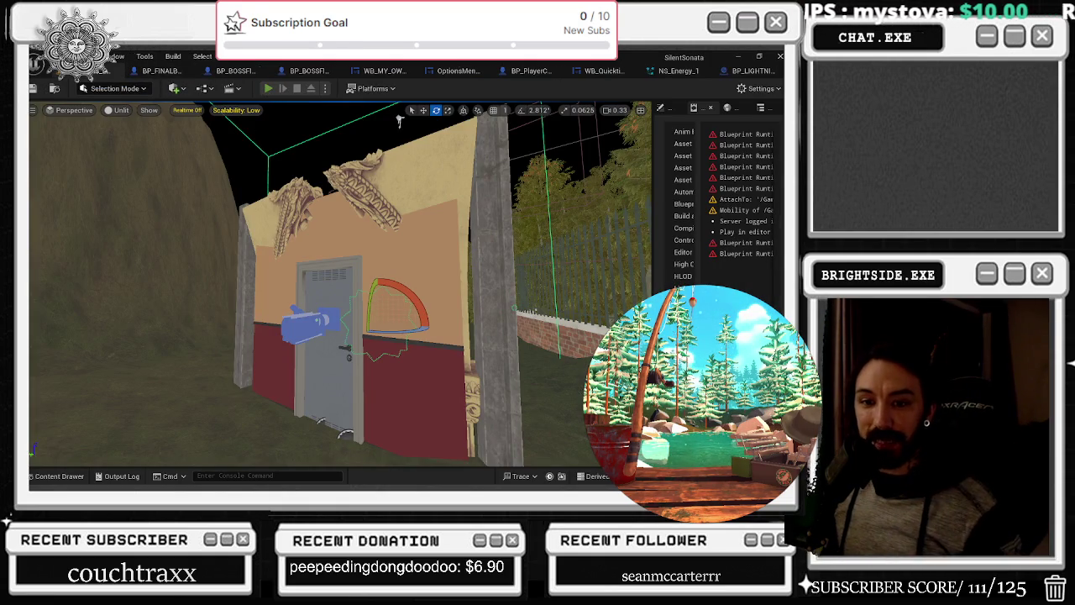
Play-test the level with Alt+P, stop it, and bring up BP_FINALBOSS_DANTALION
{"action": "key", "text": "alt+p"}
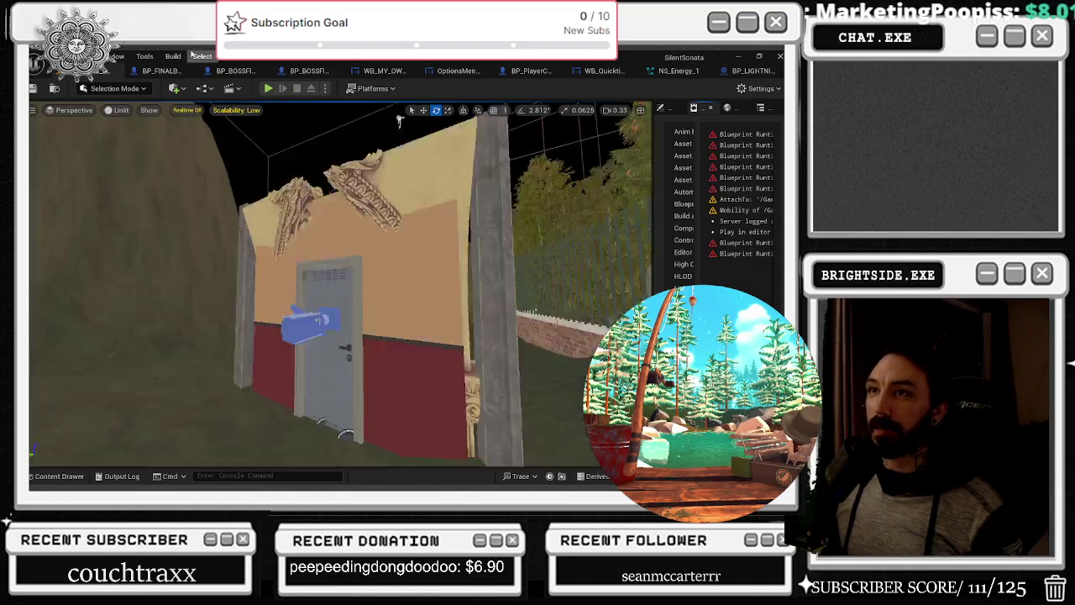
{"action": "key", "text": "Escape"}
{"action": "left_click", "coordinate": [170, 75]}
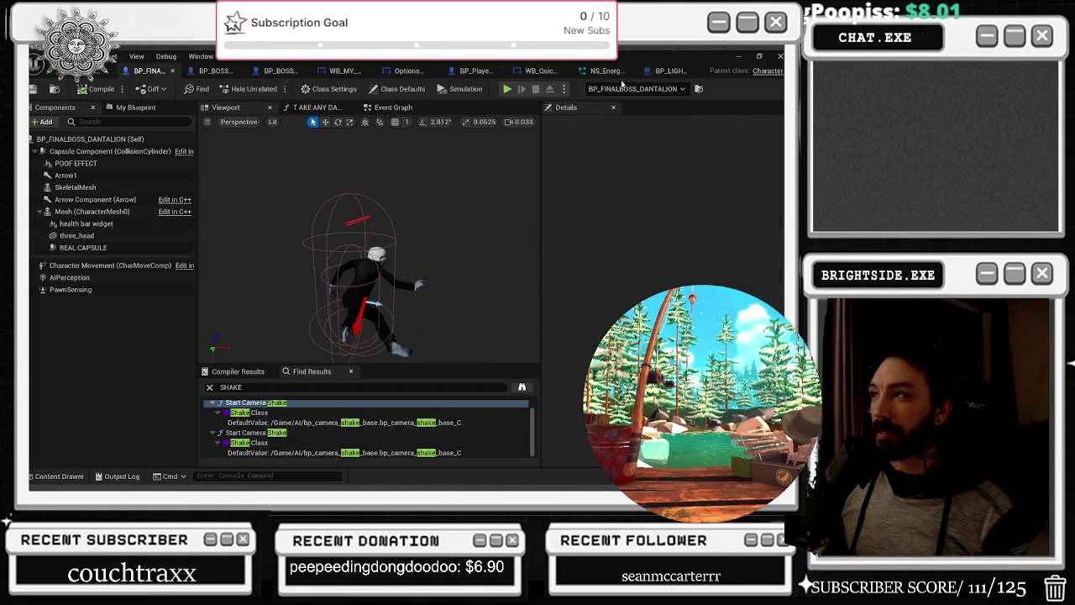
Connect Get World Location's Return Value to the second Set Vector Parameter's Param pin
{"action": "left_click", "coordinate": [674, 72]}
{"action": "left_click_drag", "start_coordinate": [514, 172], "coordinate": [452, 176]}
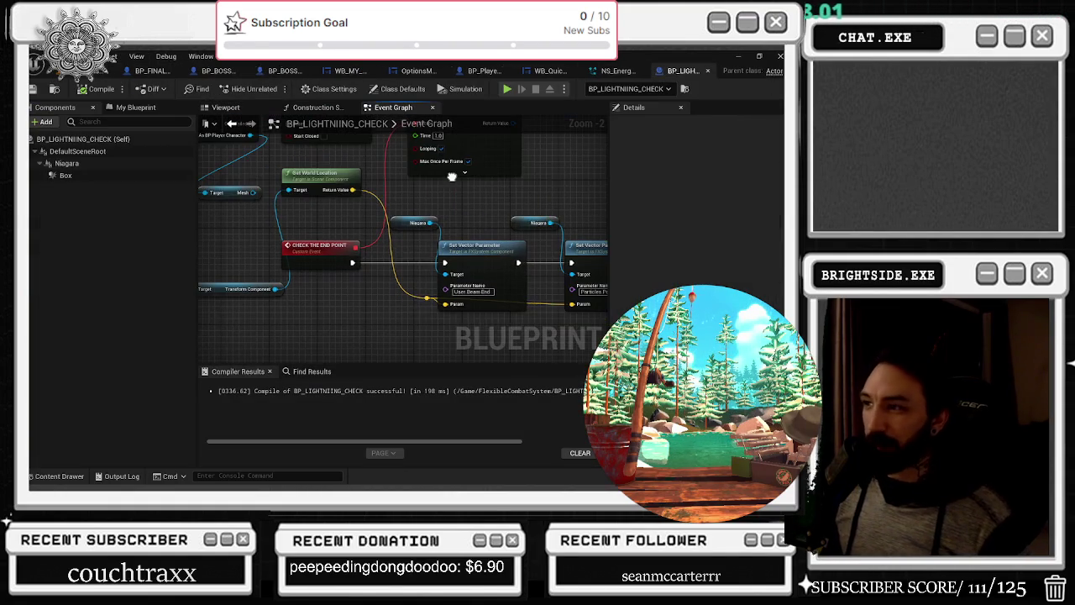
{"action": "left_click_drag", "start_coordinate": [320, 171], "coordinate": [341, 298]}
{"action": "left_click_drag", "start_coordinate": [483, 318], "coordinate": [409, 292]}
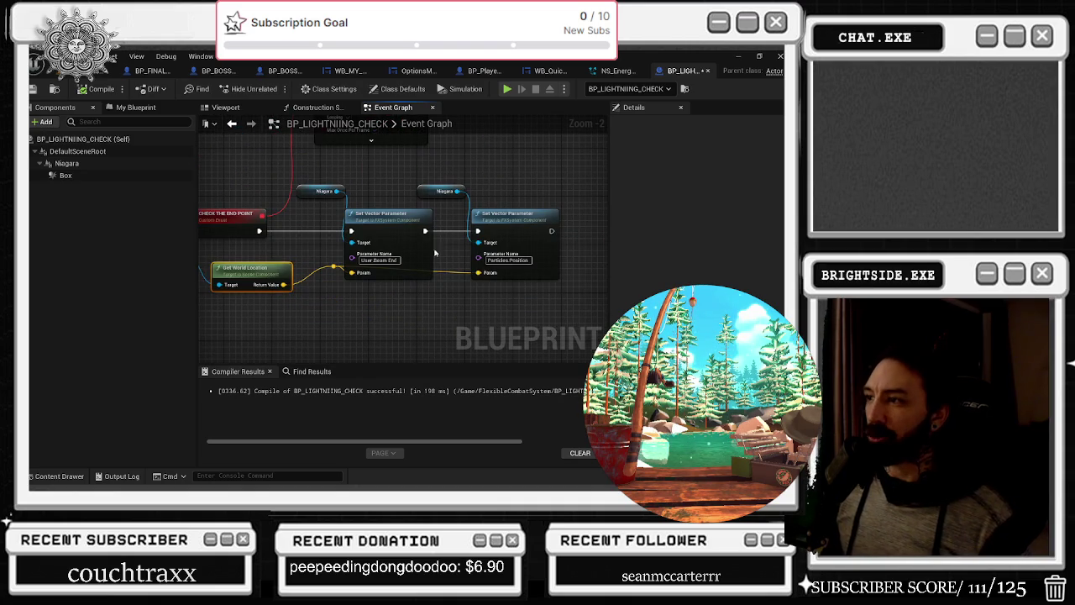
{"action": "mouse_move", "coordinate": [259, 230]}
{"action": "left_mouse_down"}
{"action": "mouse_move", "coordinate": [538, 242]}
{"action": "mouse_move", "coordinate": [477, 231]}
{"action": "left_mouse_up"}
{"action": "left_click", "coordinate": [288, 223]}
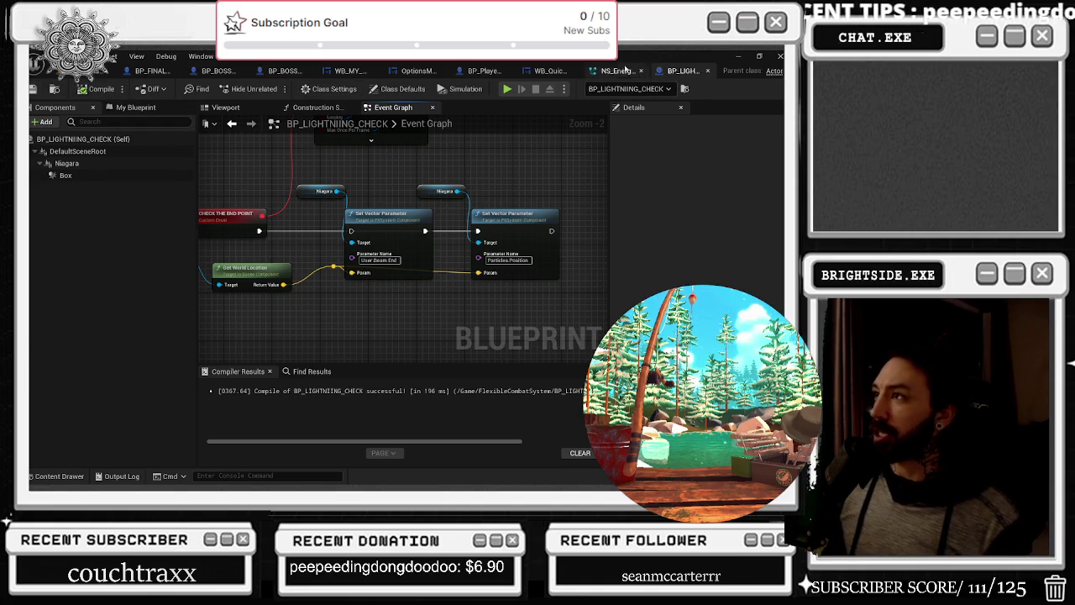
{"action": "left_click", "coordinate": [630, 70]}
{"action": "left_click_drag", "start_coordinate": [554, 138], "coordinate": [445, 122]}
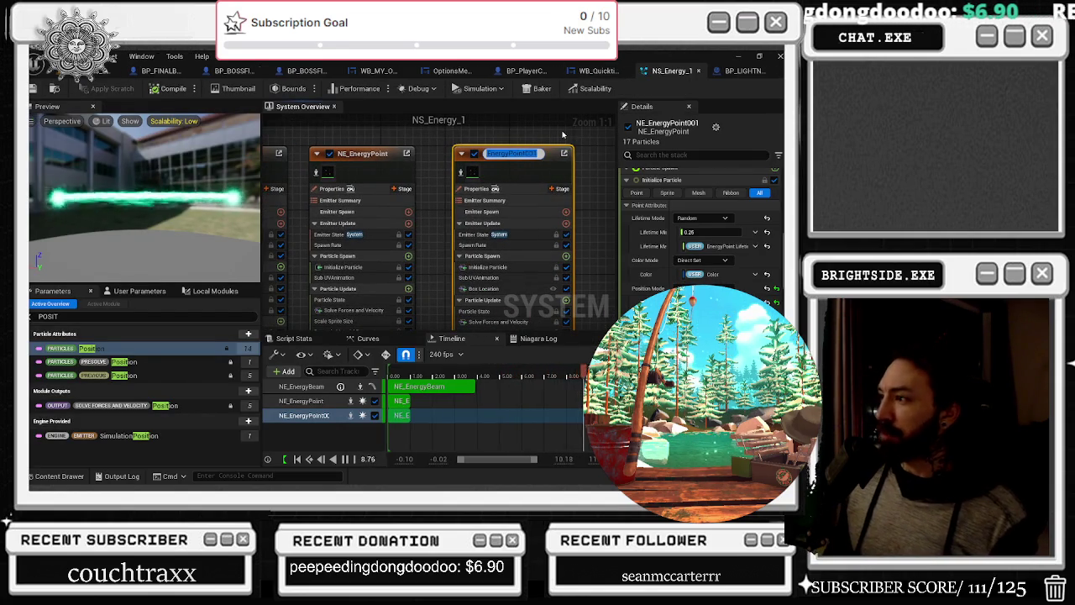
Review the NE_EnergyBeam and NE_EnergyPoint emitter Details in NS_Energy_1
{"action": "left_click", "coordinate": [488, 142]}
{"action": "left_click_drag", "start_coordinate": [488, 143], "coordinate": [612, 160]}
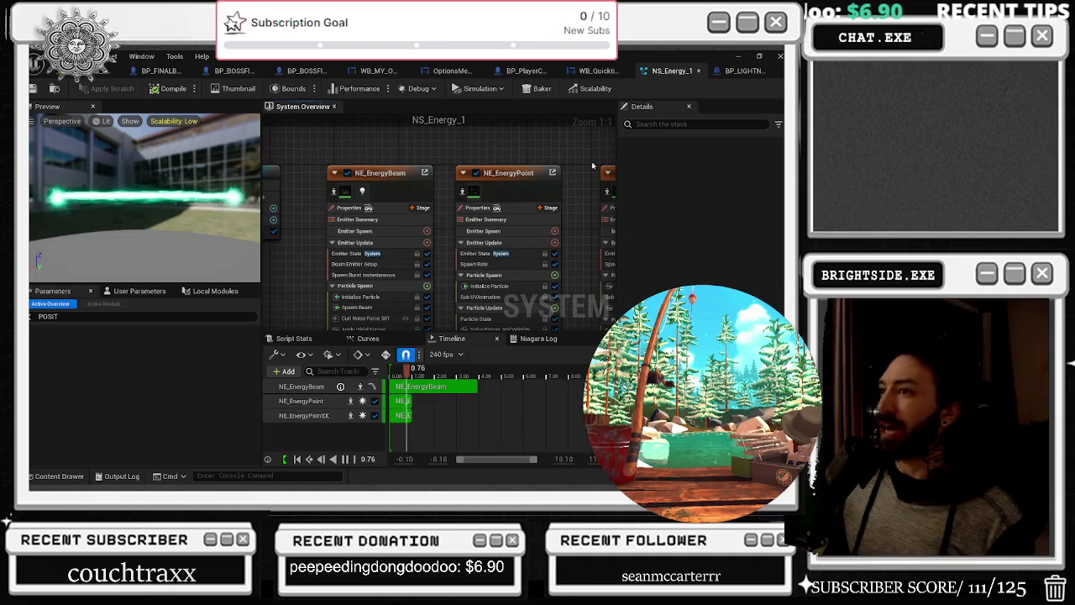
{"action": "left_click", "coordinate": [405, 184]}
{"action": "scroll", "coordinate": [719, 276], "scroll_direction": "down", "scroll_amount": 3}
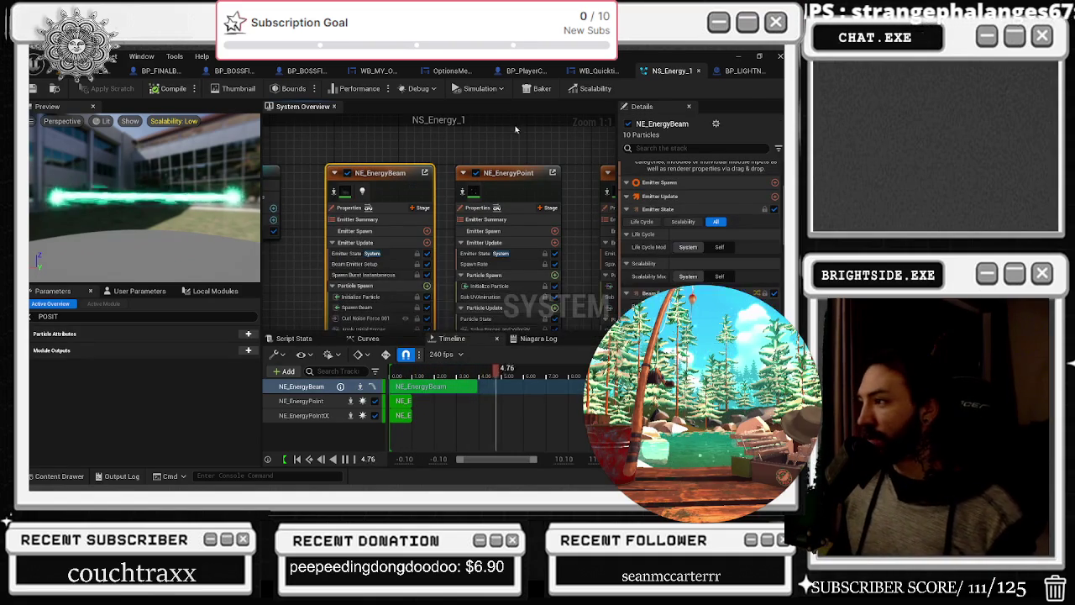
{"action": "left_click", "coordinate": [504, 183]}
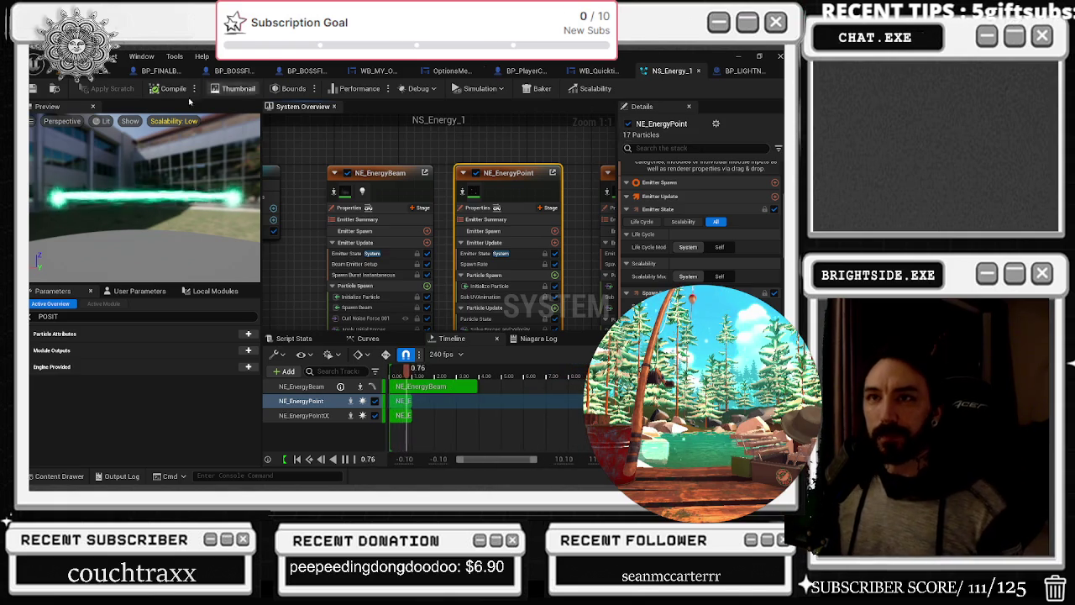
{"action": "left_click", "coordinate": [68, 70]}
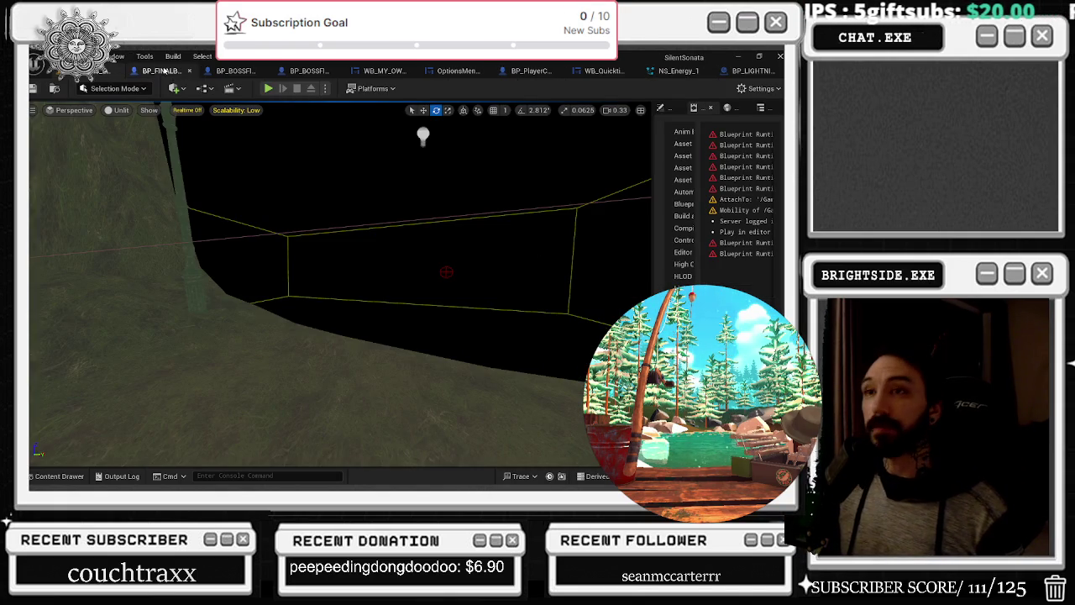
Playtest the level to watch the green beam fire, then return to the BP_LIGHTNIING_CHECK Event Graph
{"action": "key", "text": "alt+p"}
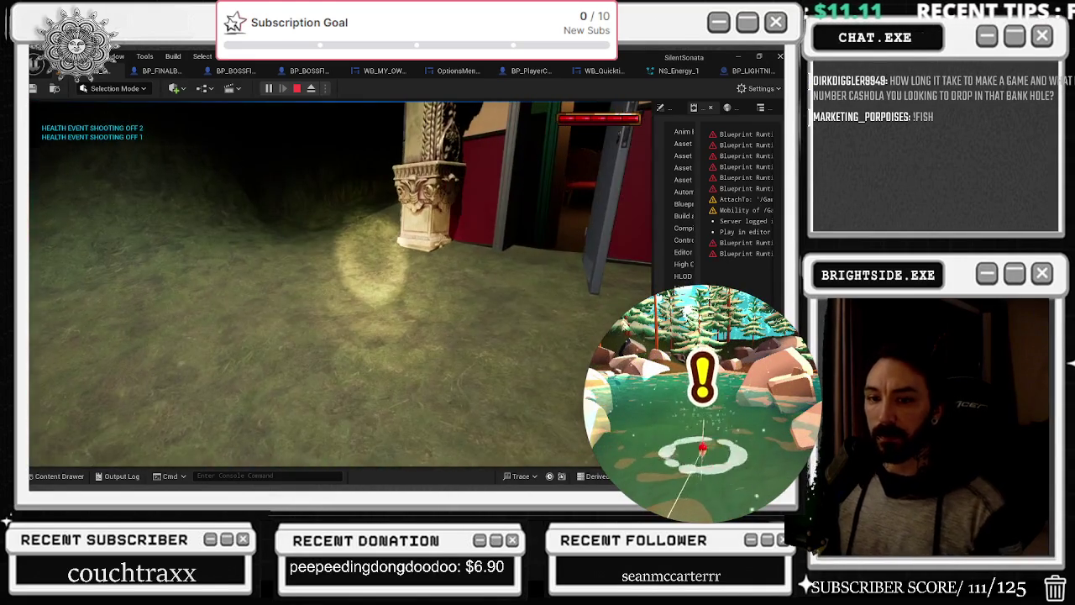
{"action": "key", "text": "Escape"}
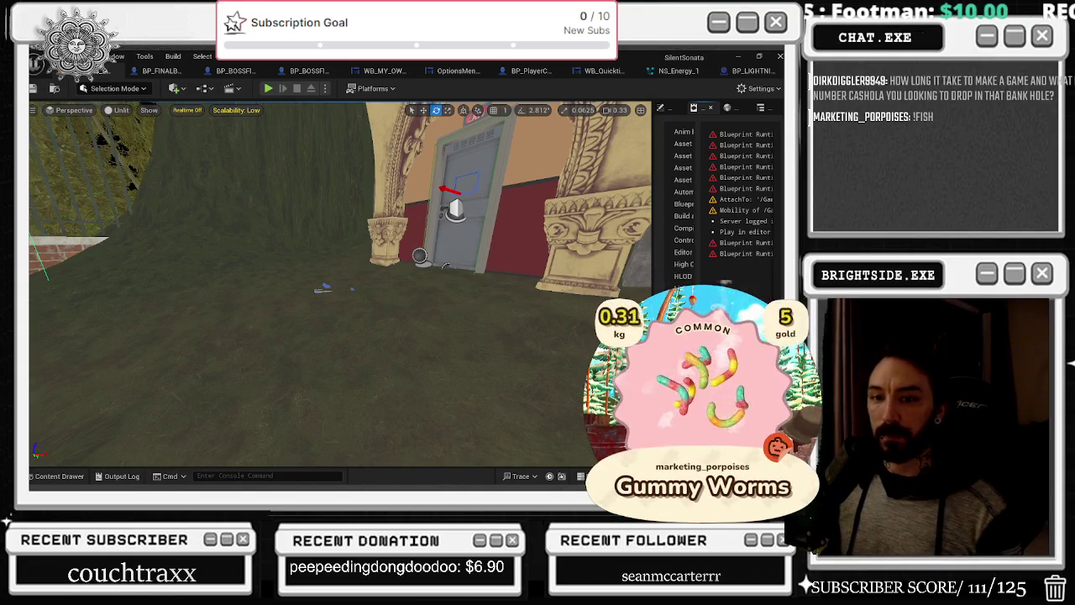
{"action": "left_click", "coordinate": [738, 73]}
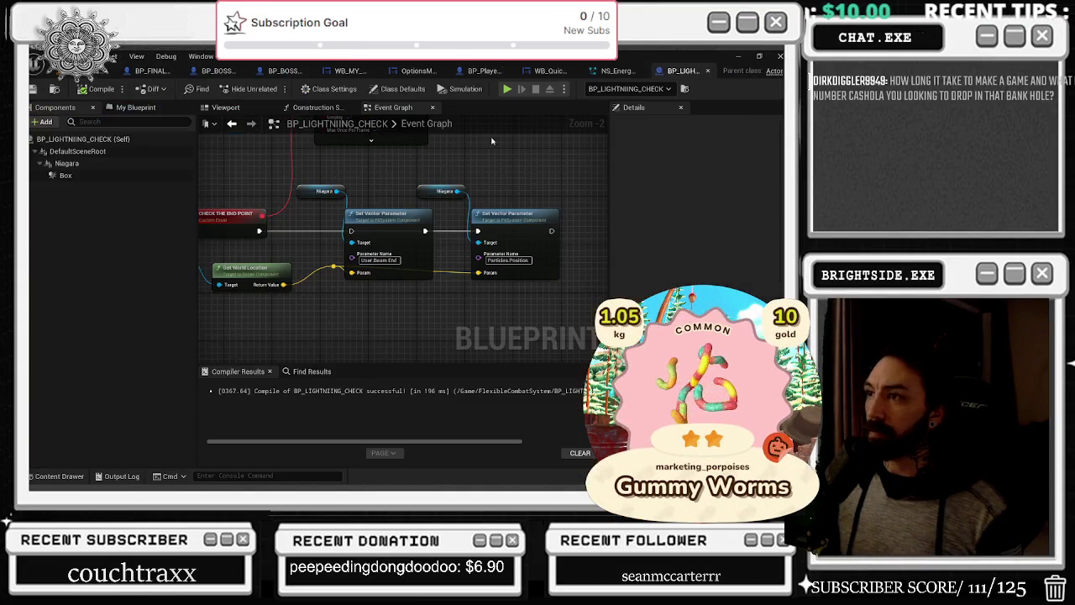
Delete the User.Beam End node pair, rearrange the remaining Particles.Position setter and reroute point, then switch to NS_Energy_1
{"action": "key", "text": "Delete"}
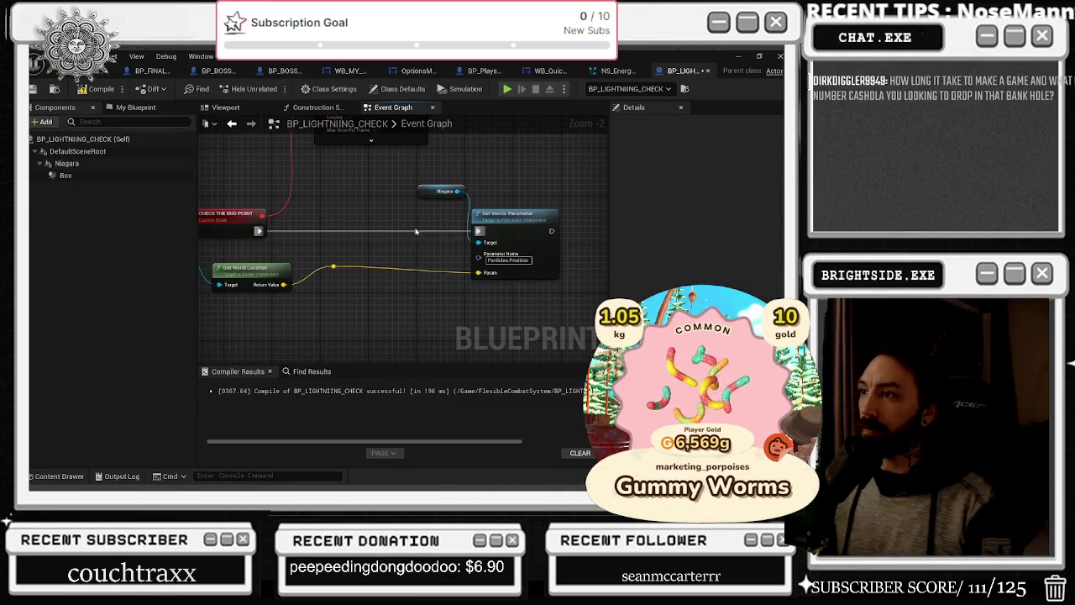
{"action": "mouse_move", "coordinate": [454, 172]}
{"action": "left_mouse_down"}
{"action": "mouse_move", "coordinate": [503, 235]}
{"action": "mouse_move", "coordinate": [432, 220]}
{"action": "left_mouse_up"}
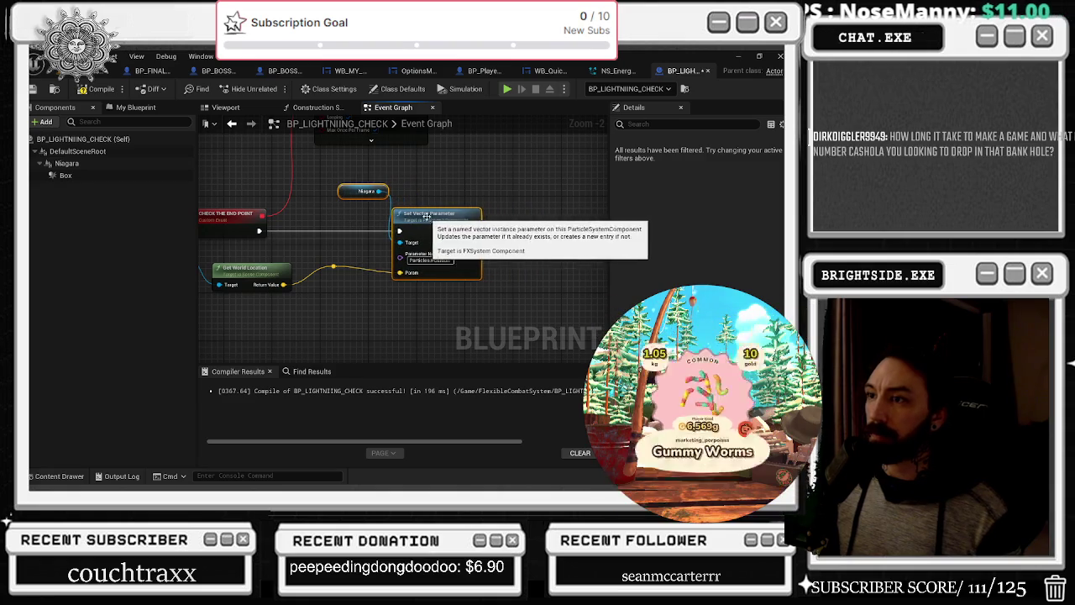
{"action": "left_click", "coordinate": [324, 290]}
{"action": "left_click_drag", "start_coordinate": [333, 271], "coordinate": [339, 284]}
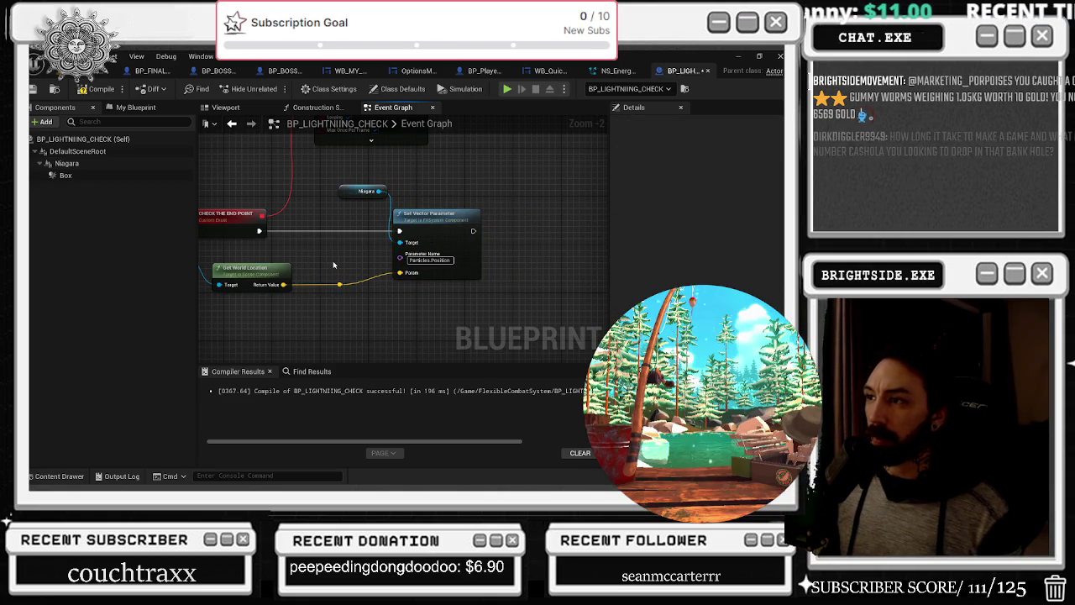
{"action": "left_click_drag", "start_coordinate": [363, 200], "coordinate": [564, 146]}
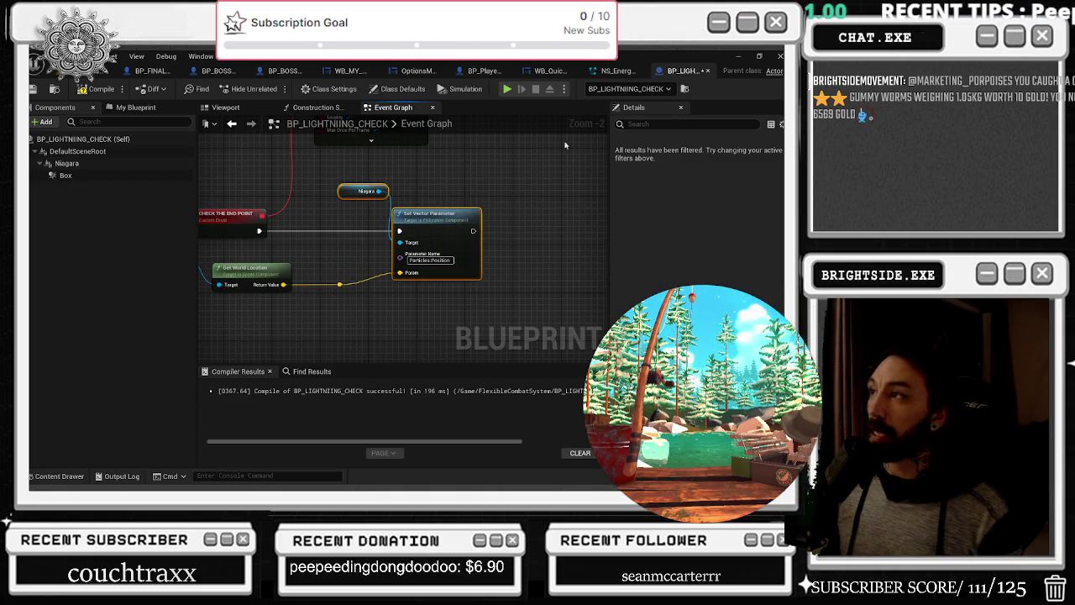
{"action": "left_click", "coordinate": [609, 71]}
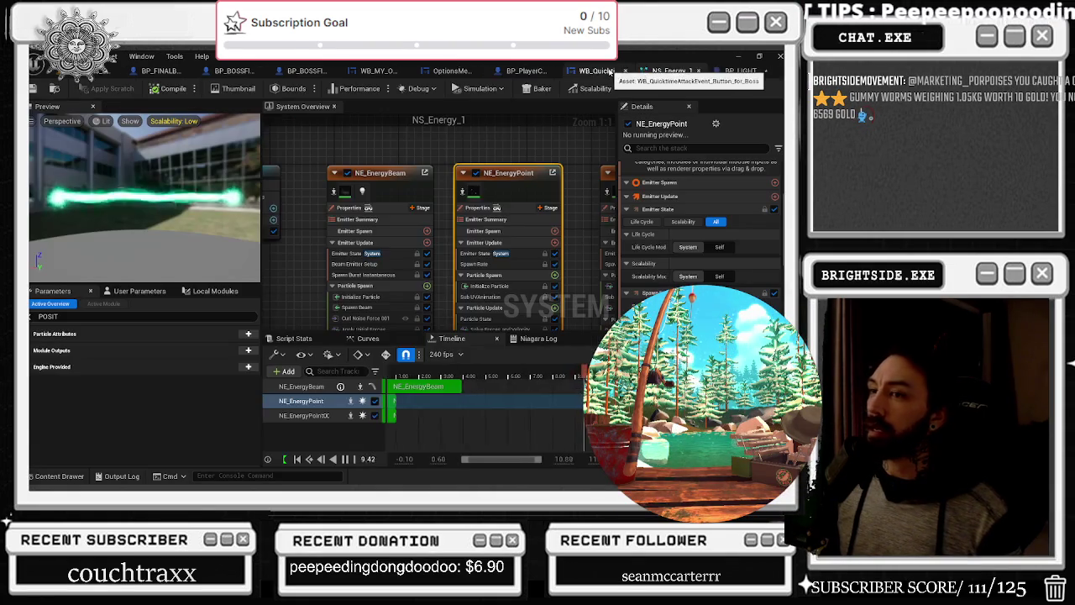
Inspect the NE_EnergyPoint001 emitter's settings in the System Overview, then return to the level editor
{"action": "left_click_drag", "start_coordinate": [520, 153], "coordinate": [380, 157]}
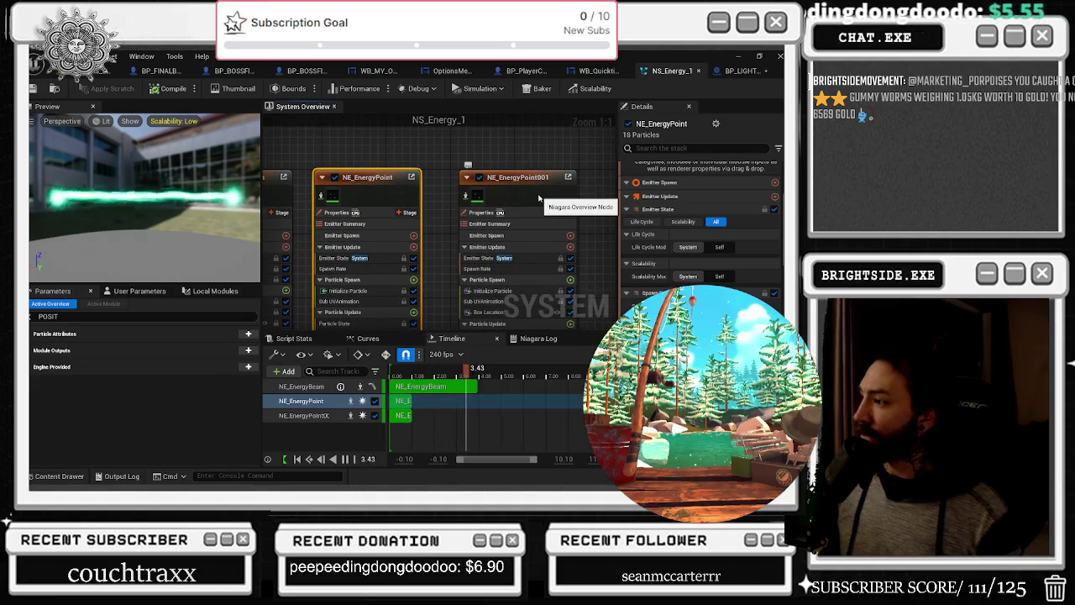
{"action": "left_click", "coordinate": [538, 197]}
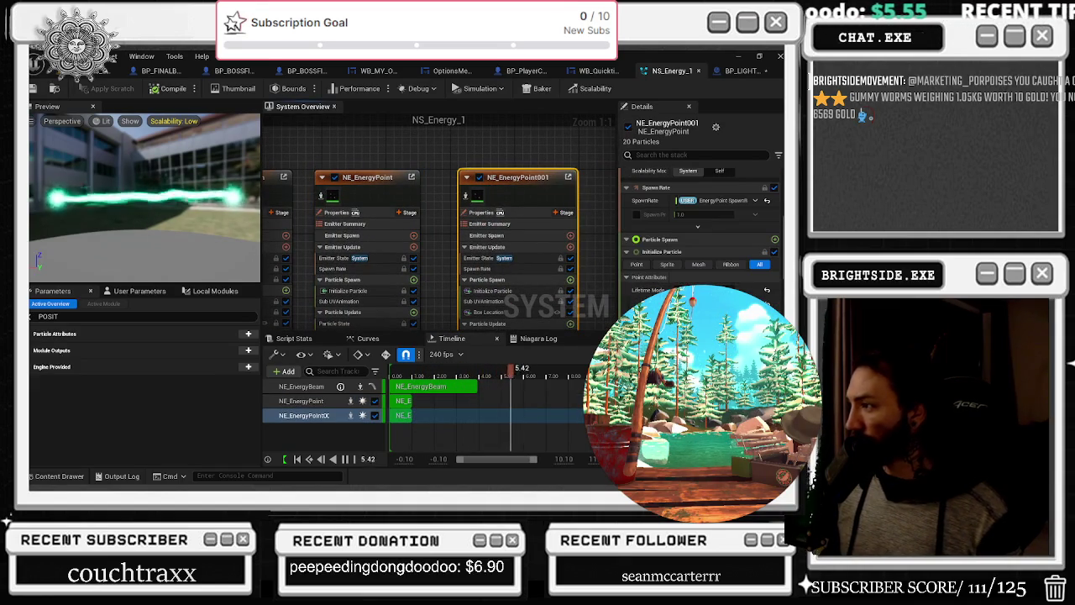
{"action": "scroll", "coordinate": [756, 277], "scroll_direction": "down", "scroll_amount": 3}
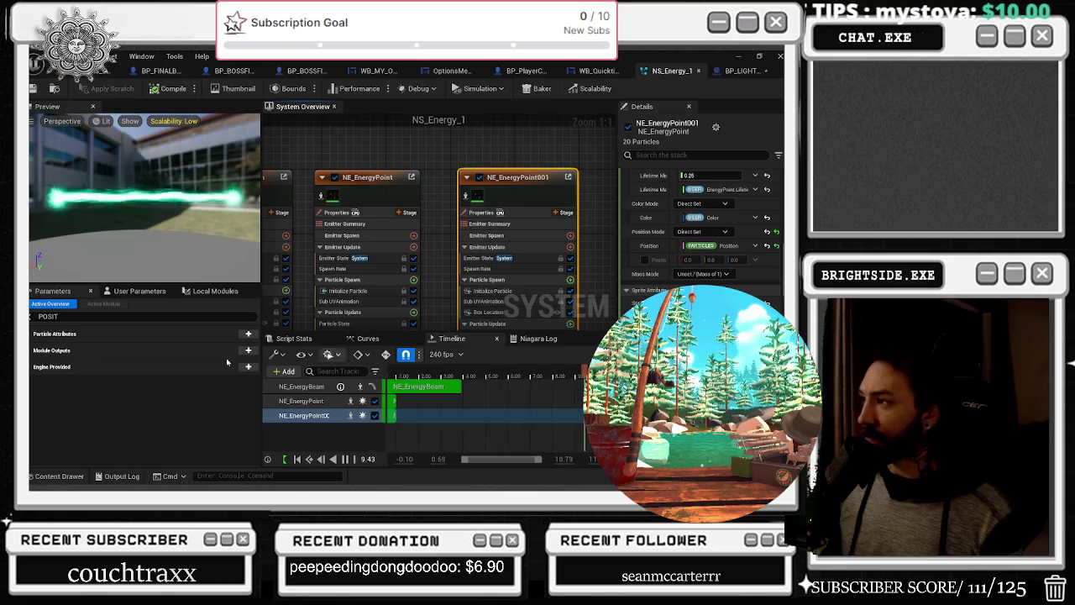
{"action": "key", "text": "alt+Tab"}
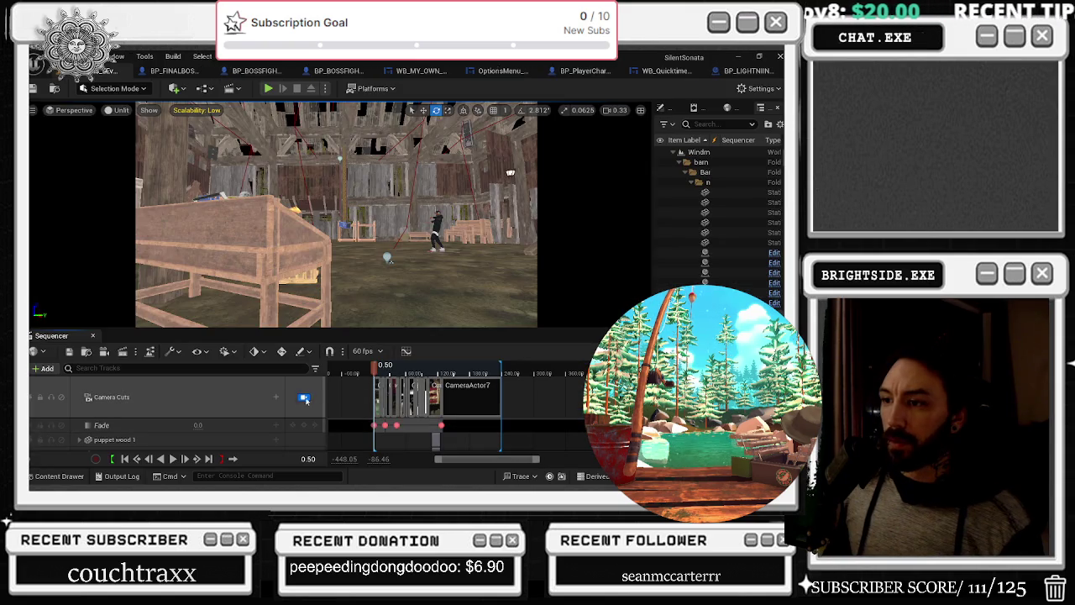
Toggle the Camera Cuts lock, frame a barn light, and fly out to a wide barn view
{"action": "left_click", "coordinate": [304, 399]}
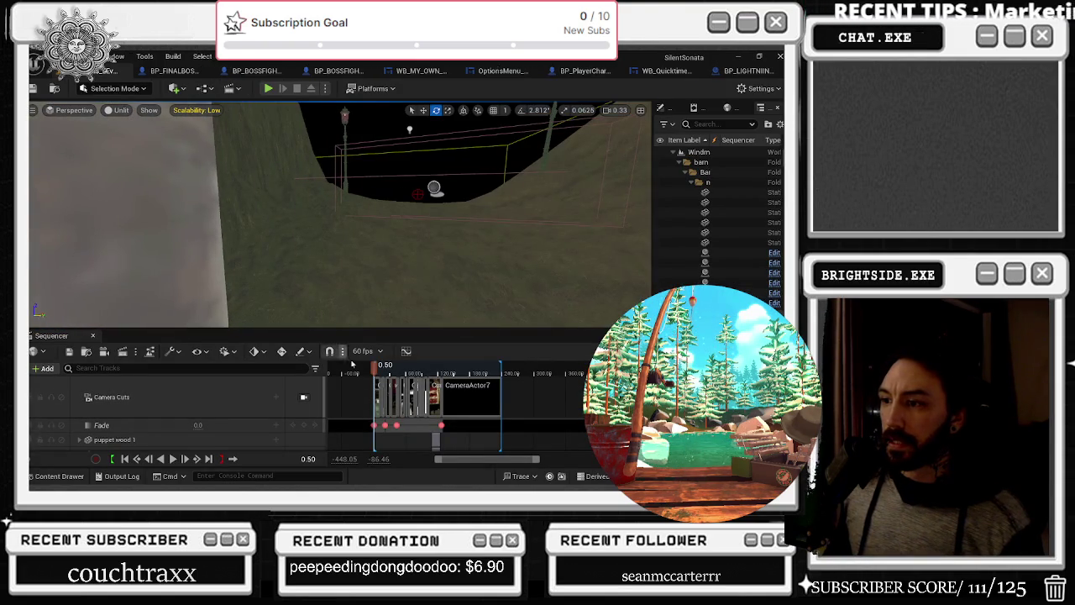
{"action": "left_click", "coordinate": [305, 397]}
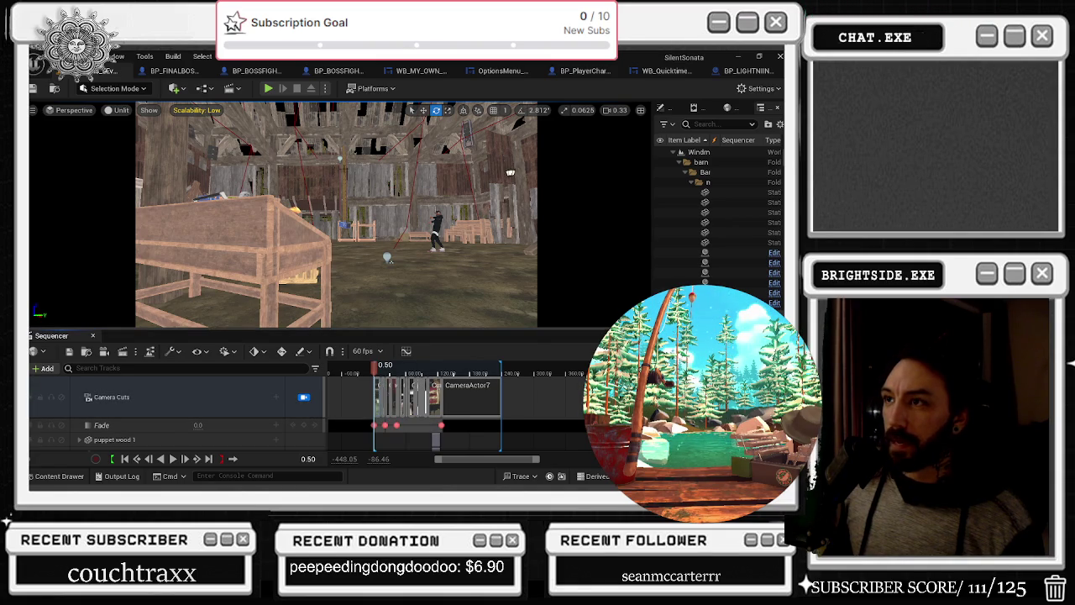
{"action": "left_click", "coordinate": [389, 258]}
{"action": "key", "text": "f"}
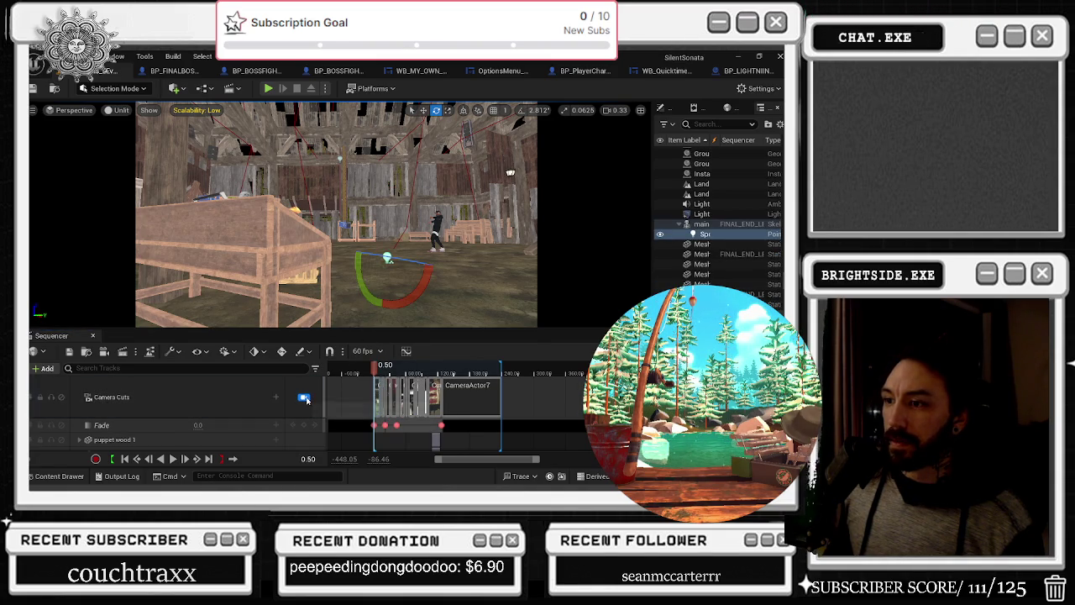
{"action": "left_click_drag", "start_coordinate": [389, 258], "coordinate": [545, 166]}
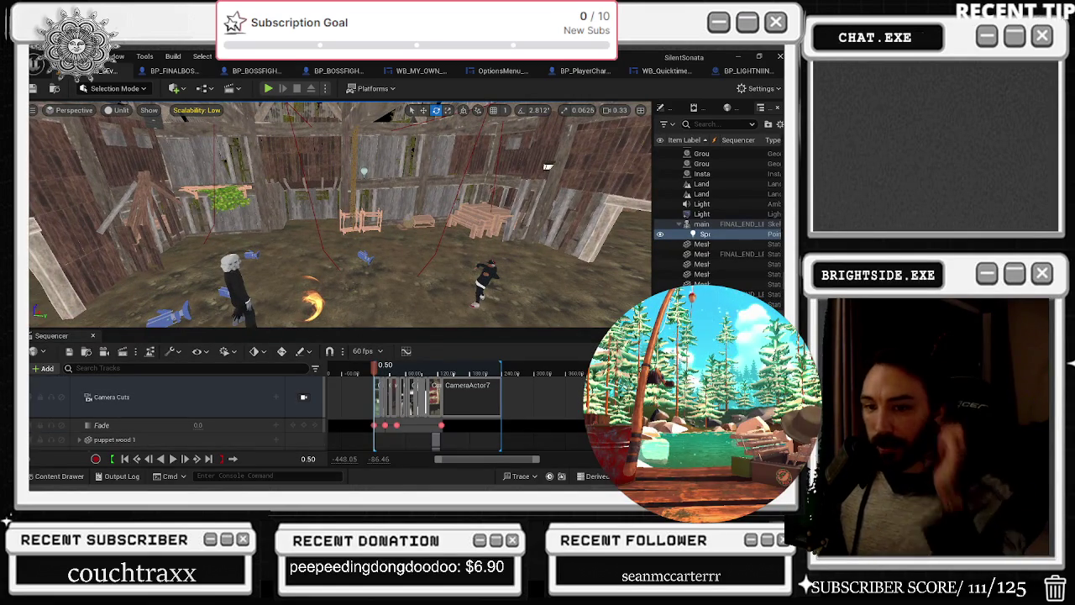
{"action": "scroll", "coordinate": [252, 420], "scroll_direction": "down", "scroll_amount": 3}
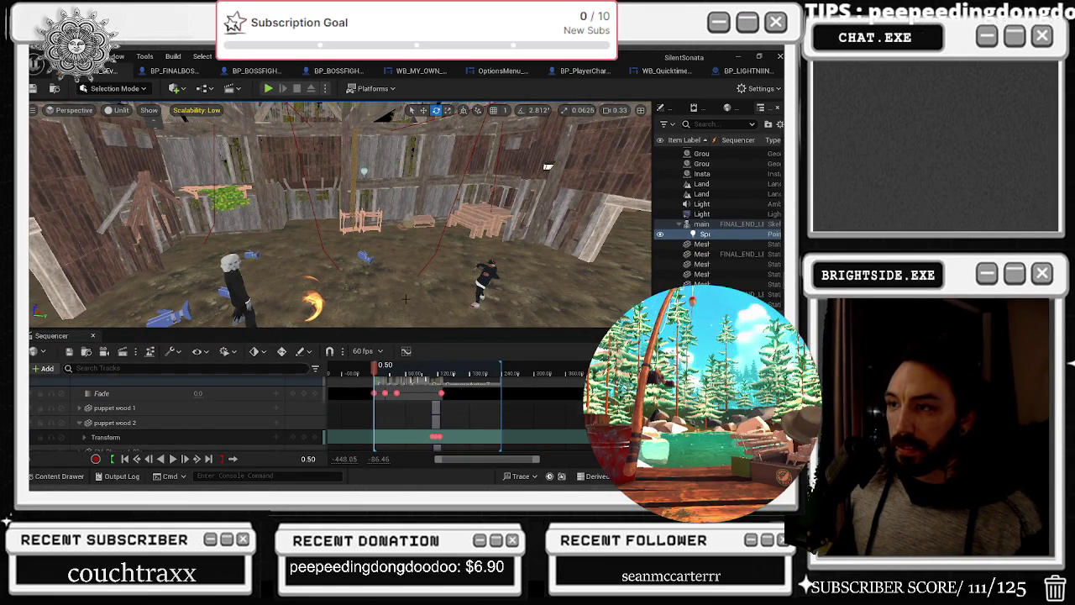
Collapse the Sphere track, enlarge the Sequencer area, and play the barn sequence to preview the fireballs
{"action": "left_click", "coordinate": [312, 297]}
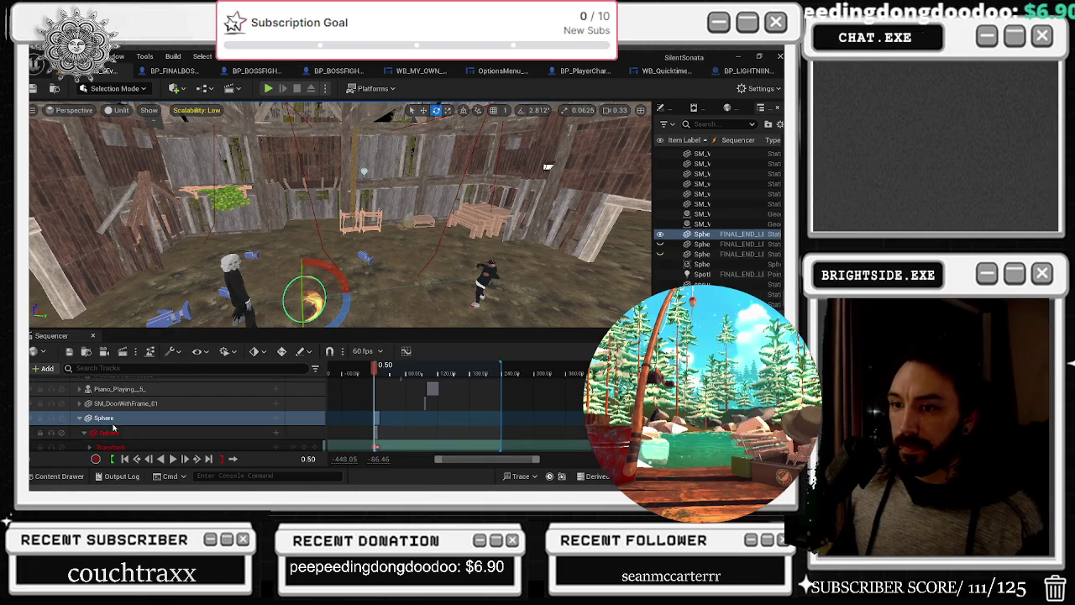
{"action": "left_click", "coordinate": [79, 419]}
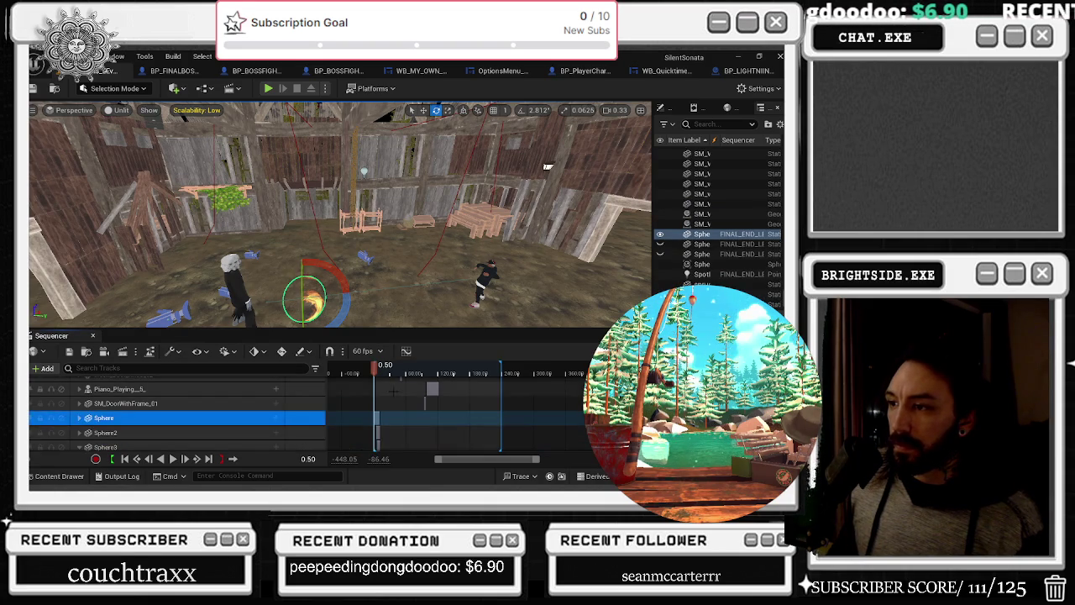
{"action": "left_click", "coordinate": [407, 327]}
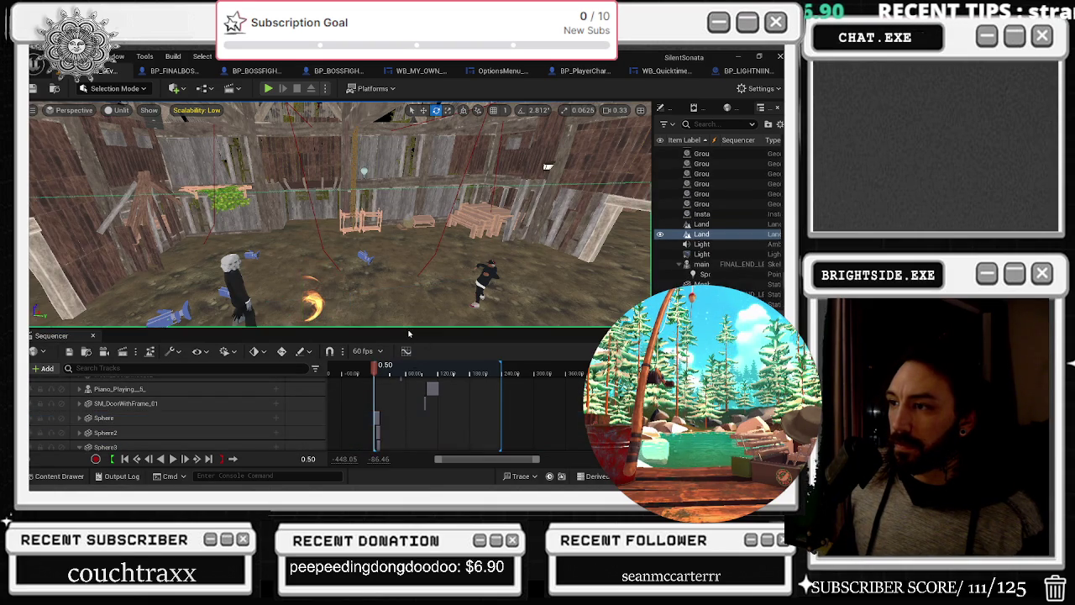
{"action": "left_click_drag", "start_coordinate": [408, 329], "coordinate": [408, 314]}
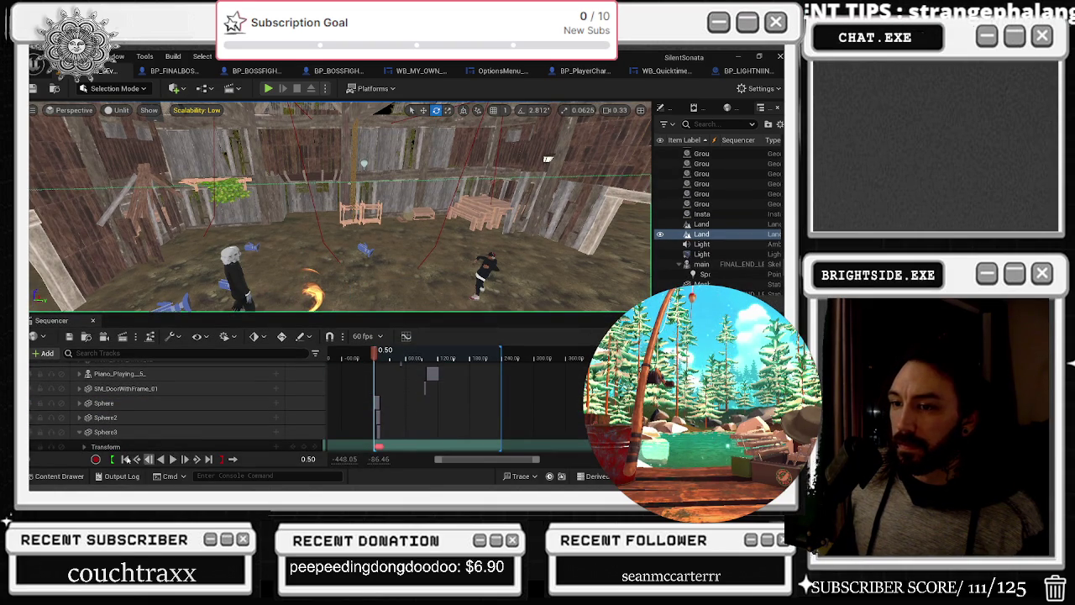
{"action": "left_click", "coordinate": [172, 459]}
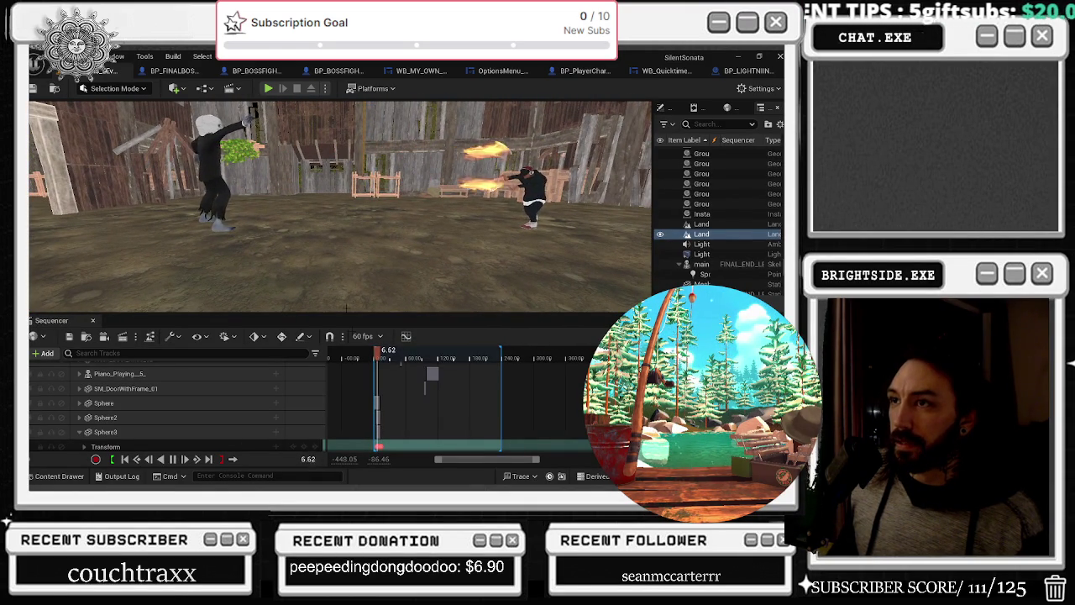
{"action": "left_click", "coordinate": [388, 353]}
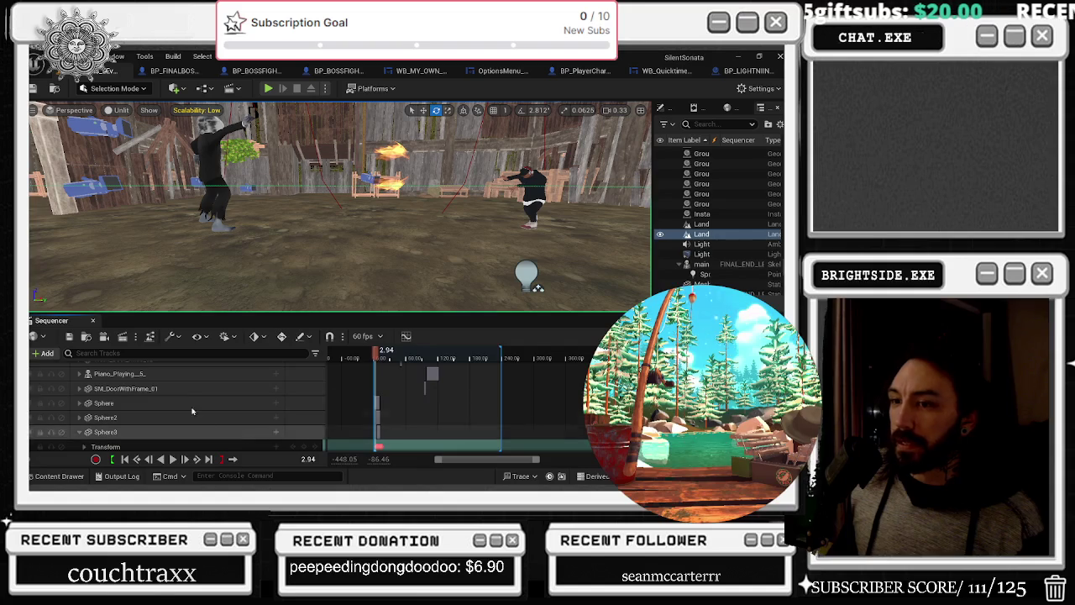
Select a character and peek inside the vanitymirror Transform and three_head3 tracks
{"action": "scroll", "coordinate": [191, 407], "scroll_direction": "up", "scroll_amount": 3}
{"action": "scroll", "coordinate": [189, 406], "scroll_direction": "down", "scroll_amount": 3}
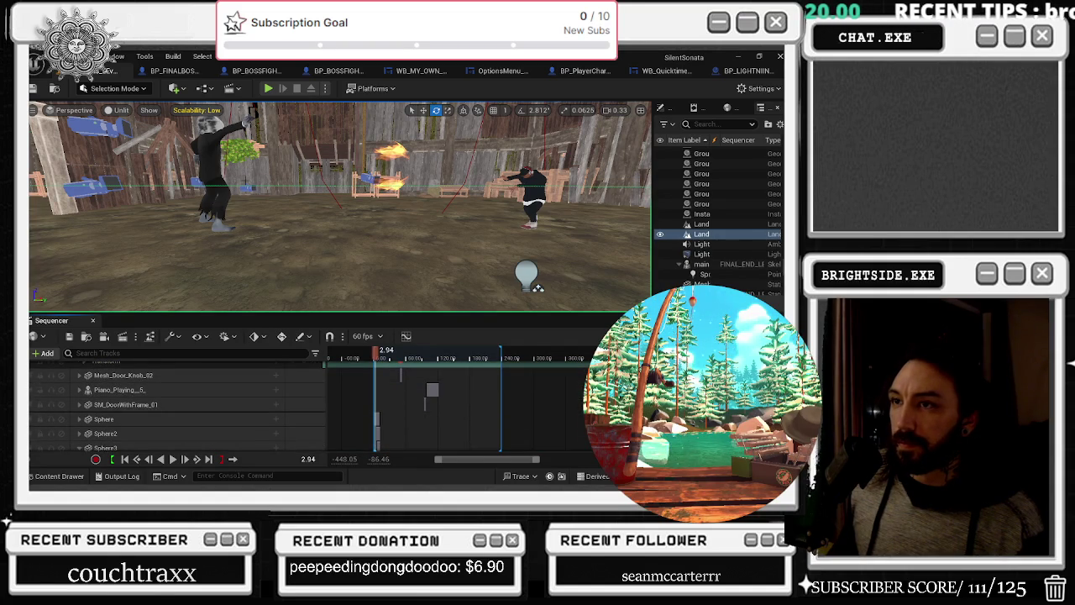
{"action": "left_click", "coordinate": [214, 168]}
{"action": "left_click", "coordinate": [79, 376]}
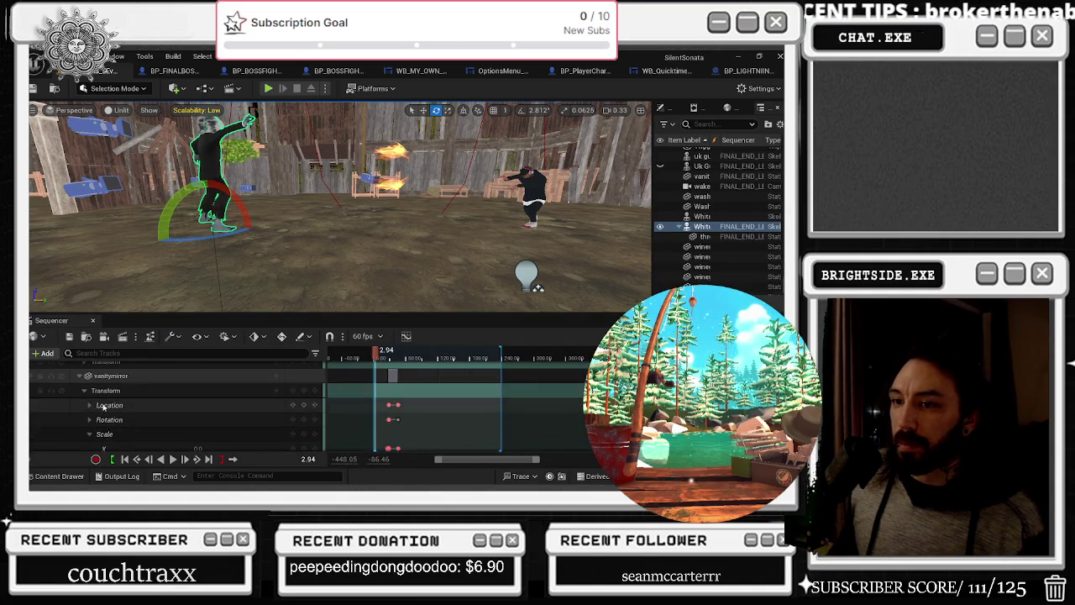
{"action": "left_click", "coordinate": [80, 376]}
{"action": "left_click", "coordinate": [80, 386]}
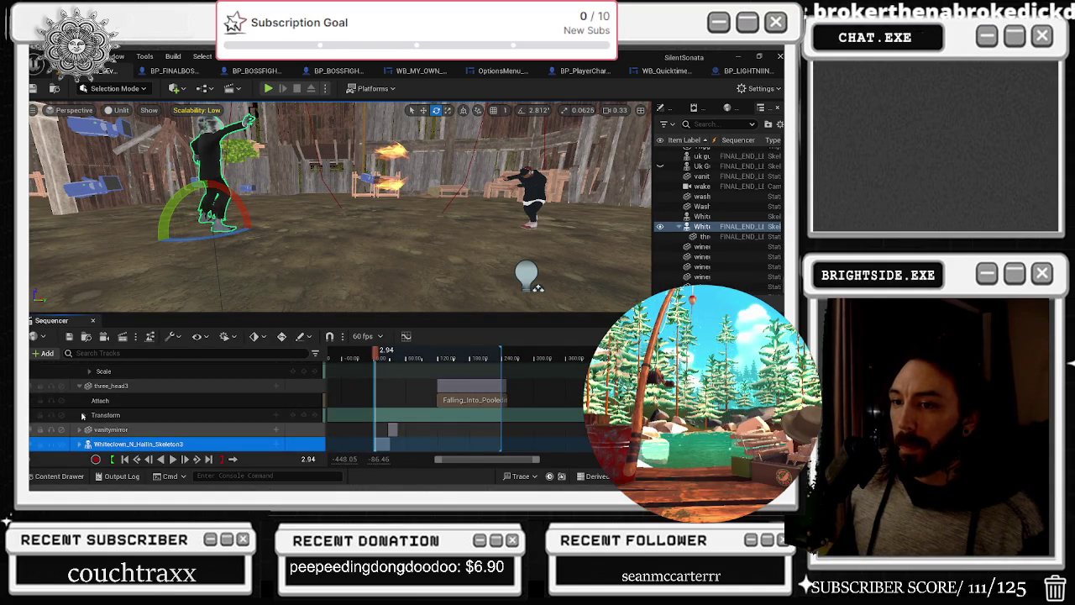
{"action": "left_click", "coordinate": [80, 386]}
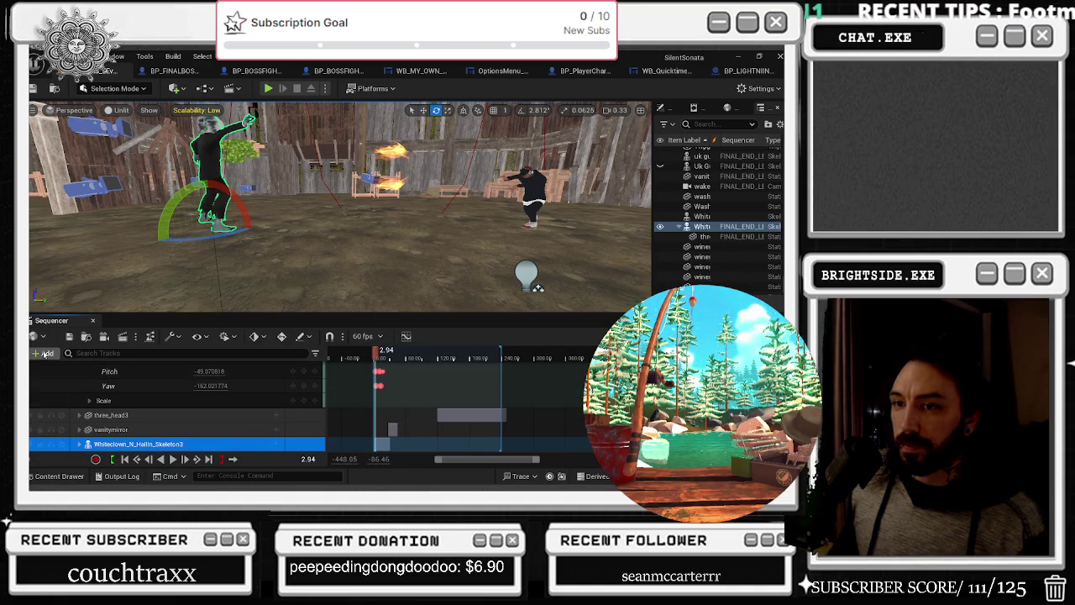
Collapse the three_head2, Sphere3, Mesh_Door_03, Sitting, mainChar, padwoman2 and padwoman(SCARY) tracks
{"action": "scroll", "coordinate": [124, 428], "scroll_direction": "up", "scroll_amount": 5}
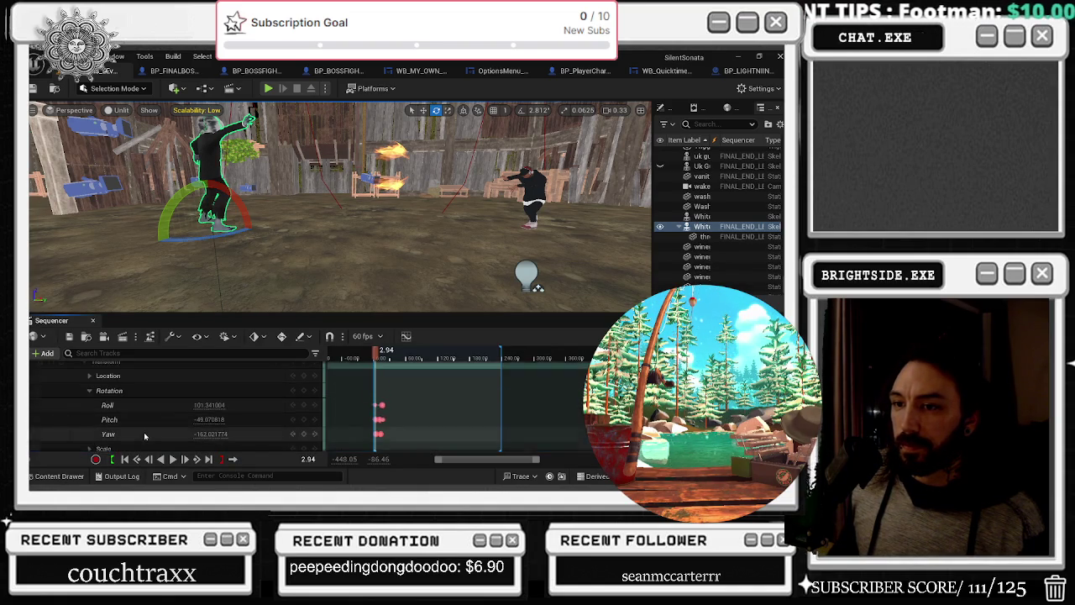
{"action": "double_click", "coordinate": [116, 401]}
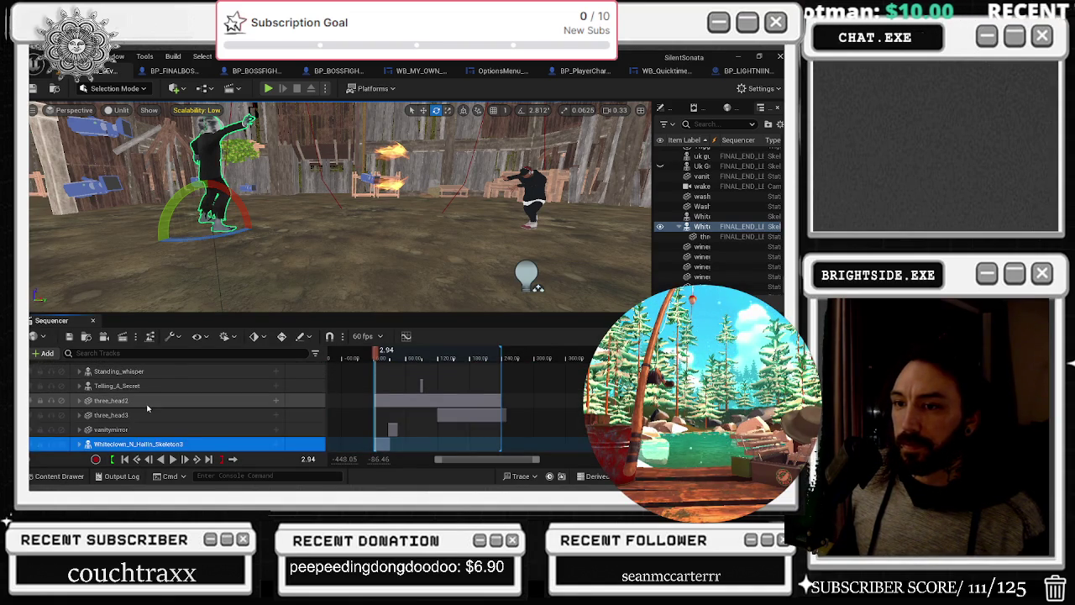
{"action": "scroll", "coordinate": [147, 408], "scroll_direction": "up", "scroll_amount": 3}
{"action": "left_click", "coordinate": [80, 397]}
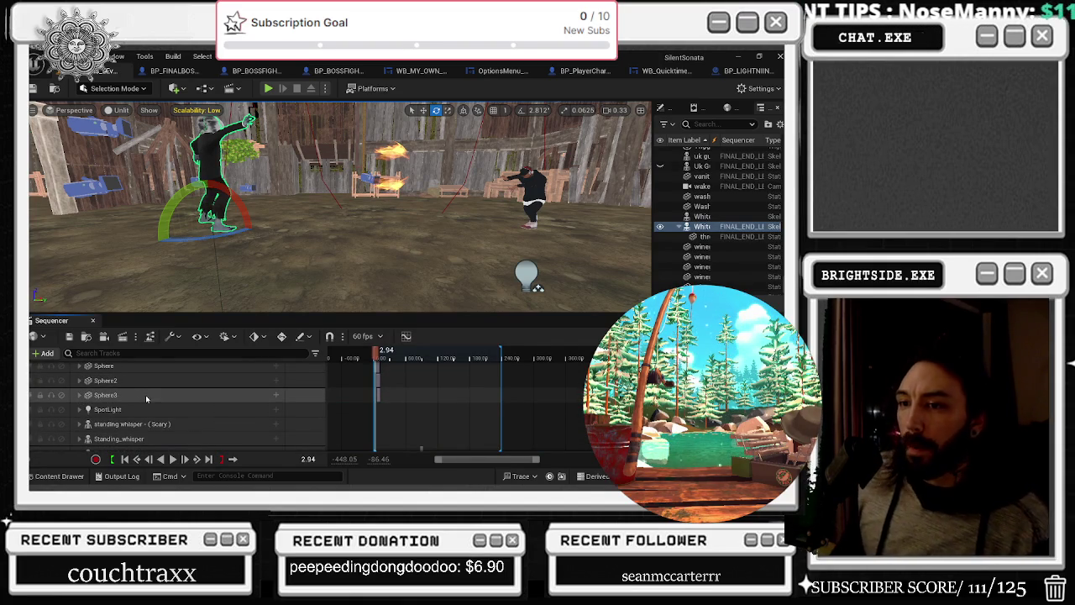
{"action": "scroll", "coordinate": [145, 395], "scroll_direction": "up", "scroll_amount": 5}
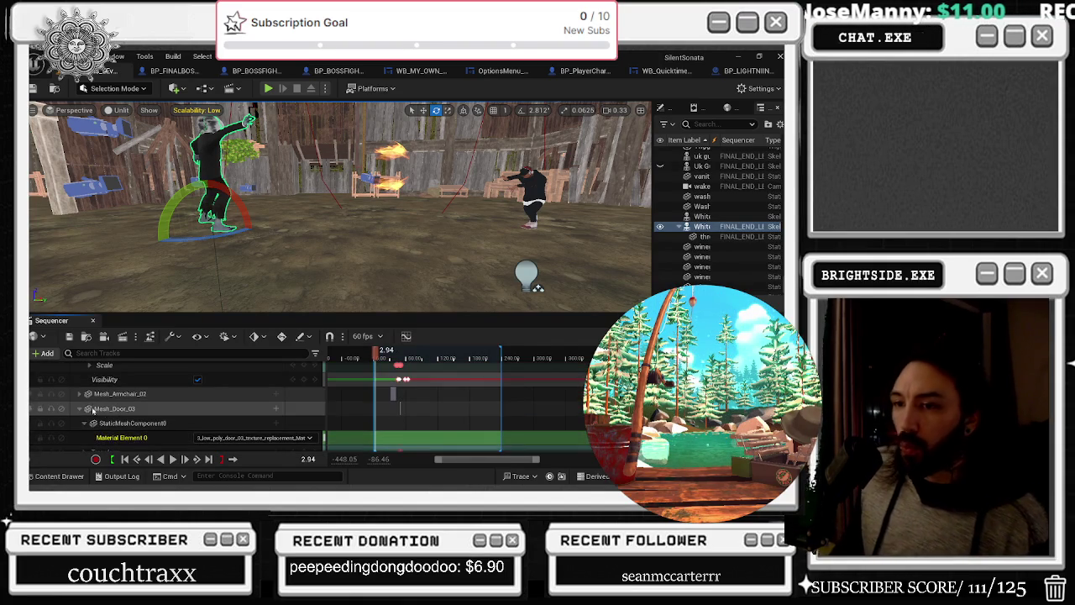
{"action": "left_click", "coordinate": [94, 409]}
{"action": "scroll", "coordinate": [126, 413], "scroll_direction": "down", "scroll_amount": 5}
{"action": "scroll", "coordinate": [67, 414], "scroll_direction": "up", "scroll_amount": 1}
{"action": "left_click", "coordinate": [81, 414]}
{"action": "scroll", "coordinate": [101, 419], "scroll_direction": "up", "scroll_amount": 3}
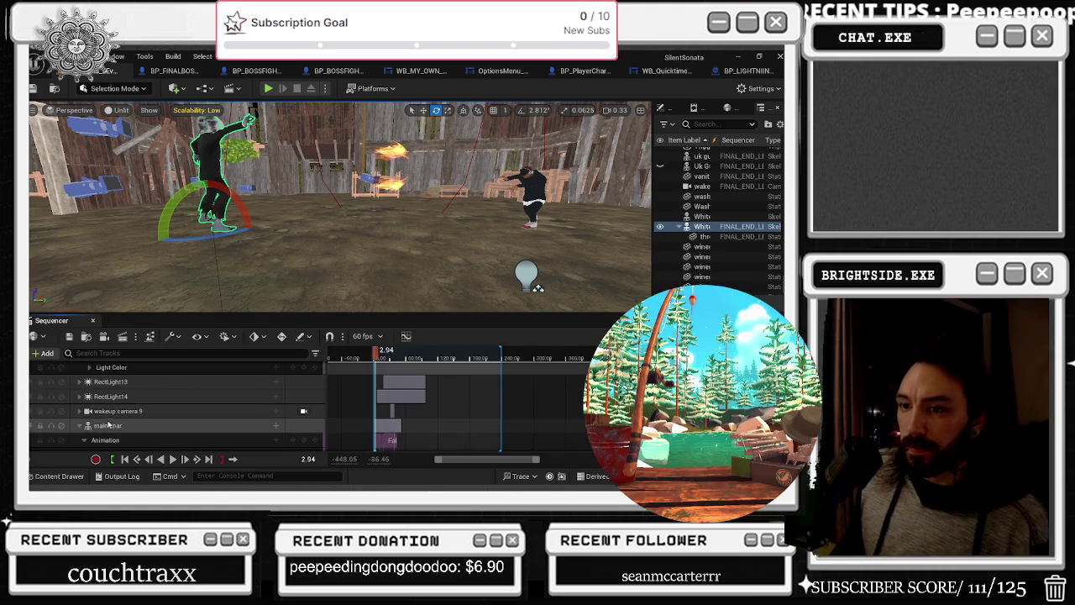
{"action": "left_click", "coordinate": [83, 426]}
{"action": "scroll", "coordinate": [158, 431], "scroll_direction": "up", "scroll_amount": 3}
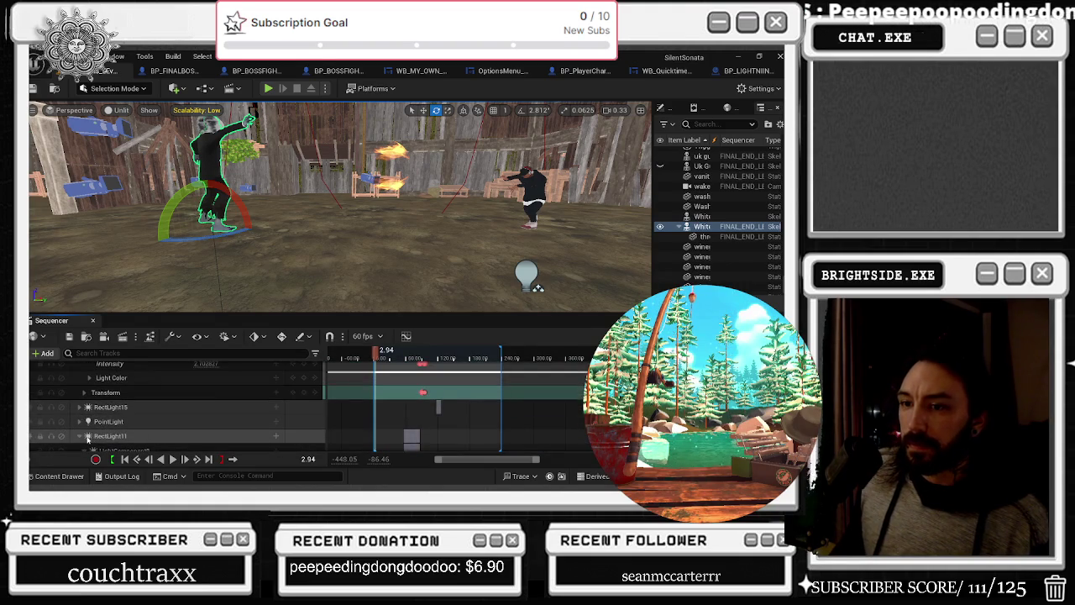
{"action": "scroll", "coordinate": [149, 432], "scroll_direction": "up", "scroll_amount": 5}
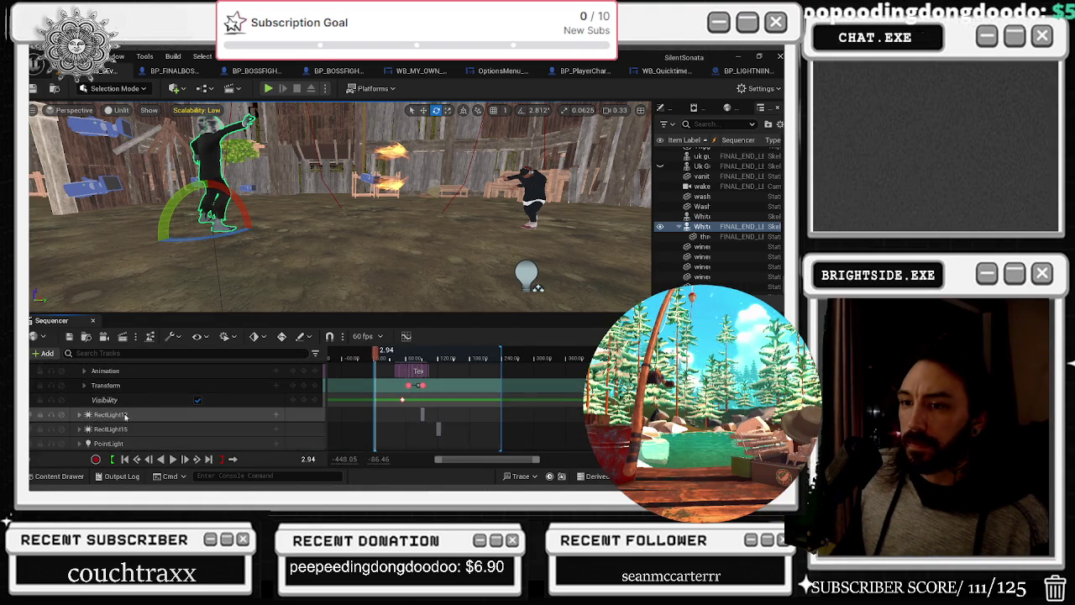
{"action": "left_click", "coordinate": [79, 420]}
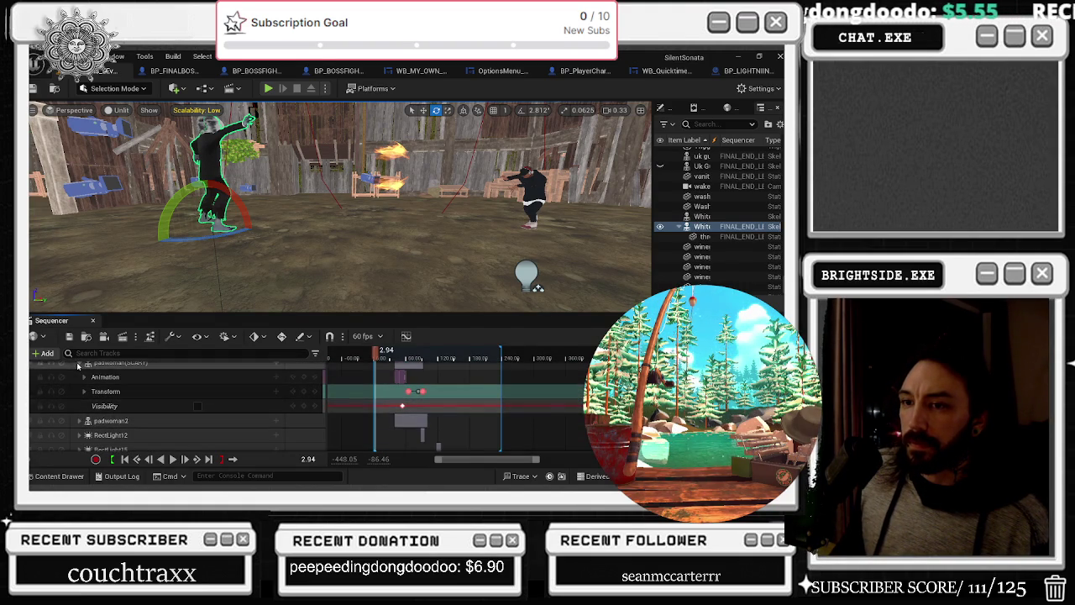
{"action": "left_click", "coordinate": [78, 363]}
Check CameraActor10's keyframes, then select the puppet wood 2 track and the white puppet character
{"action": "scroll", "coordinate": [143, 403], "scroll_direction": "up", "scroll_amount": 5}
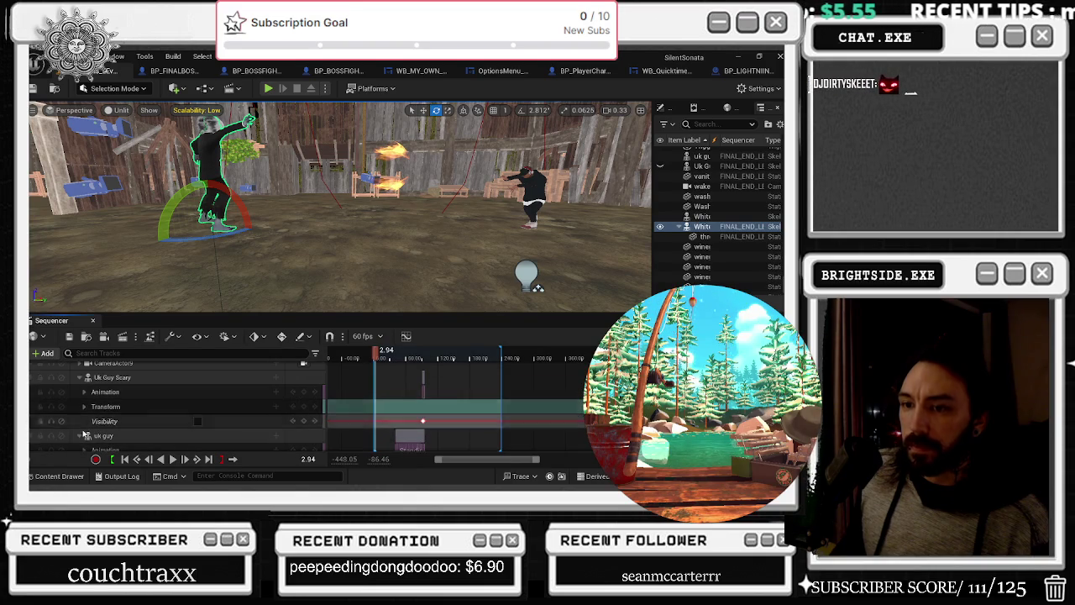
{"action": "scroll", "coordinate": [155, 420], "scroll_direction": "up", "scroll_amount": 4}
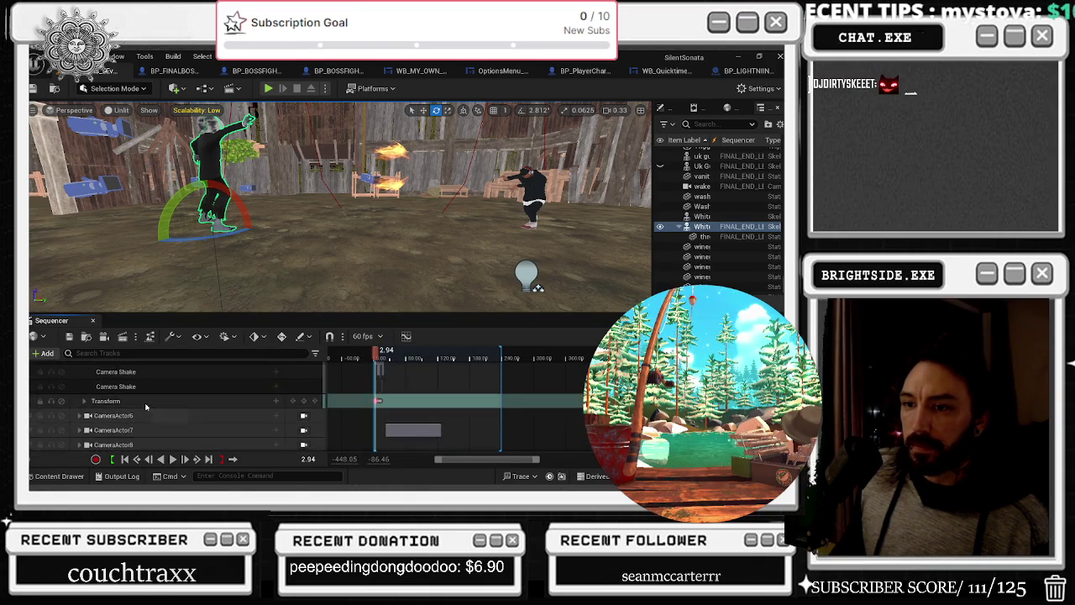
{"action": "scroll", "coordinate": [146, 406], "scroll_direction": "up", "scroll_amount": 3}
{"action": "left_click", "coordinate": [79, 386]}
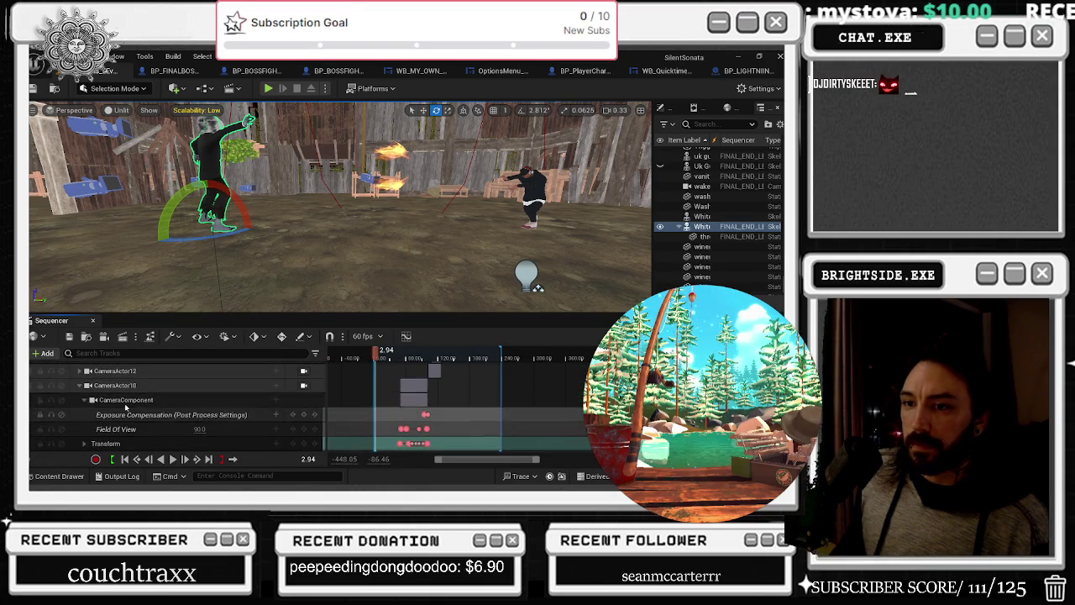
{"action": "left_click", "coordinate": [81, 386]}
{"action": "scroll", "coordinate": [93, 395], "scroll_direction": "down", "scroll_amount": 4}
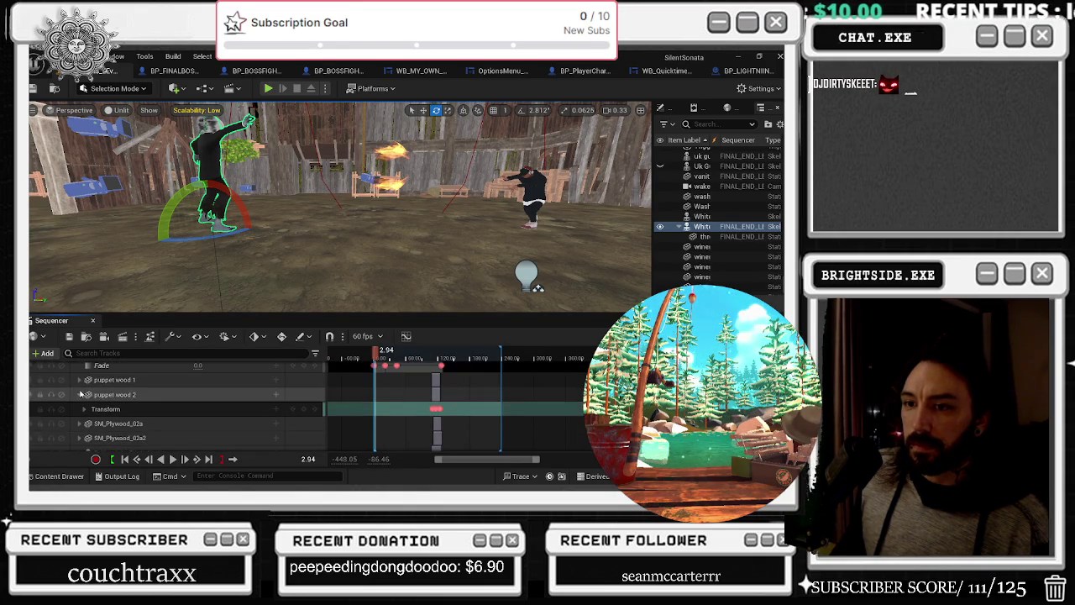
{"action": "left_click", "coordinate": [160, 395]}
{"action": "scroll", "coordinate": [151, 408], "scroll_direction": "up", "scroll_amount": 2}
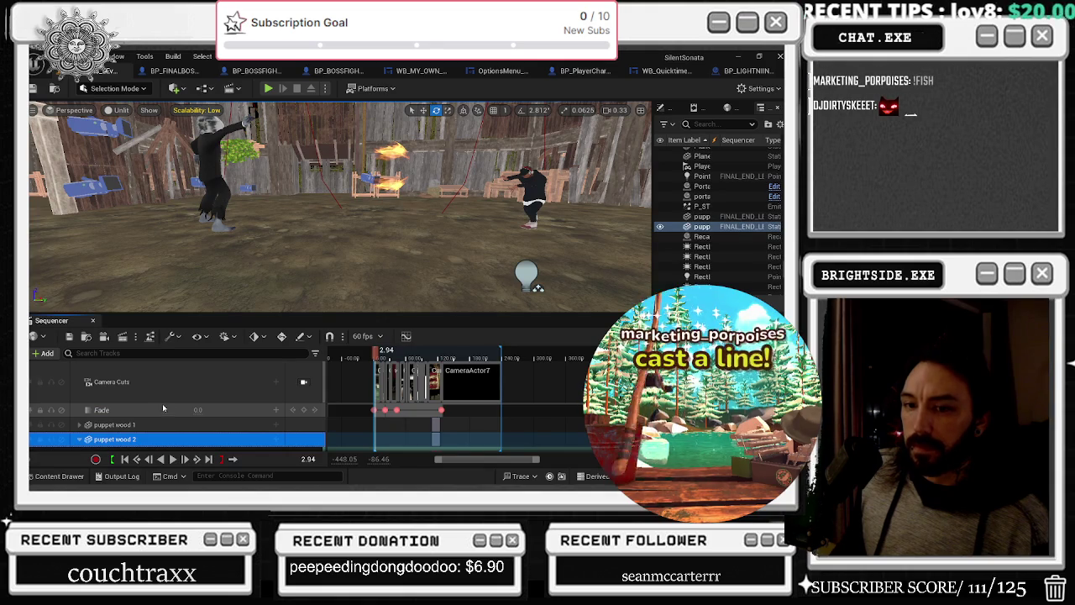
{"action": "scroll", "coordinate": [163, 408], "scroll_direction": "down", "scroll_amount": 10}
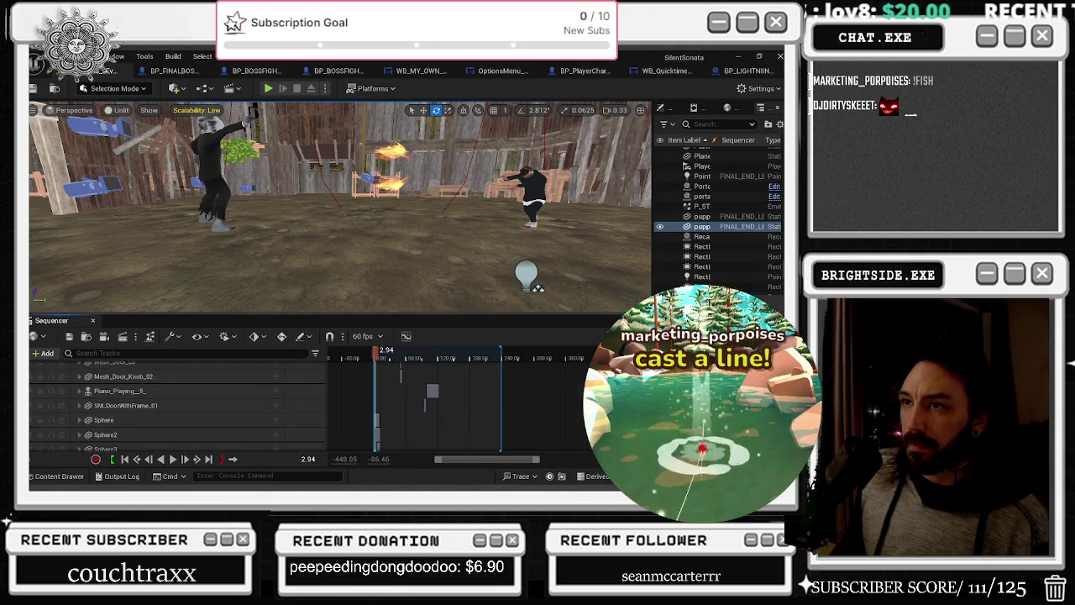
{"action": "left_click", "coordinate": [118, 446]}
Search all project content for ENERGY, finding 14 assets, then close the Content Drawer
{"action": "left_click", "coordinate": [55, 476]}
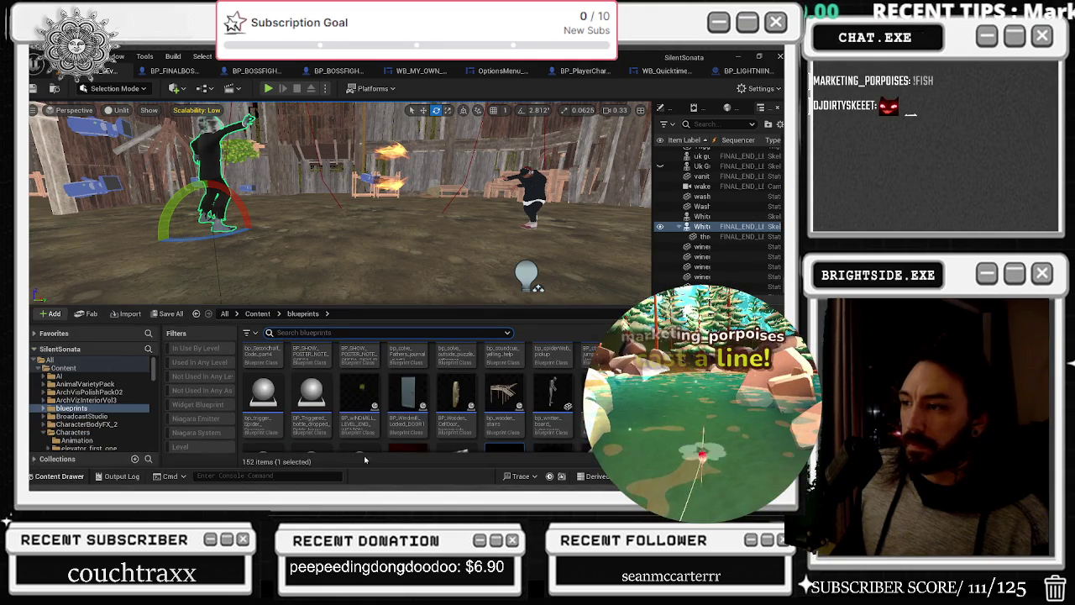
{"action": "type", "text": "BENER"}
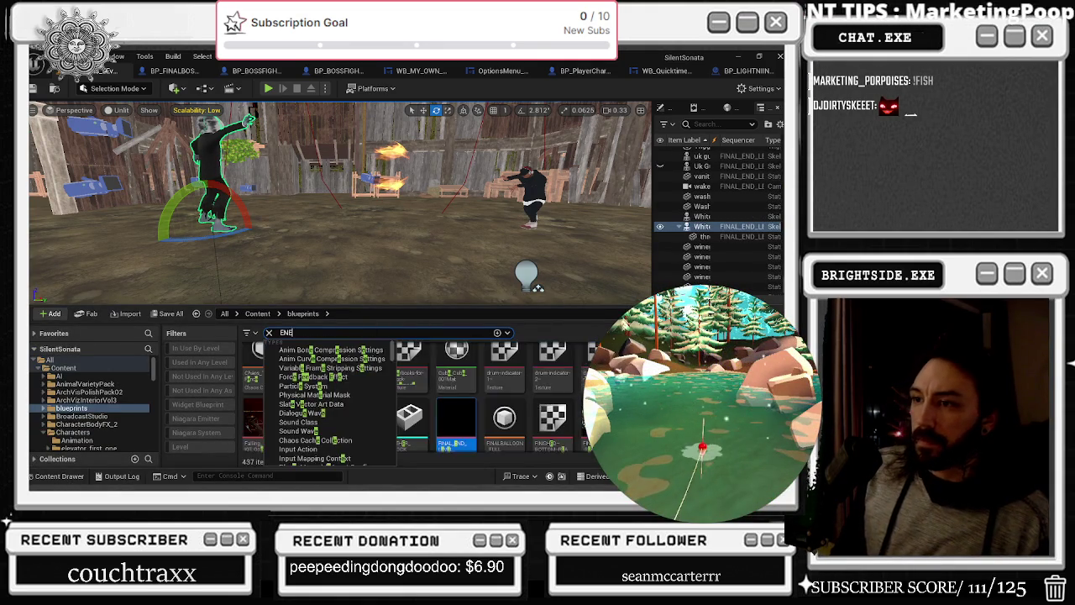
{"action": "type", "text": "GY"}
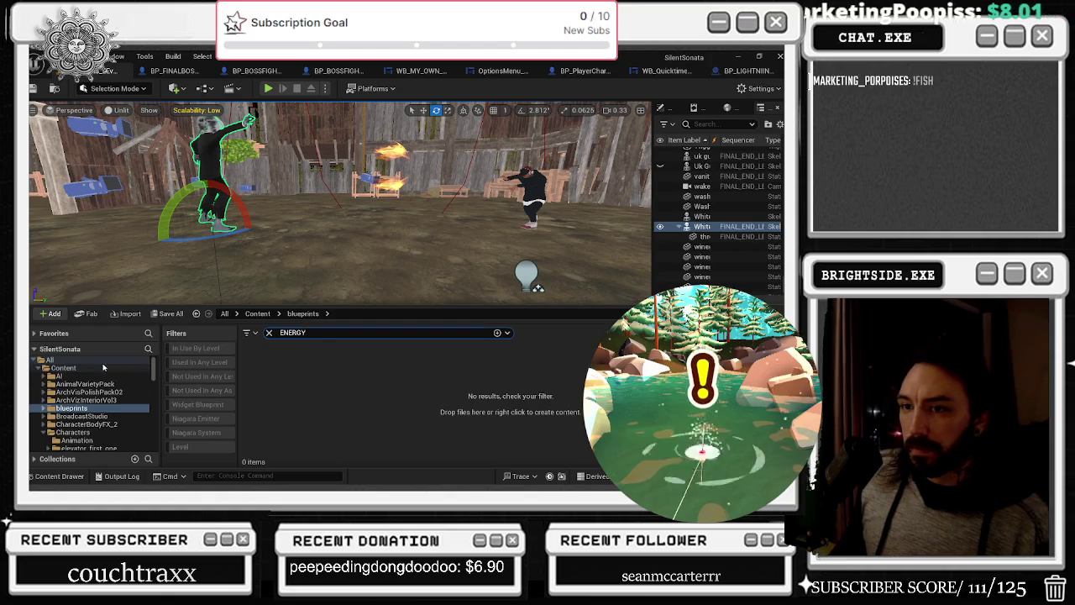
{"action": "left_click", "coordinate": [102, 362]}
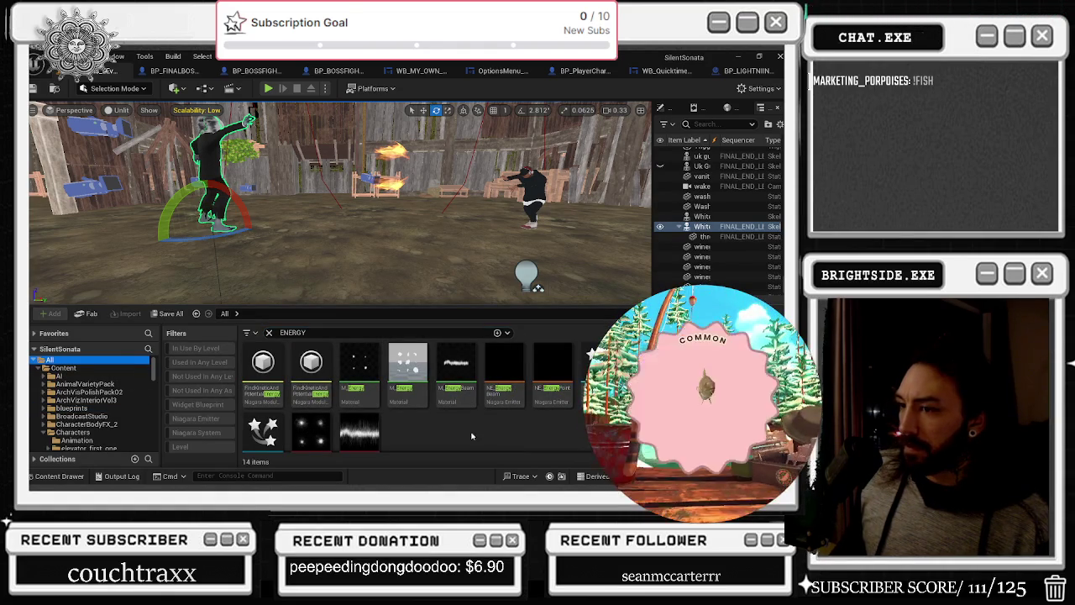
{"action": "left_click", "coordinate": [319, 245]}
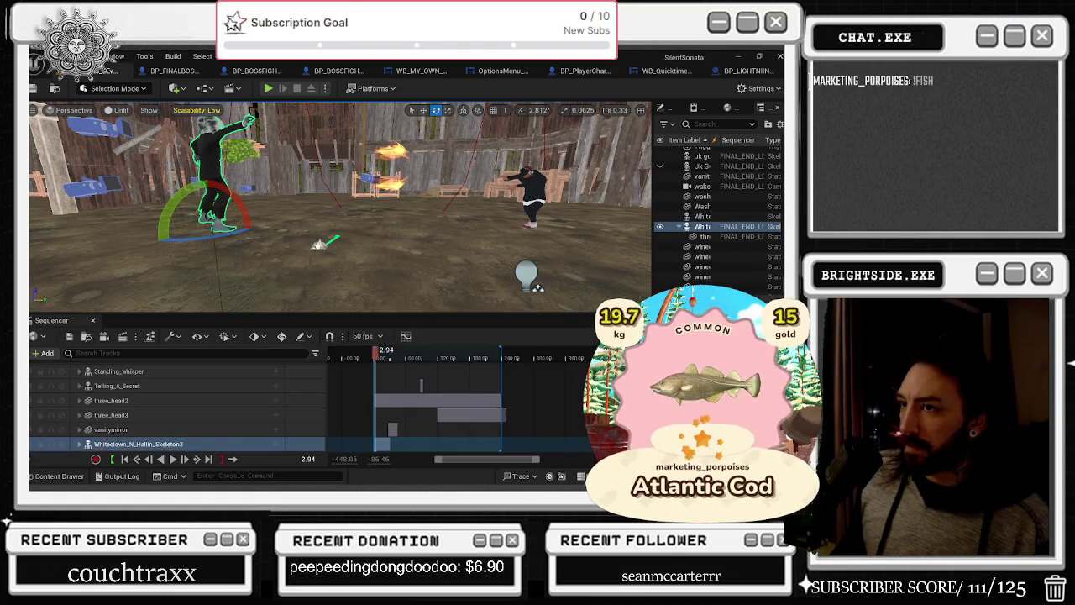
Raise the small Niagara energy effect and shift it left toward the left character's hands
{"action": "left_click", "coordinate": [315, 234]}
{"action": "key", "text": "e"}
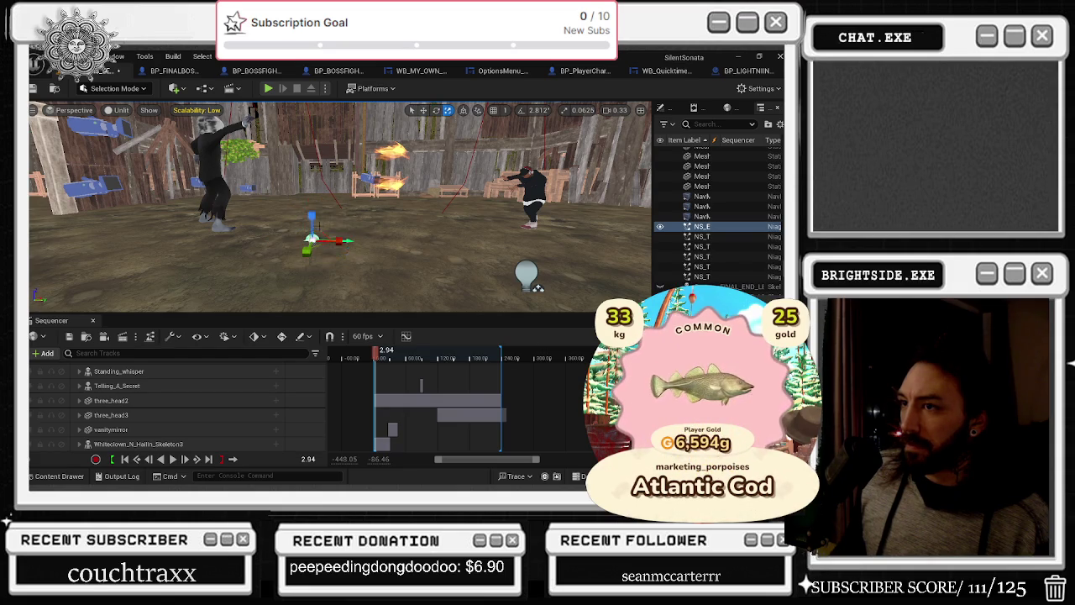
{"action": "left_click_drag", "start_coordinate": [310, 220], "coordinate": [311, 141]}
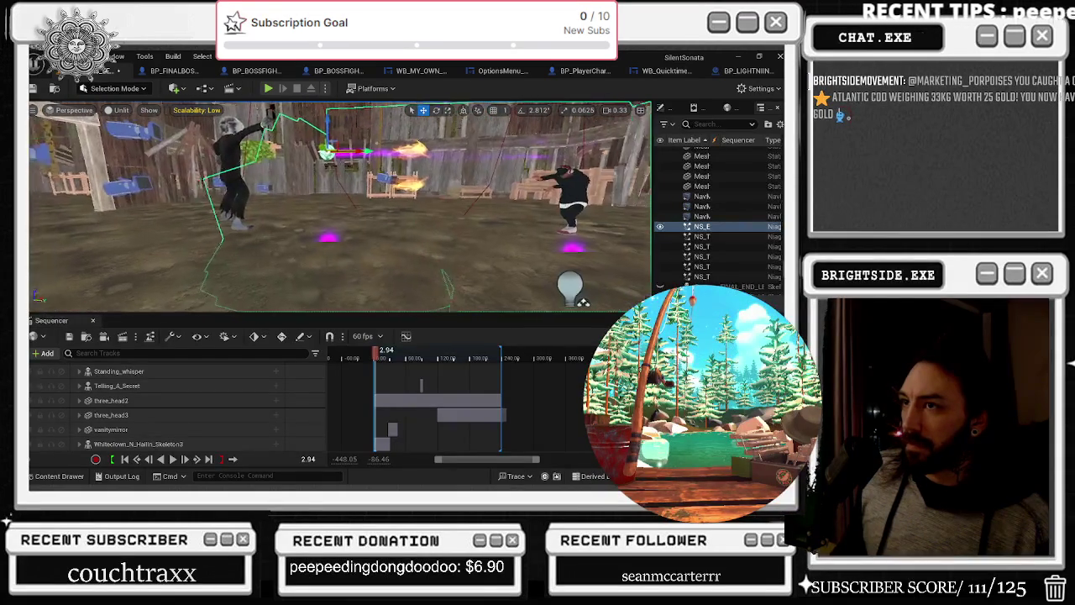
{"action": "mouse_move", "coordinate": [349, 151]}
{"action": "left_mouse_down"}
{"action": "mouse_move", "coordinate": [204, 148]}
{"action": "mouse_move", "coordinate": [236, 109]}
{"action": "left_mouse_up"}
{"action": "key", "text": "ctrl+z"}
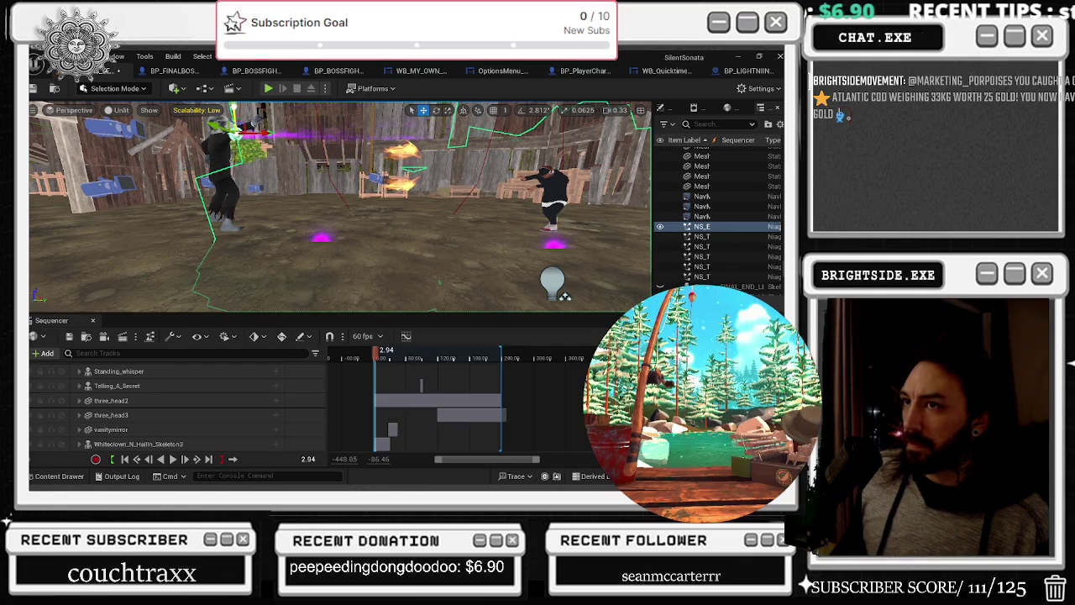
{"action": "left_click_drag", "start_coordinate": [565, 295], "coordinate": [631, 128]}
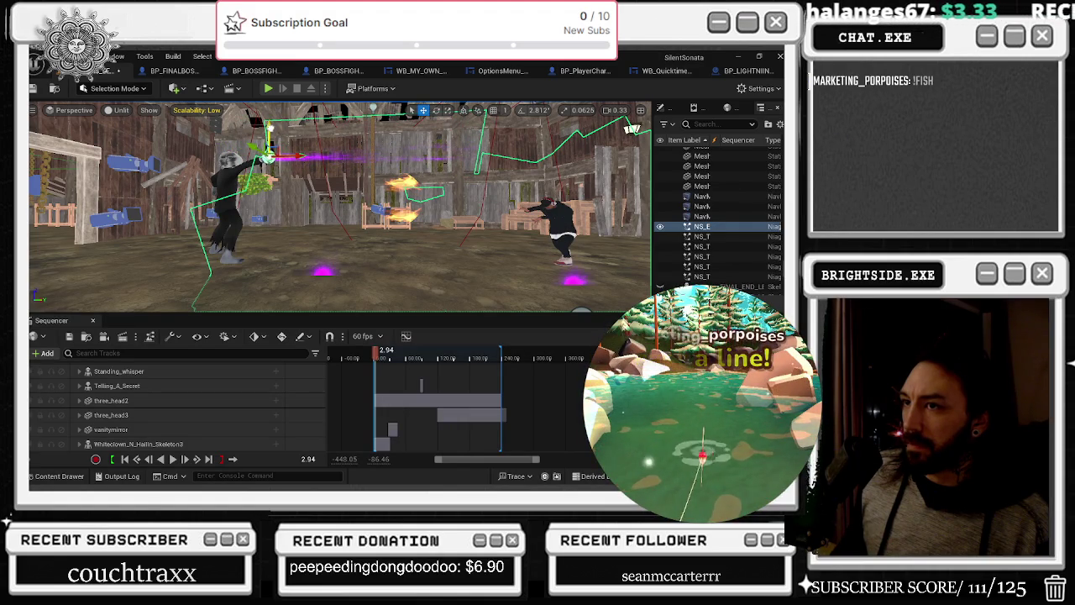
{"action": "left_click", "coordinate": [48, 353]}
Add the NS_Energy_3 actor to the barn level sequence as its own track
{"action": "mouse_move", "coordinate": [84, 180]}
{"action": "left_click", "coordinate": [240, 189]}
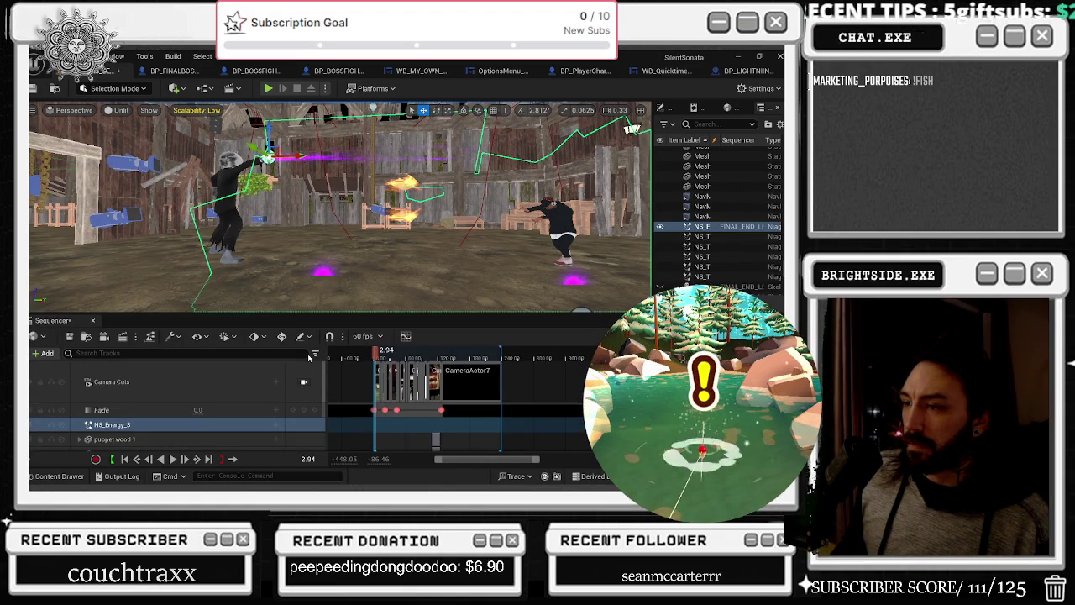
{"action": "left_click", "coordinate": [278, 426]}
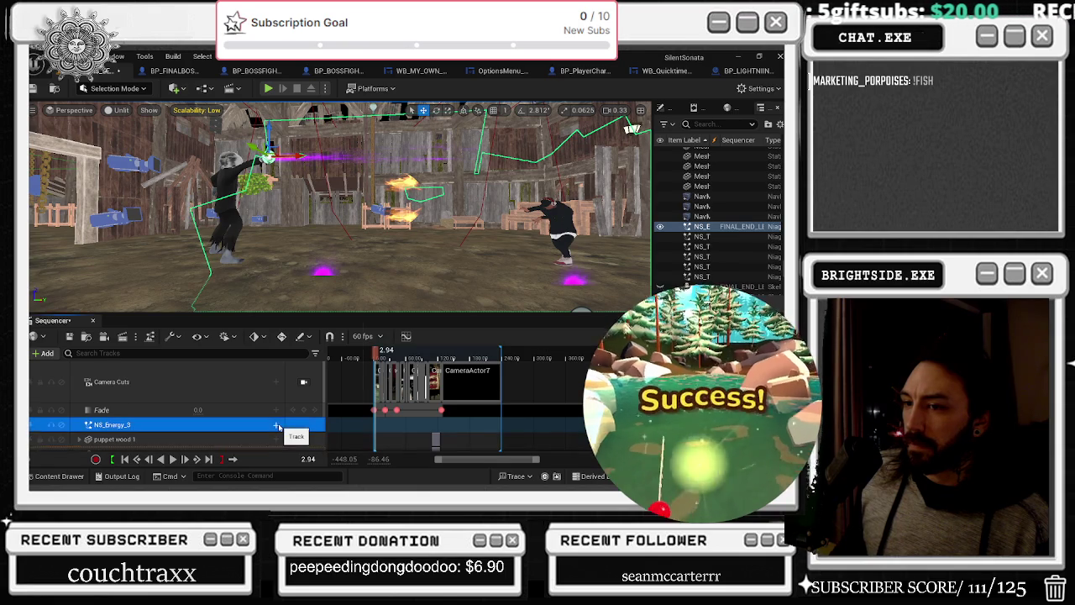
Look through NS_Energy_3's Attach options without choosing a parent, then return the sequence to frame 0
{"action": "left_click", "coordinate": [278, 427]}
{"action": "mouse_move", "coordinate": [314, 300]}
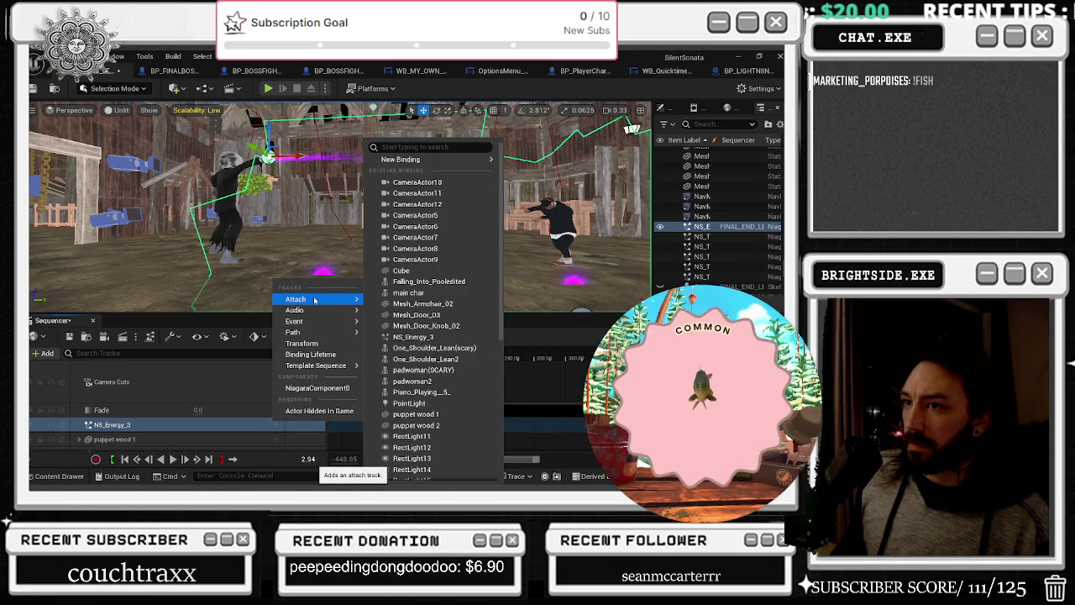
{"action": "left_click", "coordinate": [225, 193]}
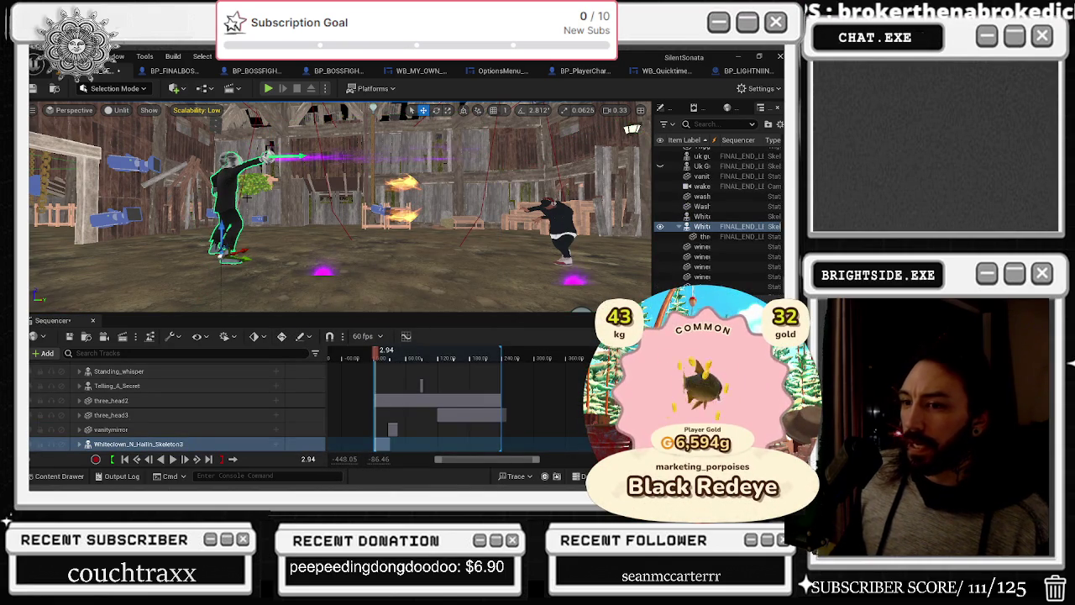
{"action": "key", "text": "ctrl+z"}
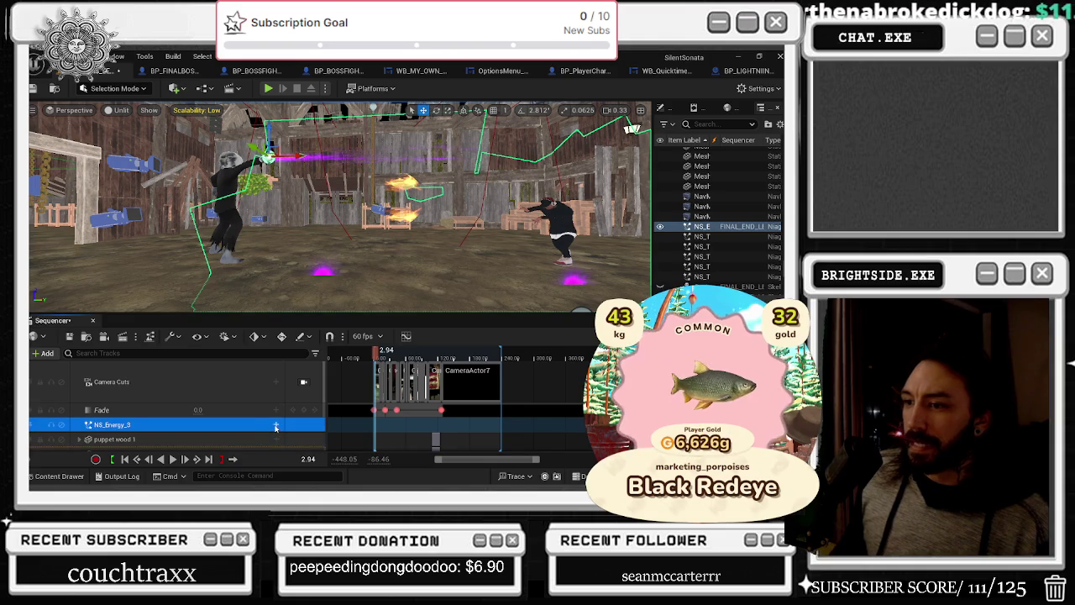
{"action": "left_click", "coordinate": [276, 426]}
{"action": "mouse_move", "coordinate": [299, 299]}
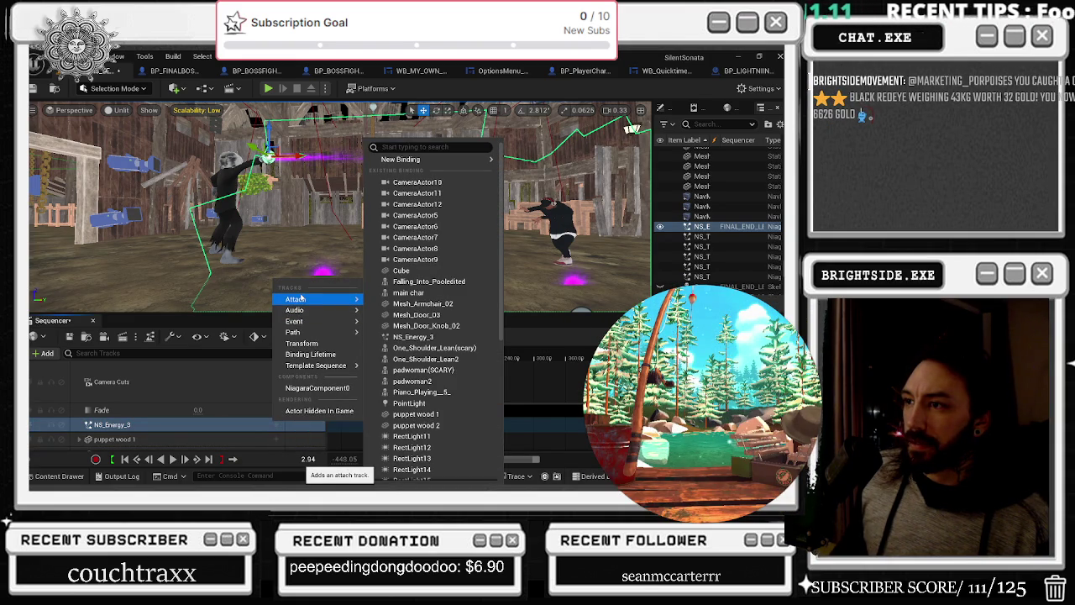
{"action": "left_click", "coordinate": [349, 382]}
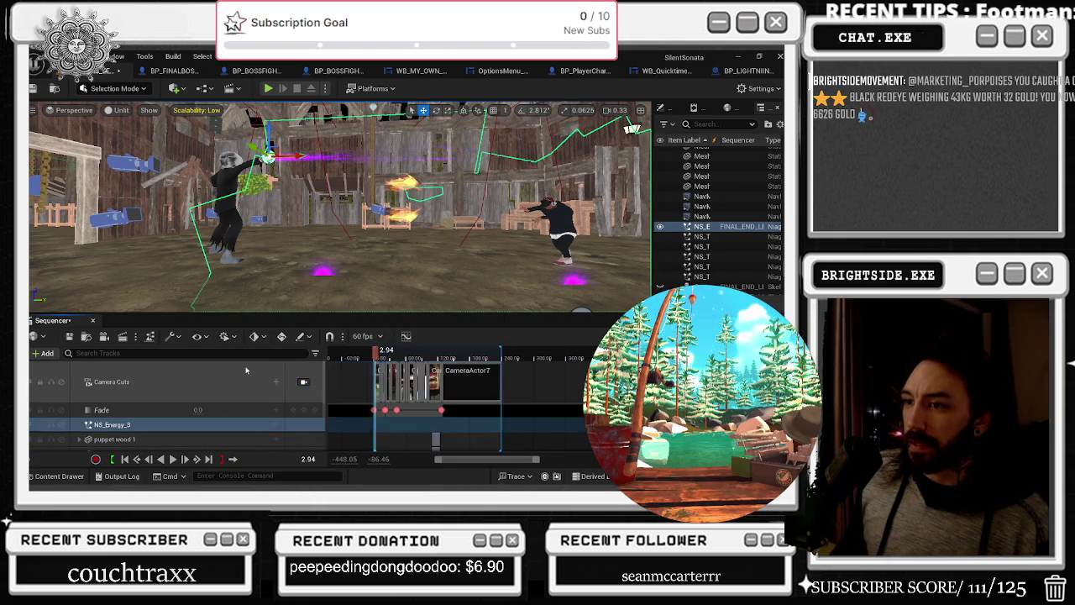
{"action": "left_click", "coordinate": [124, 459]}
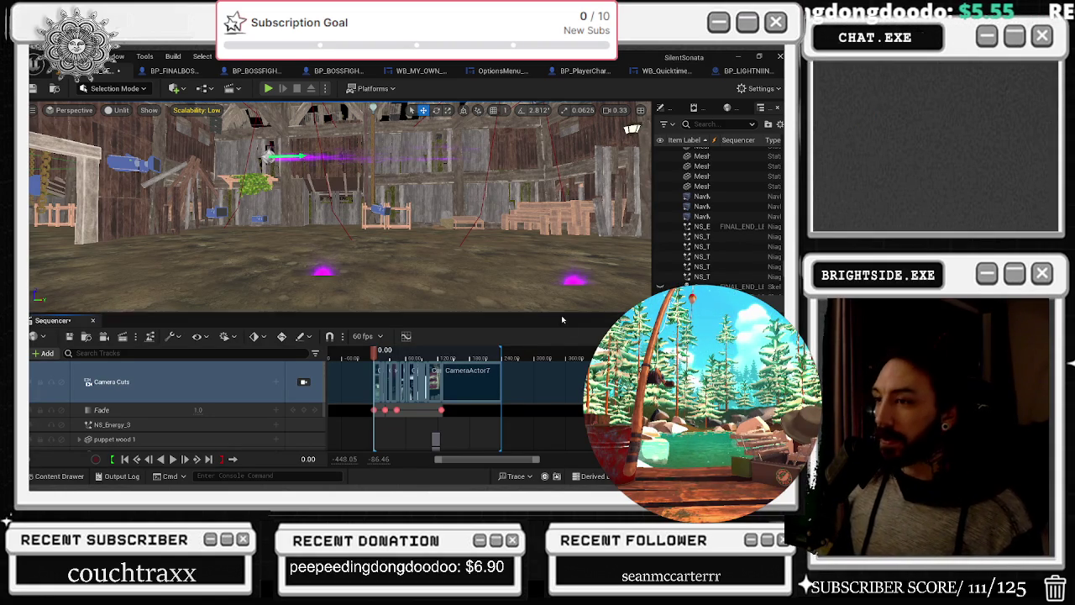
Play the sequence through its shot cameras to 5.53, then show NS_Energy_3's details and transform
{"action": "left_click", "coordinate": [304, 382]}
{"action": "key", "text": "space"}
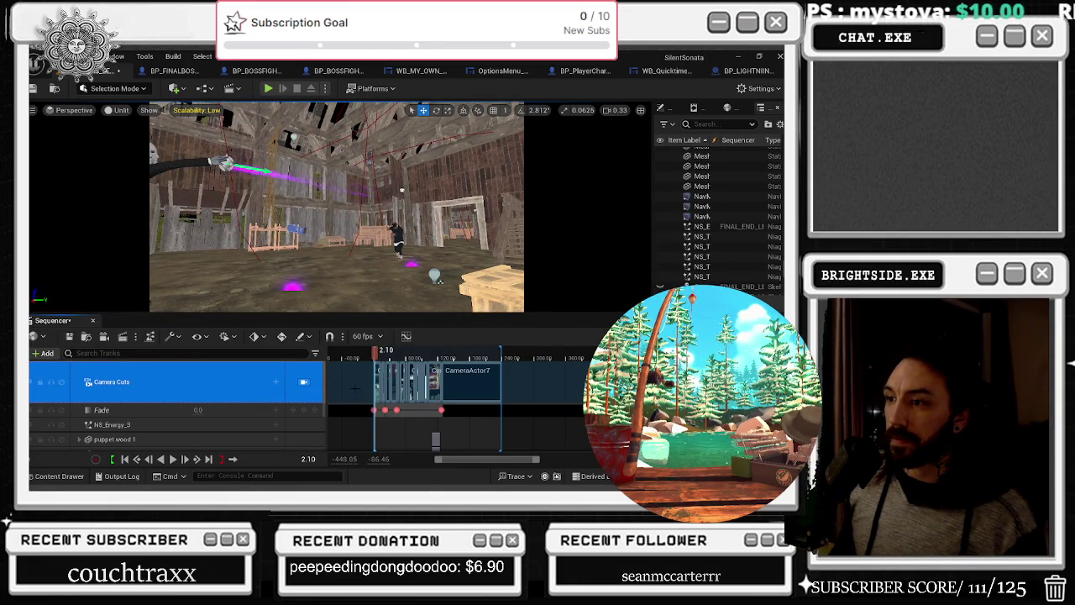
{"action": "key", "text": "space"}
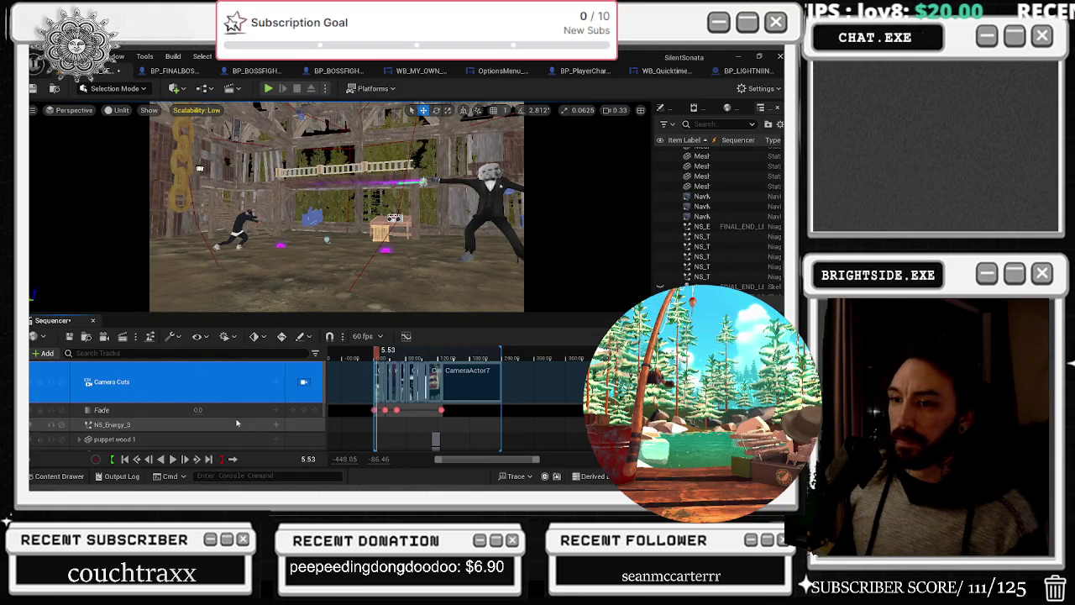
{"action": "scroll", "coordinate": [189, 416], "scroll_direction": "down", "scroll_amount": 1}
{"action": "left_click", "coordinate": [201, 409]}
{"action": "left_click", "coordinate": [664, 108]}
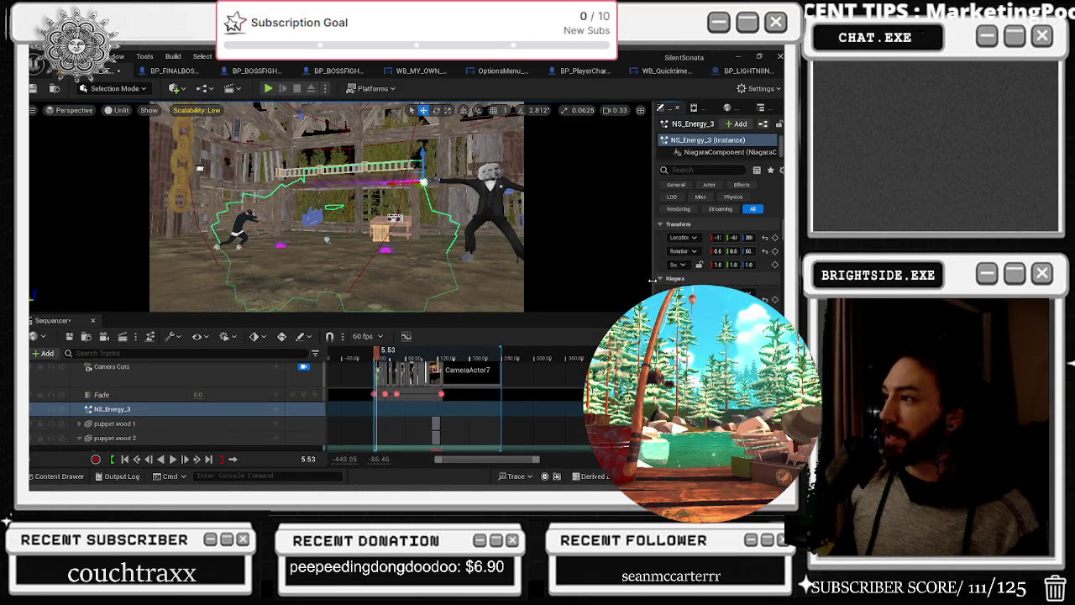
Set NS_Energy_3's Niagara System Asset to NS_Energy_4, then replay the sequence to preview it
{"action": "left_click_drag", "start_coordinate": [652, 280], "coordinate": [554, 280]}
{"action": "left_click", "coordinate": [714, 281]}
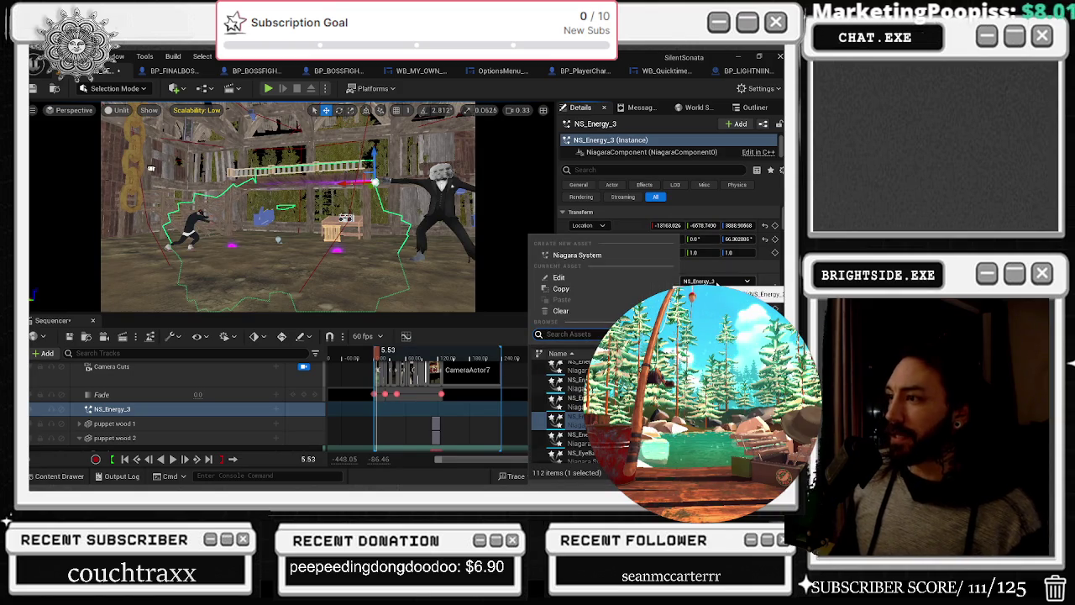
{"action": "left_click", "coordinate": [575, 435]}
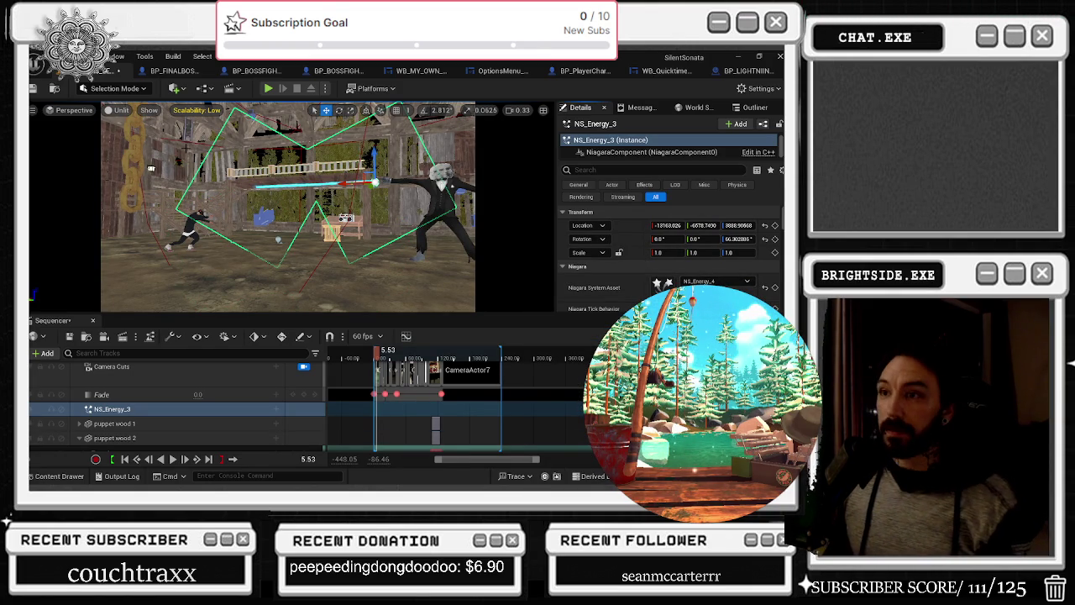
{"action": "left_click", "coordinate": [277, 277]}
{"action": "key", "text": "f"}
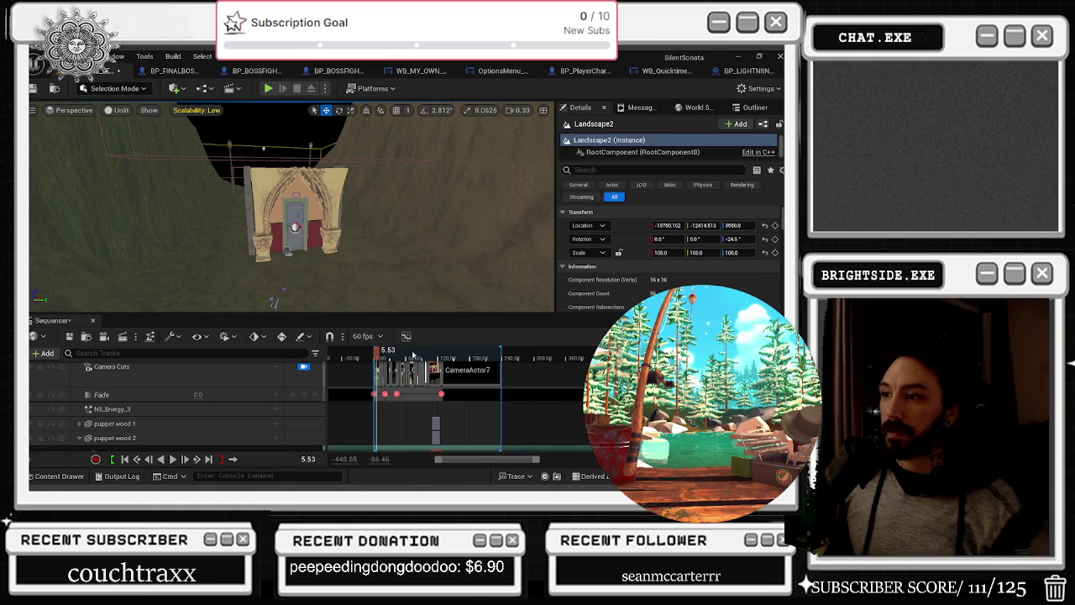
{"action": "left_click", "coordinate": [125, 459]}
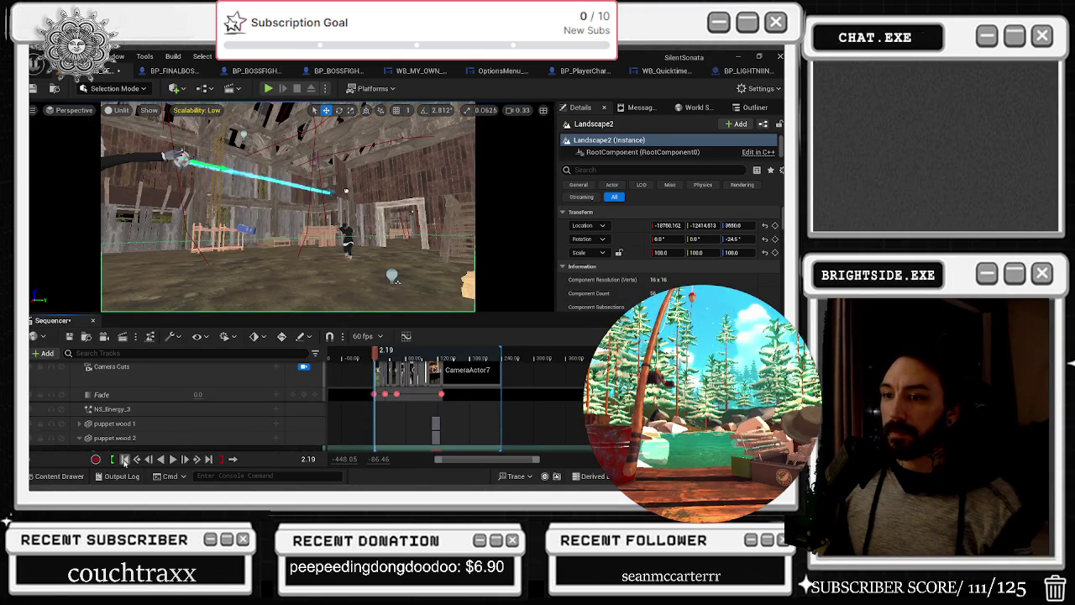
{"action": "left_click", "coordinate": [172, 459]}
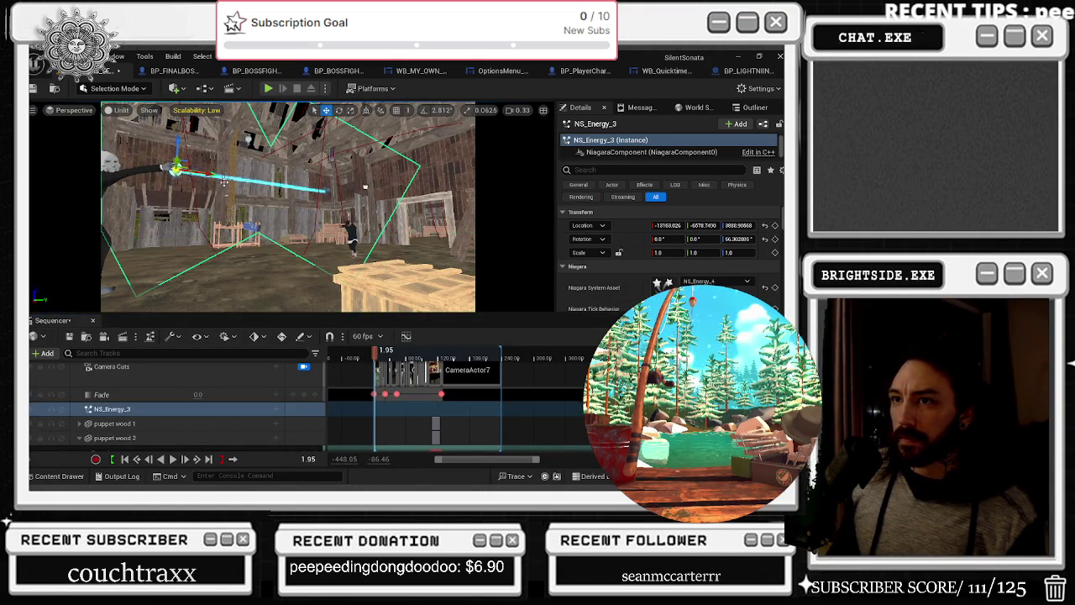
Try NS_Energy_3 and NS_Energy_2 as the beam's system, settle on NS_Energy_1, and view through the shot camera
{"action": "left_click", "coordinate": [180, 171]}
{"action": "left_click", "coordinate": [716, 281]}
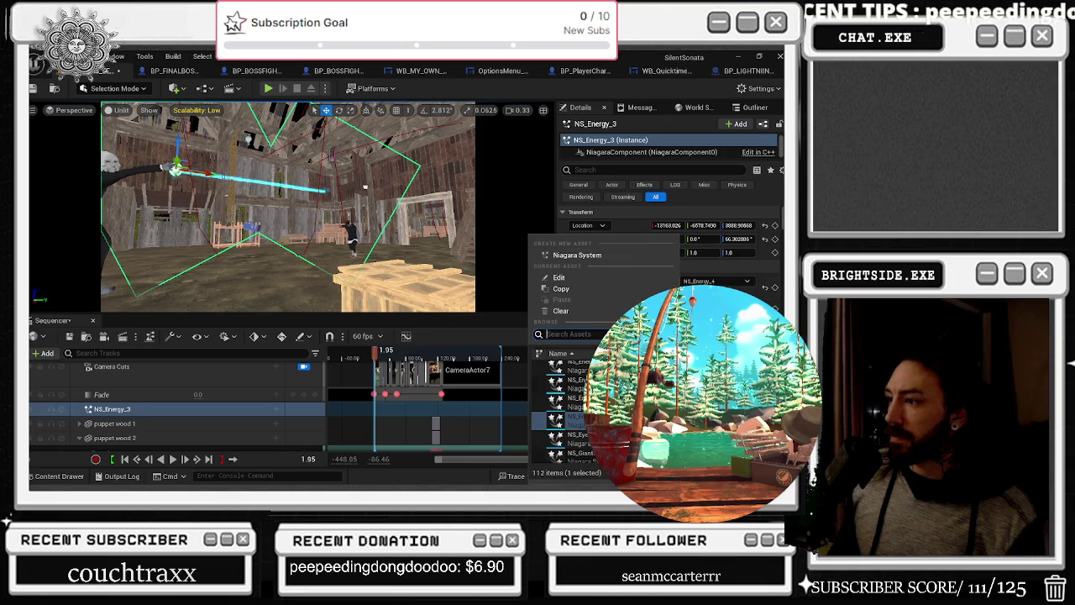
{"action": "left_click", "coordinate": [572, 403]}
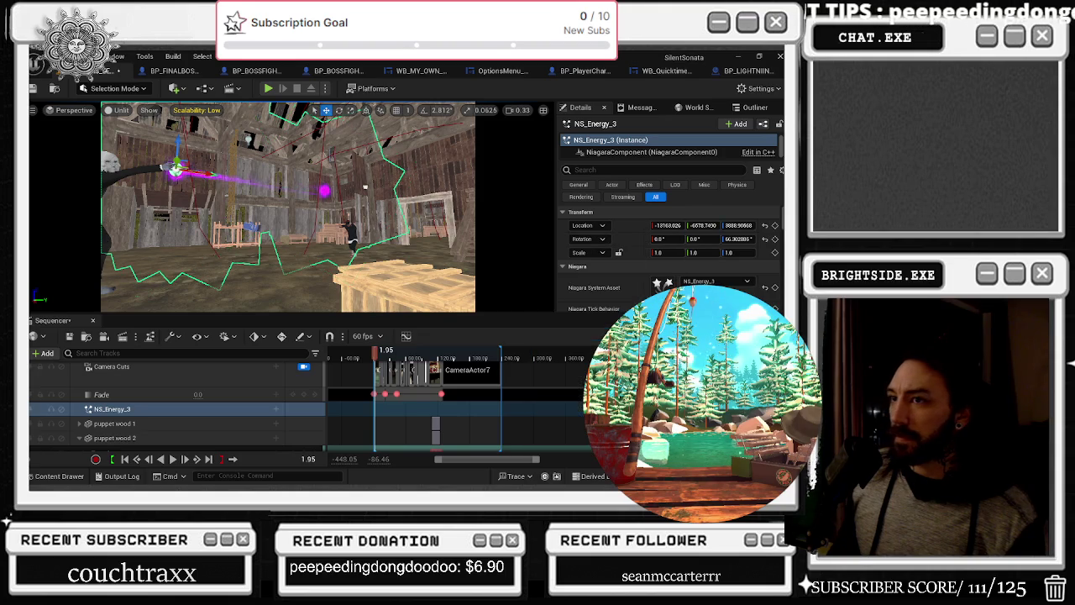
{"action": "left_click", "coordinate": [715, 282]}
{"action": "left_click", "coordinate": [572, 390]}
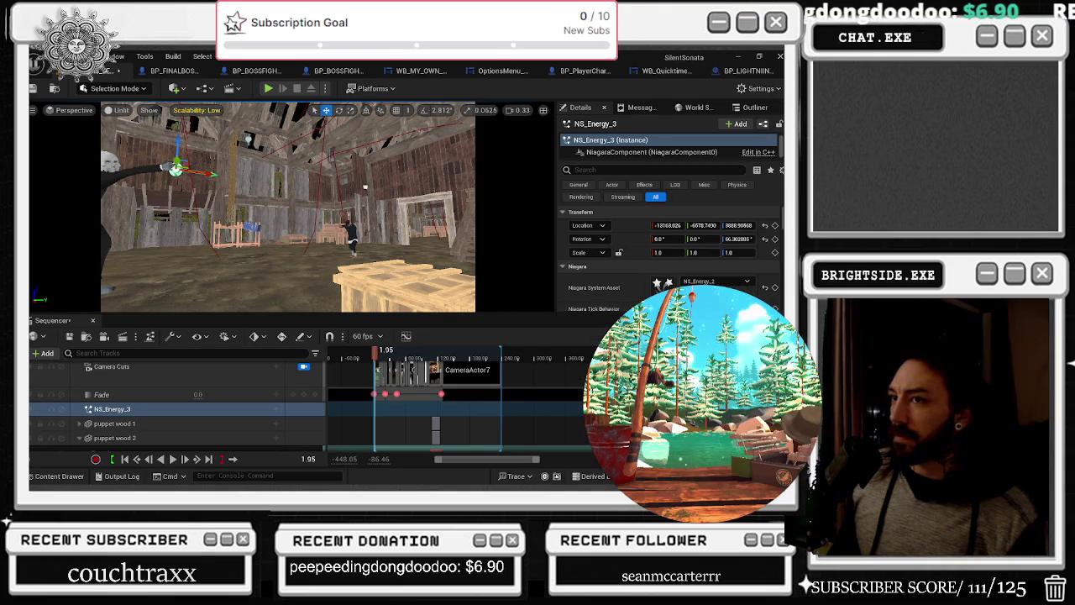
{"action": "left_click", "coordinate": [715, 281]}
{"action": "left_click", "coordinate": [572, 378]}
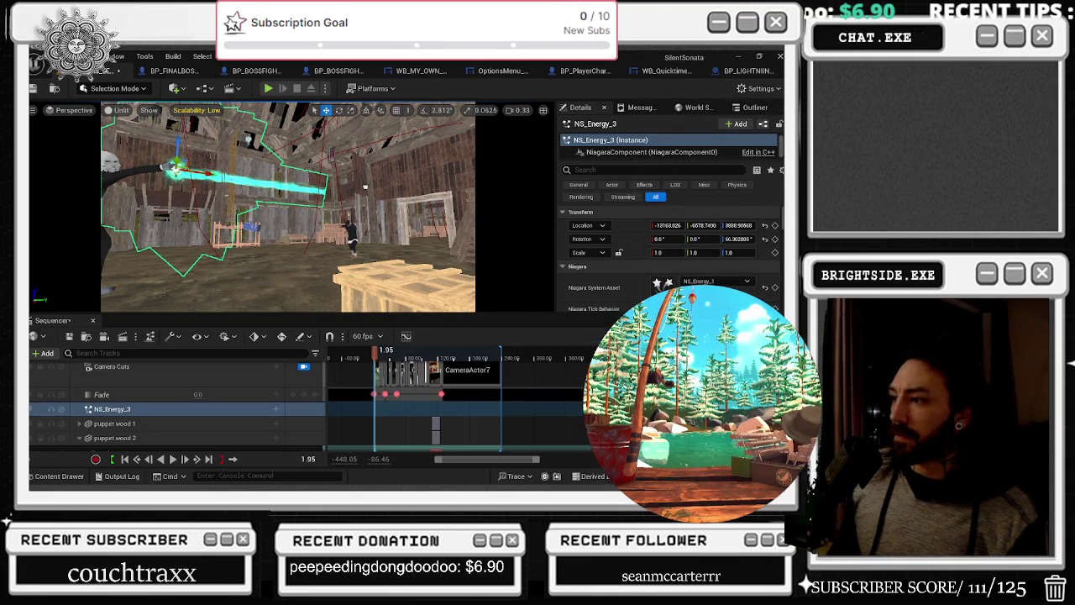
{"action": "left_click", "coordinate": [716, 281]}
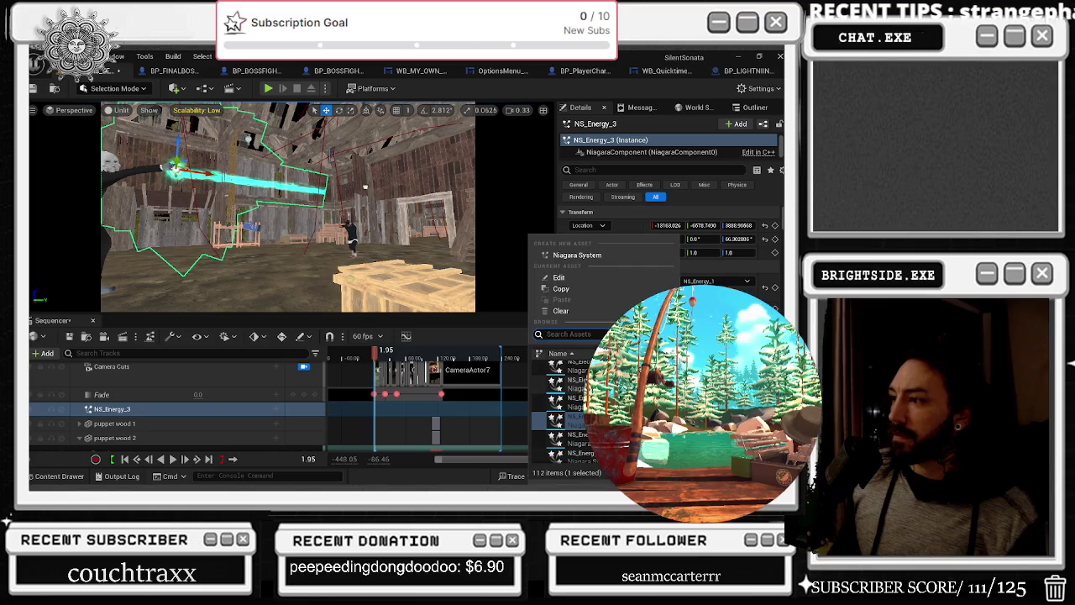
{"action": "left_click", "coordinate": [571, 403]}
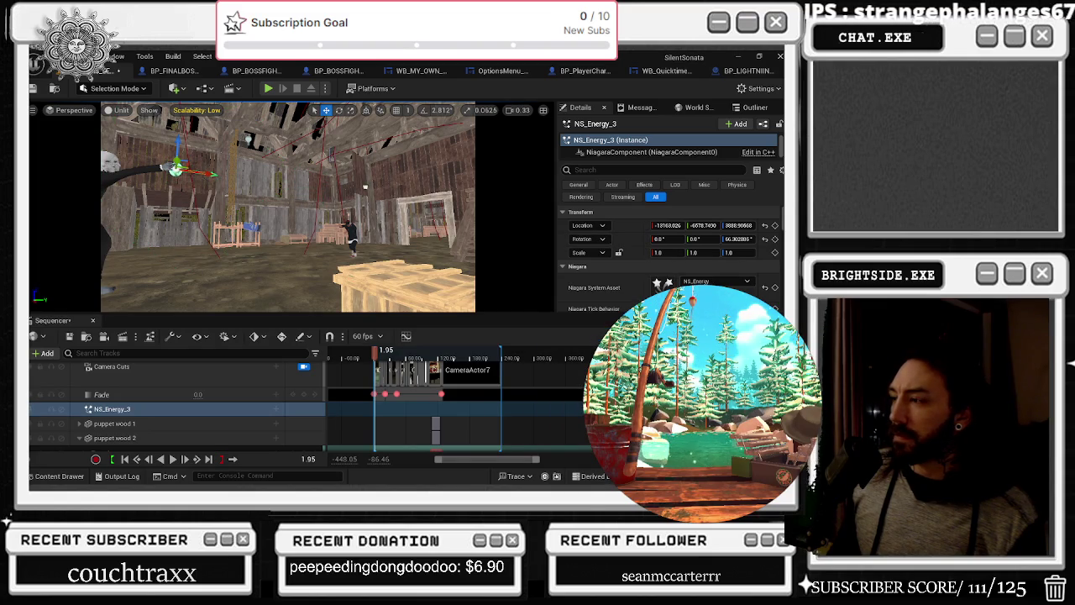
{"action": "left_click", "coordinate": [715, 281]}
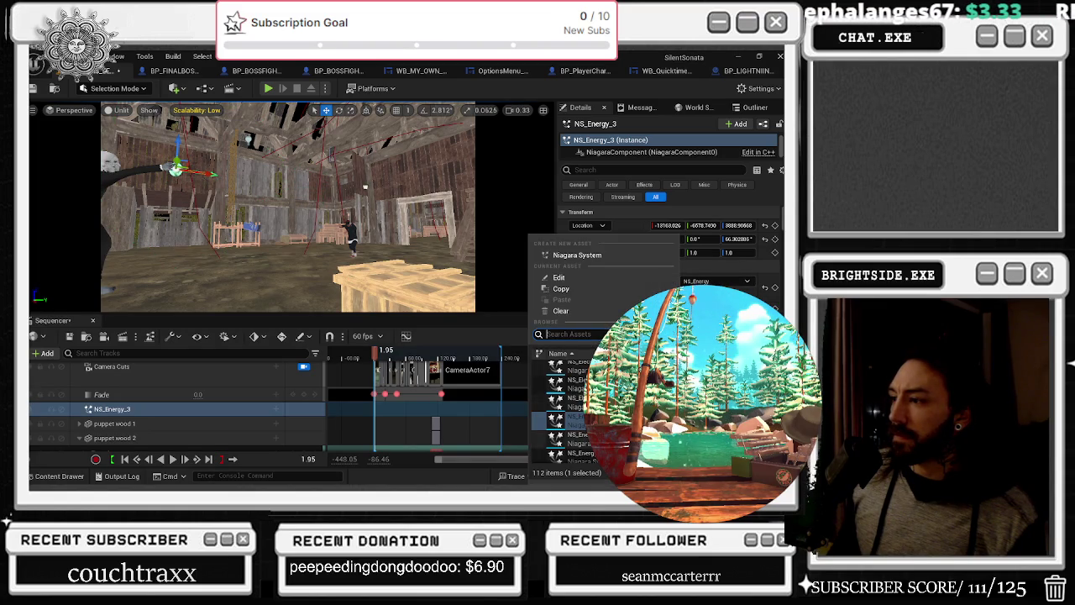
{"action": "left_click", "coordinate": [571, 417]}
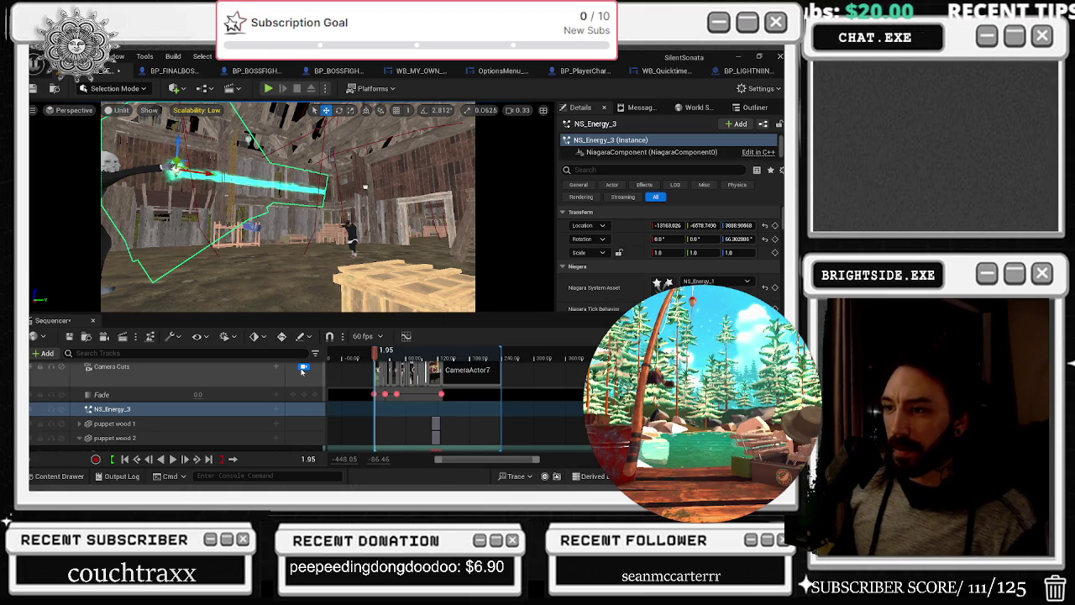
{"action": "left_click", "coordinate": [303, 368]}
{"action": "left_click_drag", "start_coordinate": [361, 252], "coordinate": [411, 247]}
Select the NS_Energy_3 track and rewind the Barn sequence to its first frame
{"action": "left_click", "coordinate": [190, 423]}
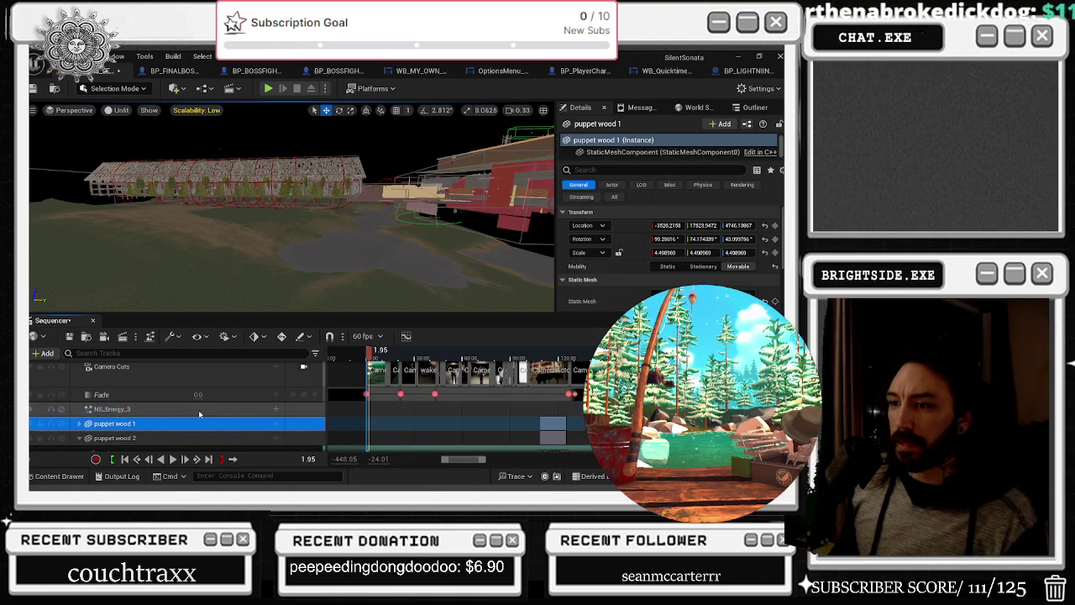
{"action": "left_click", "coordinate": [256, 410]}
{"action": "left_click", "coordinate": [122, 459]}
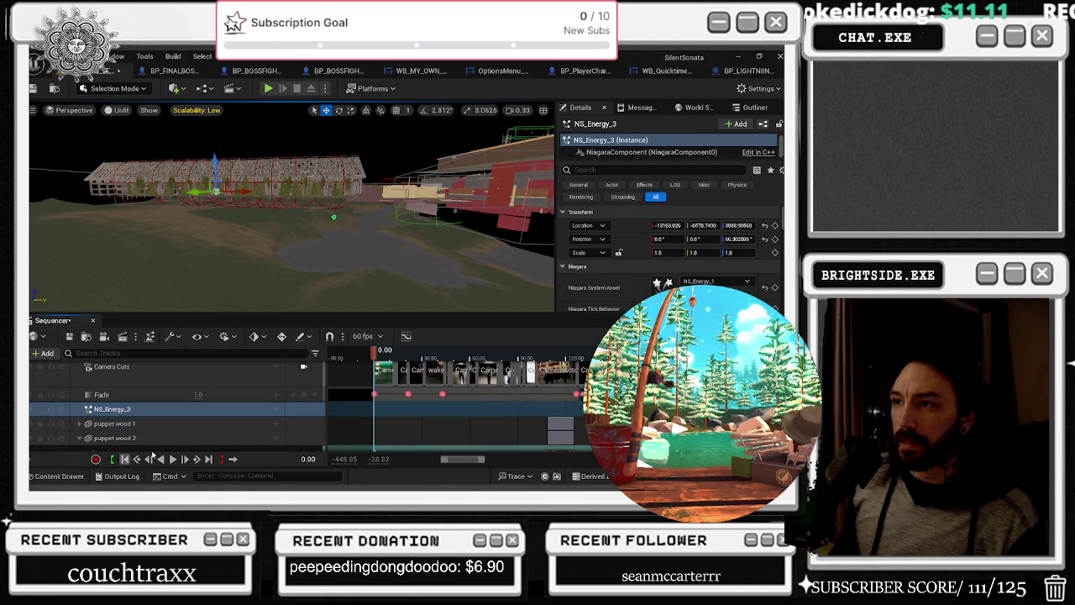
Fly the viewport low and close to the cyan beam, then bring up the lightning-check blueprint's event graph
{"action": "left_click_drag", "start_coordinate": [336, 252], "coordinate": [357, 252]}
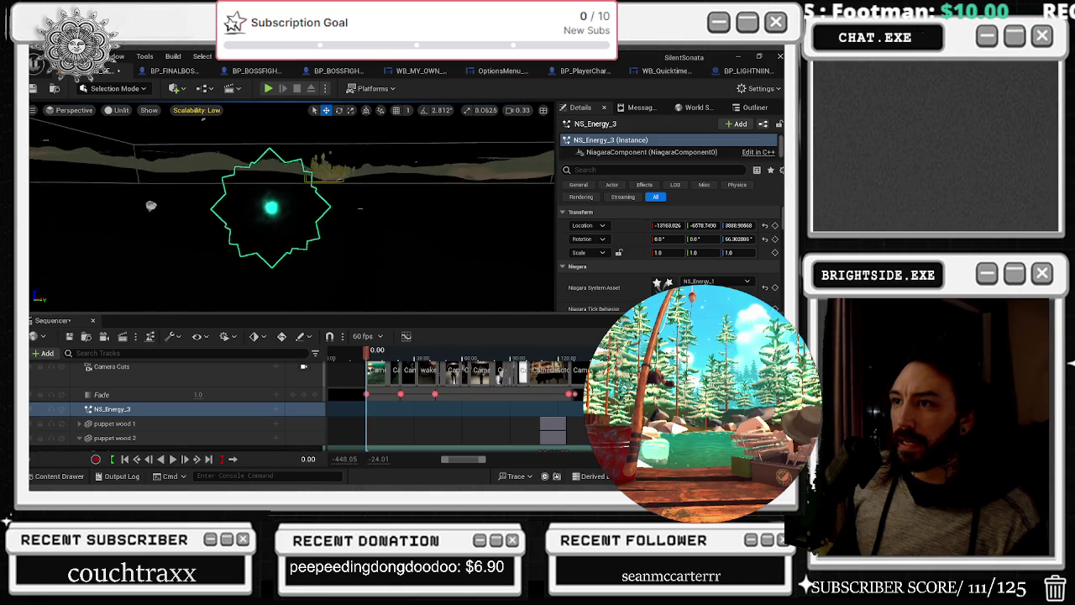
{"action": "left_click_drag", "start_coordinate": [357, 251], "coordinate": [430, 252]}
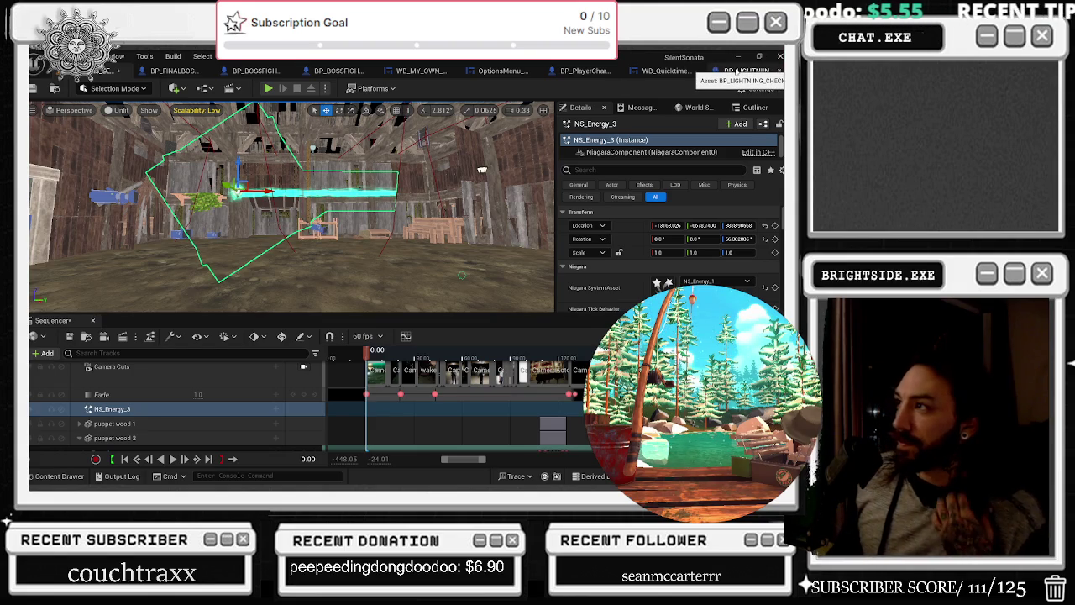
{"action": "left_click", "coordinate": [736, 72]}
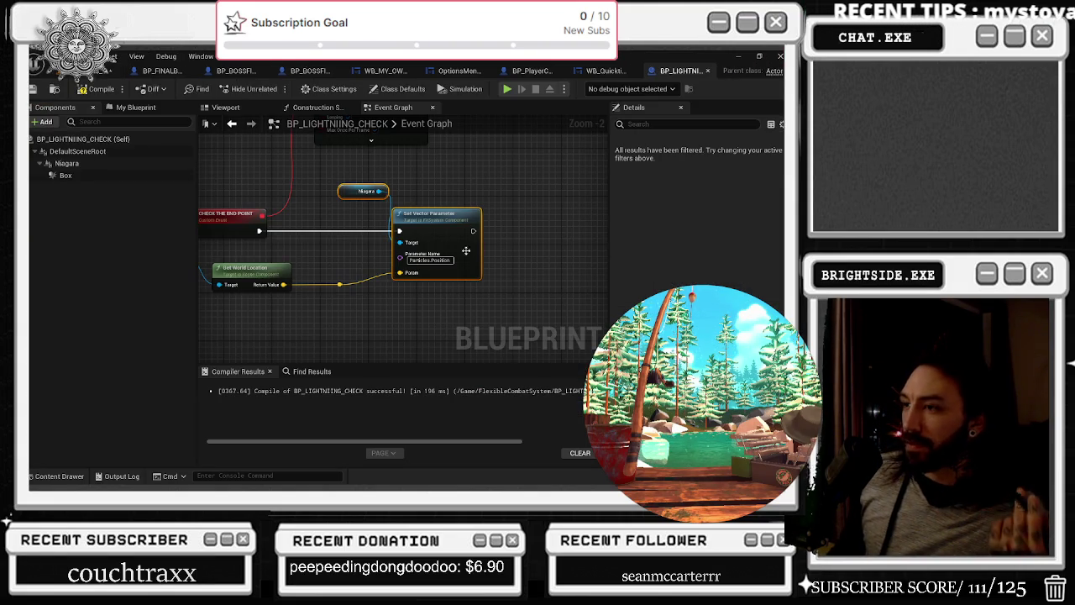
Recompile the BP_LIGHTNIING_CHECK blueprint with its Cast and Do Once nodes in view, then close it
{"action": "left_click_drag", "start_coordinate": [477, 242], "coordinate": [437, 275]}
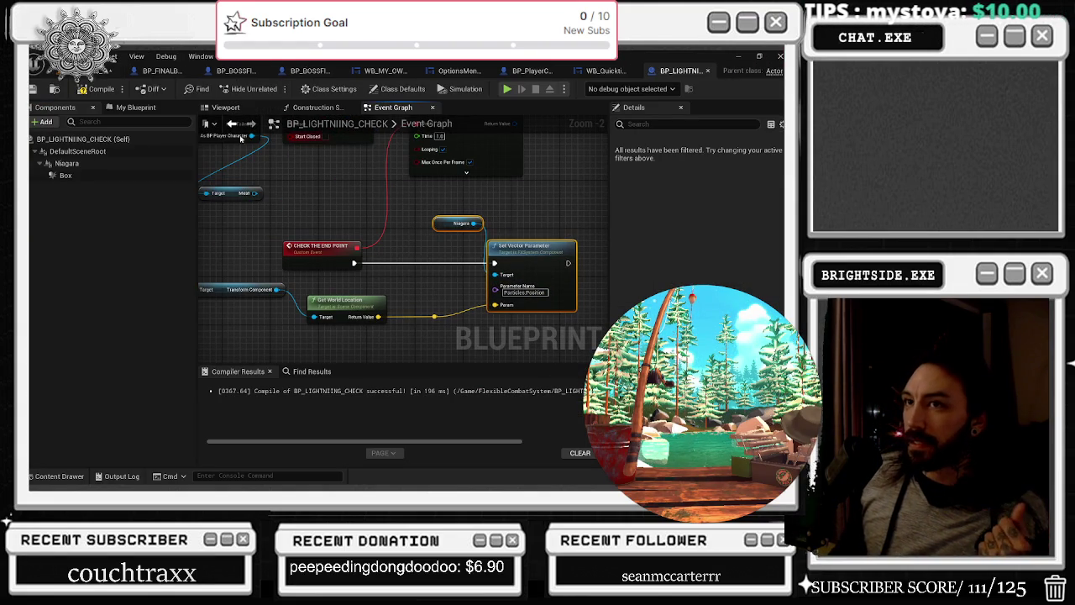
{"action": "left_click_drag", "start_coordinate": [377, 228], "coordinate": [421, 278]}
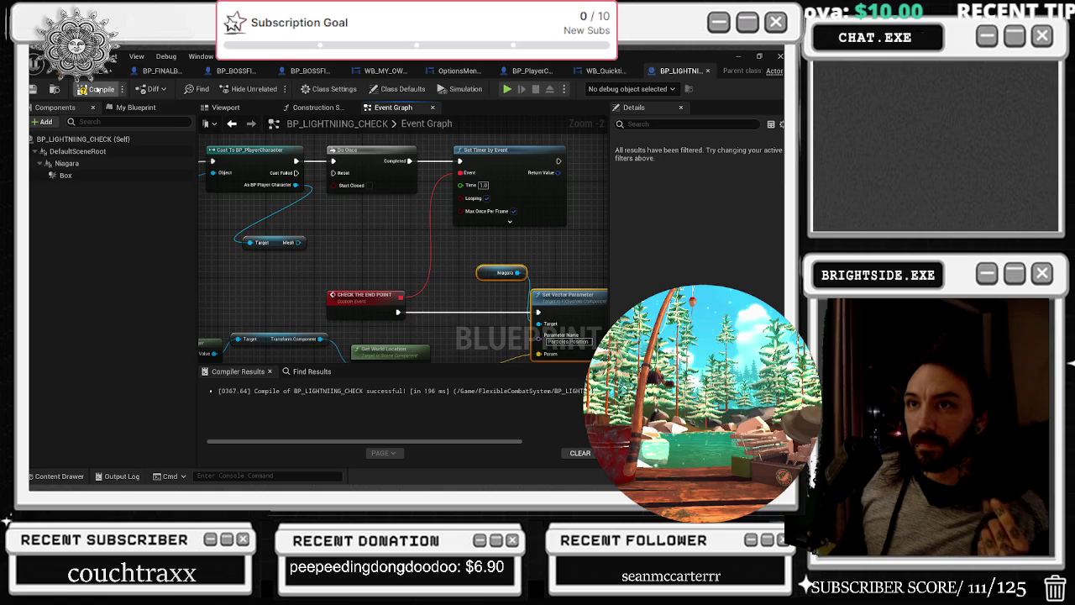
{"action": "left_click", "coordinate": [98, 89]}
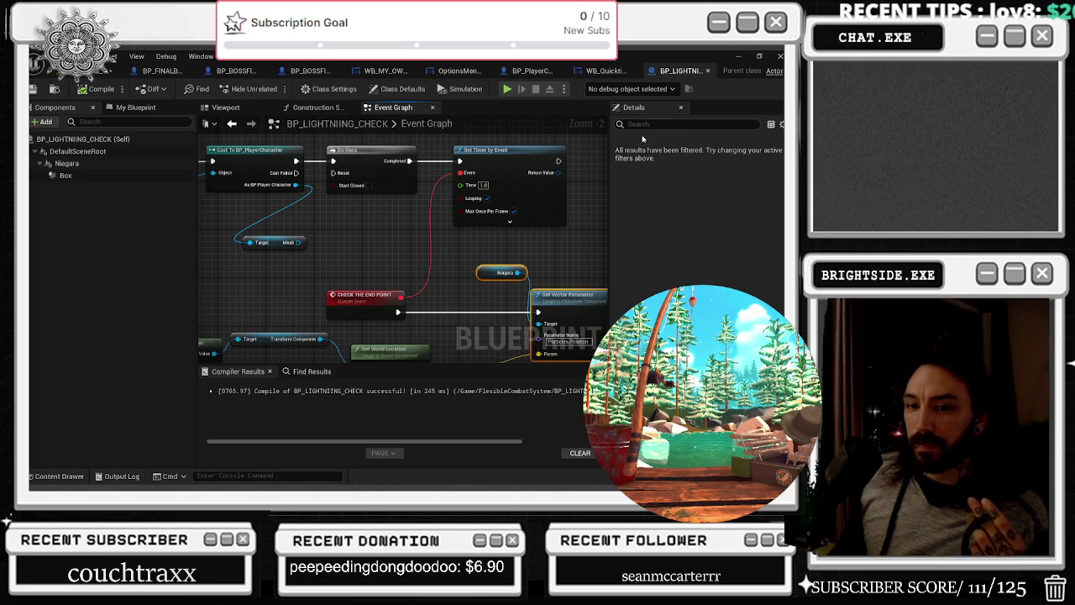
{"action": "left_click", "coordinate": [707, 70]}
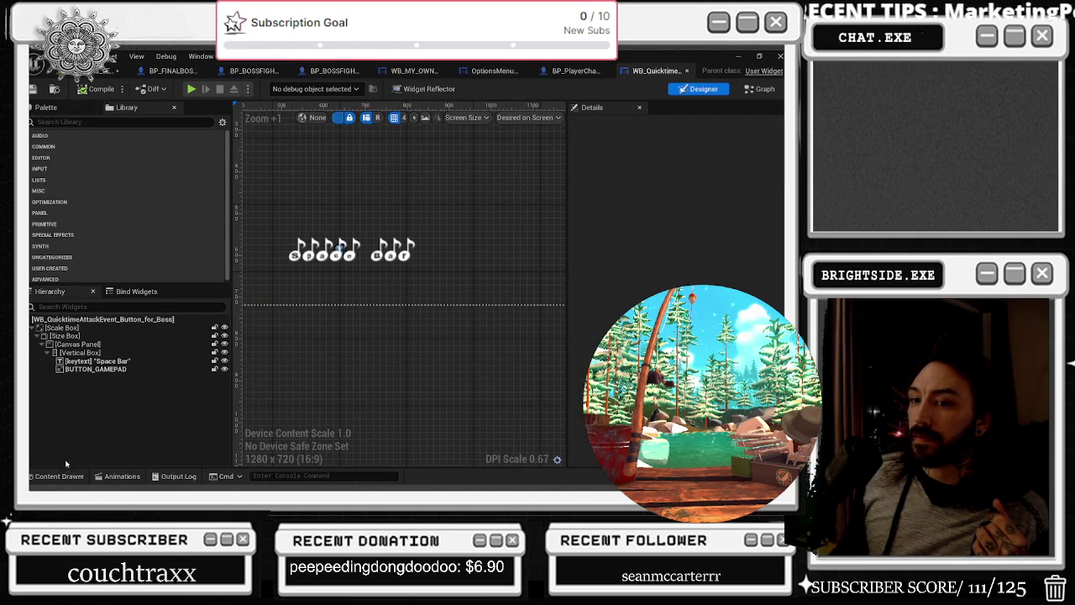
Open the NS_Energy_3 Niagara system from the ENERGY assets and save it
{"action": "left_click", "coordinate": [56, 476]}
{"action": "double_click", "coordinate": [711, 310]}
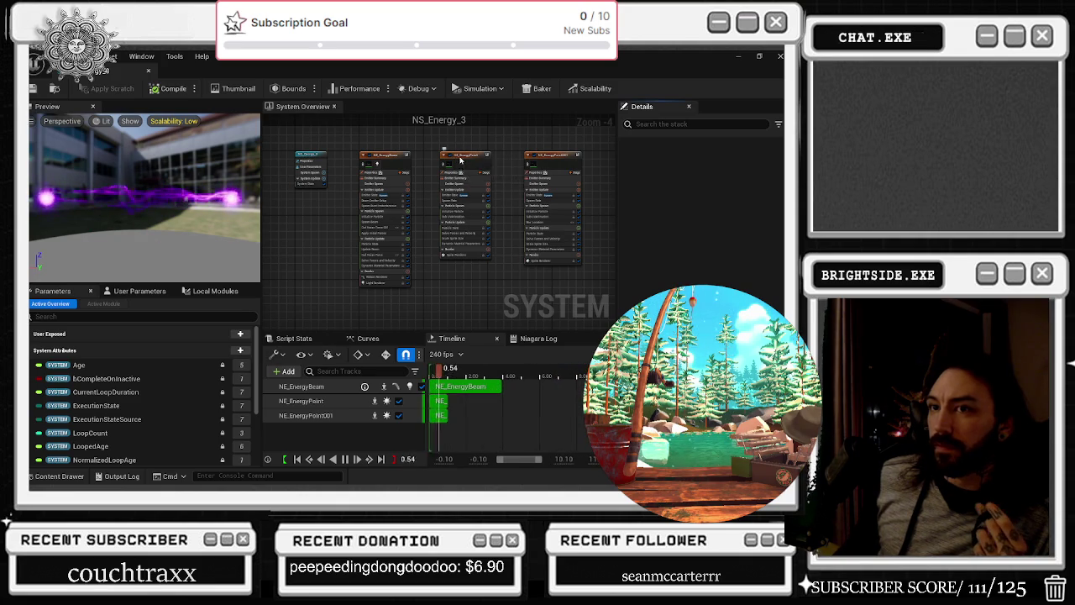
{"action": "left_click", "coordinate": [391, 162]}
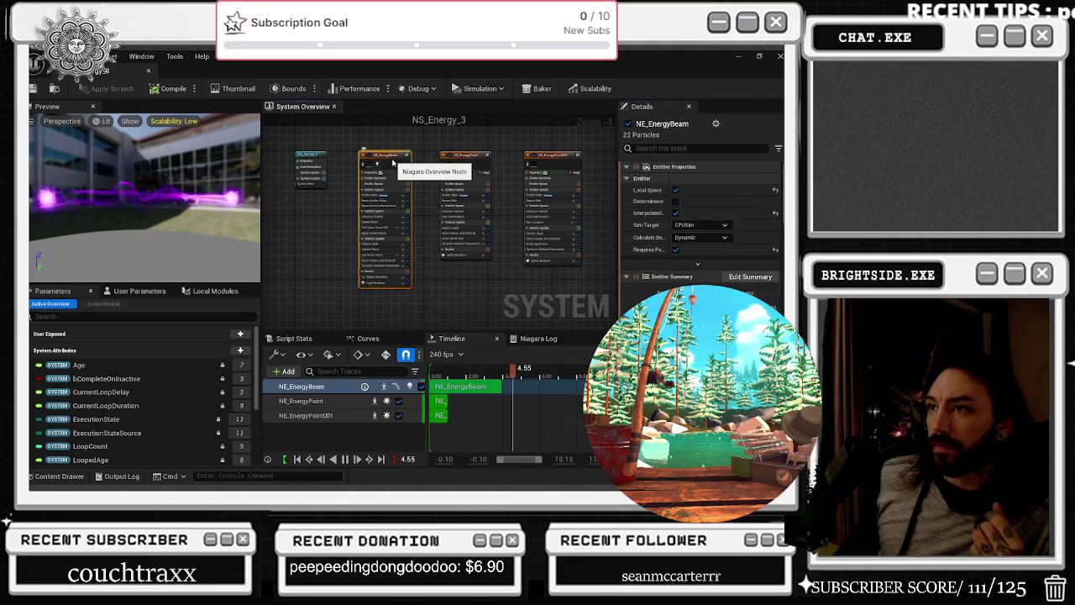
{"action": "key", "text": "ctrl+s"}
Return from the Niagara editor to the level and its barn sequence
{"action": "left_click", "coordinate": [167, 70]}
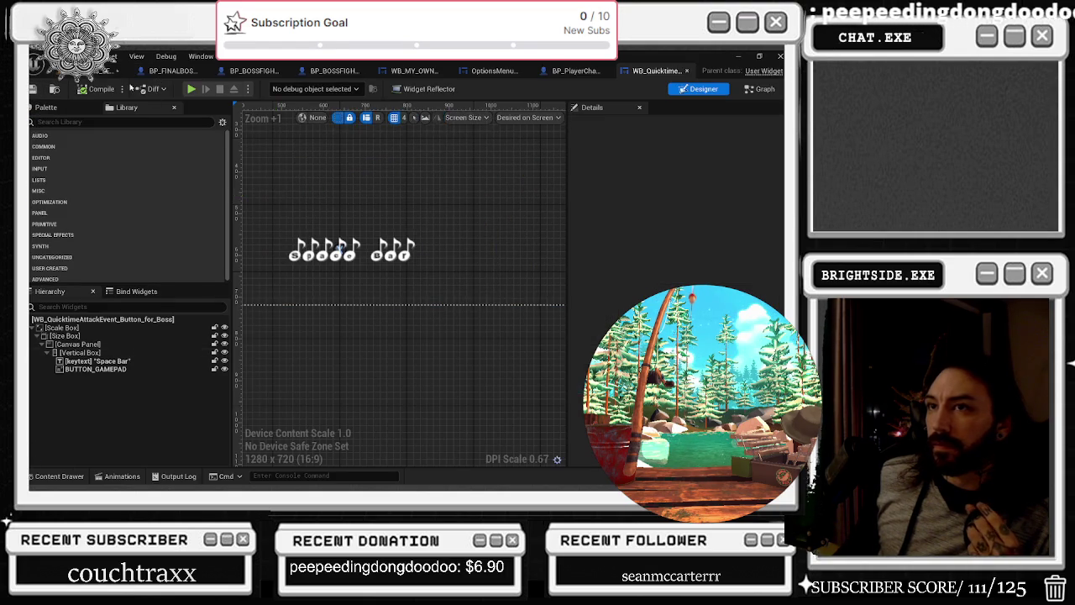
{"action": "left_click", "coordinate": [171, 72]}
{"action": "left_click", "coordinate": [118, 71]}
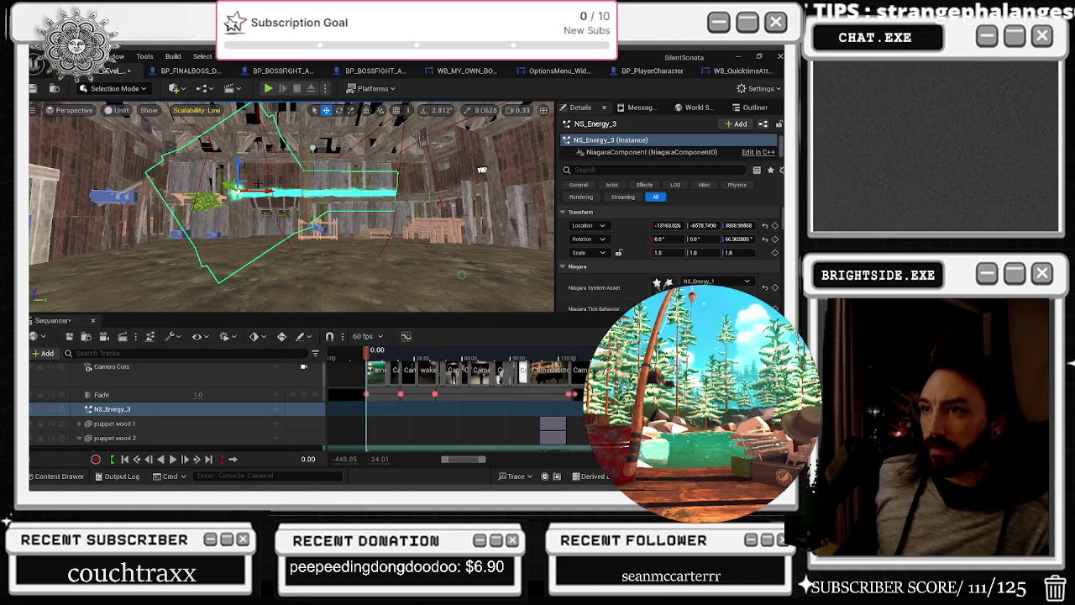
Slide the NS_Energy_3 beam further right and try pasting a binding onto its track, declining
{"action": "mouse_move", "coordinate": [268, 191]}
{"action": "left_mouse_down"}
{"action": "mouse_move", "coordinate": [424, 191]}
{"action": "mouse_move", "coordinate": [419, 232]}
{"action": "mouse_move", "coordinate": [352, 197]}
{"action": "left_mouse_up"}
{"action": "key", "text": "e"}
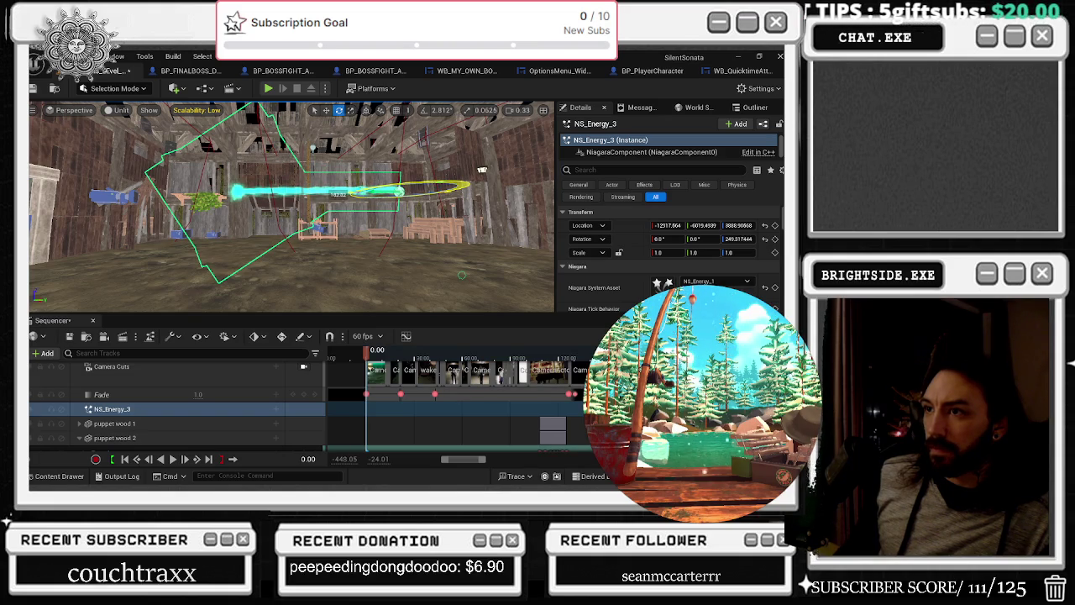
{"action": "left_click", "coordinate": [243, 409]}
{"action": "key", "text": "ctrl+v"}
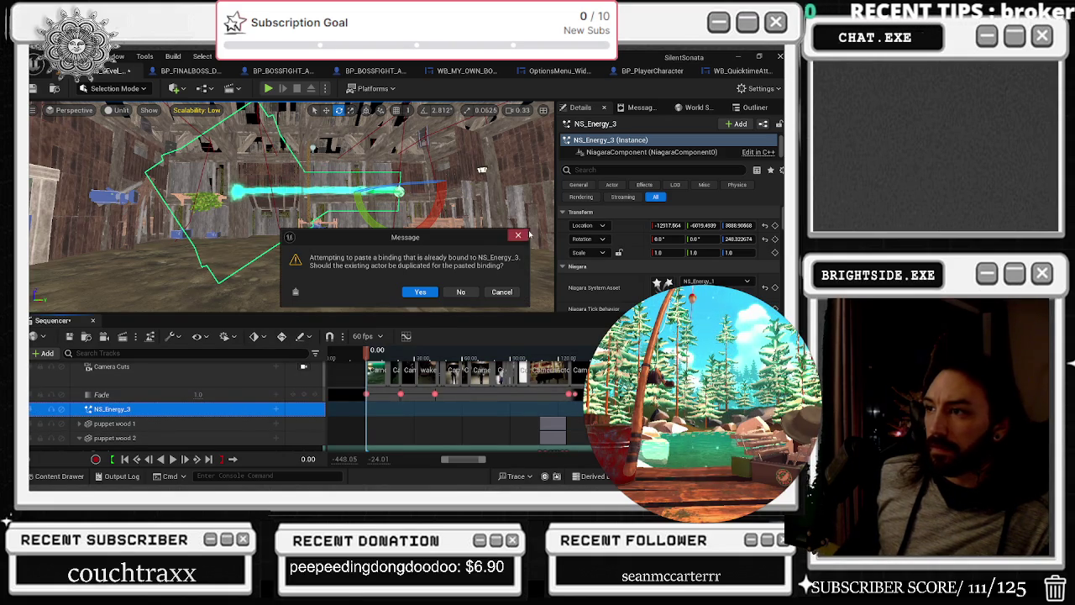
{"action": "left_click", "coordinate": [521, 235]}
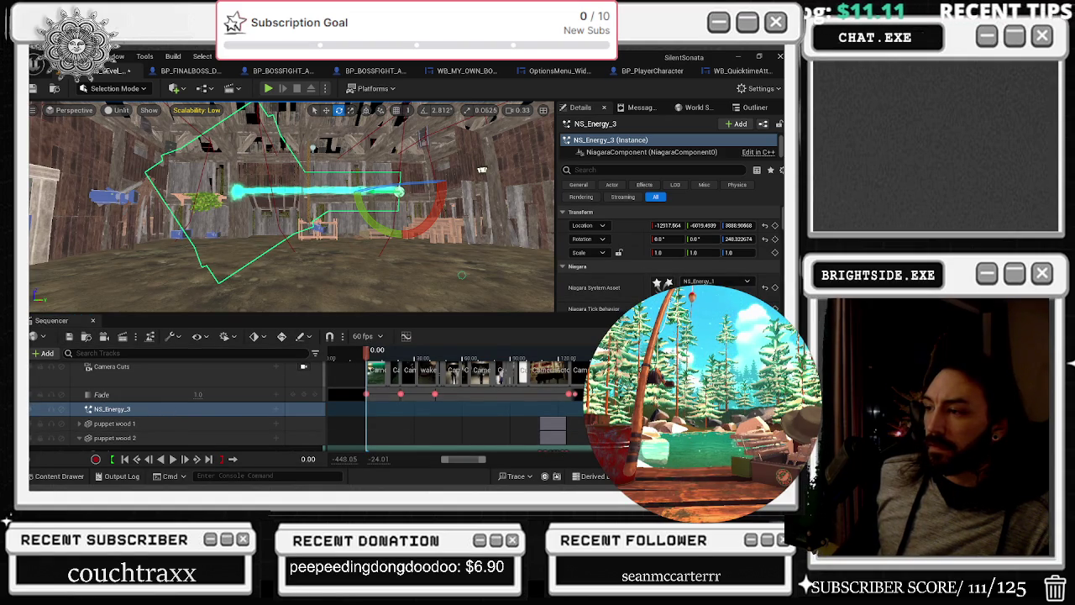
Save the Windmills level and filter the Content Drawer to ENERGY assets
{"action": "key", "text": "ctrl+s"}
{"action": "left_click", "coordinate": [483, 386]}
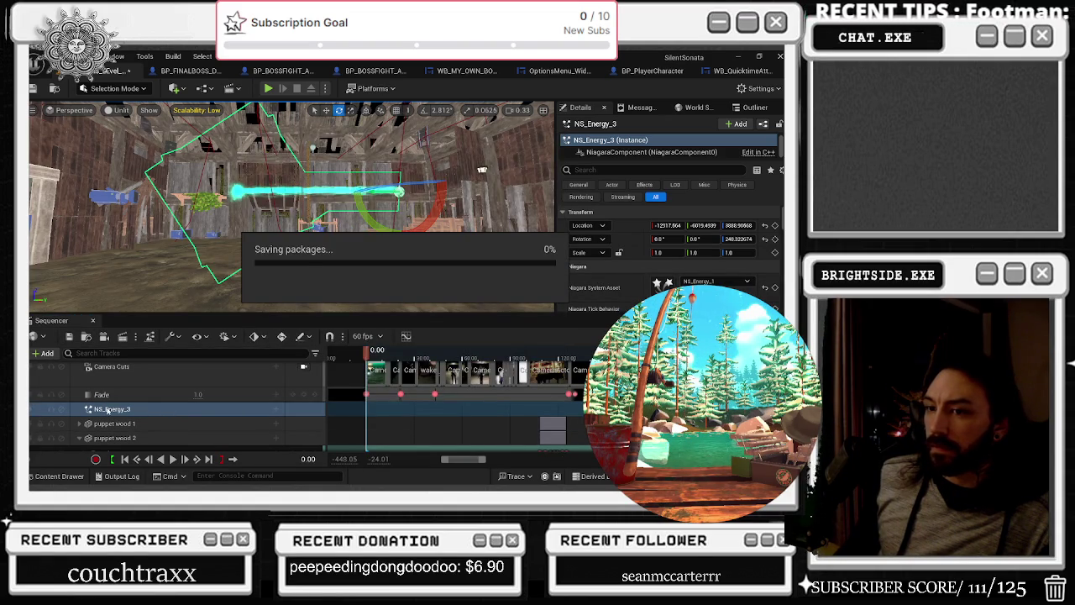
{"action": "left_click", "coordinate": [46, 354]}
{"action": "left_click", "coordinate": [47, 354]}
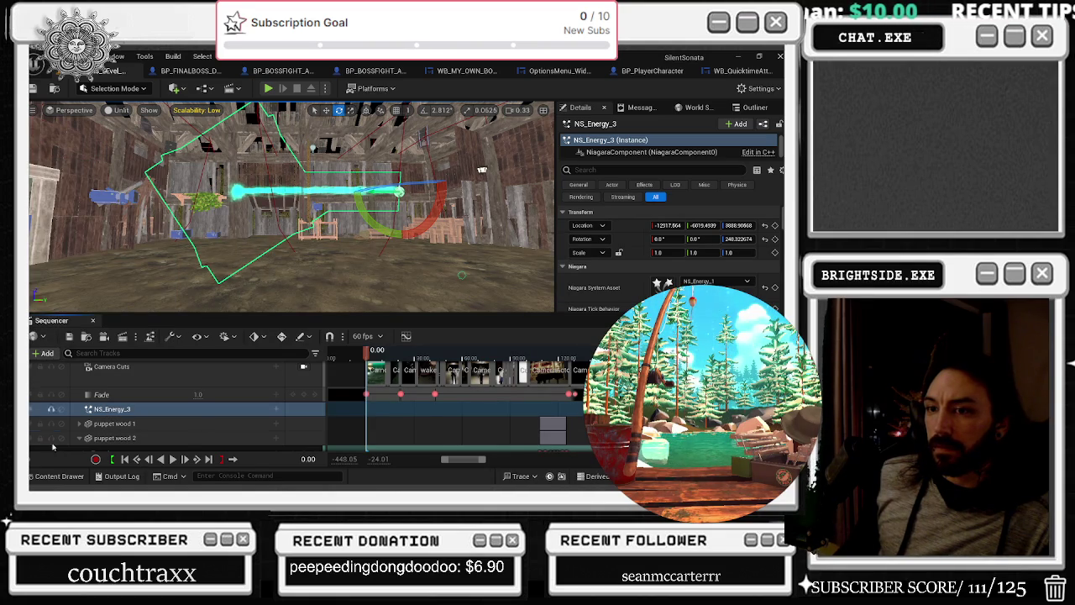
{"action": "left_click", "coordinate": [52, 476]}
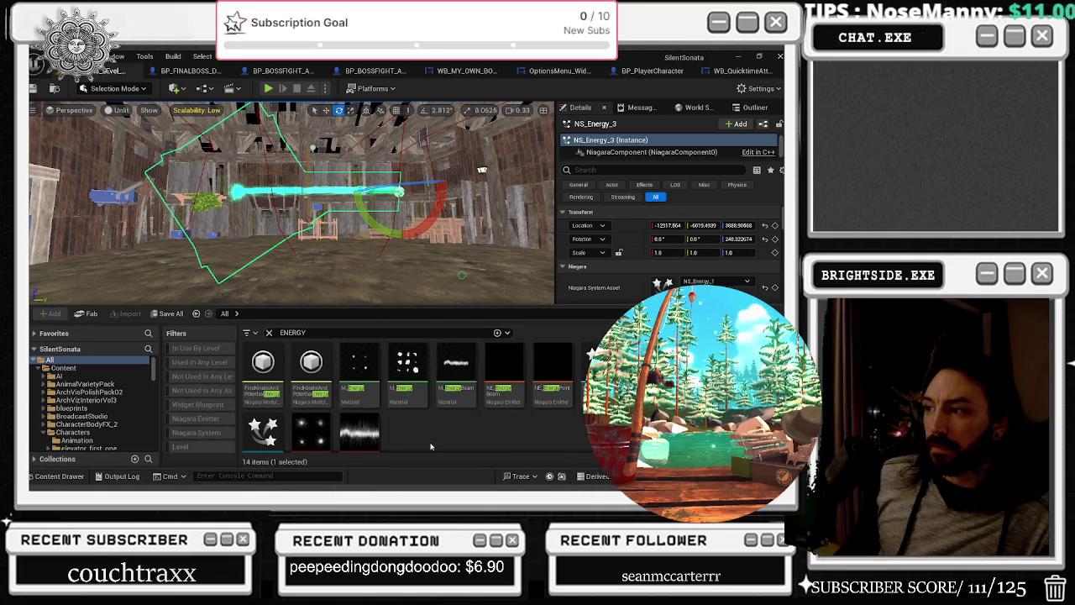
Duplicate the NS_Energy_3 track binding, keeping the existing actor instead of duplicating it
{"action": "left_click", "coordinate": [71, 476]}
{"action": "right_click", "coordinate": [151, 409]}
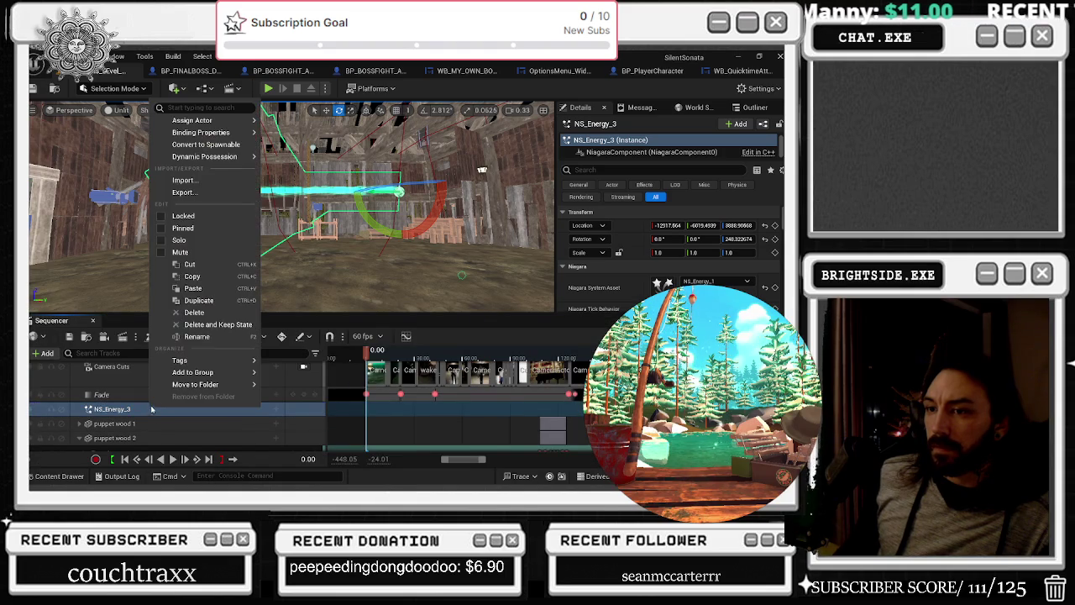
{"action": "left_click", "coordinate": [213, 302]}
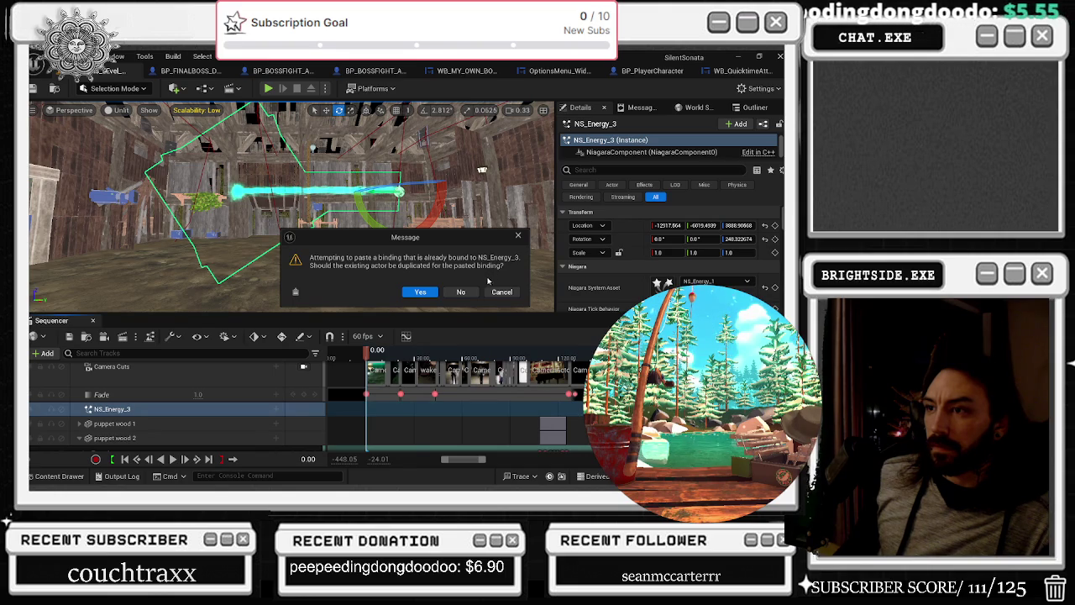
{"action": "left_click", "coordinate": [460, 293]}
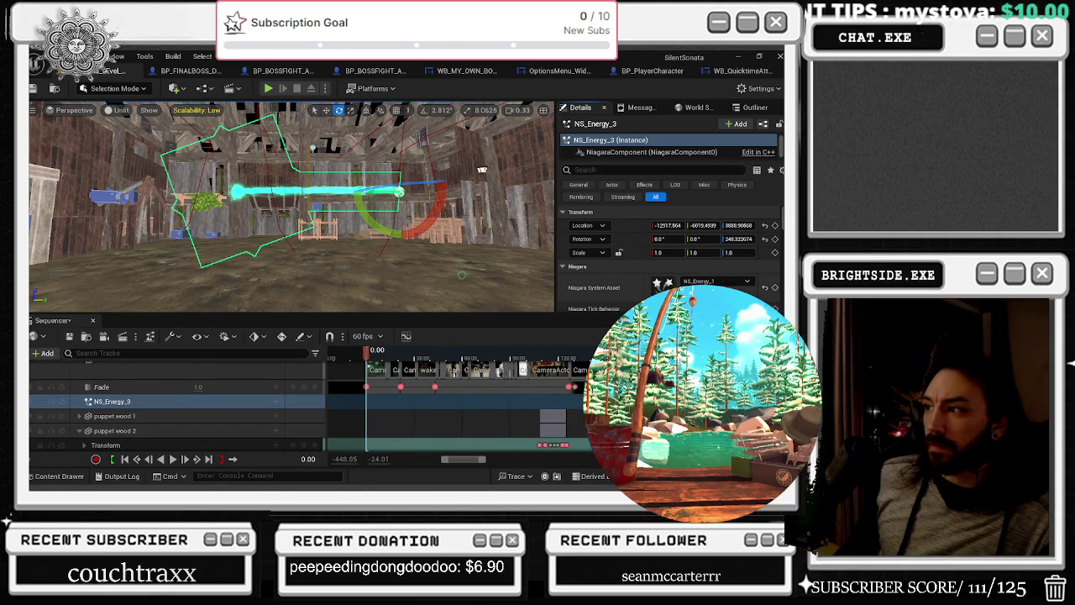
Assign a different Niagara System Asset to the beam, then undo a test rotation
{"action": "left_click", "coordinate": [714, 281]}
{"action": "left_click", "coordinate": [572, 439]}
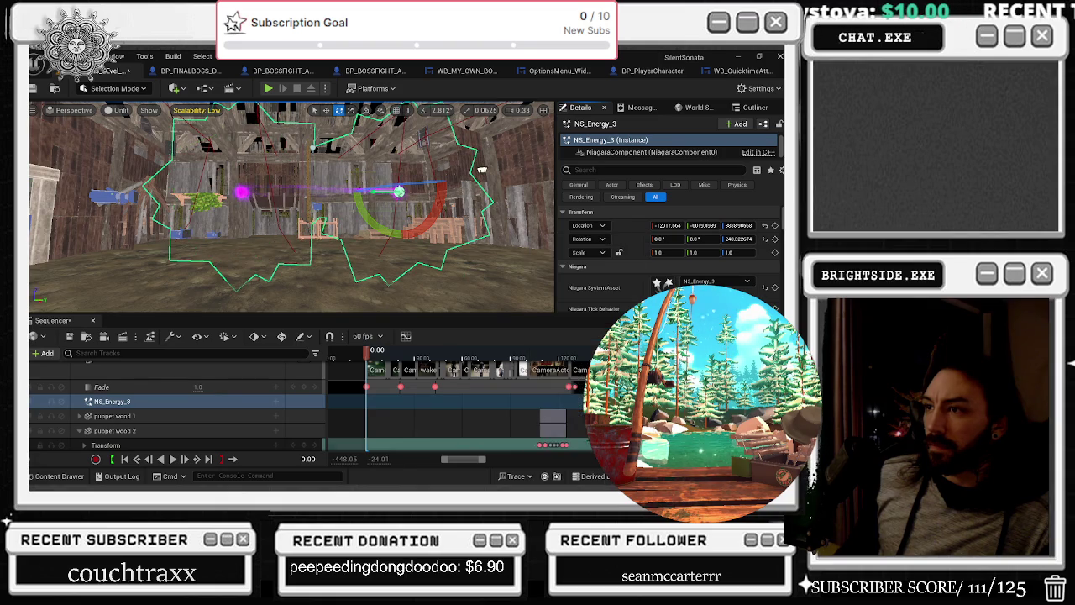
{"action": "mouse_move", "coordinate": [458, 227]}
{"action": "left_mouse_down"}
{"action": "mouse_move", "coordinate": [449, 206]}
{"action": "mouse_move", "coordinate": [498, 179]}
{"action": "left_mouse_up"}
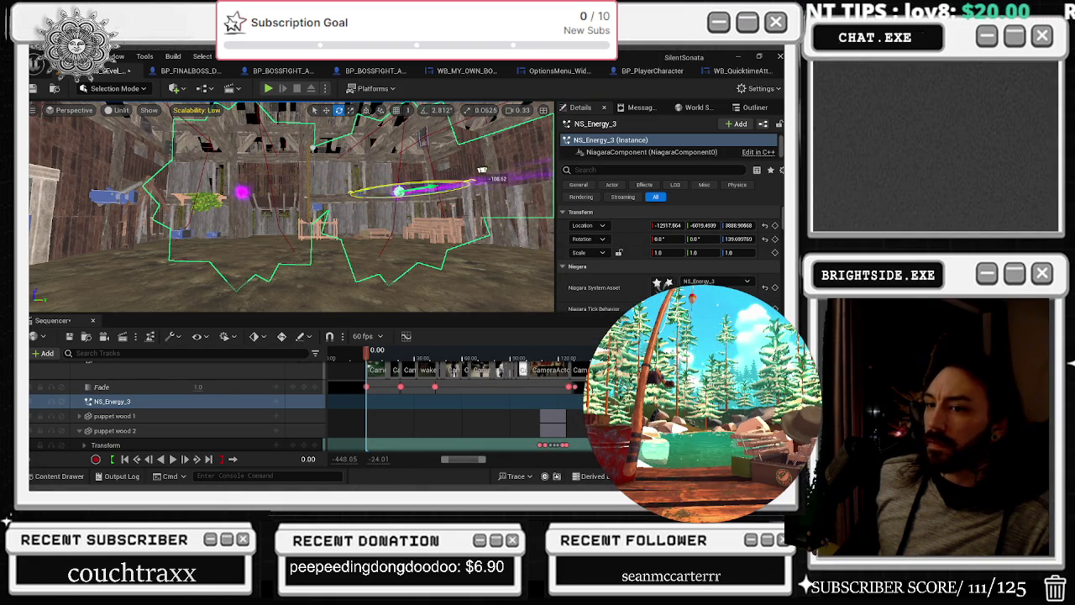
{"action": "key", "text": "ctrl+z"}
{"action": "scroll", "coordinate": [161, 416], "scroll_direction": "up", "scroll_amount": 3}
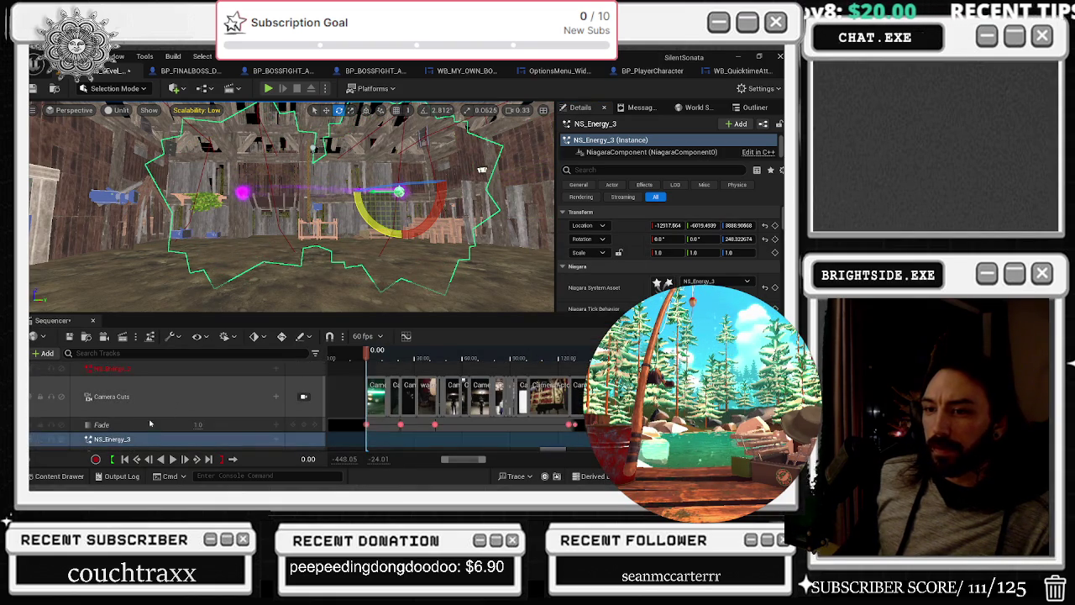
Select the unbound track and place an NS_Energy_1 effect from the energy assets into the barn
{"action": "left_click", "coordinate": [152, 369]}
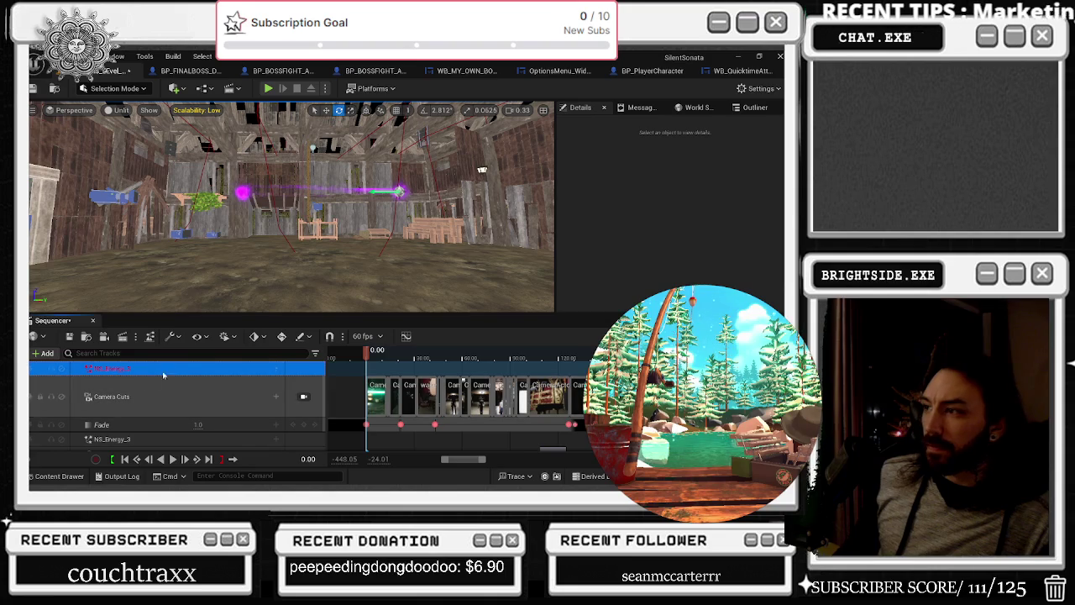
{"action": "key", "text": "F2"}
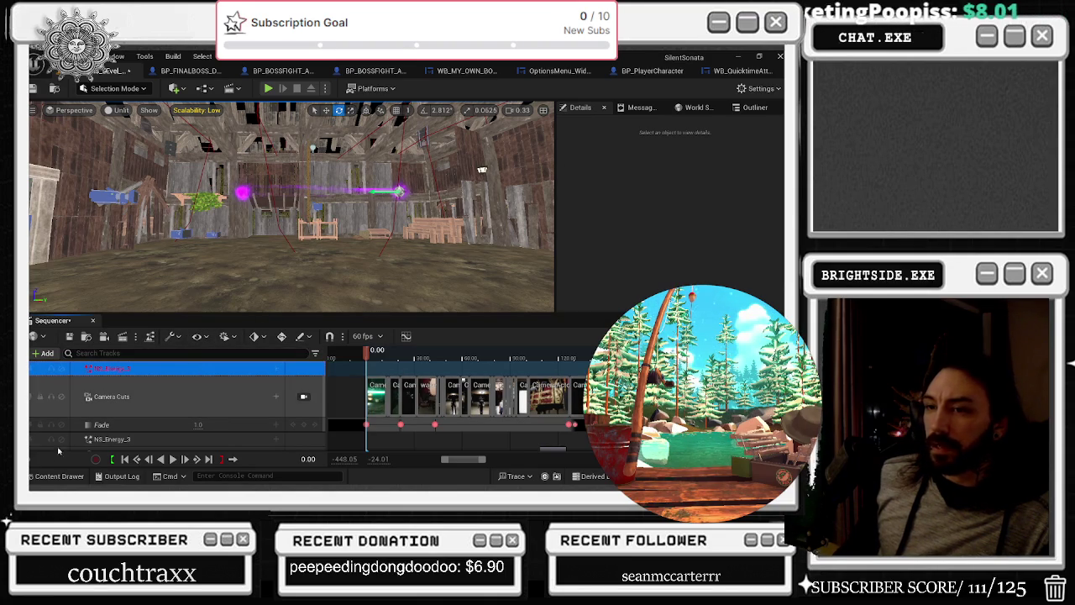
{"action": "left_click", "coordinate": [59, 475]}
{"action": "left_click_drag", "start_coordinate": [263, 431], "coordinate": [265, 285]}
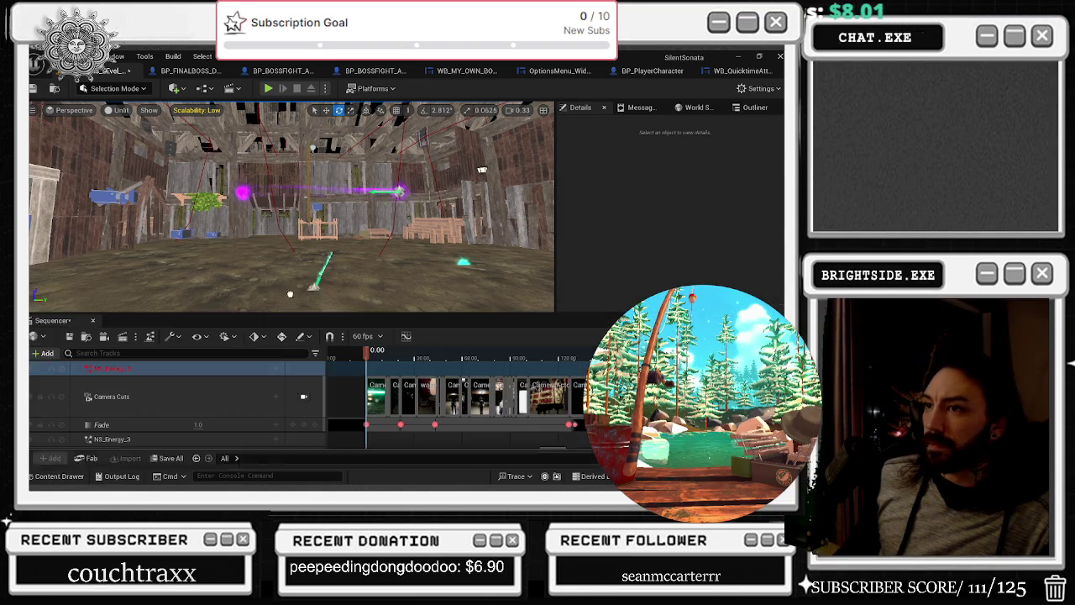
Bind the unbound sequence track to the new NS_Energy_1 actor via Replace with Selected
{"action": "left_click", "coordinate": [400, 191]}
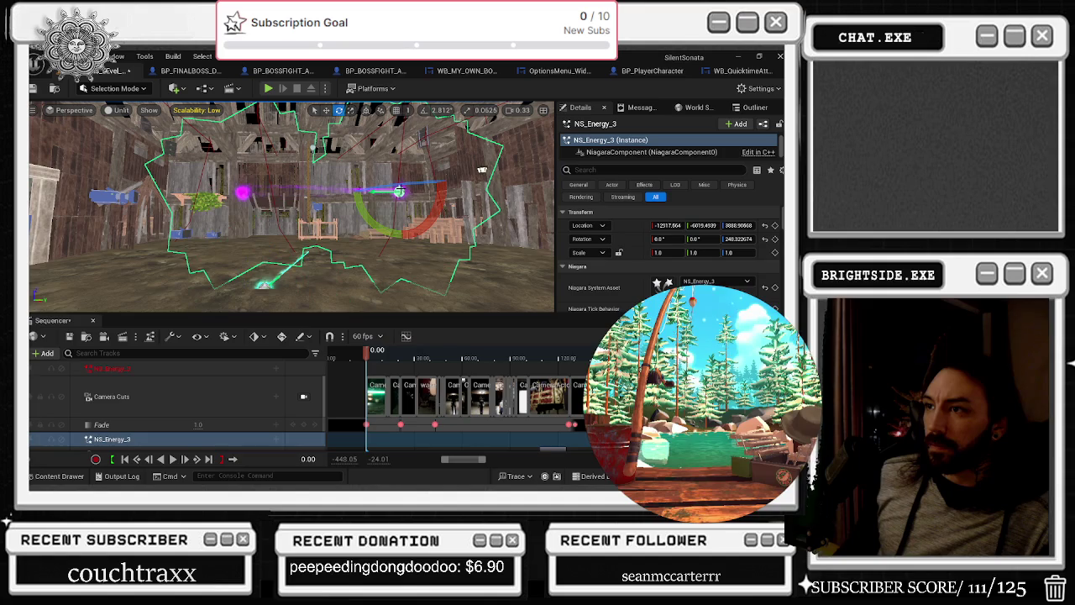
{"action": "right_click", "coordinate": [400, 192]}
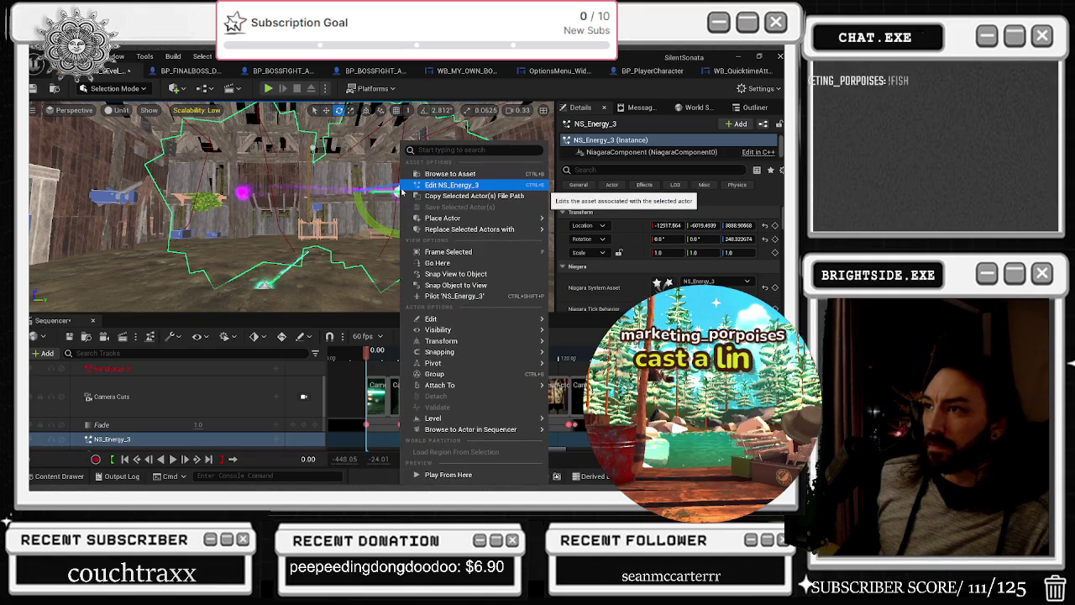
{"action": "left_click", "coordinate": [129, 370]}
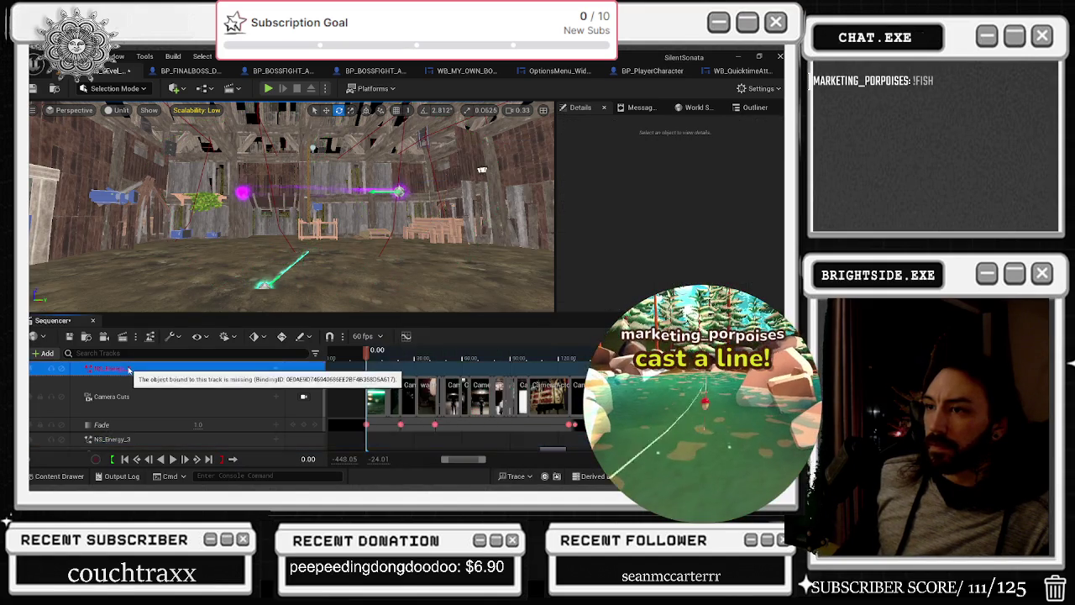
{"action": "left_click", "coordinate": [148, 367]}
{"action": "right_click", "coordinate": [148, 367]}
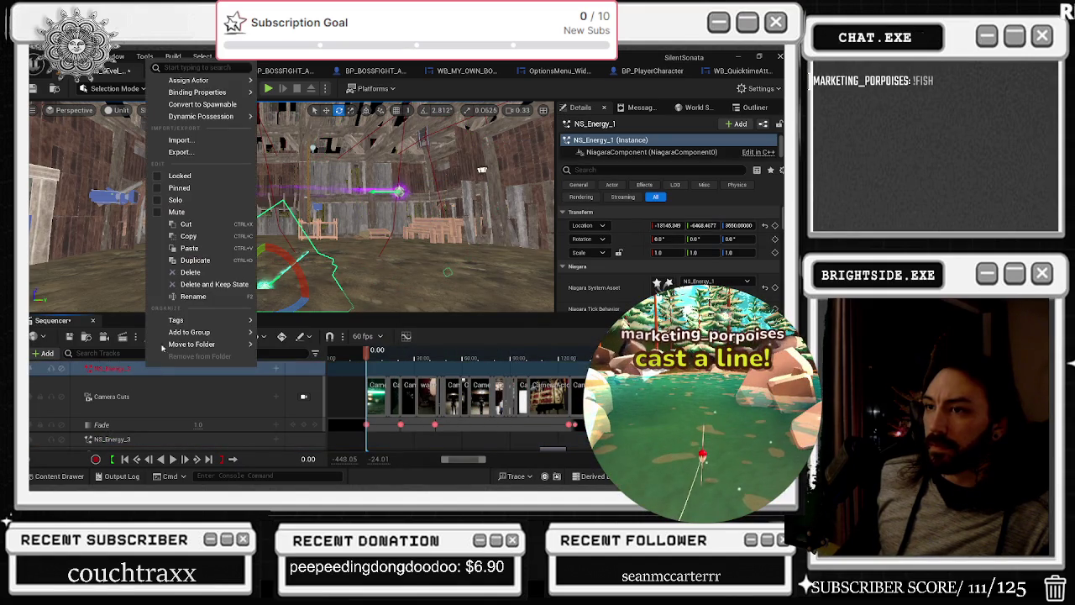
{"action": "mouse_move", "coordinate": [188, 80]}
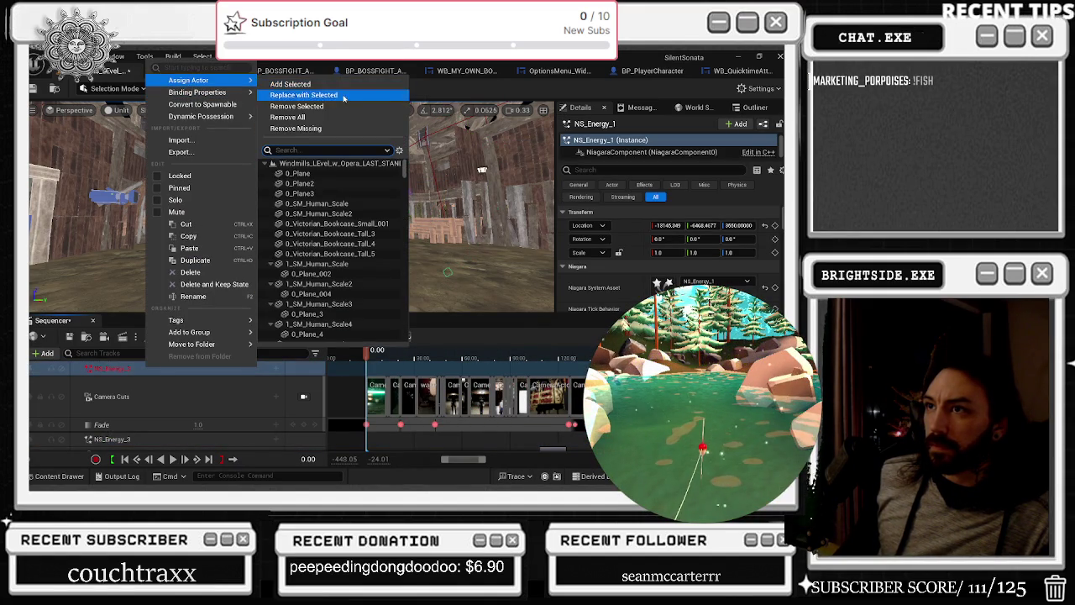
{"action": "left_click", "coordinate": [342, 97]}
Angle the NS_Energy_1 beam and move it down-left across the barn floor
{"action": "mouse_move", "coordinate": [293, 304]}
{"action": "left_mouse_down"}
{"action": "mouse_move", "coordinate": [227, 303]}
{"action": "mouse_move", "coordinate": [417, 284]}
{"action": "mouse_move", "coordinate": [355, 251]}
{"action": "mouse_move", "coordinate": [356, 159]}
{"action": "mouse_move", "coordinate": [358, 174]}
{"action": "mouse_move", "coordinate": [404, 193]}
{"action": "mouse_move", "coordinate": [378, 269]}
{"action": "mouse_move", "coordinate": [363, 256]}
{"action": "left_mouse_up"}
{"action": "key", "text": "w"}
{"action": "mouse_move", "coordinate": [435, 221]}
{"action": "left_mouse_down"}
{"action": "mouse_move", "coordinate": [430, 292]}
{"action": "mouse_move", "coordinate": [317, 218]}
{"action": "mouse_move", "coordinate": [346, 267]}
{"action": "left_mouse_up"}
{"action": "left_click", "coordinate": [112, 438]}
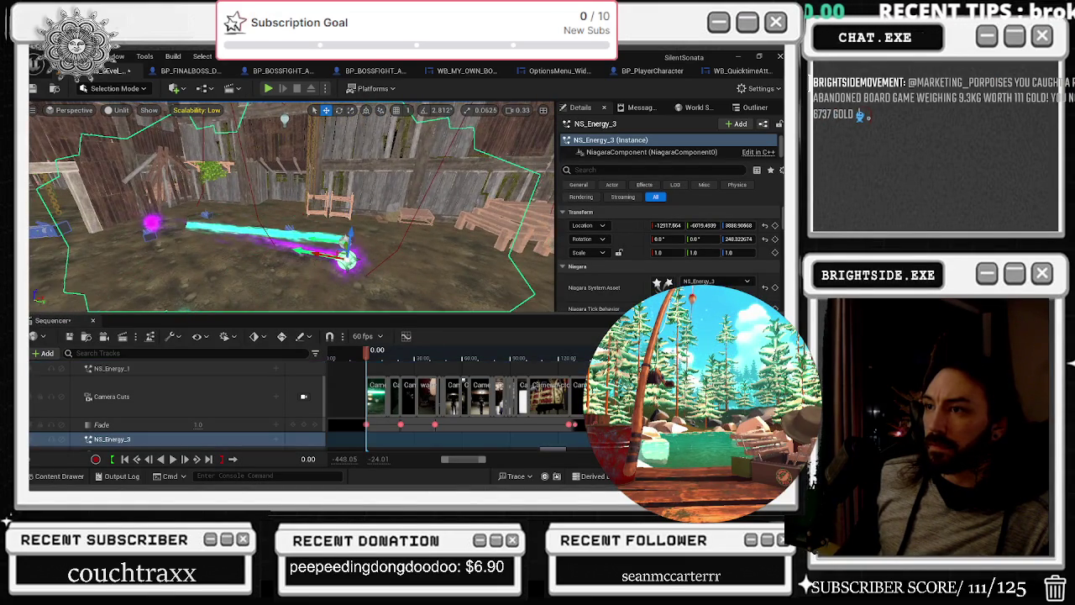
Nudge the NS_Energy_3 beam's position and turn it about 75 degrees
{"action": "left_click_drag", "start_coordinate": [293, 290], "coordinate": [289, 263]}
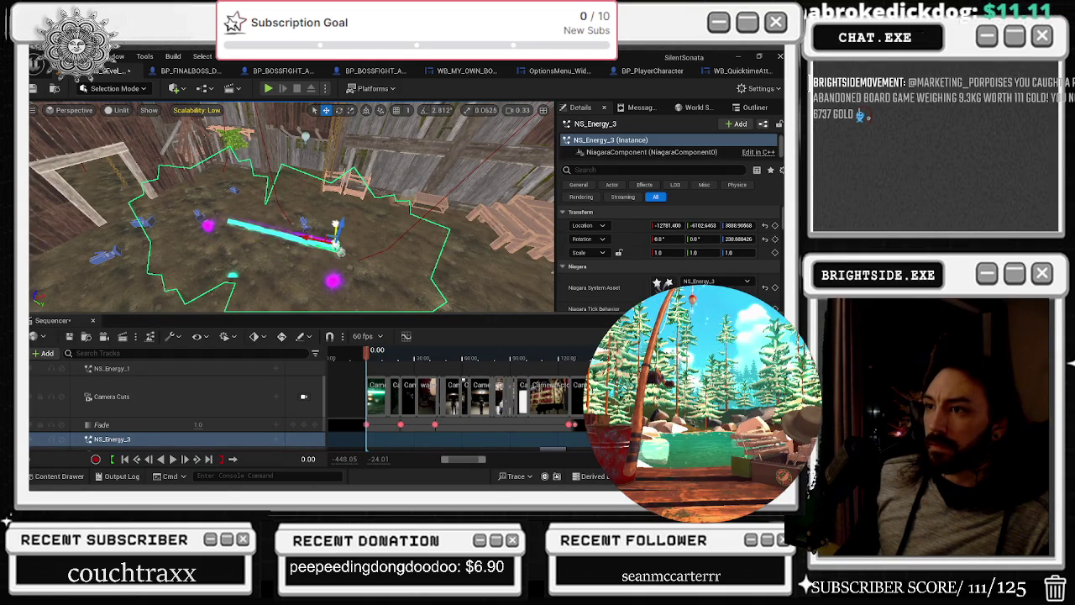
{"action": "left_click_drag", "start_coordinate": [333, 238], "coordinate": [335, 248]}
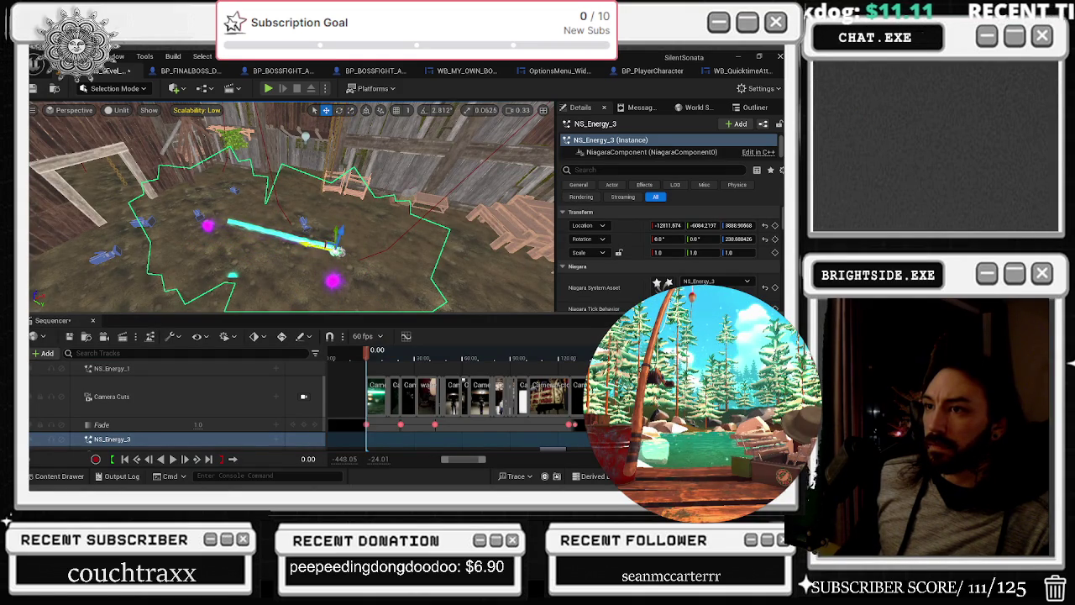
{"action": "key", "text": "e"}
{"action": "left_click_drag", "start_coordinate": [224, 255], "coordinate": [261, 252]}
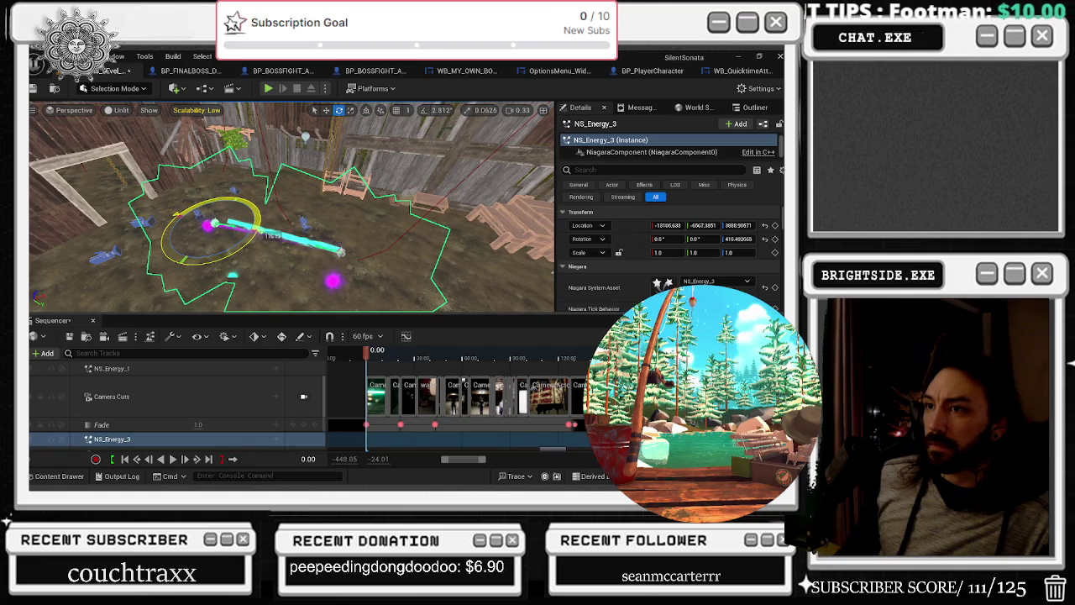
{"action": "mouse_move", "coordinate": [277, 210]}
{"action": "left_mouse_down"}
{"action": "mouse_move", "coordinate": [277, 243]}
{"action": "mouse_move", "coordinate": [277, 198]}
{"action": "left_mouse_up"}
{"action": "key", "text": "r"}
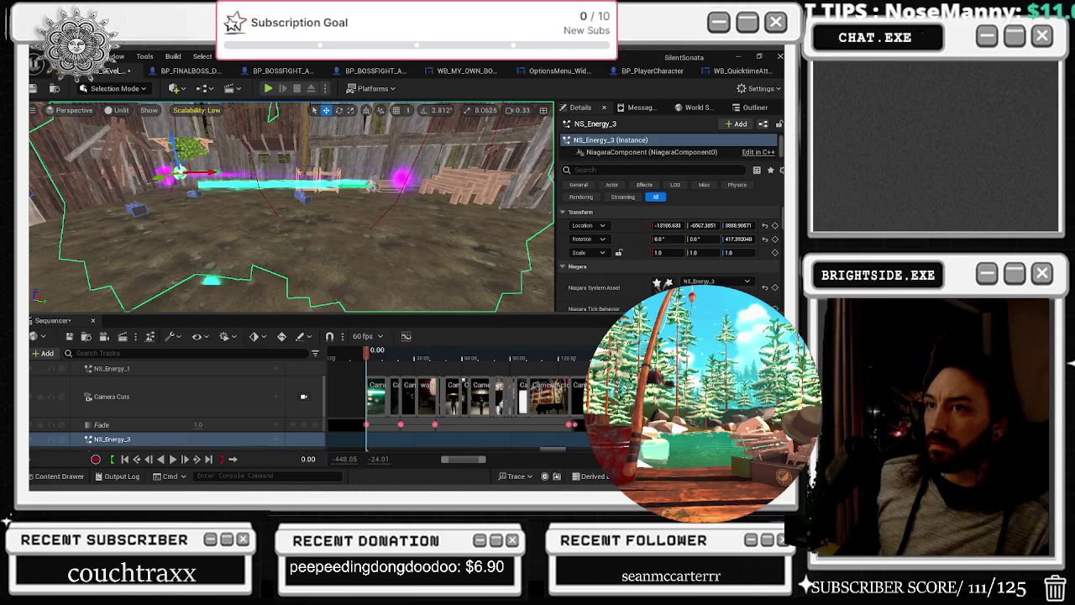
Tilt the NS_Energy_3 beam slightly to level it across the floor
{"action": "mouse_move", "coordinate": [202, 162]}
{"action": "left_mouse_down"}
{"action": "mouse_move", "coordinate": [180, 201]}
{"action": "mouse_move", "coordinate": [217, 220]}
{"action": "left_mouse_up"}
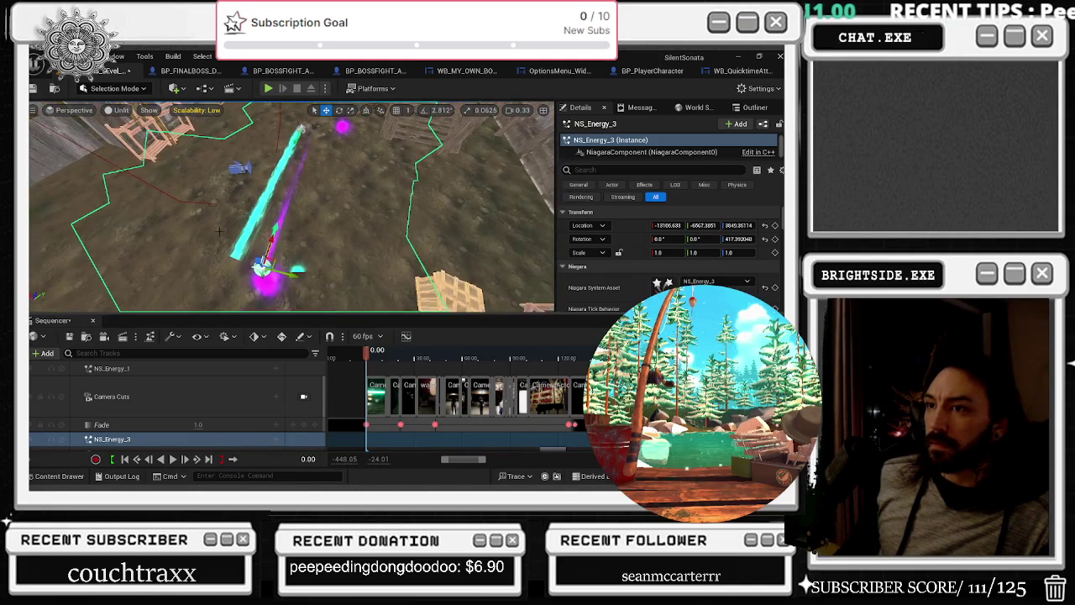
{"action": "mouse_move", "coordinate": [299, 286]}
{"action": "left_mouse_down"}
{"action": "mouse_move", "coordinate": [295, 277]}
{"action": "mouse_move", "coordinate": [501, 153]}
{"action": "left_mouse_up"}
{"action": "key", "text": "r"}
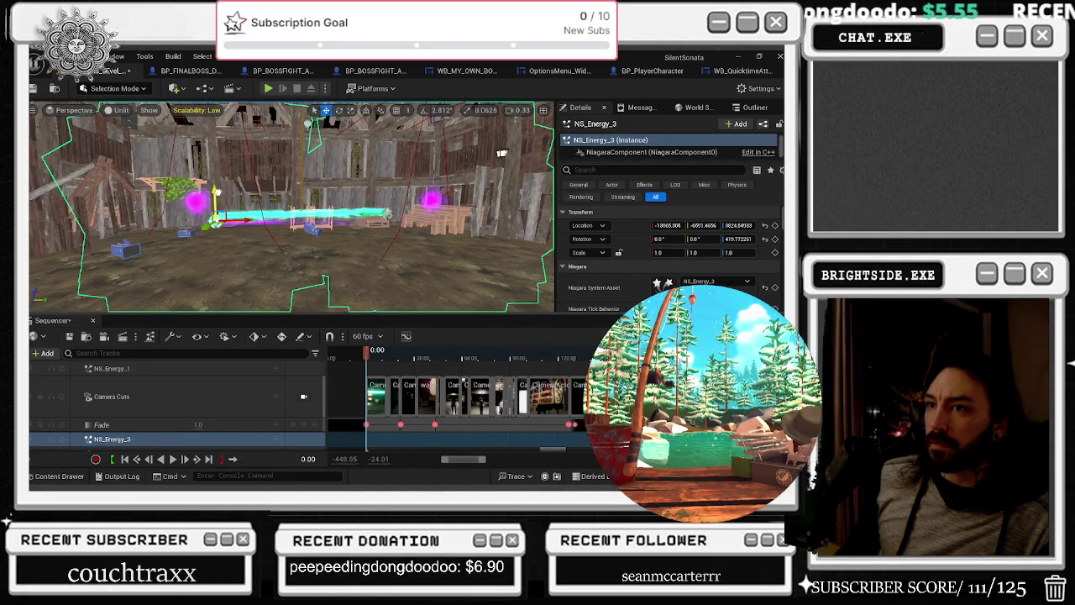
{"action": "key", "text": "e"}
{"action": "left_click_drag", "start_coordinate": [252, 201], "coordinate": [256, 208]}
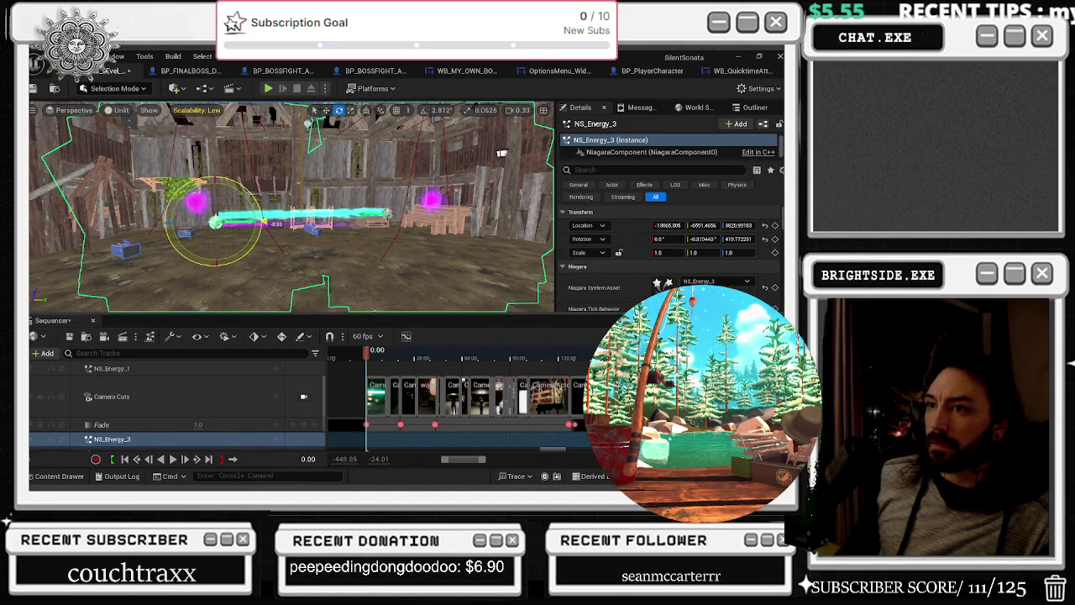
Pull the view back over the barn and save the map with its level content
{"action": "left_click_drag", "start_coordinate": [502, 154], "coordinate": [547, 126]}
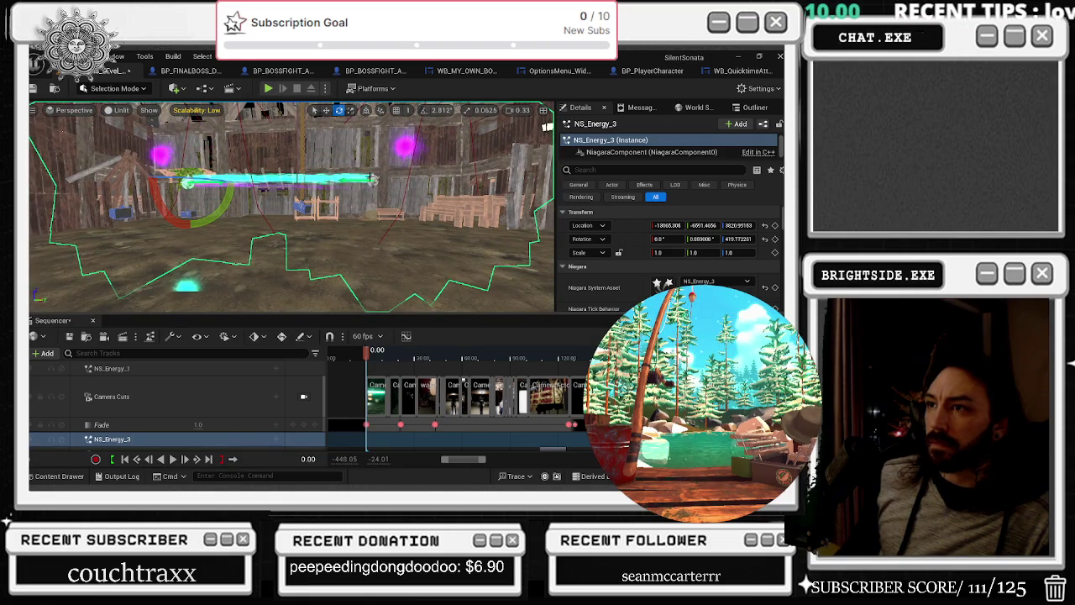
{"action": "mouse_move", "coordinate": [454, 168]}
{"action": "left_mouse_down"}
{"action": "mouse_move", "coordinate": [475, 149]}
{"action": "mouse_move", "coordinate": [482, 175]}
{"action": "left_mouse_up"}
{"action": "key", "text": "ctrl+shift+s"}
{"action": "key", "text": "Return"}
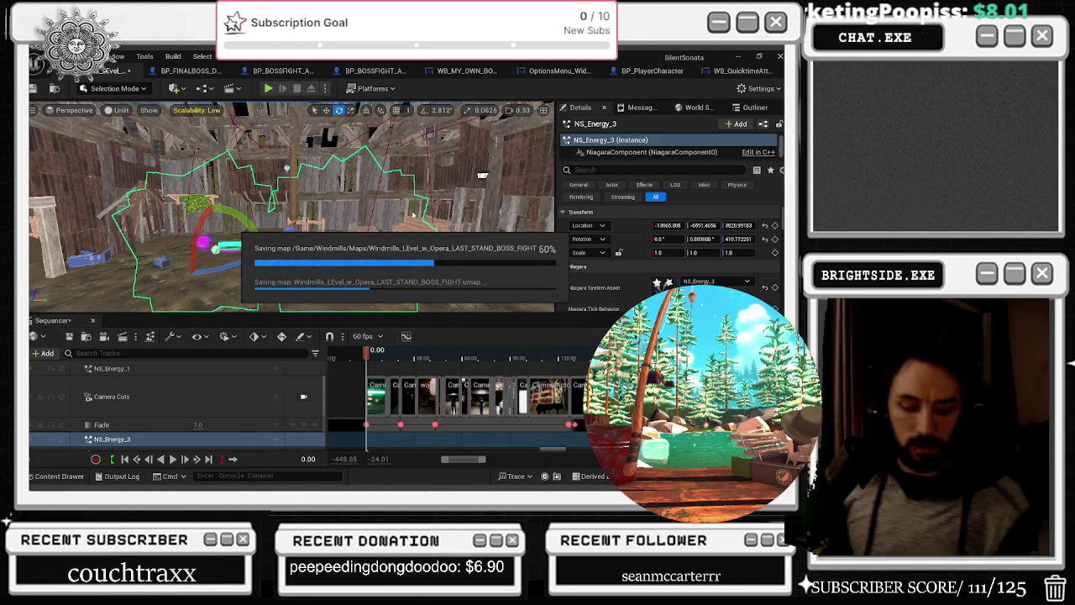
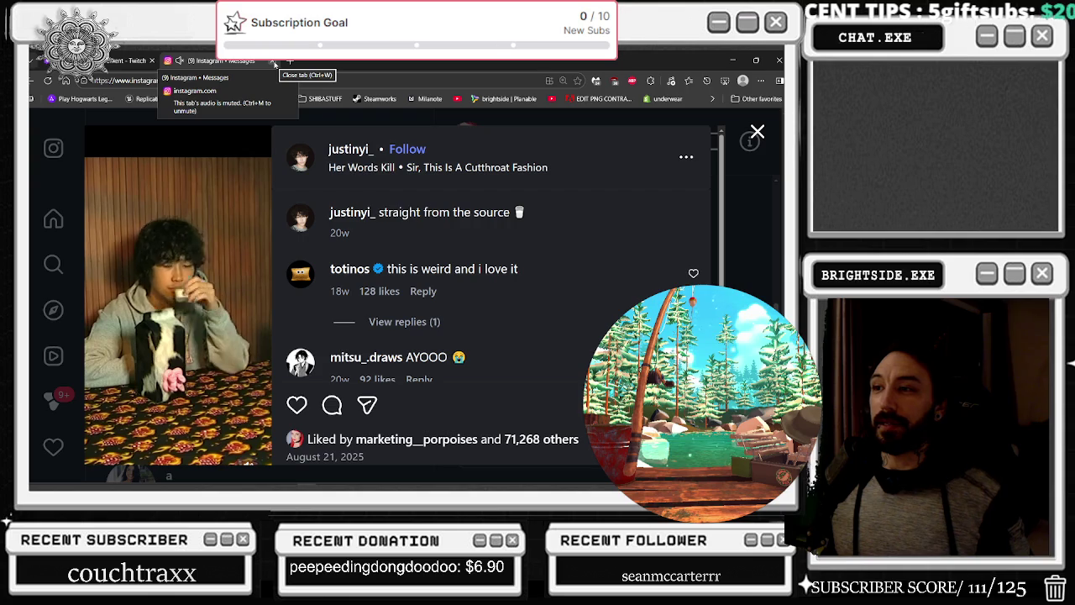
Restore down and minimize the browser showing the Instagram post to reveal the Unreal Editor
{"action": "mouse_move", "coordinate": [353, 274]}
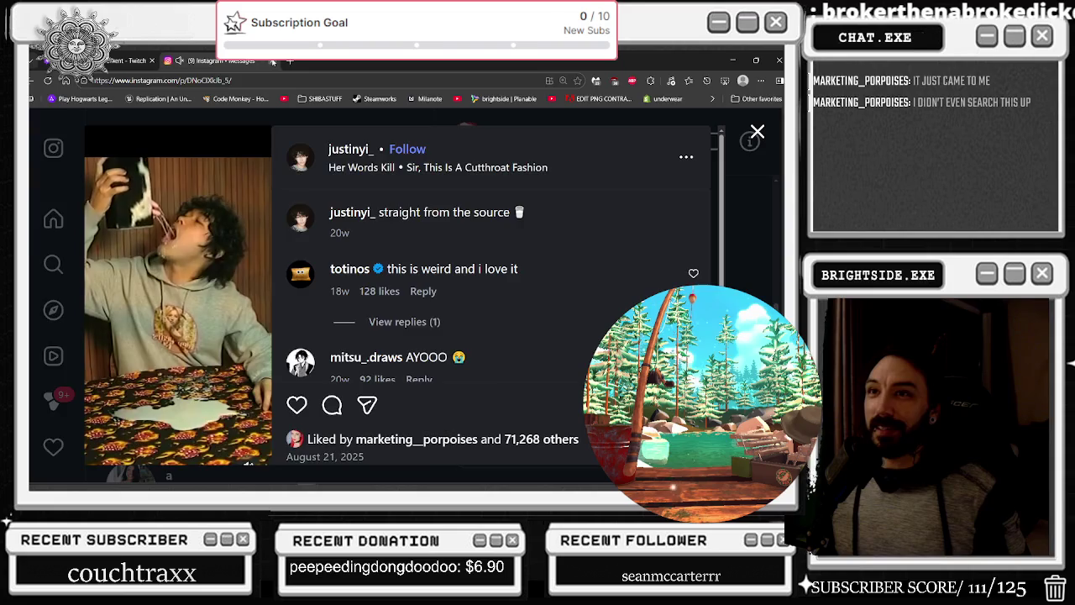
{"action": "left_click_drag", "start_coordinate": [126, 61], "coordinate": [127, 107]}
{"action": "left_click", "coordinate": [308, 100]}
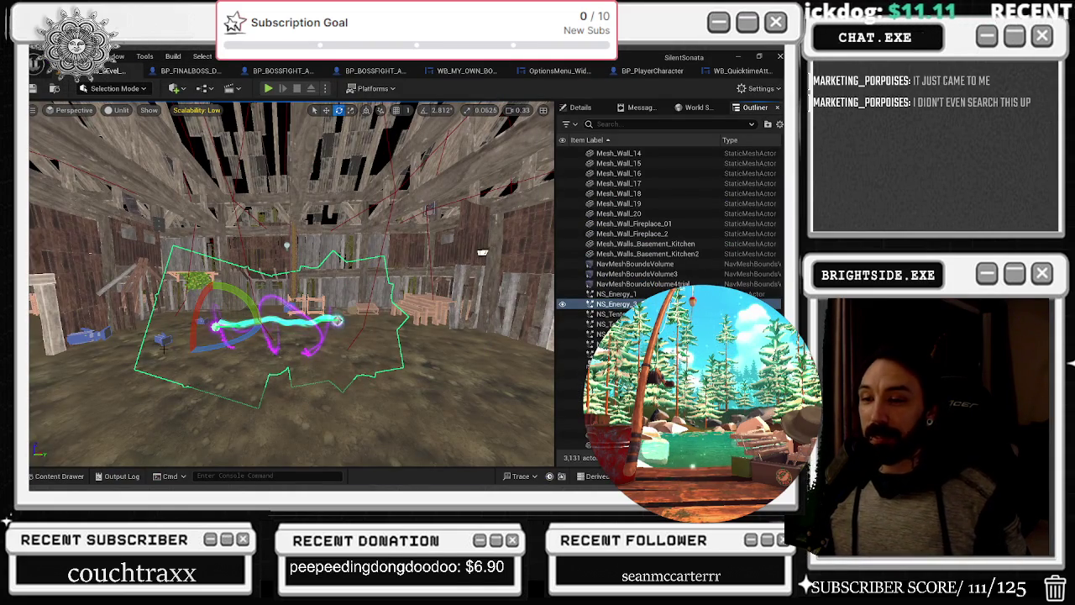
From the BP_FINALBOSS_DANTALION tab, open the FINAL_END level sequence from the Content Drawer's blueprints folder
{"action": "left_click", "coordinate": [191, 71]}
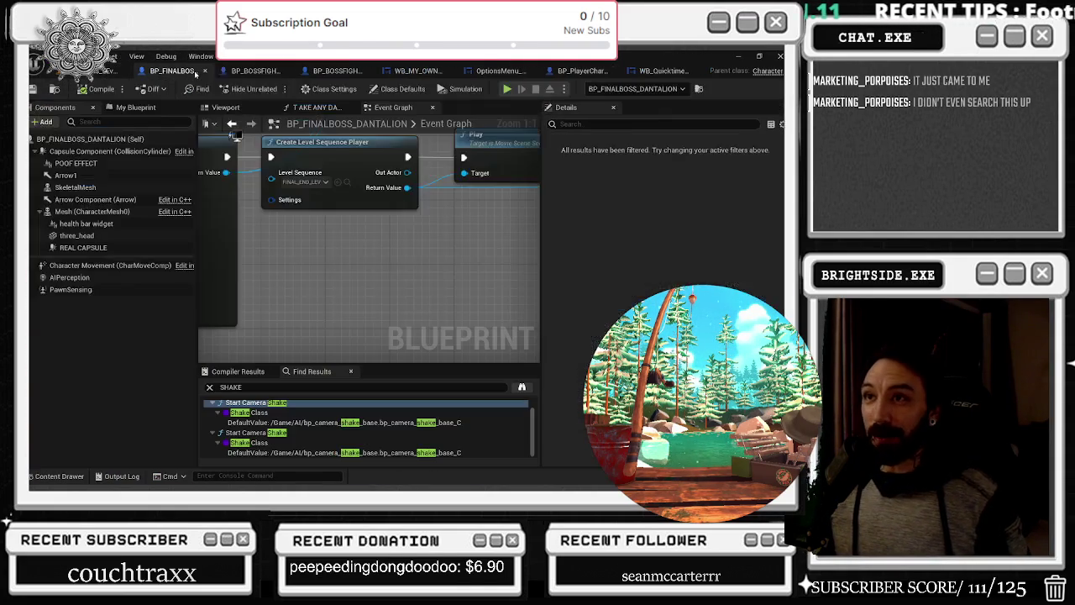
{"action": "left_click", "coordinate": [347, 181]}
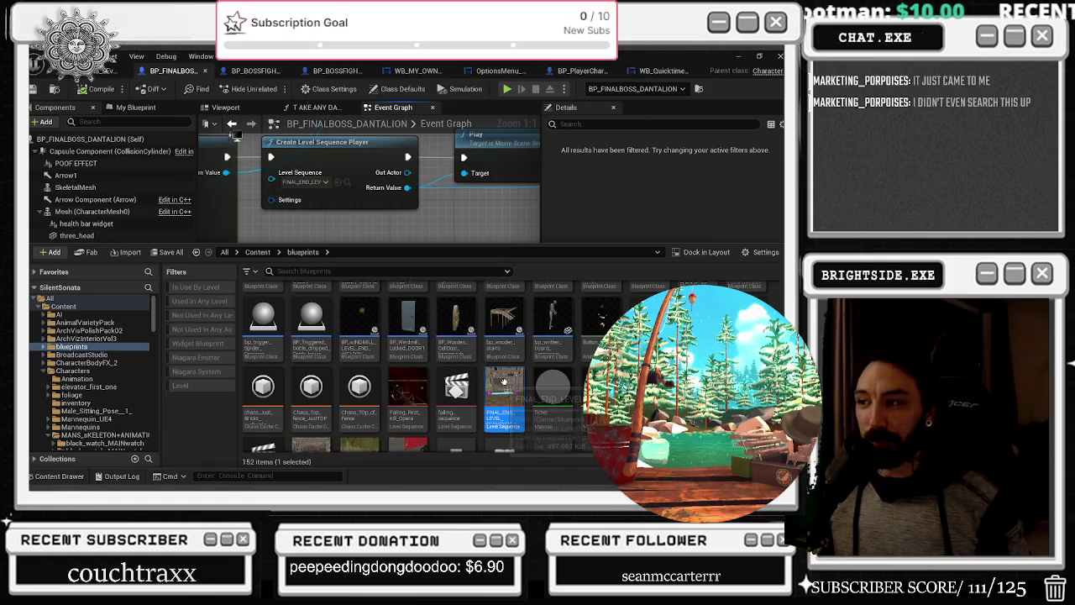
{"action": "double_click", "coordinate": [496, 382]}
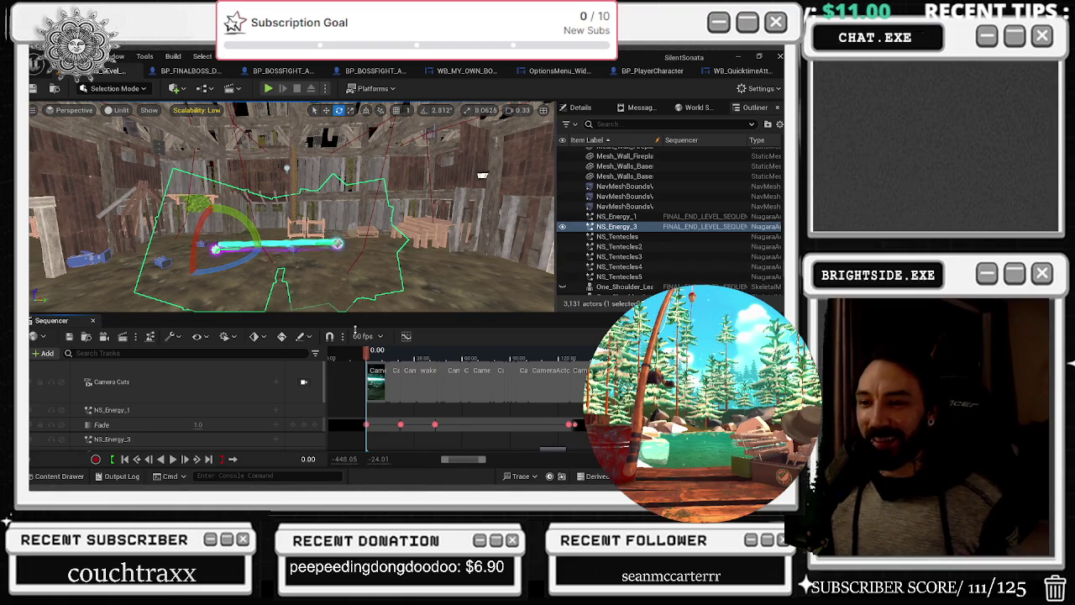
Lock the viewport to Camera Cuts and scrub the cutscene to about 6.5 seconds and later
{"action": "left_click", "coordinate": [409, 395]}
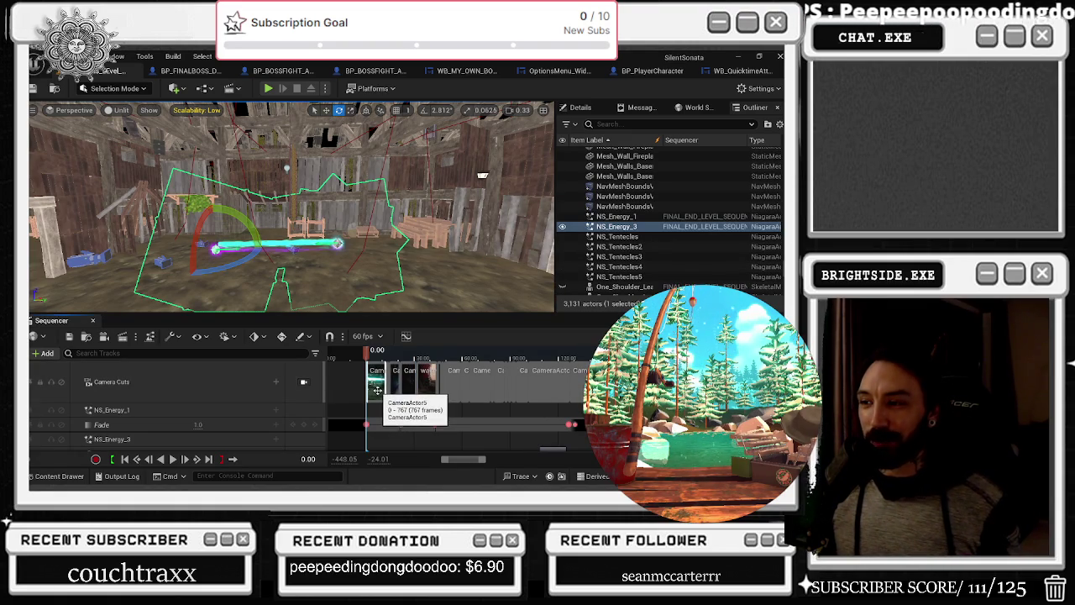
{"action": "left_click", "coordinate": [304, 382]}
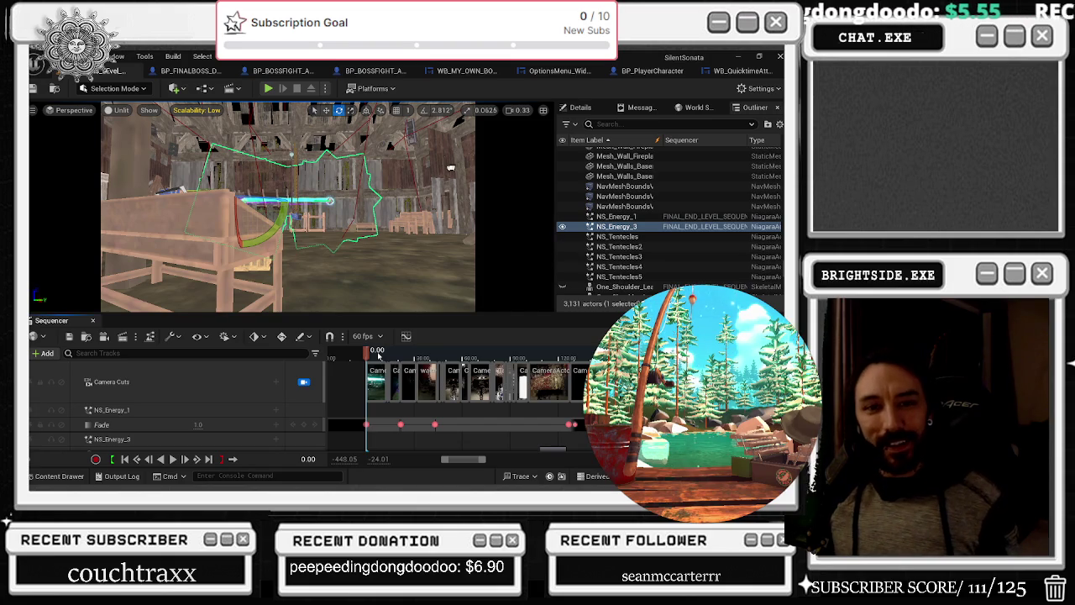
{"action": "left_click_drag", "start_coordinate": [380, 357], "coordinate": [376, 357]}
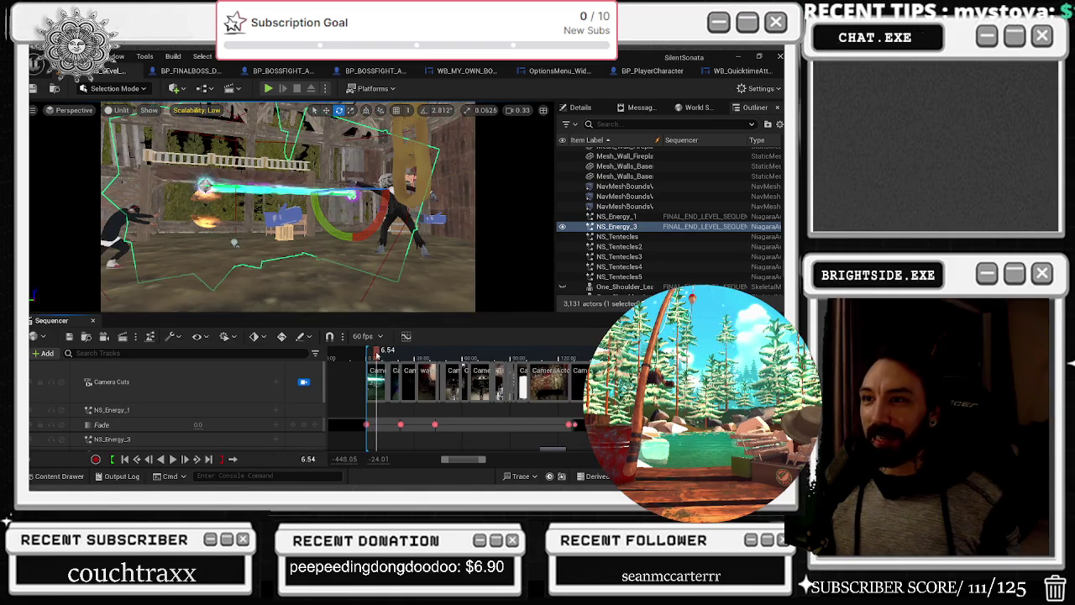
{"action": "left_click_drag", "start_coordinate": [377, 354], "coordinate": [382, 355]}
{"action": "left_click", "coordinate": [339, 191]}
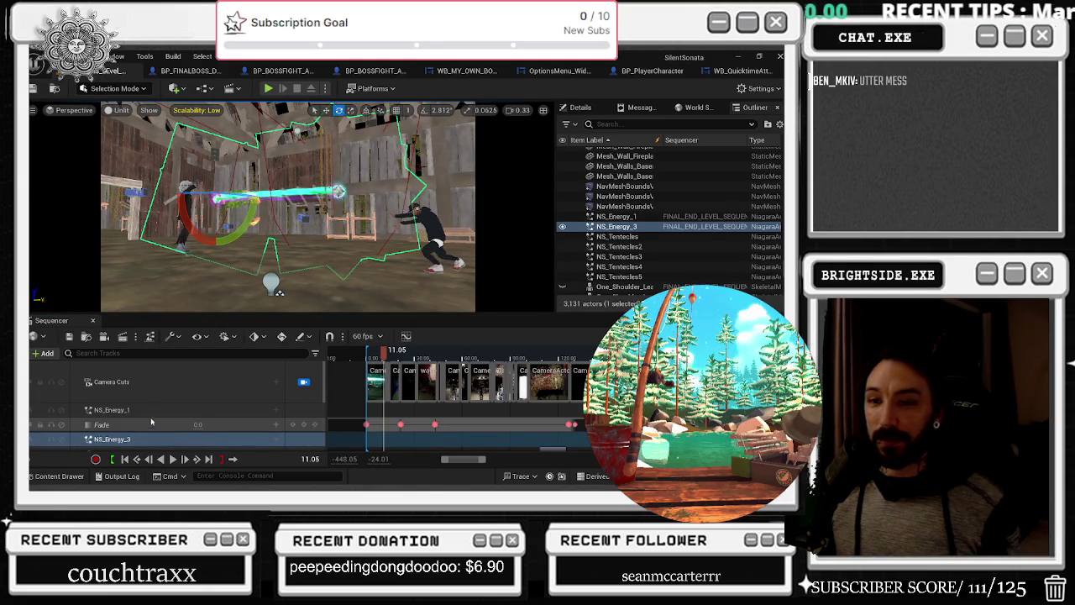
Select NS_Energy_1 and move its beam slightly lower with the move gizmo
{"action": "left_click", "coordinate": [150, 416]}
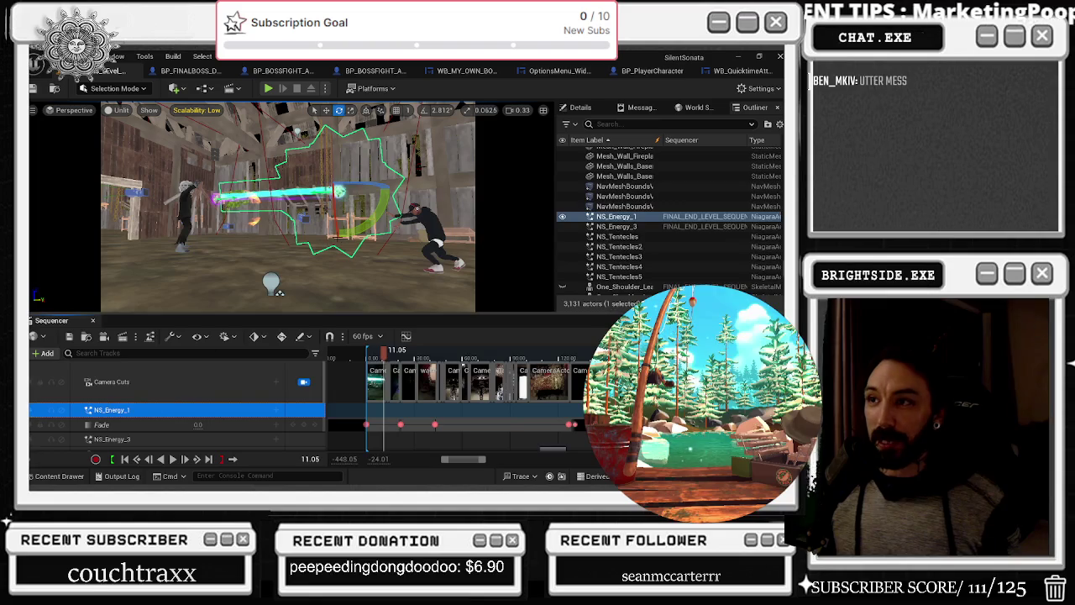
{"action": "key", "text": "w"}
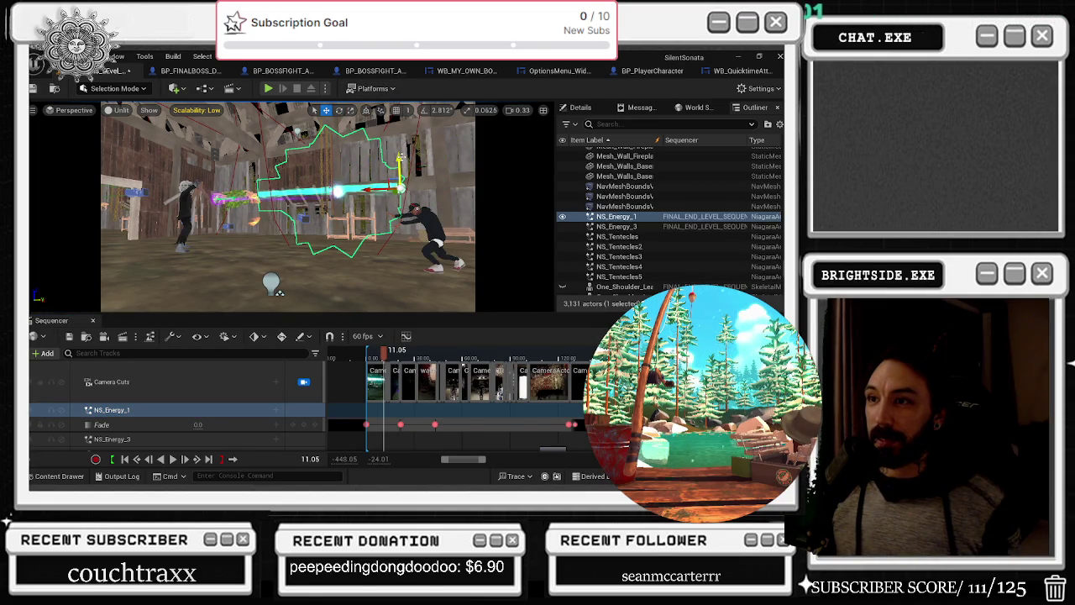
{"action": "left_click_drag", "start_coordinate": [403, 158], "coordinate": [413, 183]}
{"action": "key", "text": "e"}
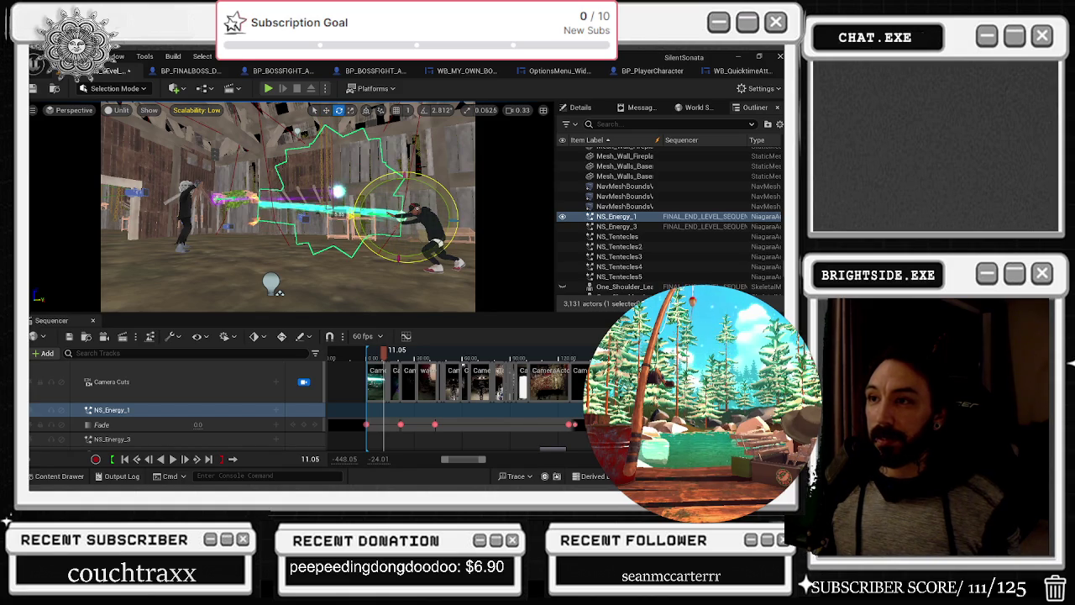
{"action": "key", "text": "w"}
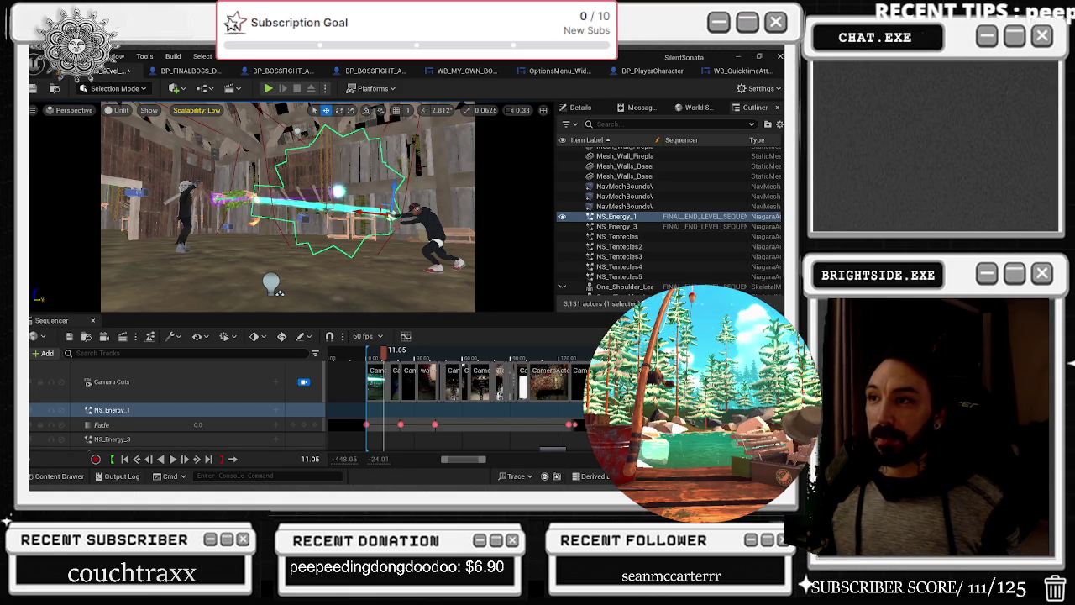
Play back the cutscene to check the beam, then show NS_Energy_1's Details
{"action": "key", "text": "space"}
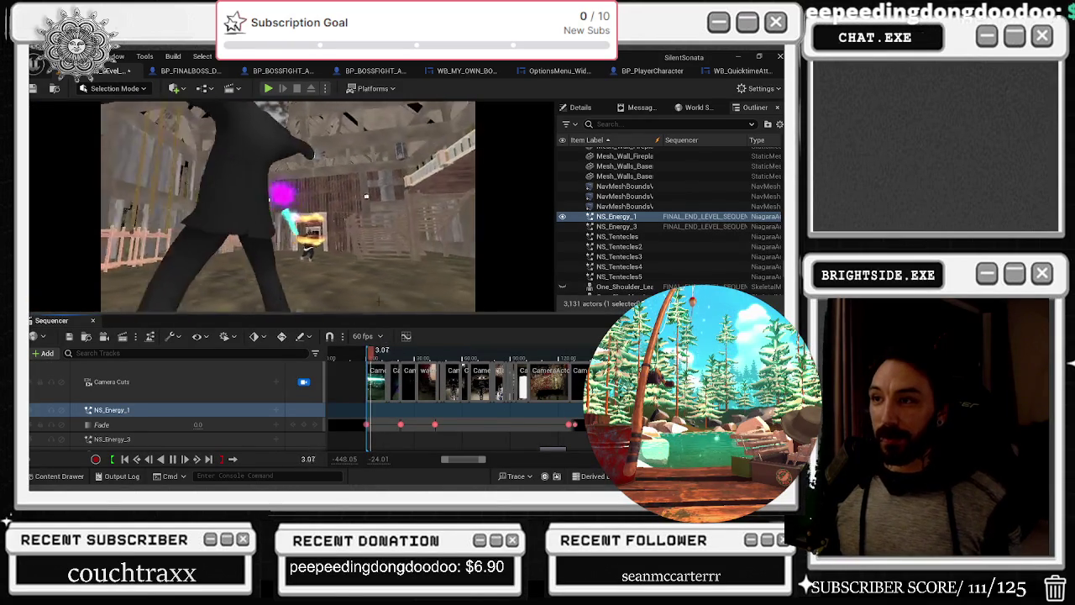
{"action": "key", "text": "space"}
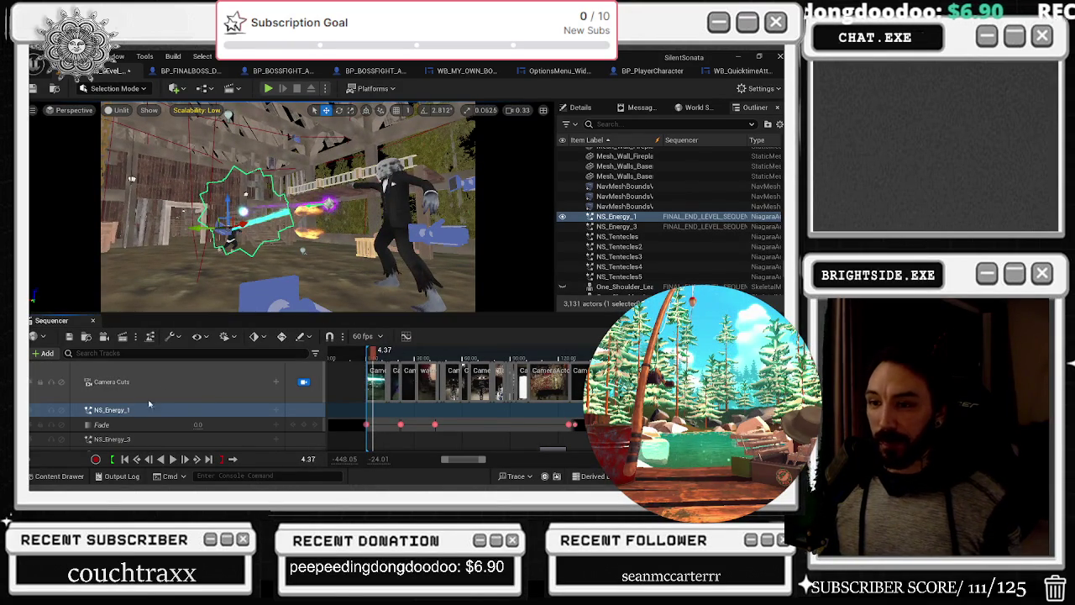
{"action": "left_click", "coordinate": [581, 106]}
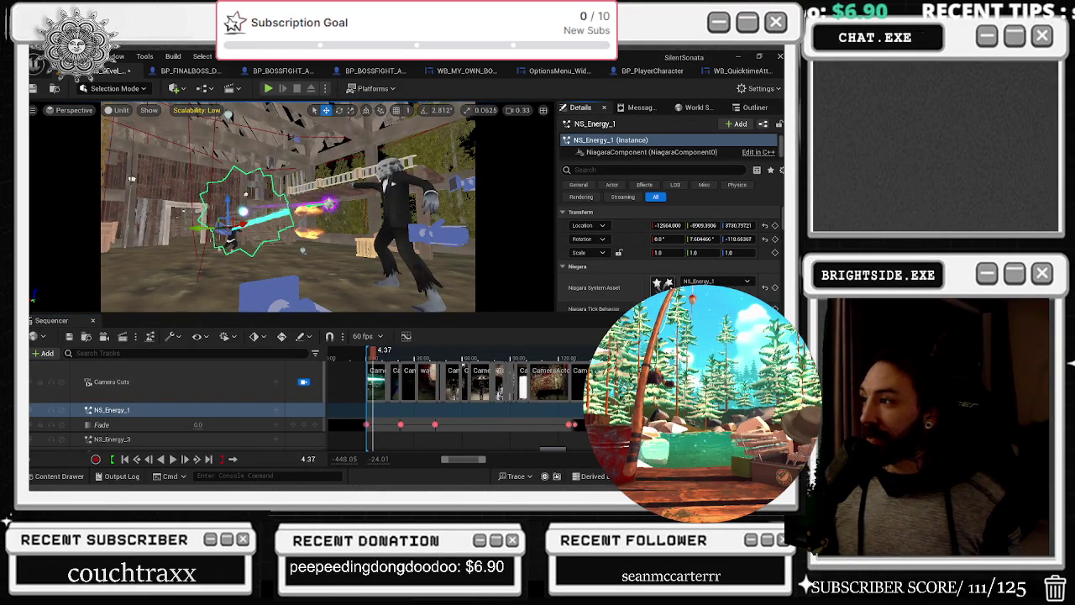
{"action": "double_click", "coordinate": [661, 283]}
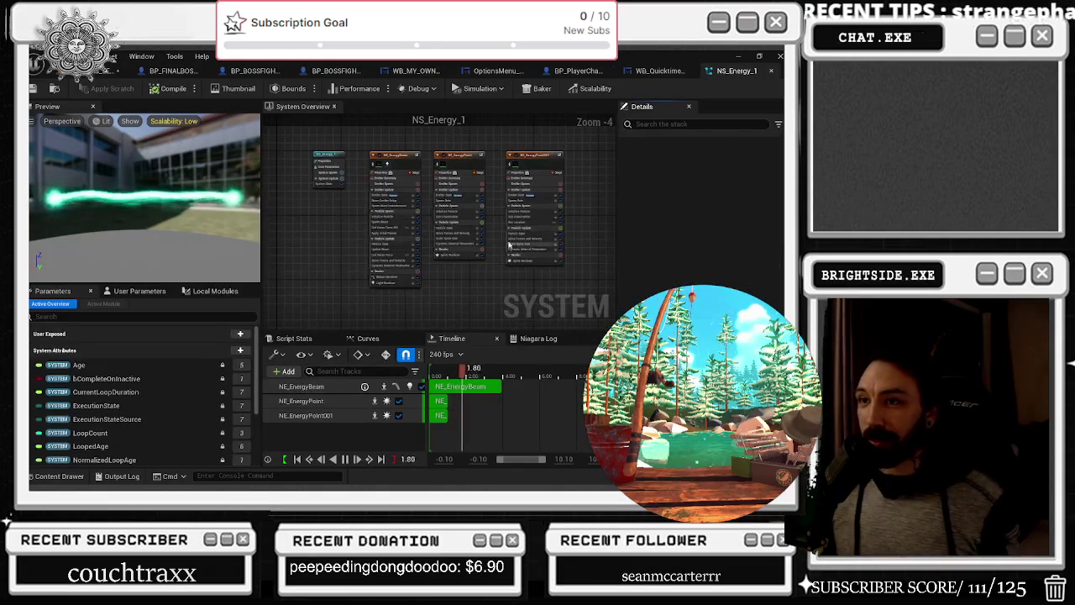
{"action": "left_click", "coordinate": [535, 156]}
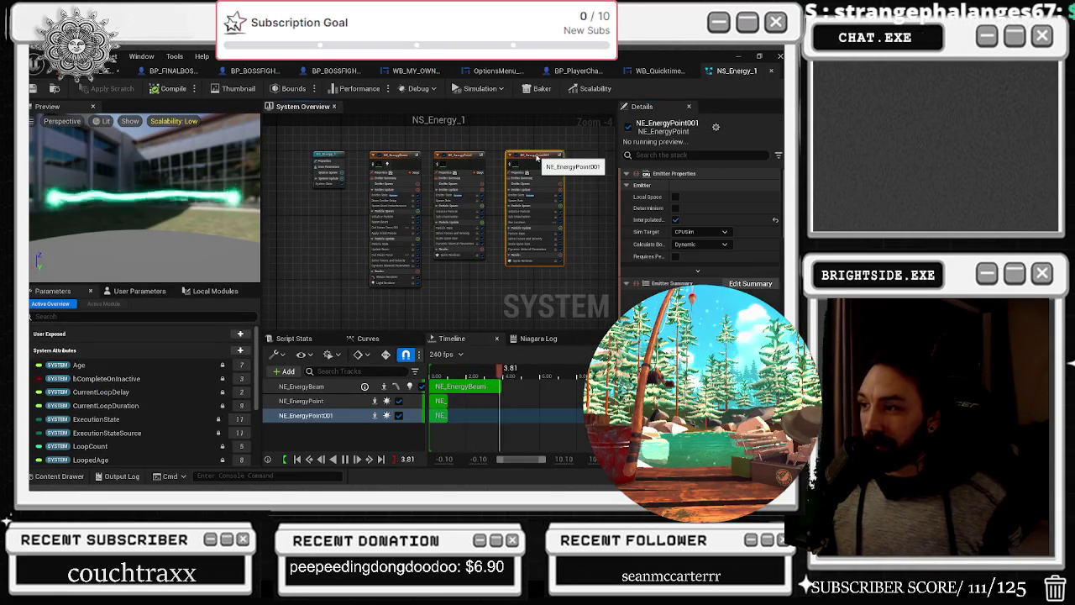
{"action": "scroll", "coordinate": [702, 218], "scroll_direction": "down", "scroll_amount": 3}
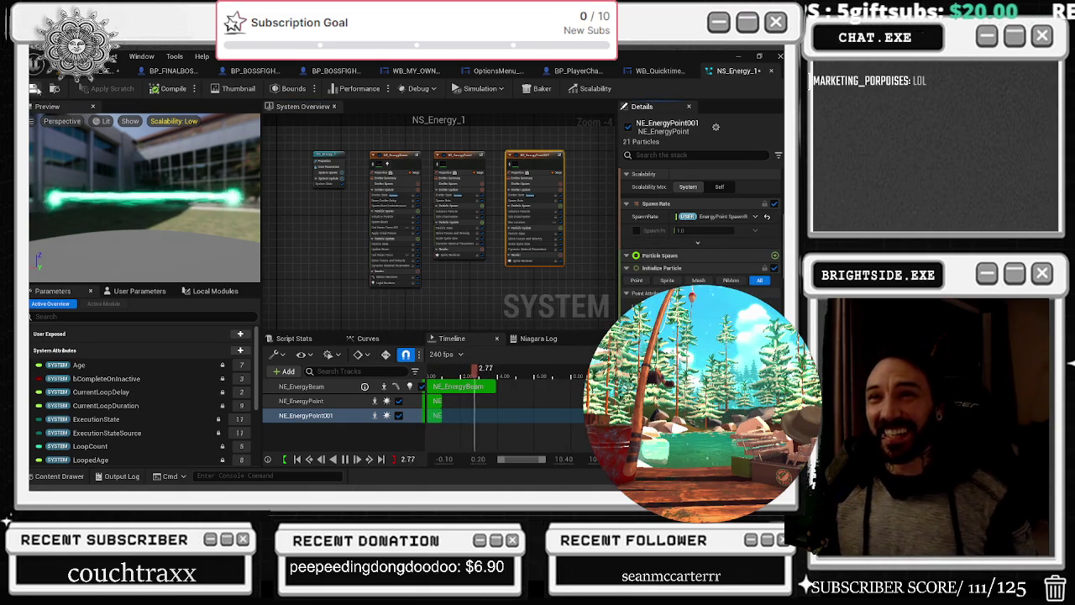
{"action": "key", "text": "ctrl+s"}
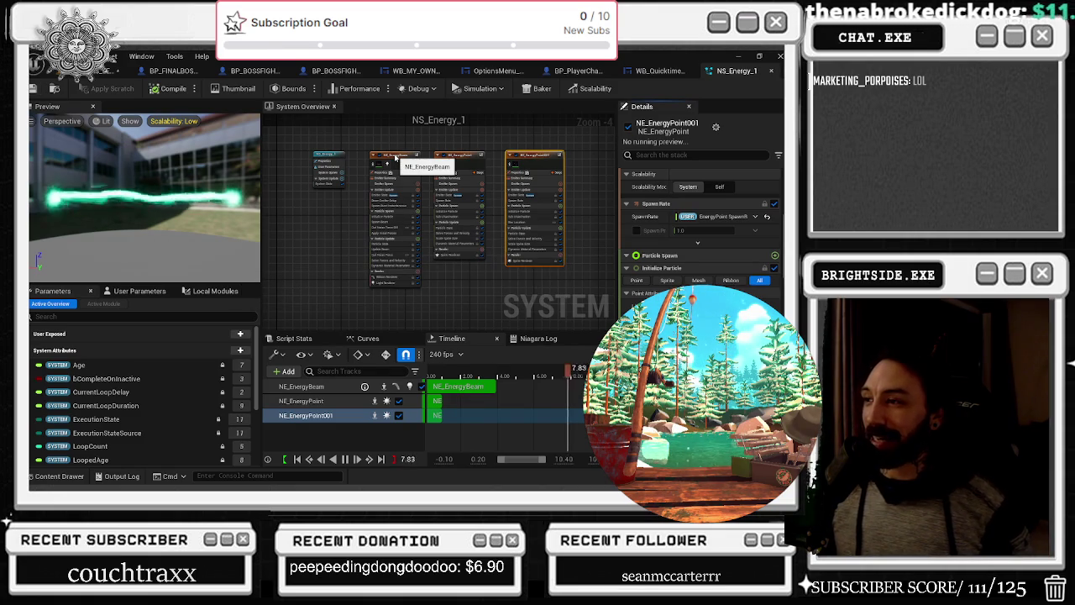
{"action": "left_click", "coordinate": [394, 157]}
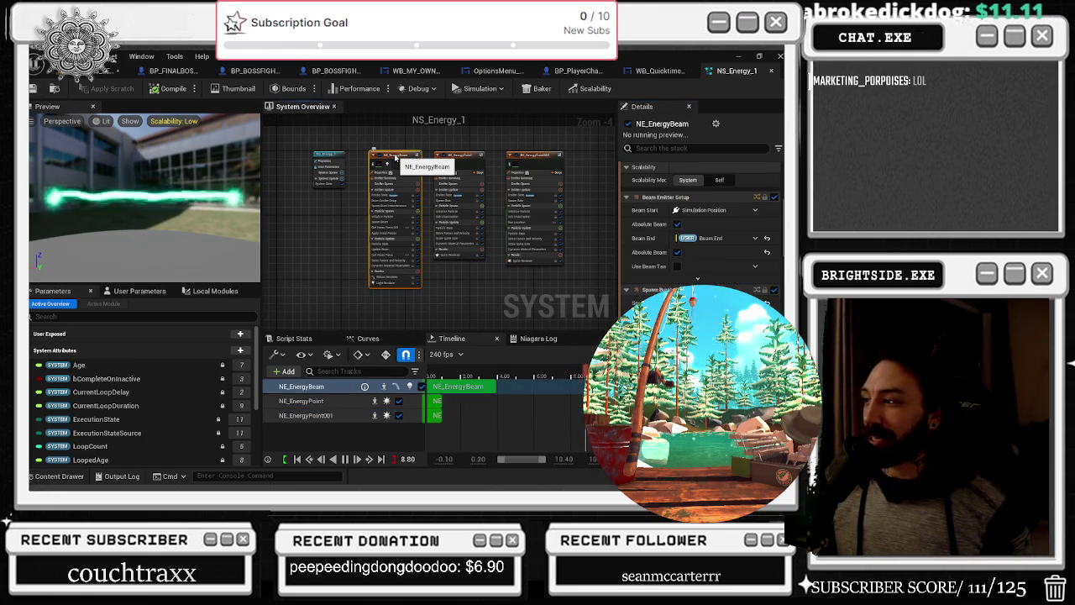
{"action": "left_click", "coordinate": [464, 161]}
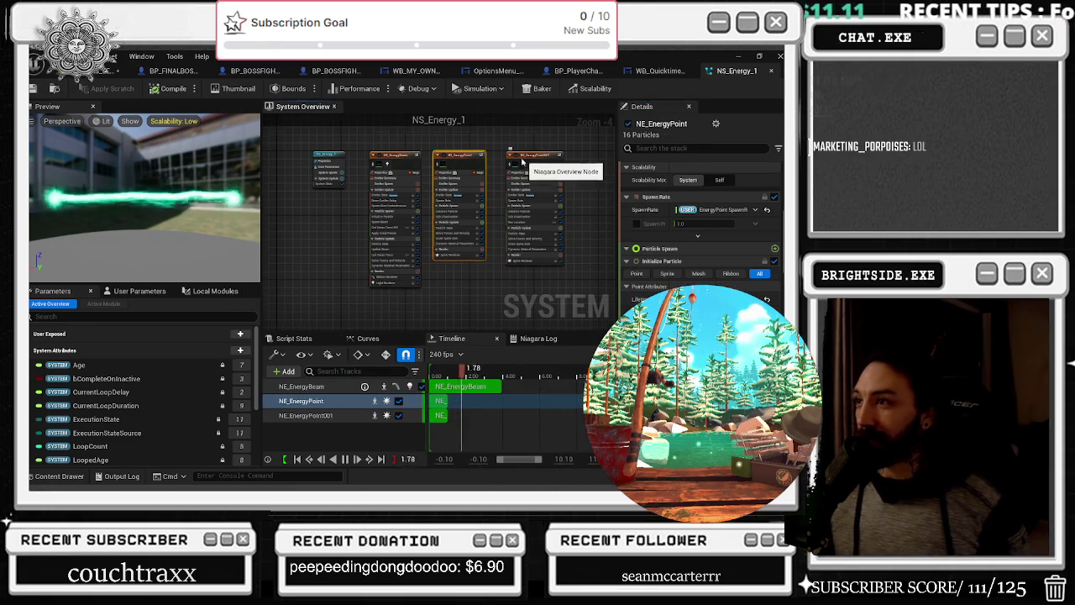
{"action": "scroll", "coordinate": [523, 161], "scroll_direction": "up", "scroll_amount": 1}
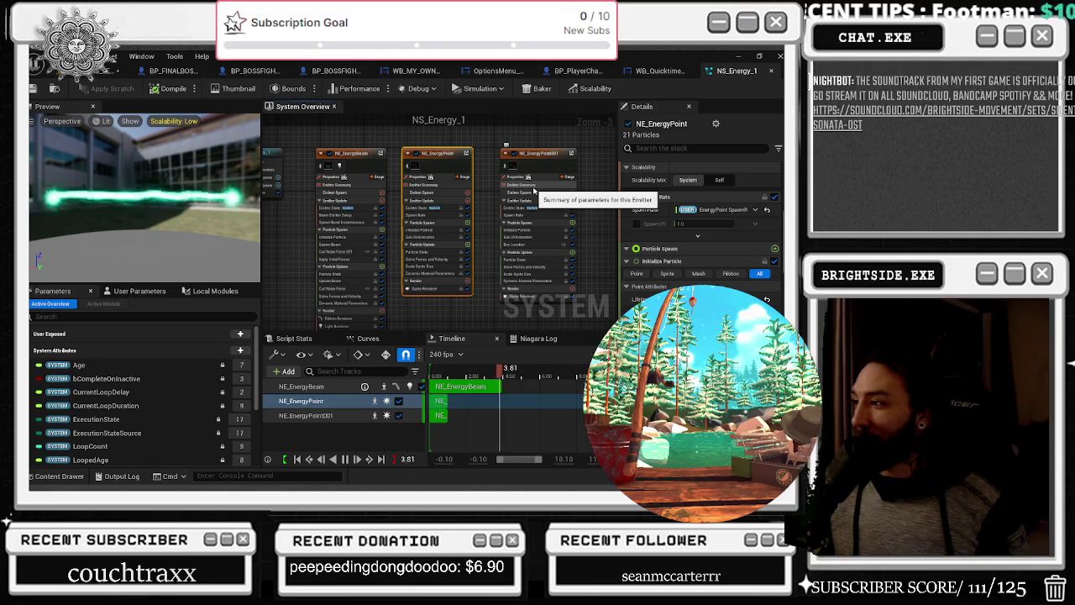
{"action": "left_click", "coordinate": [554, 173]}
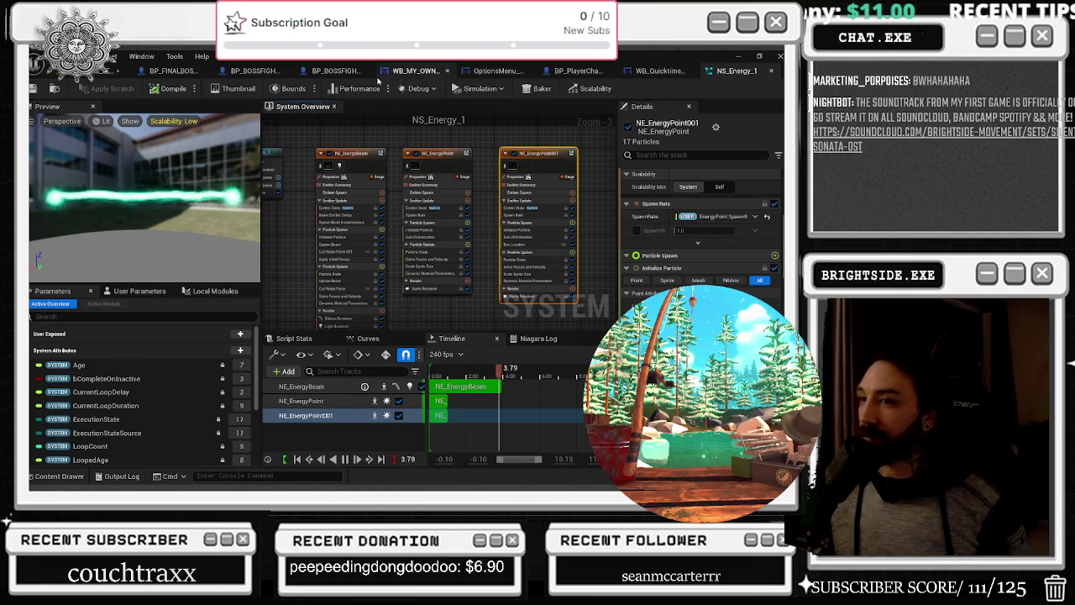
{"action": "left_click", "coordinate": [111, 71]}
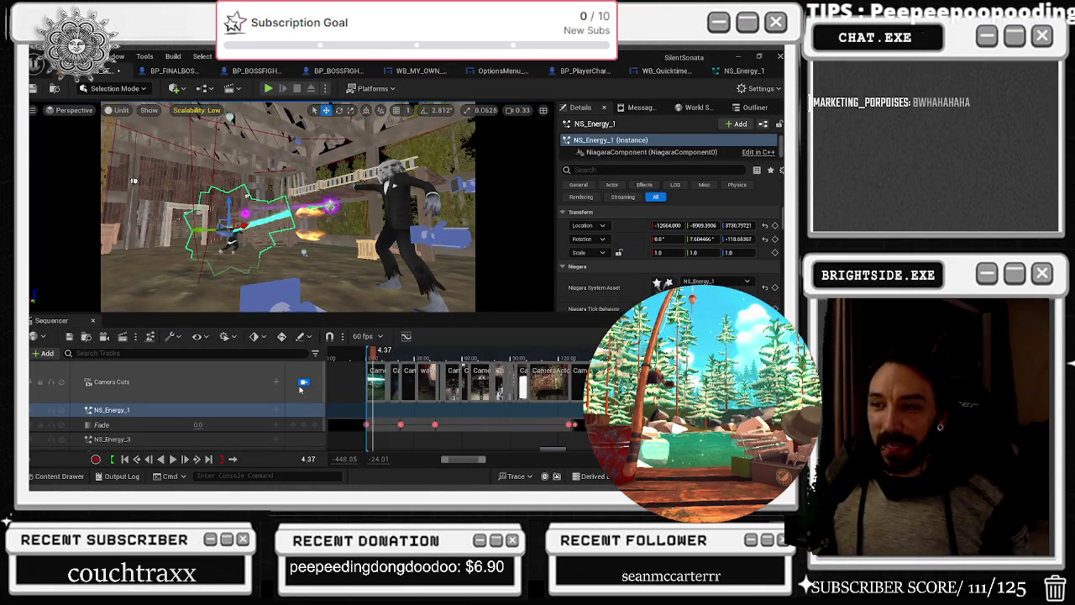
{"action": "key", "text": "Up"}
{"action": "left_click", "coordinate": [167, 459]}
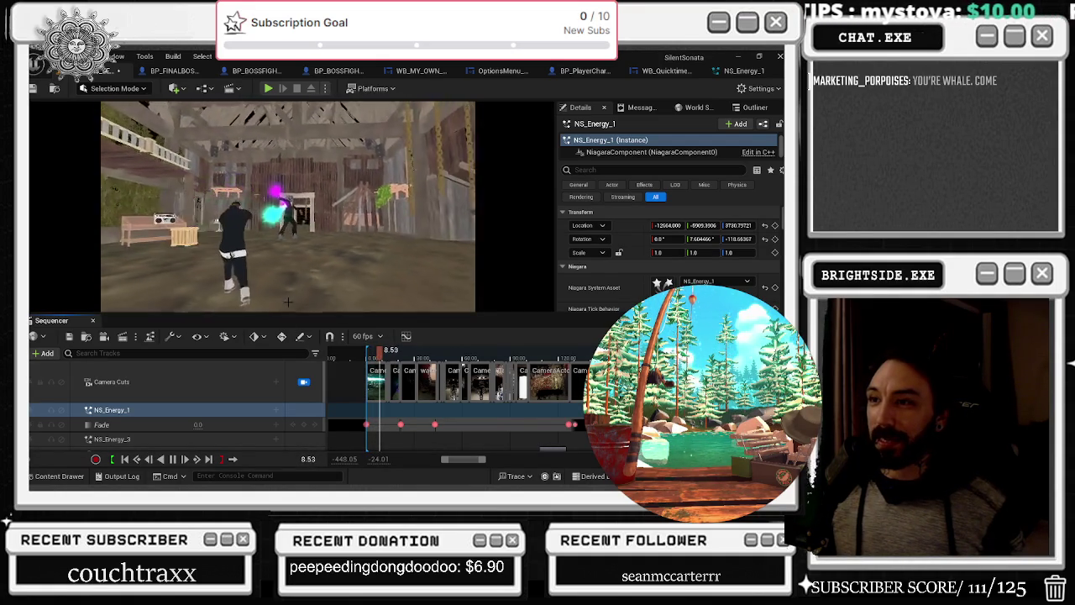
{"action": "key", "text": "space"}
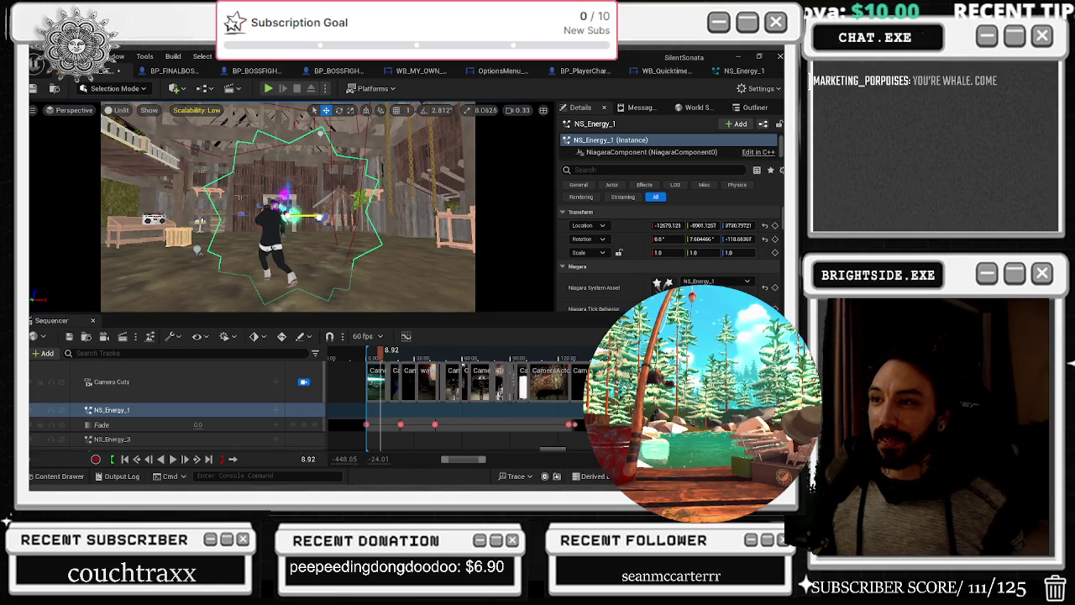
{"action": "left_click", "coordinate": [376, 356]}
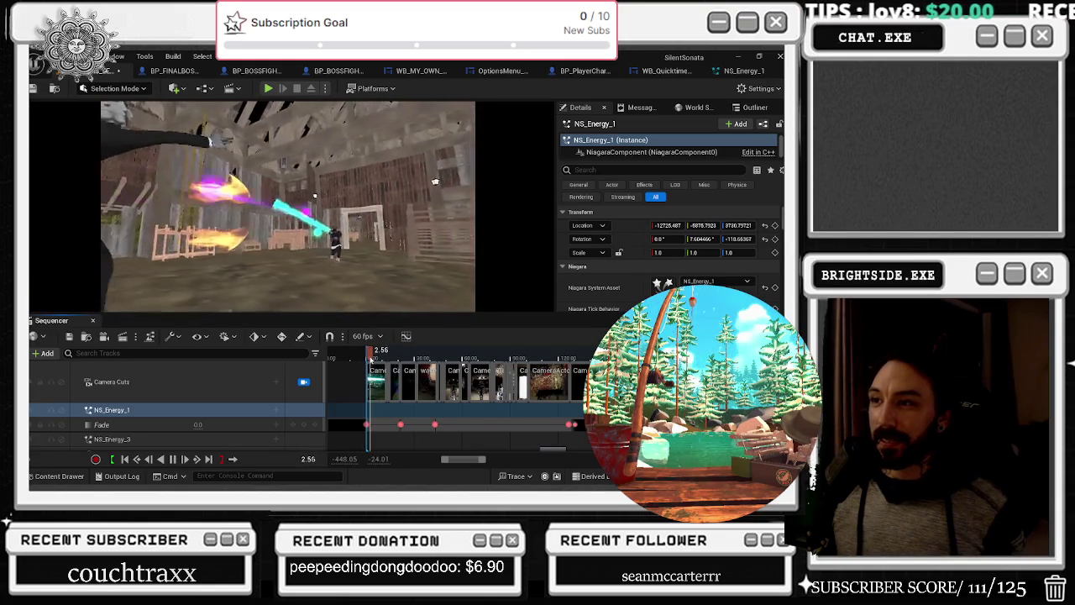
{"action": "key", "text": "space"}
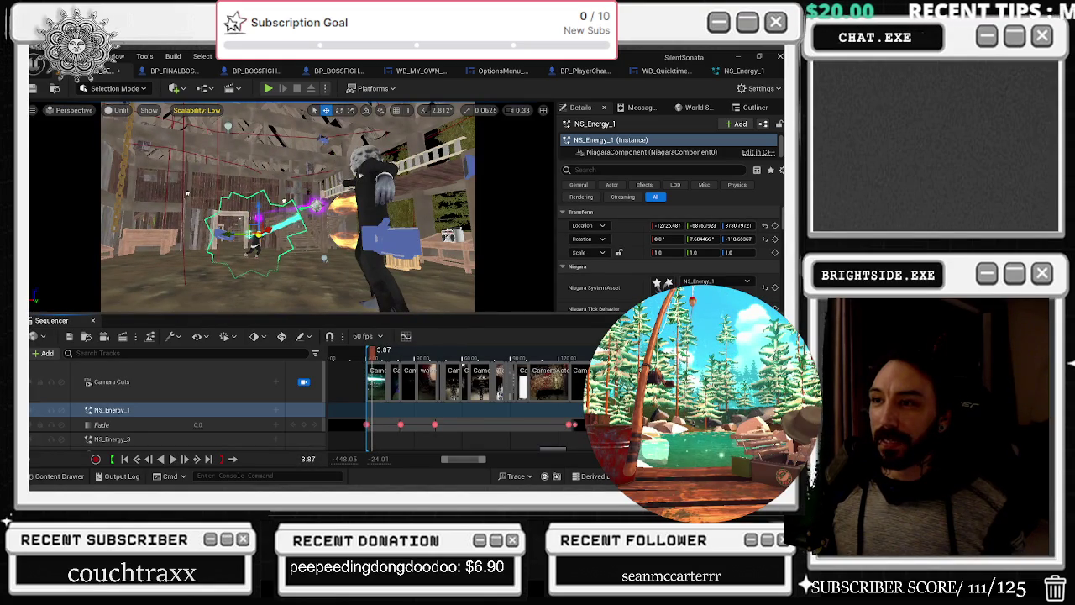
{"action": "left_click", "coordinate": [111, 439]}
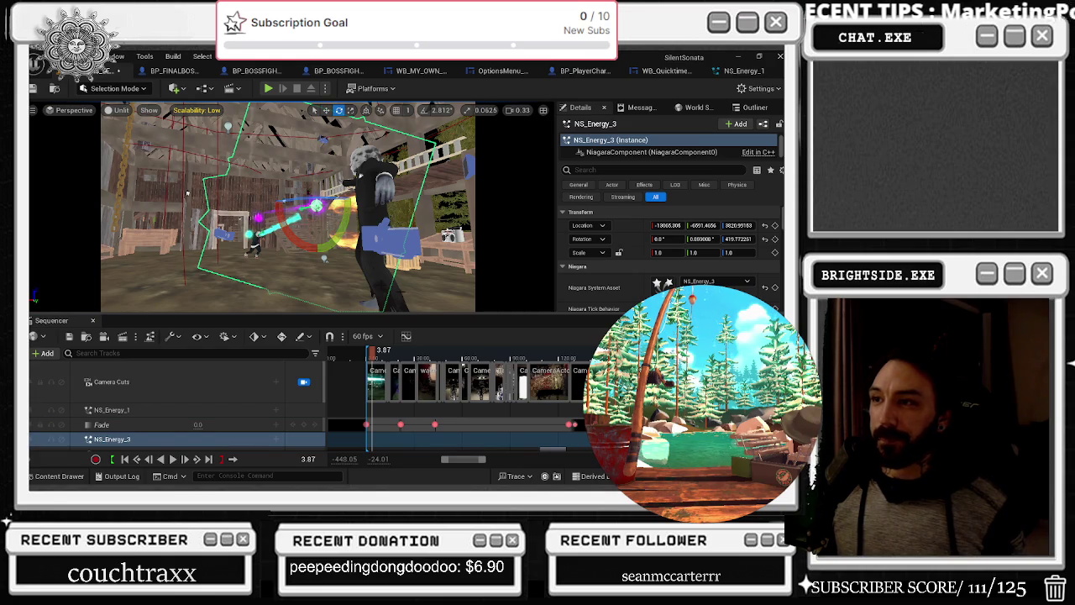
{"action": "left_click", "coordinate": [367, 361]}
{"action": "key", "text": "space"}
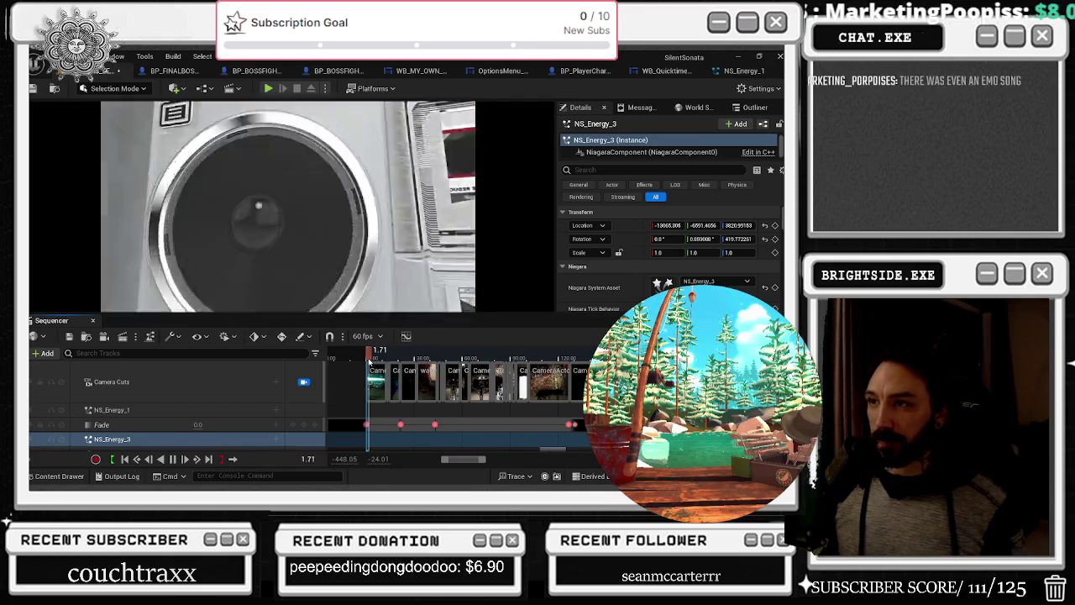
{"action": "key", "text": "space"}
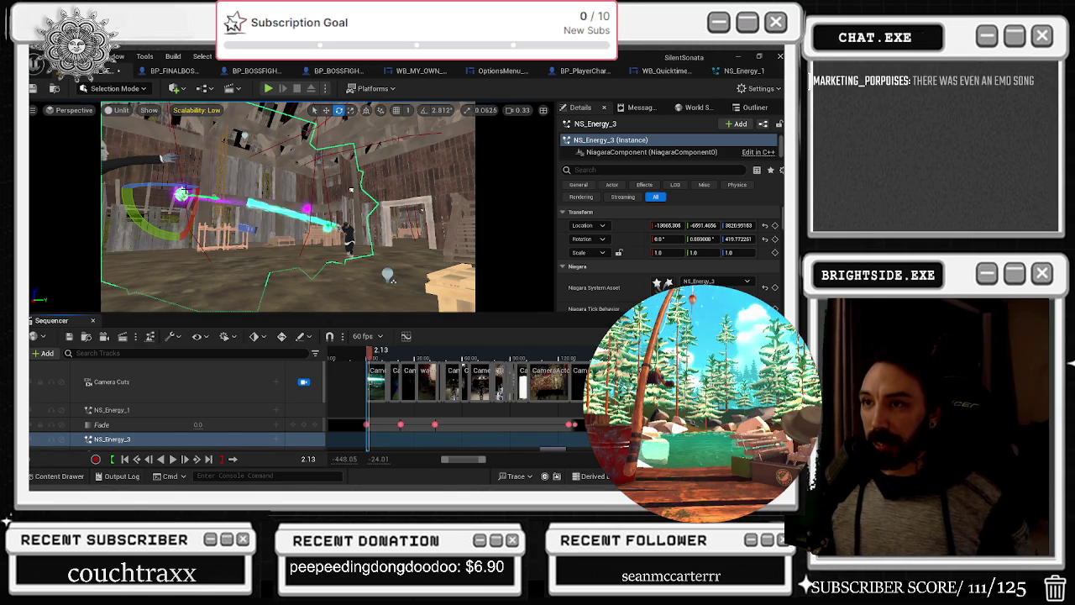
{"action": "left_click_drag", "start_coordinate": [372, 354], "coordinate": [367, 353]}
{"action": "key", "text": "space"}
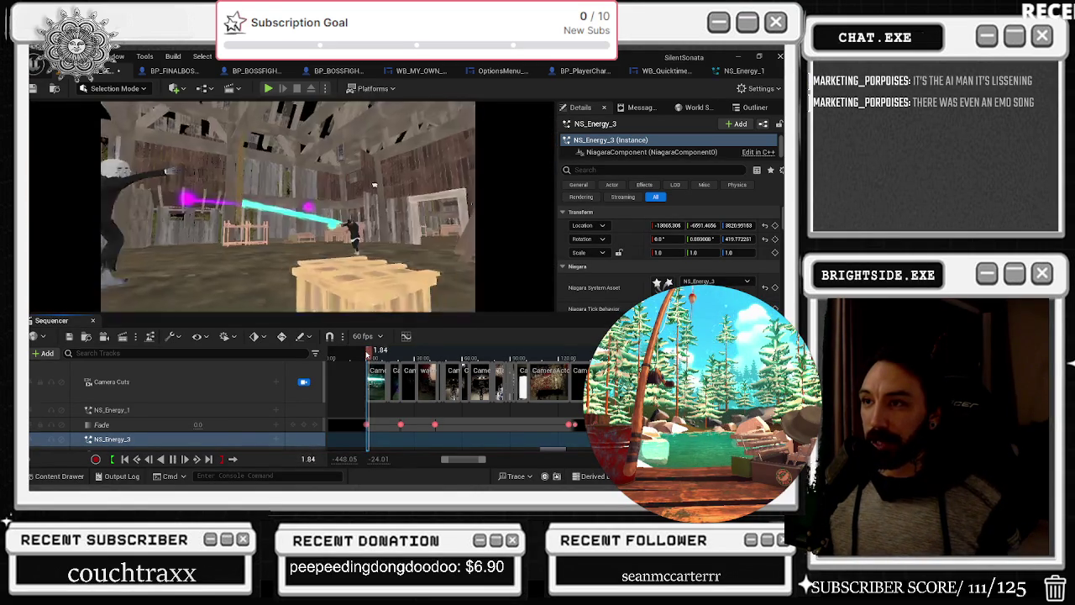
{"action": "left_click", "coordinate": [367, 355]}
{"action": "key", "text": "space"}
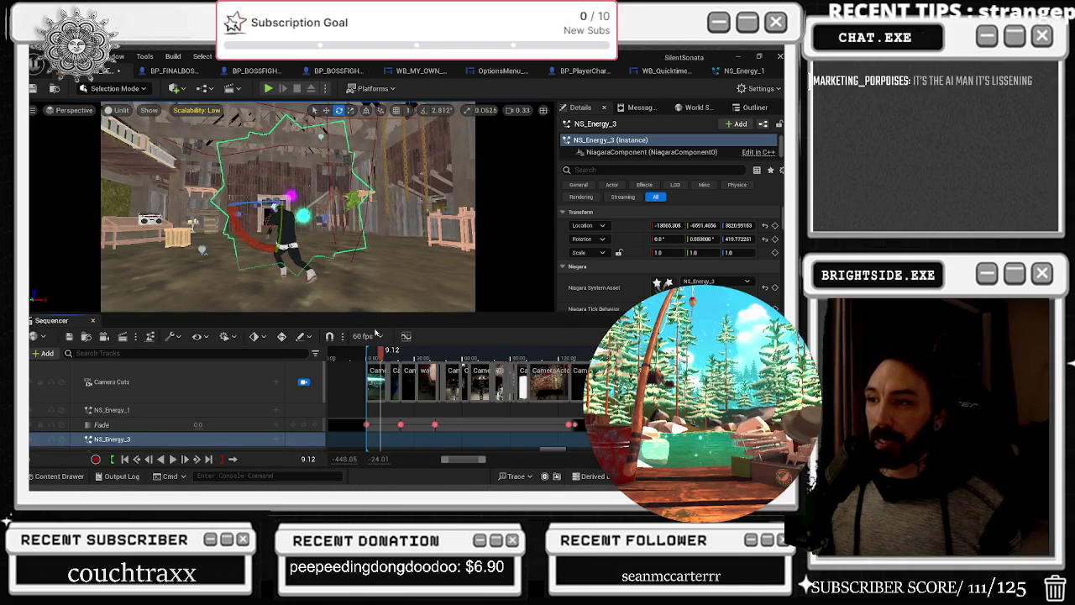
{"action": "left_click_drag", "start_coordinate": [371, 359], "coordinate": [371, 362]}
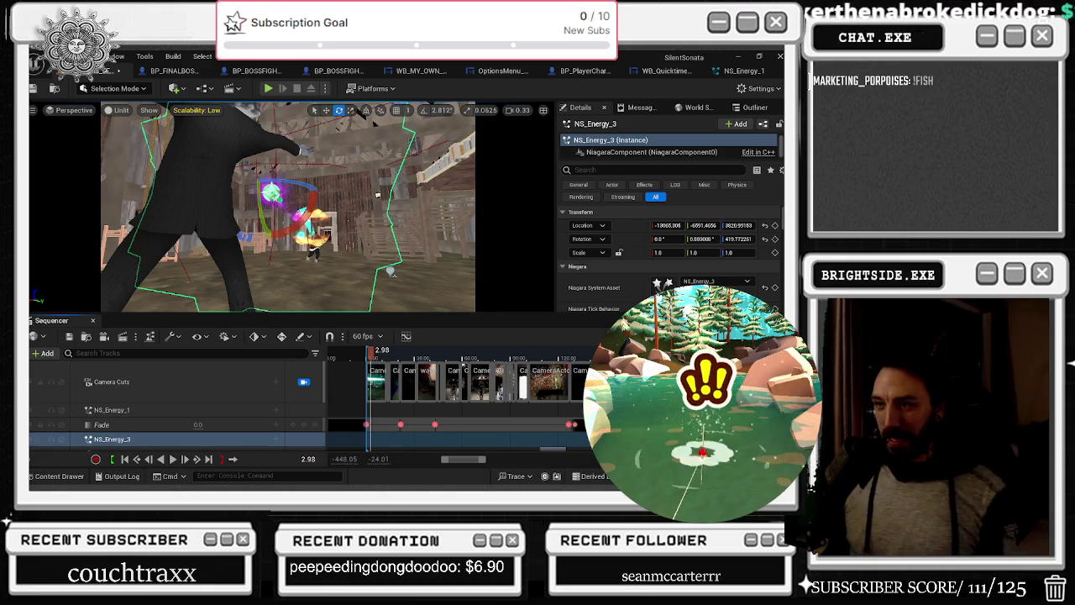
{"action": "key", "text": "space"}
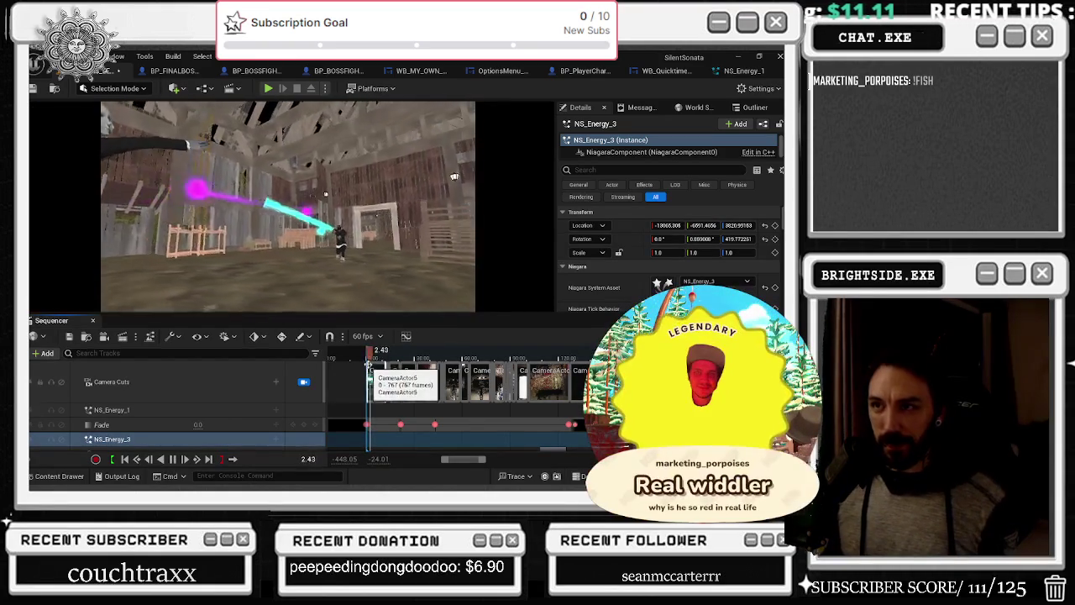
{"action": "key", "text": "space"}
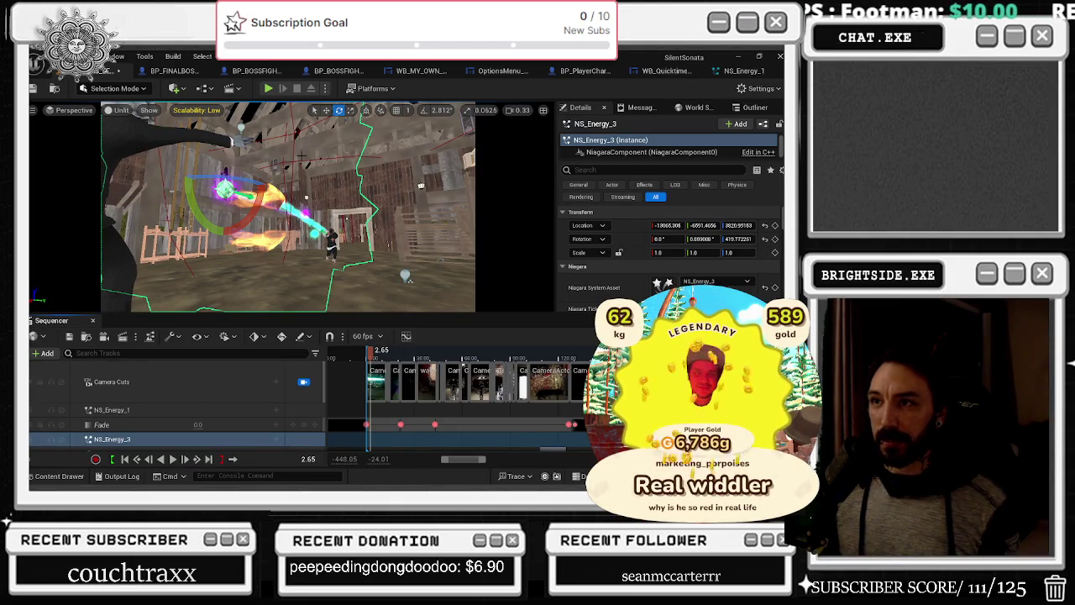
{"action": "key", "text": "r"}
{"action": "left_click_drag", "start_coordinate": [245, 190], "coordinate": [242, 134]}
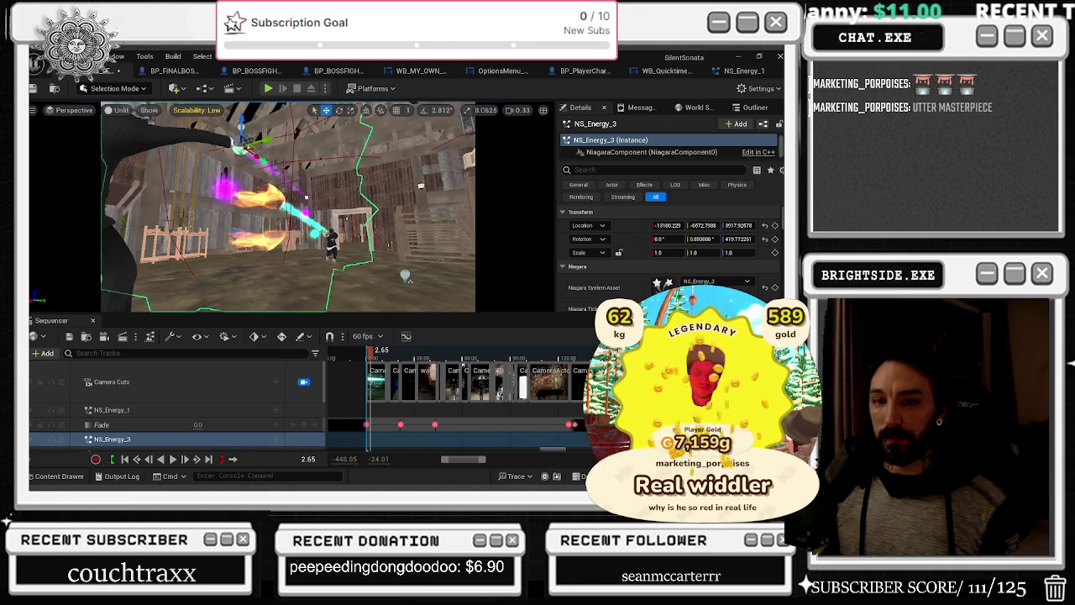
Tilt the NS_Energy_3 beam to about -13 degrees around Y and replay to 6.74
{"action": "left_click_drag", "start_coordinate": [368, 356], "coordinate": [371, 357]}
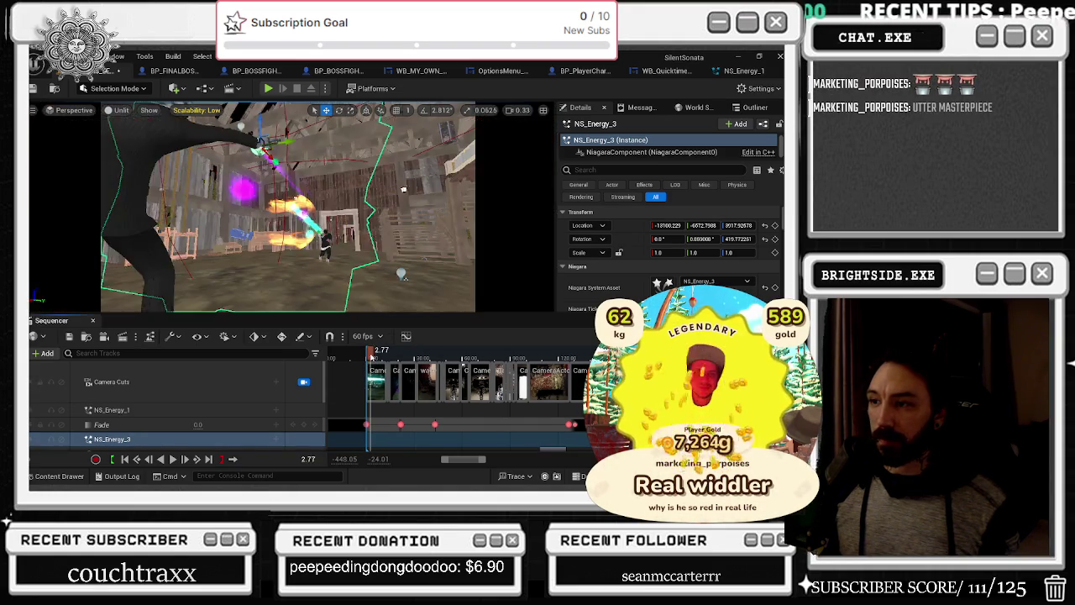
{"action": "key", "text": "space"}
{"action": "key", "text": "space"}
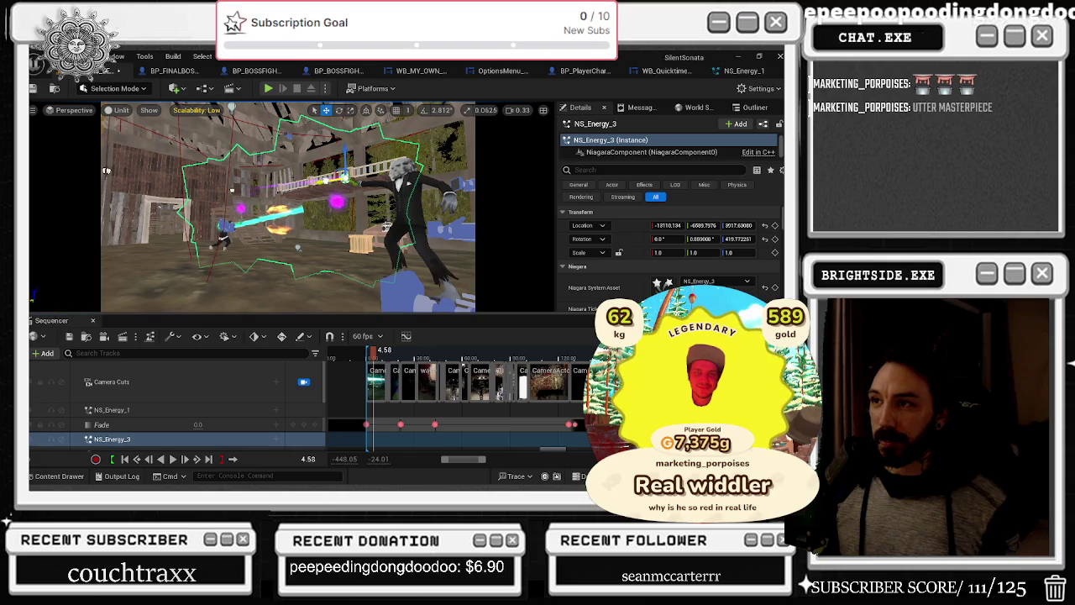
{"action": "key", "text": "e"}
{"action": "left_click_drag", "start_coordinate": [377, 204], "coordinate": [369, 217]}
{"action": "left_click_drag", "start_coordinate": [300, 201], "coordinate": [298, 284]}
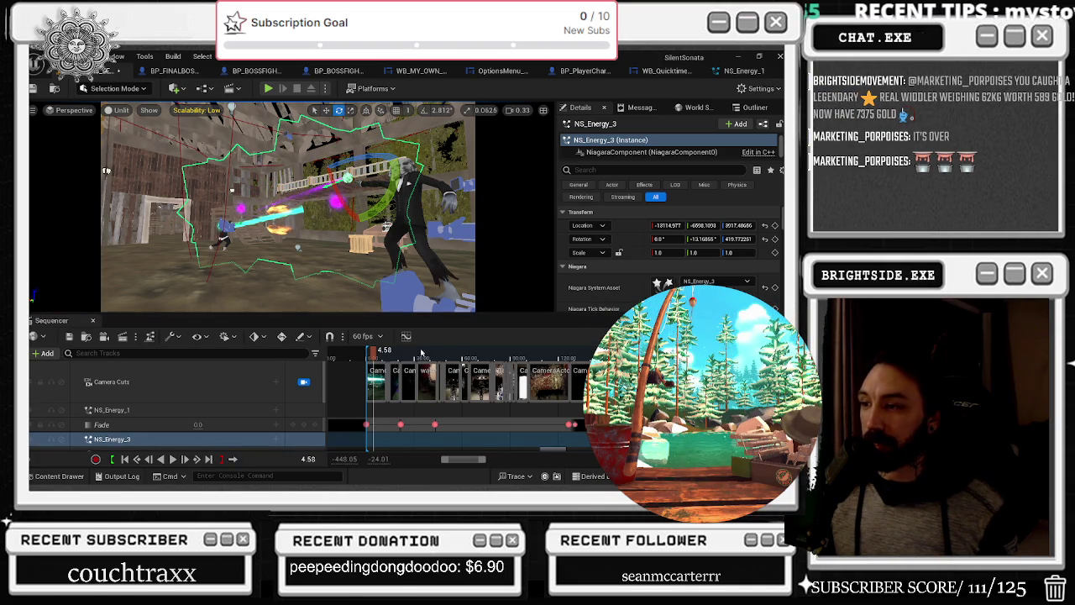
{"action": "left_click", "coordinate": [372, 357]}
{"action": "key", "text": "space"}
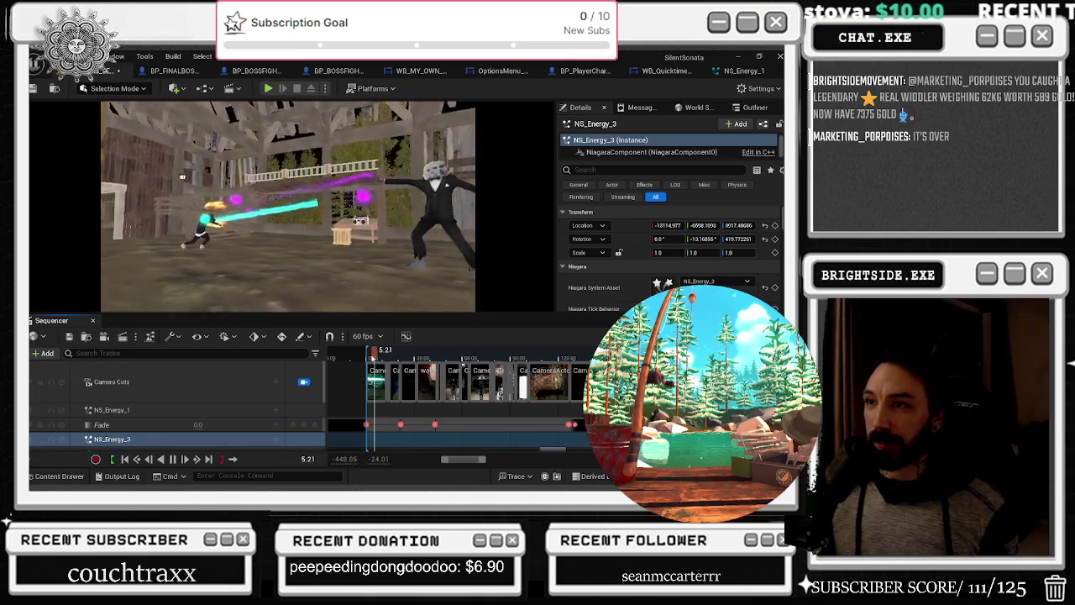
{"action": "key", "text": "space"}
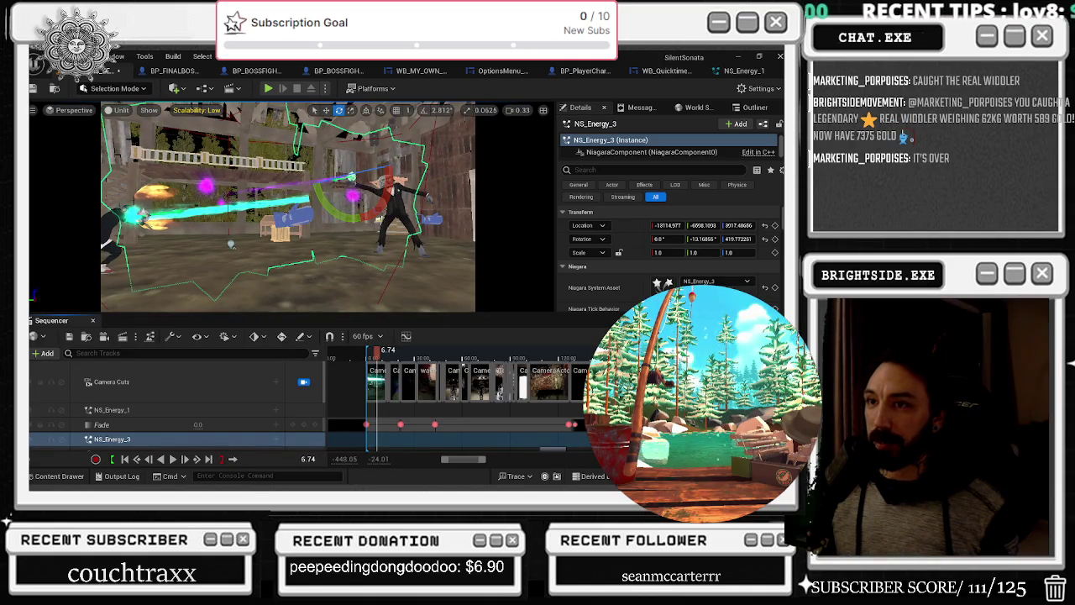
Rotate the NS_Energy_1 beam around its vertical axis at cutscene time 3.40
{"action": "left_click", "coordinate": [112, 409]}
{"action": "mouse_move", "coordinate": [172, 250]}
{"action": "left_mouse_down"}
{"action": "mouse_move", "coordinate": [184, 247]}
{"action": "mouse_move", "coordinate": [194, 213]}
{"action": "left_mouse_up"}
{"action": "left_click_drag", "start_coordinate": [374, 354], "coordinate": [369, 356]}
{"action": "left_click_drag", "start_coordinate": [362, 229], "coordinate": [352, 231]}
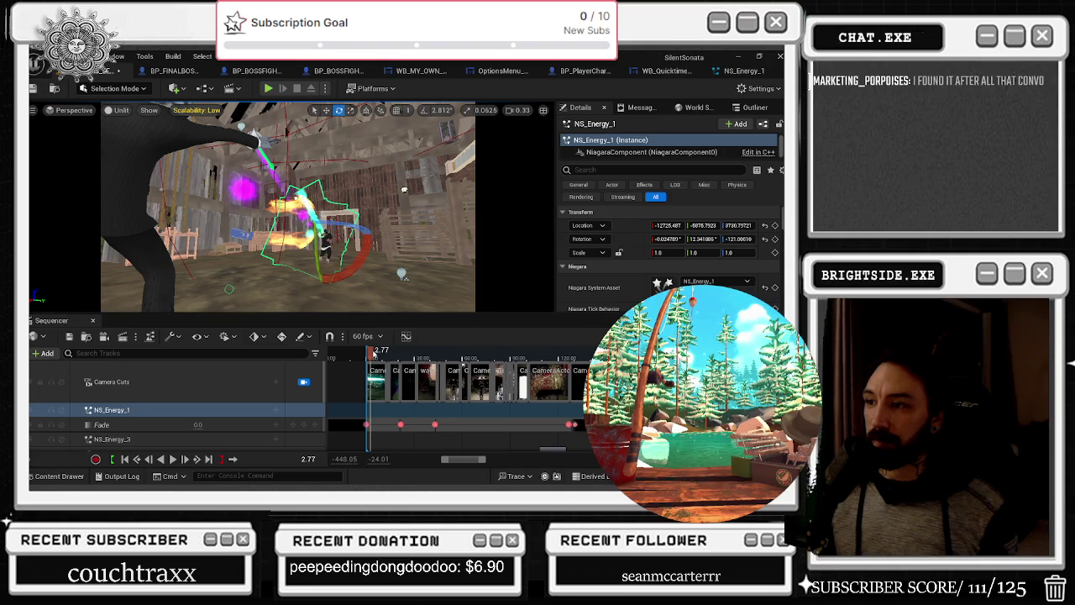
Refine NS_Energy_1's rotation to about -0.51, 12.30, -118.93 at cutscene time 3.09
{"action": "right_click", "coordinate": [402, 185]}
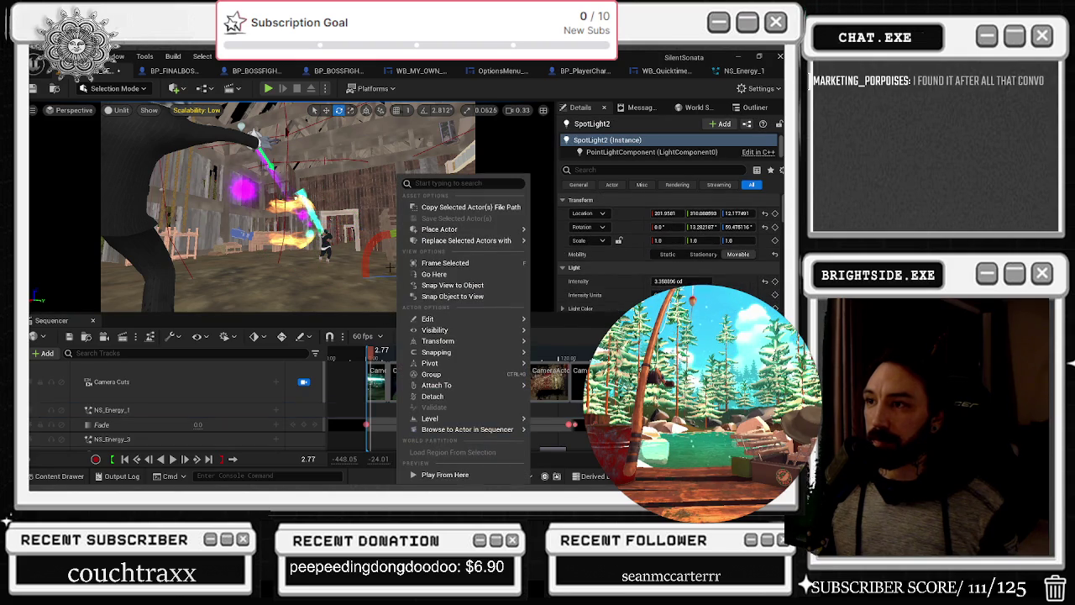
{"action": "key", "text": "Escape"}
{"action": "left_click", "coordinate": [174, 412]}
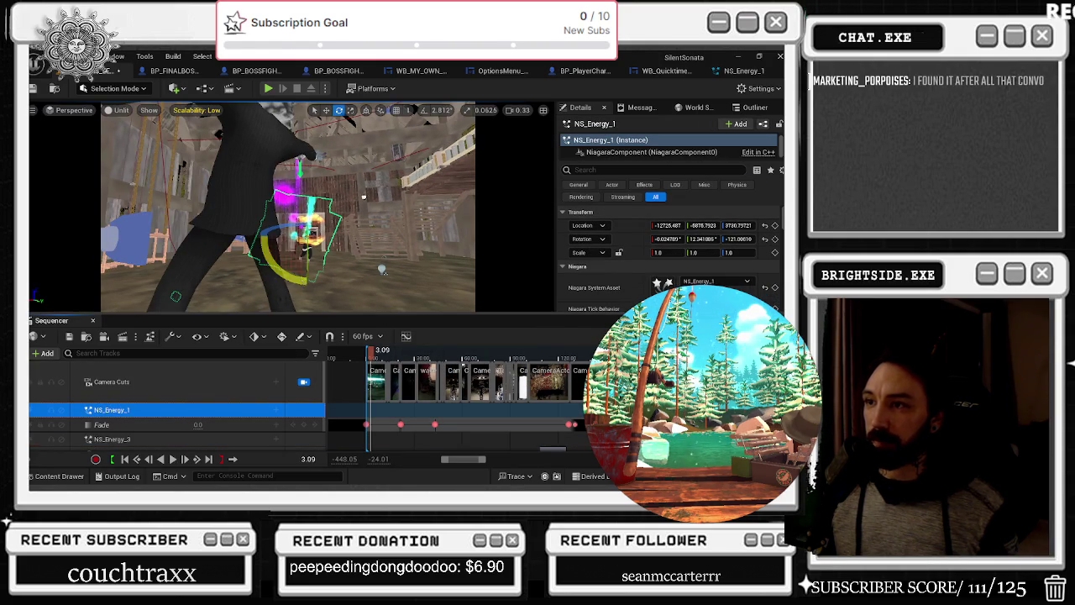
{"action": "left_click_drag", "start_coordinate": [319, 244], "coordinate": [340, 237]}
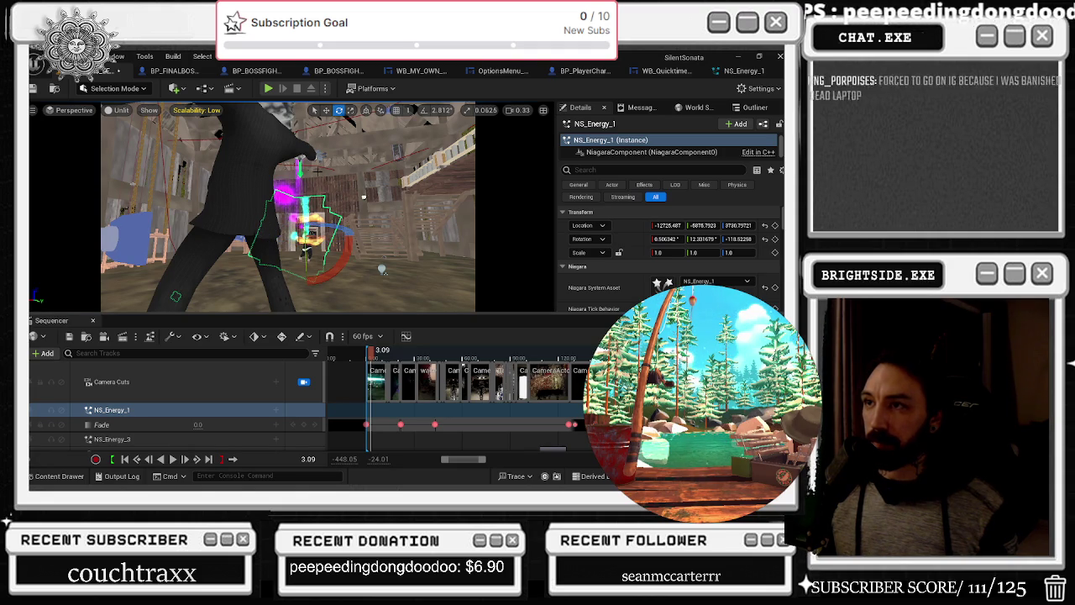
Raise NS_Energy_3 to about -13133.870, -6554.337, 3890.605 and replay the cutscene to 6.22
{"action": "left_click", "coordinate": [168, 439]}
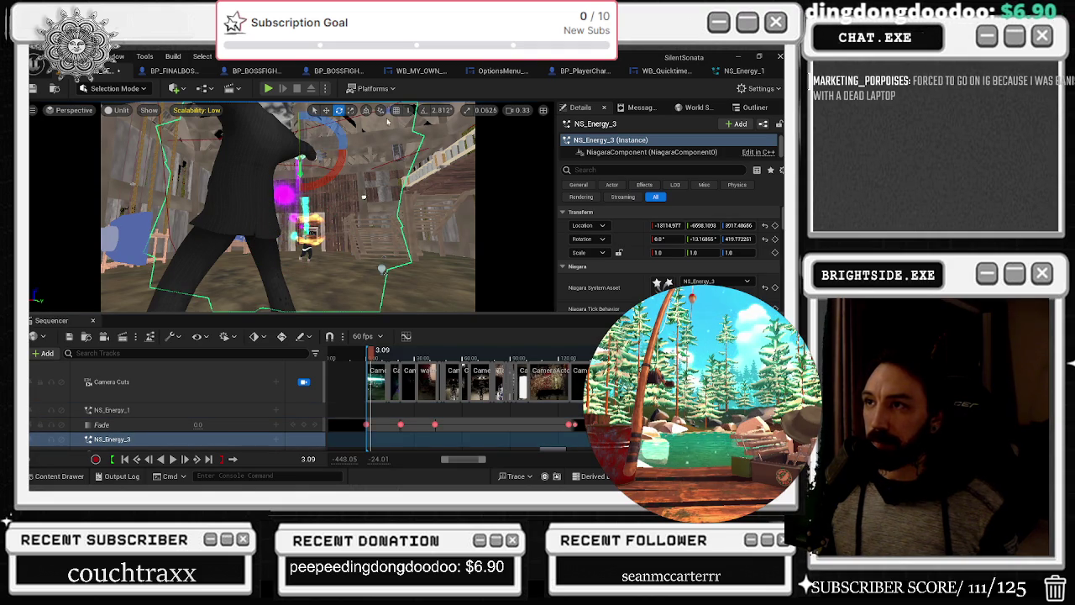
{"action": "left_click", "coordinate": [327, 110]}
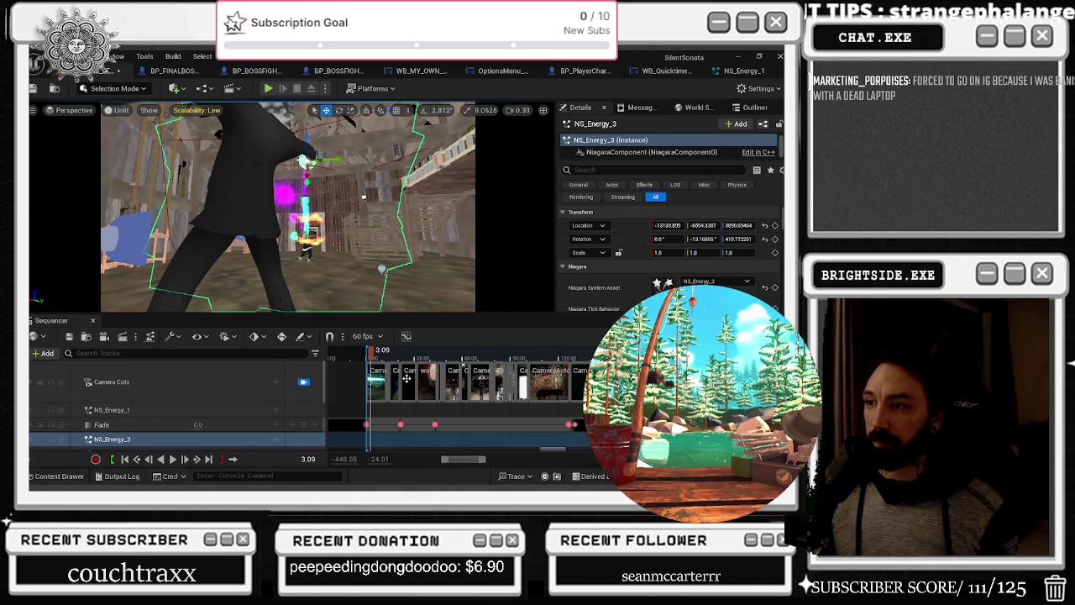
{"action": "left_click", "coordinate": [126, 460]}
{"action": "key", "text": "space"}
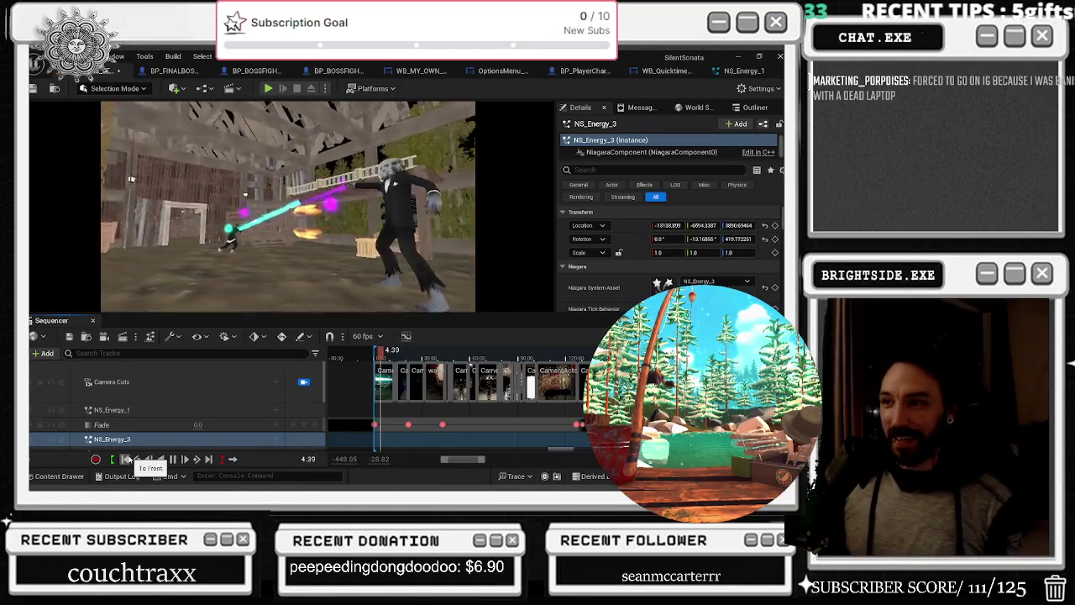
{"action": "key", "text": "space"}
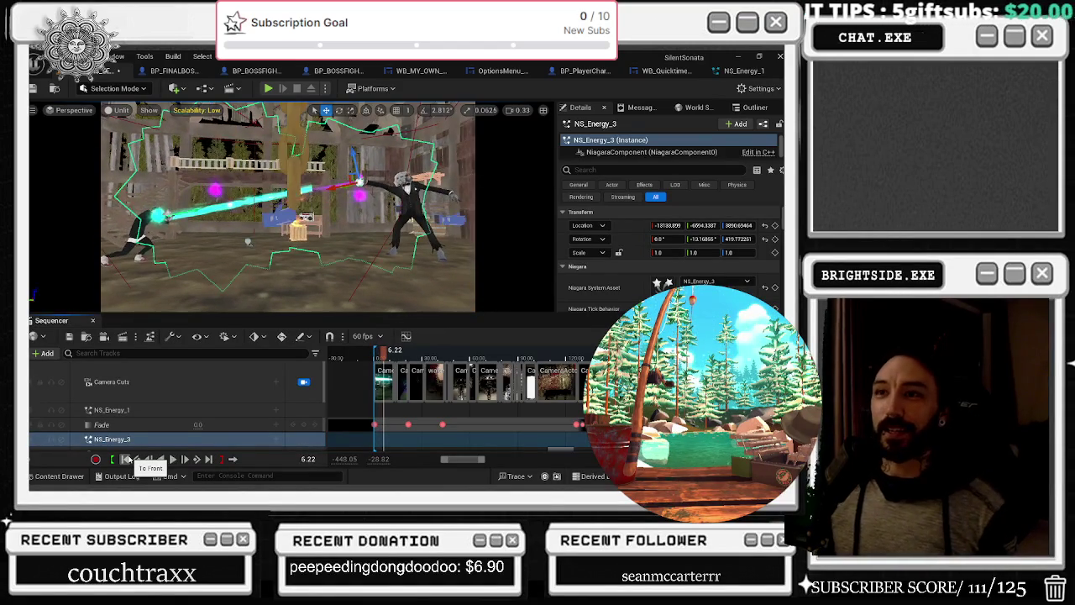
{"action": "left_click", "coordinate": [195, 110]}
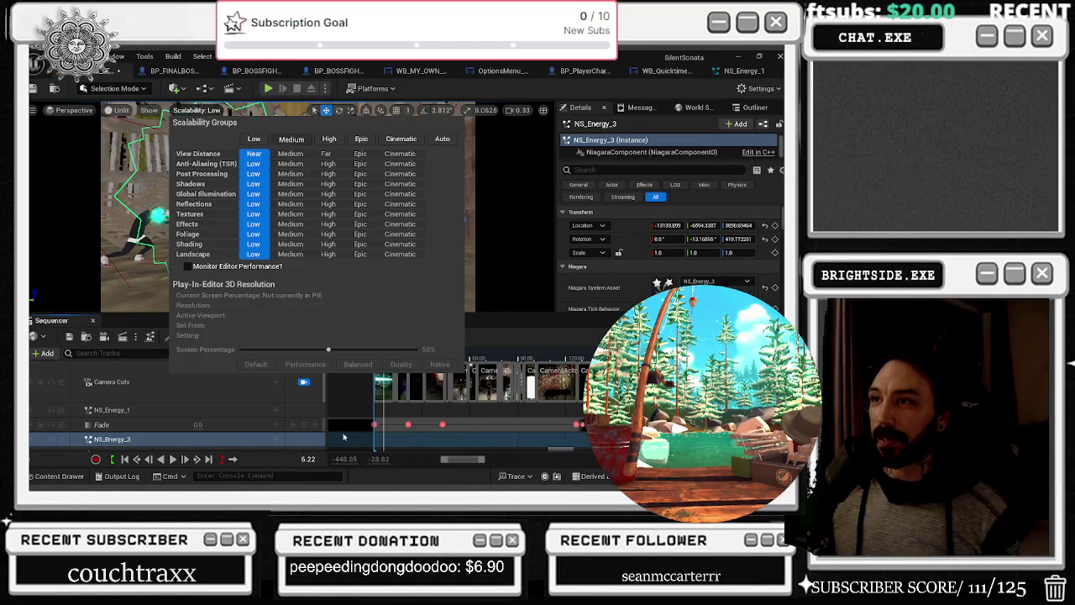
Set scalability to Medium with Shading Low, and switch the viewport from Unlit to Lit
{"action": "left_click", "coordinate": [290, 138]}
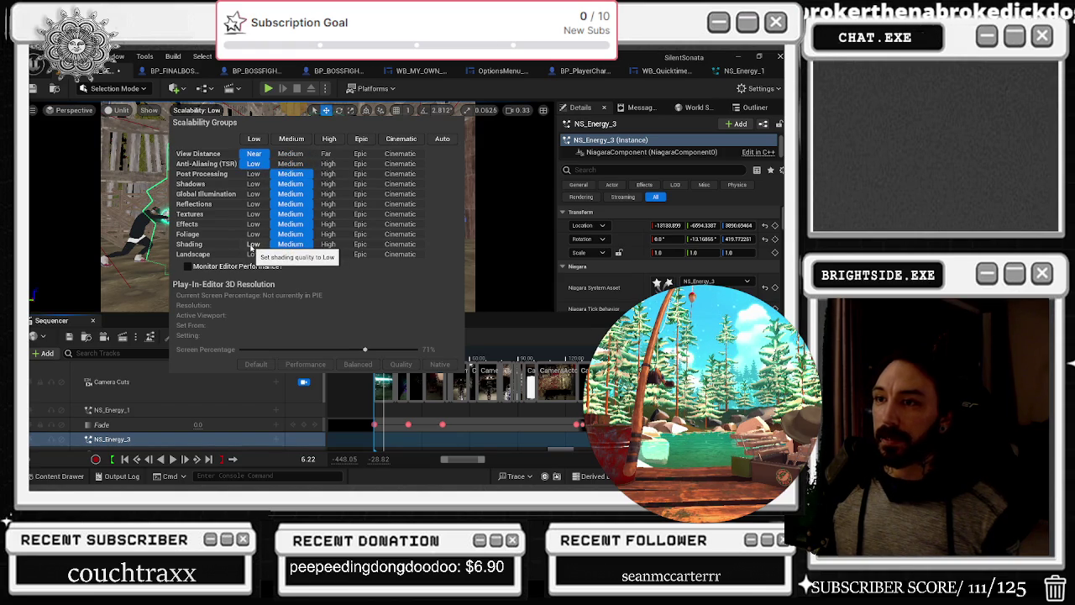
{"action": "left_click", "coordinate": [252, 244]}
{"action": "left_click", "coordinate": [108, 117]}
{"action": "left_click", "coordinate": [118, 110]}
{"action": "left_click", "coordinate": [134, 152]}
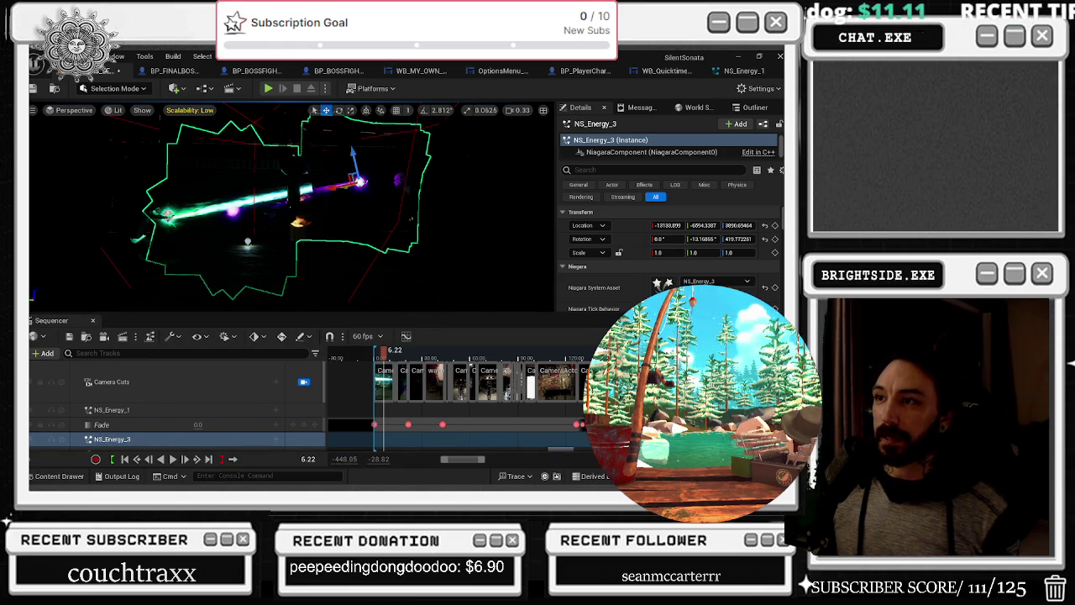
Replay to 12.50, lower Textures to Low, adjust Effects quality, and move the playhead to 57.92
{"action": "left_click", "coordinate": [124, 460]}
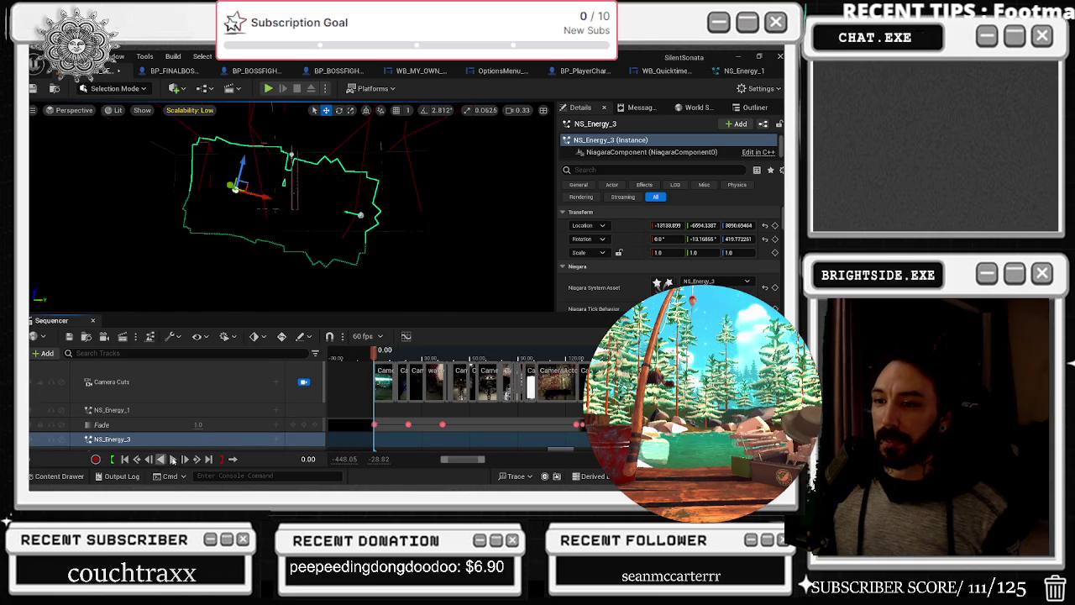
{"action": "left_click", "coordinate": [174, 460]}
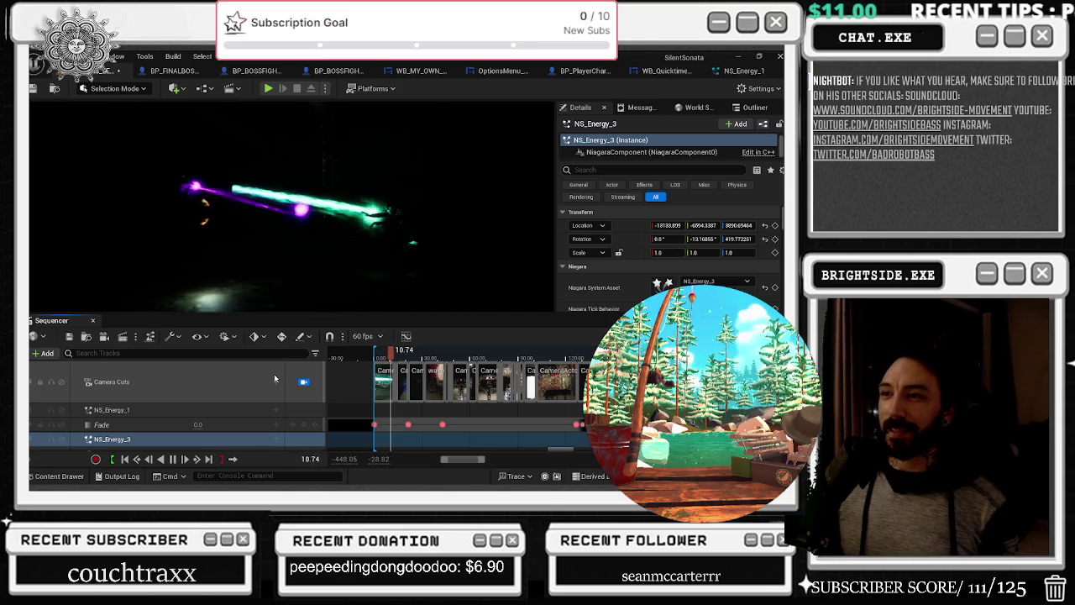
{"action": "key", "text": "space"}
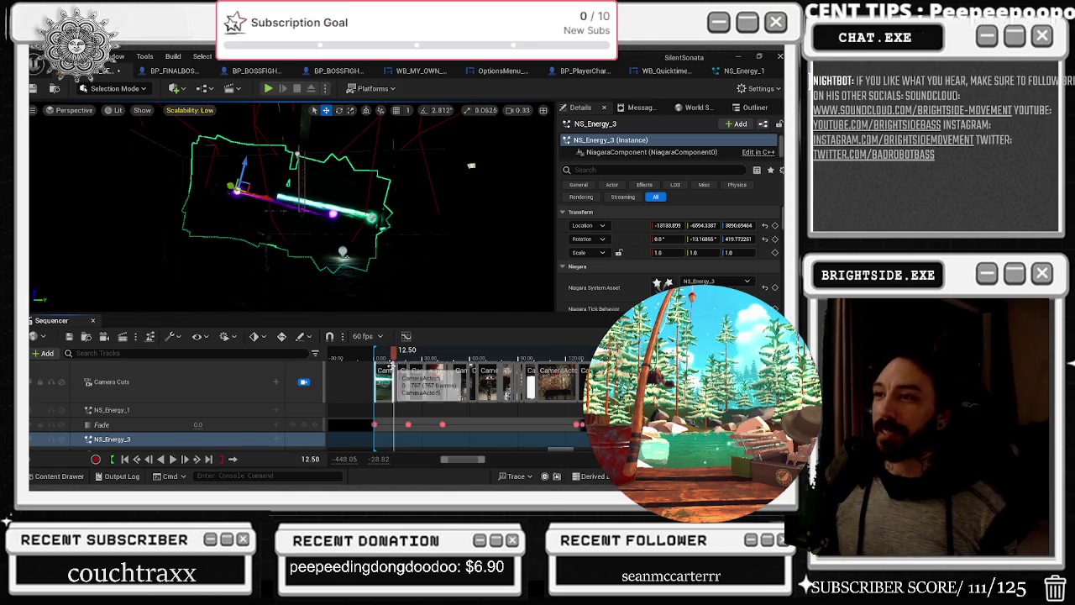
{"action": "left_click", "coordinate": [184, 113]}
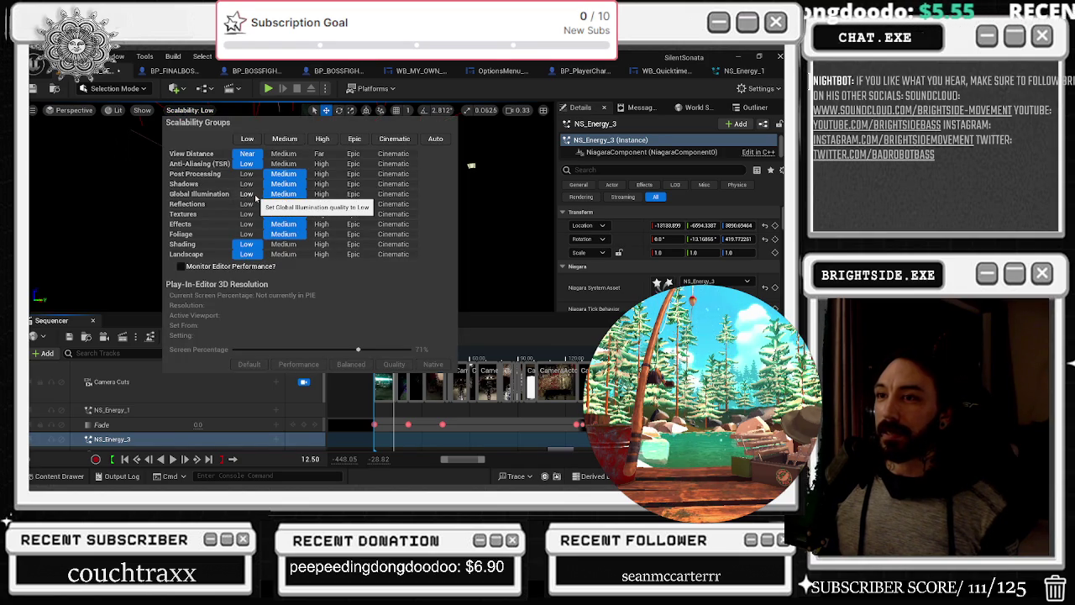
{"action": "left_click", "coordinate": [246, 214]}
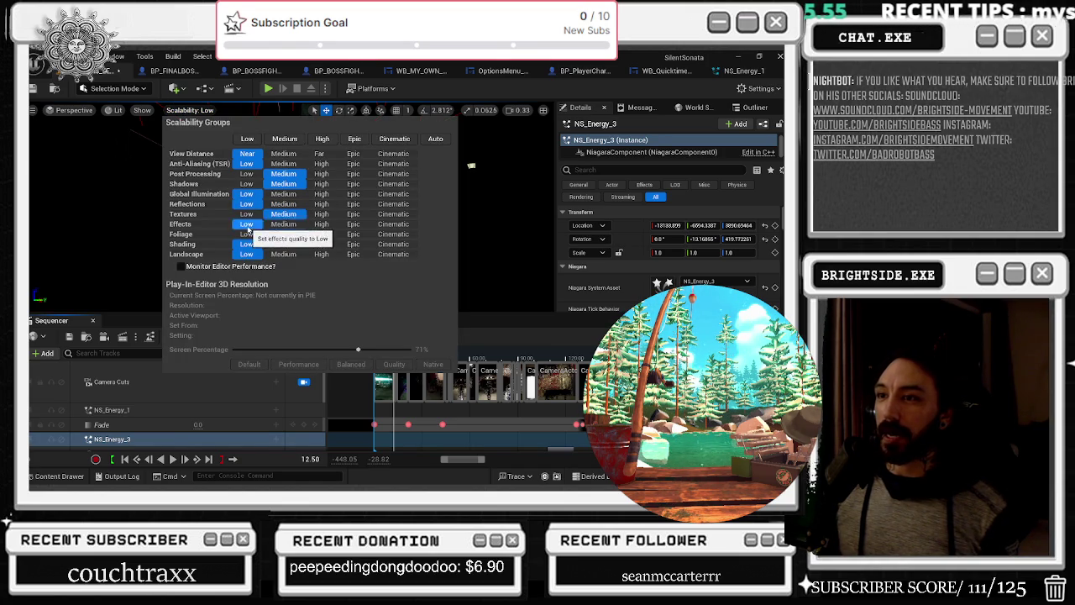
{"action": "left_click", "coordinate": [246, 224]}
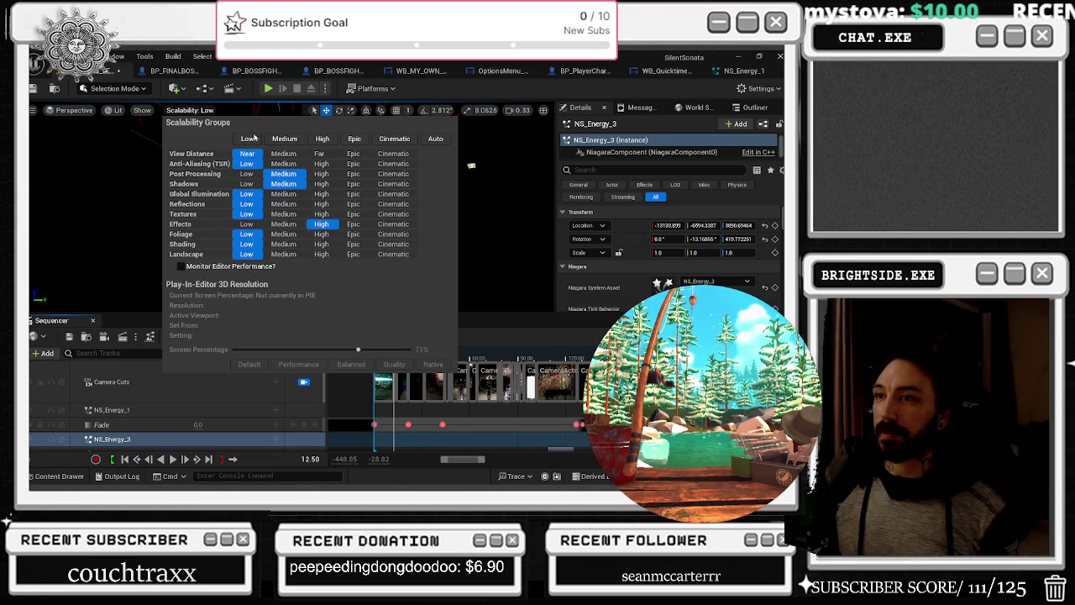
{"action": "left_click_drag", "start_coordinate": [498, 352], "coordinate": [468, 360]}
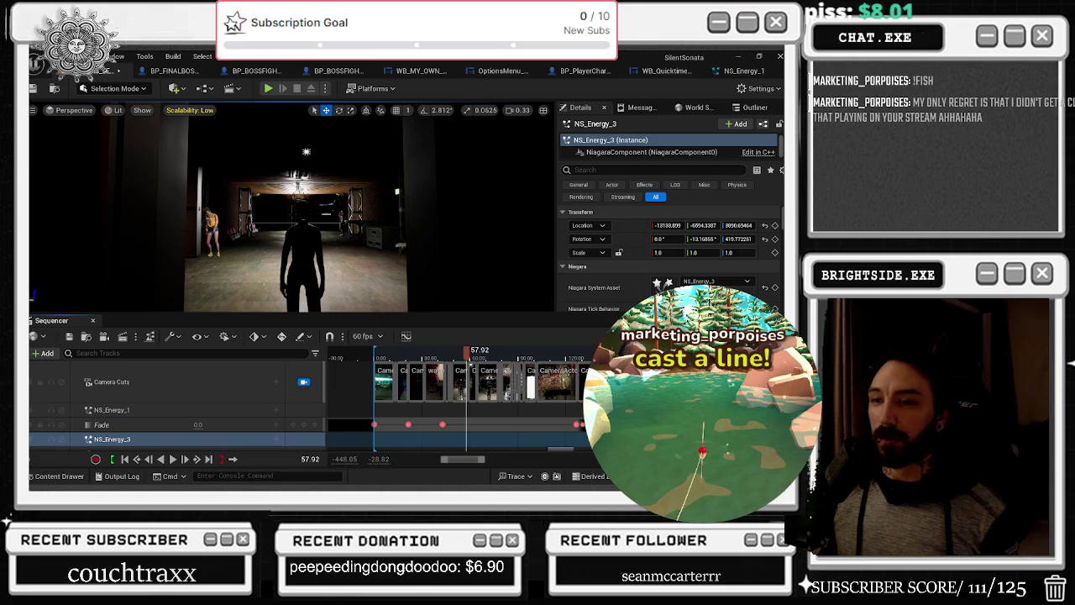
Replay the cutscene from the start several times, stopping around 1.48
{"action": "left_click", "coordinate": [391, 351]}
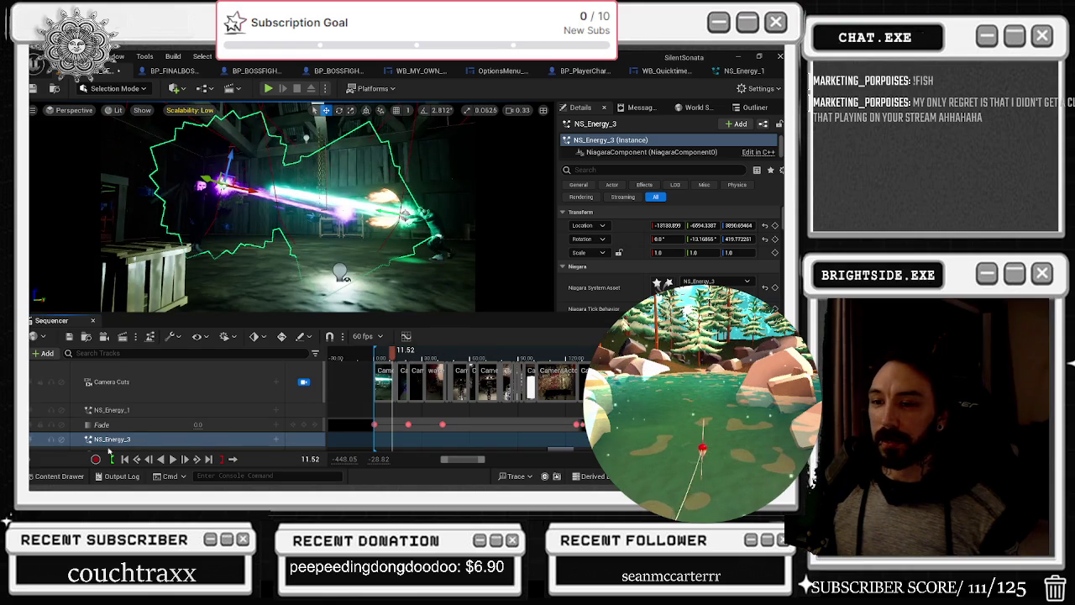
{"action": "left_click", "coordinate": [124, 460]}
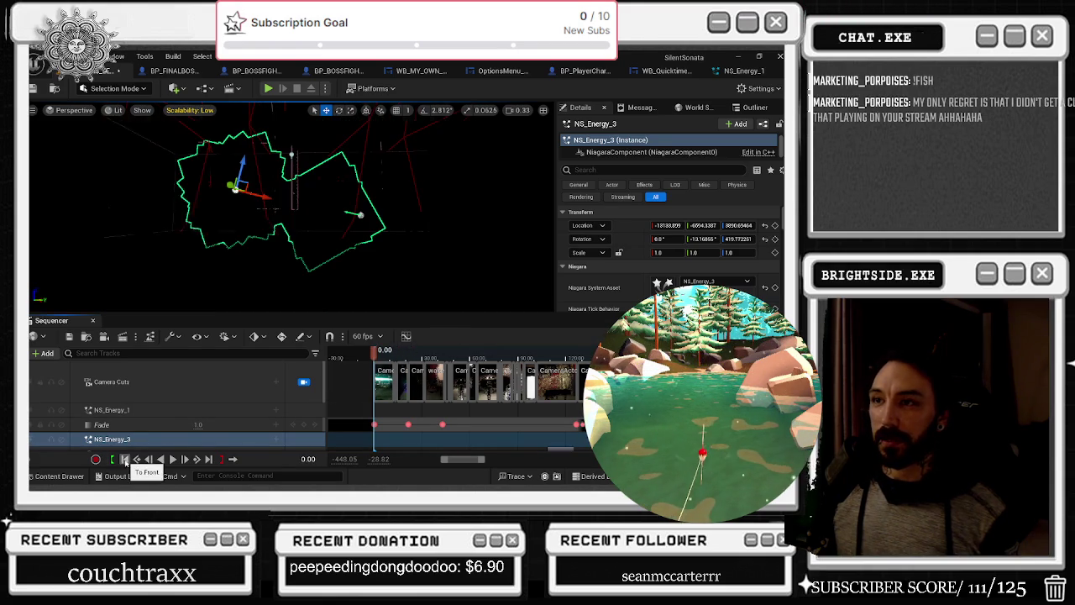
{"action": "left_click", "coordinate": [174, 460]}
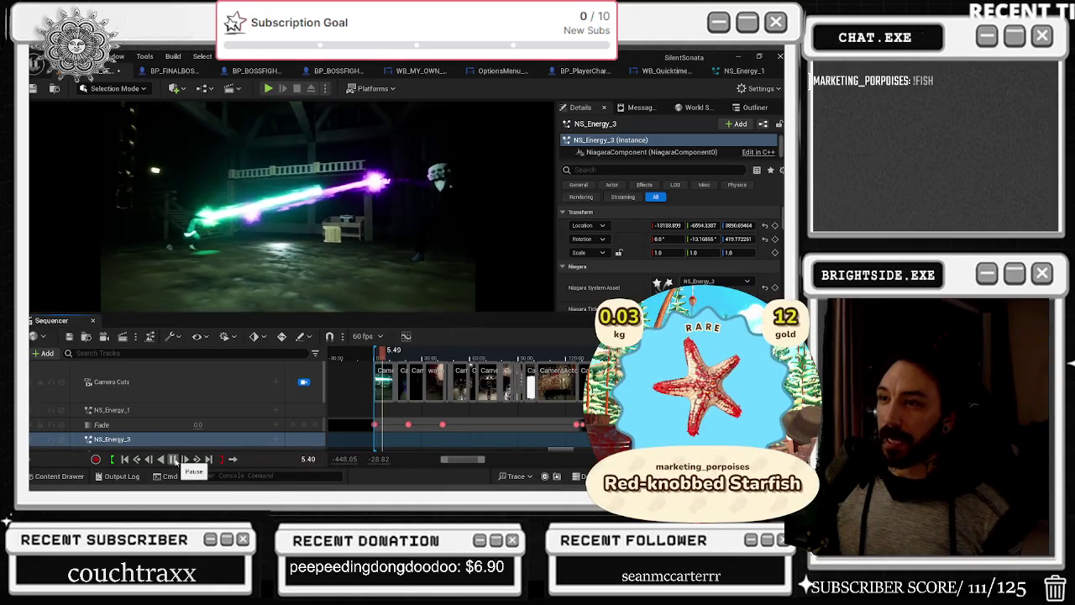
{"action": "left_click", "coordinate": [174, 460]}
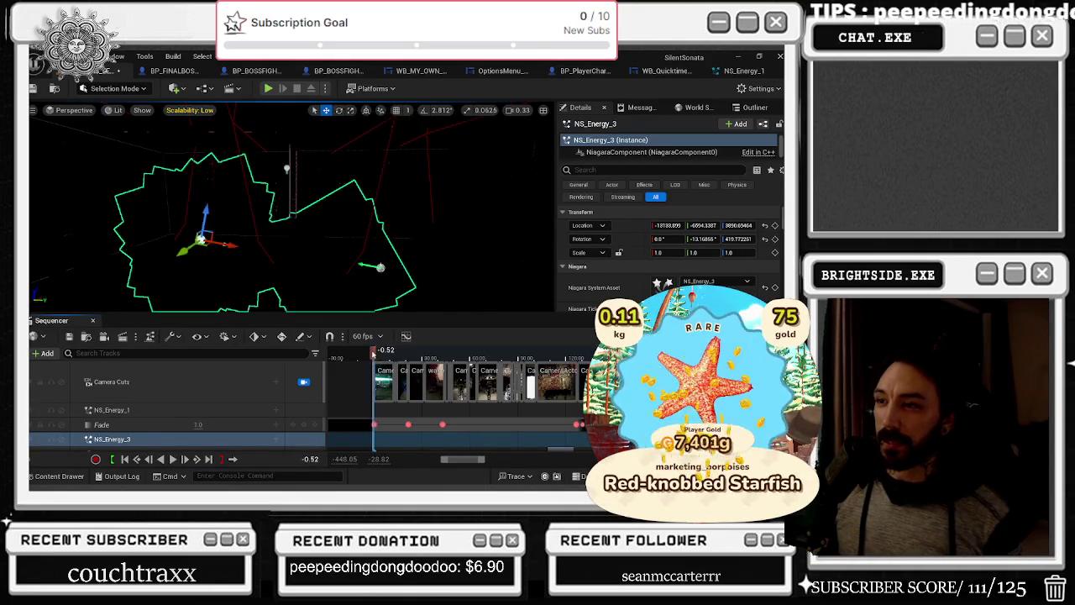
{"action": "key", "text": "space"}
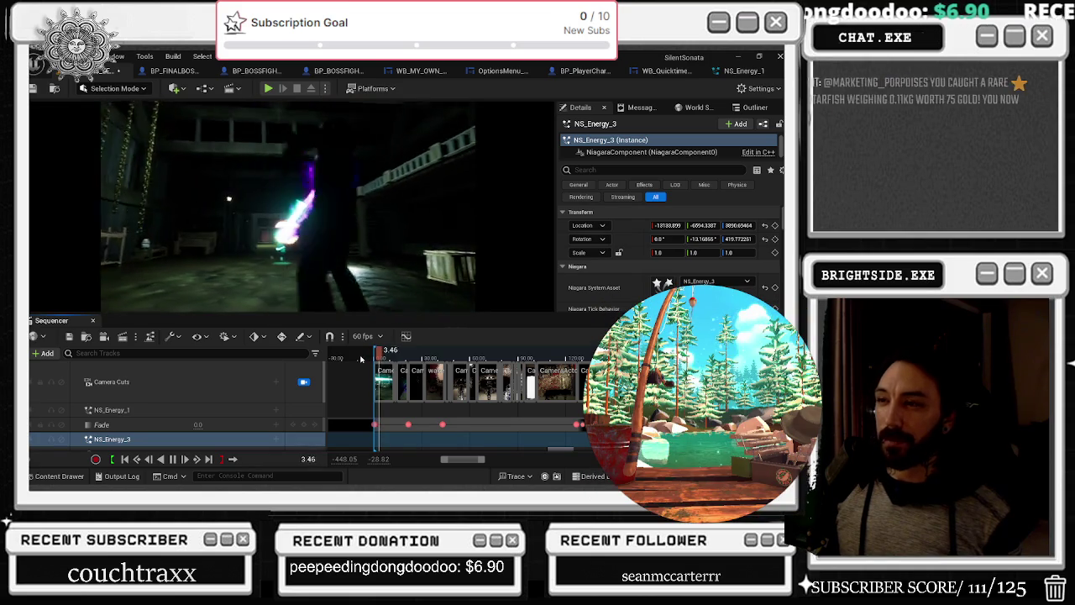
{"action": "key", "text": "space"}
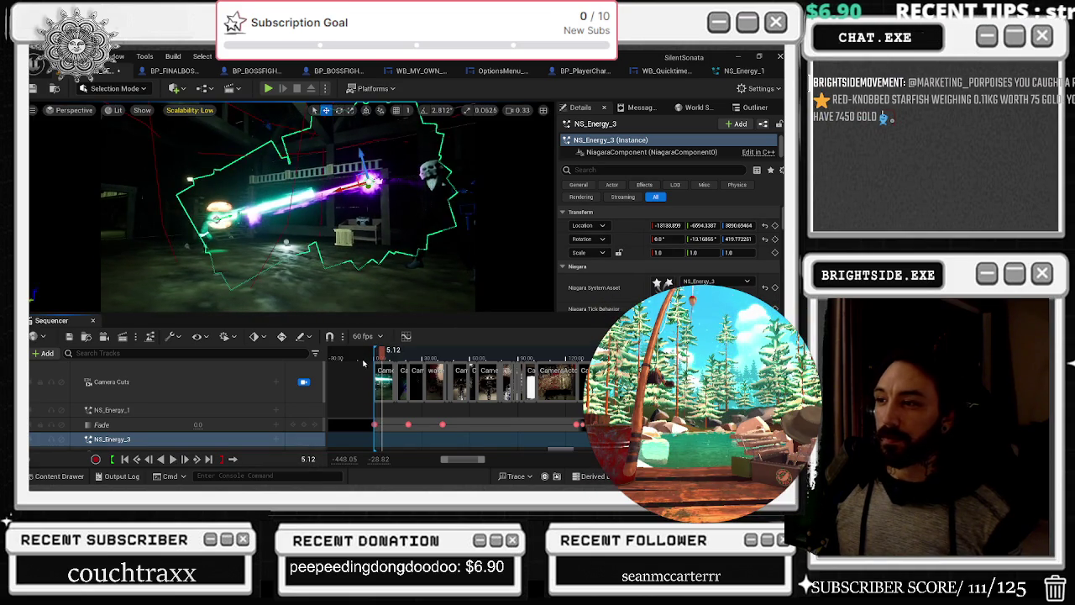
{"action": "left_click", "coordinate": [125, 459]}
{"action": "key", "text": "space"}
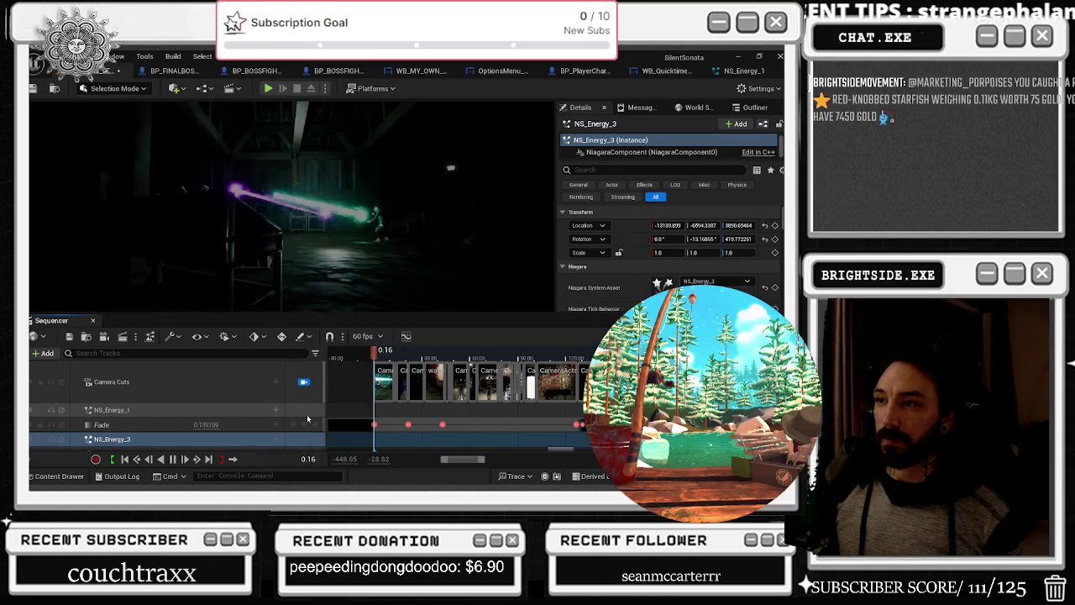
{"action": "key", "text": "space"}
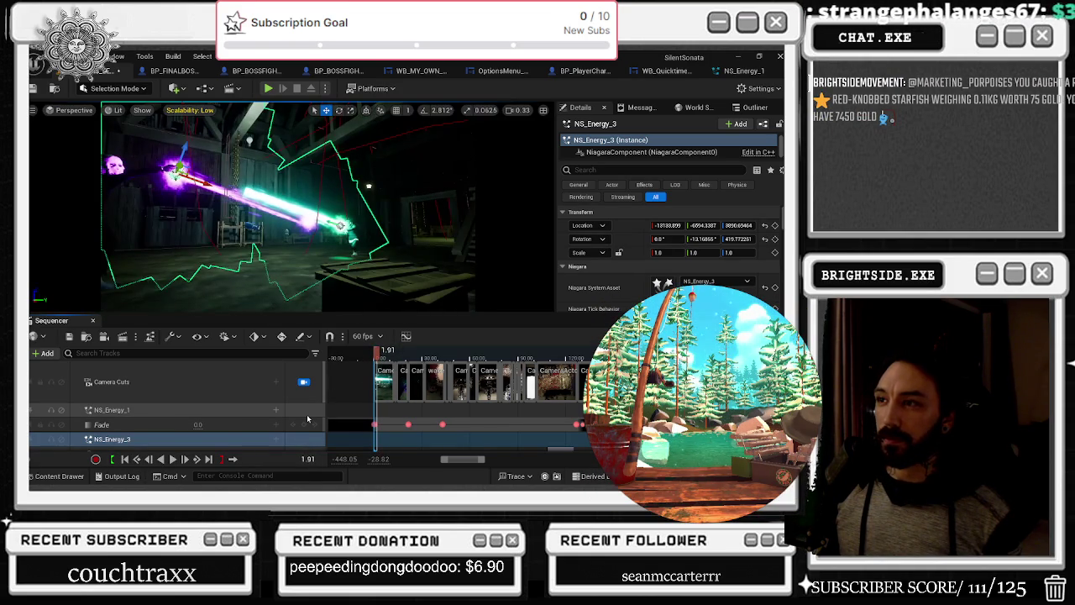
{"action": "left_click_drag", "start_coordinate": [380, 356], "coordinate": [375, 356]}
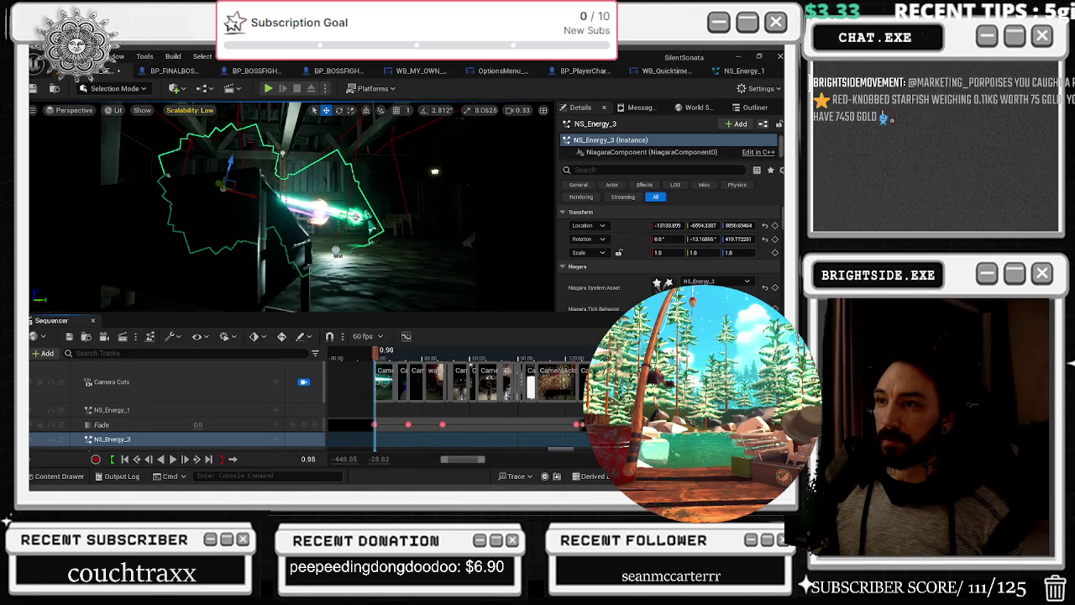
Select the Simple_Shelf9 shelf and add it to the sequence via Actor To Sequencer
{"action": "left_click", "coordinate": [235, 252]}
{"action": "left_click", "coordinate": [42, 353]}
{"action": "mouse_move", "coordinate": [80, 182]}
{"action": "left_click", "coordinate": [242, 184]}
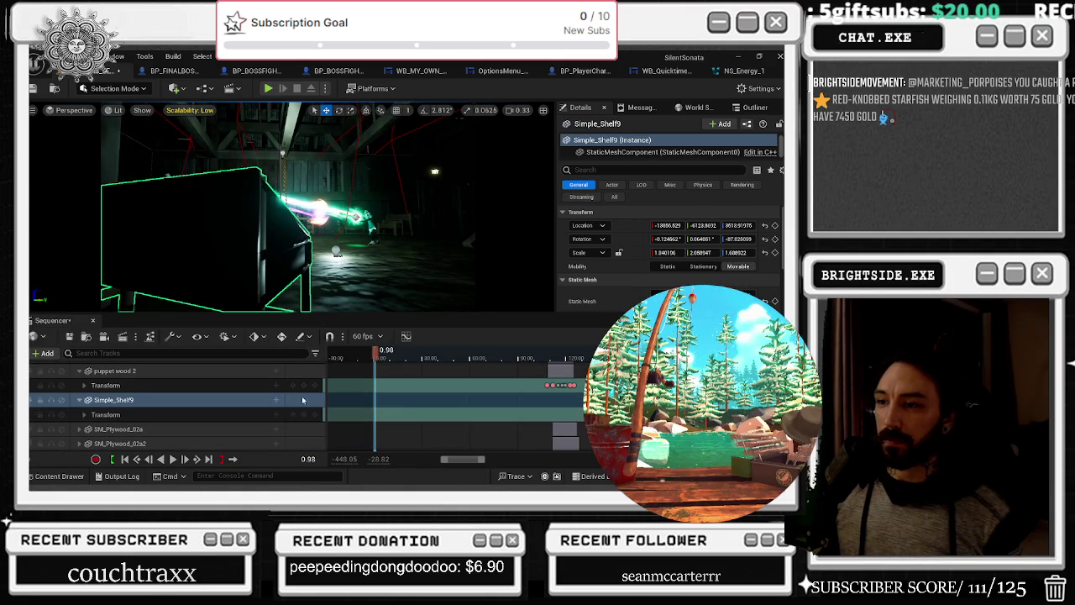
Add a Visibility track to Simple_Shelf9, key it hidden at 2.52, and play from 0.85
{"action": "right_click", "coordinate": [279, 400]}
{"action": "left_click", "coordinate": [330, 403]}
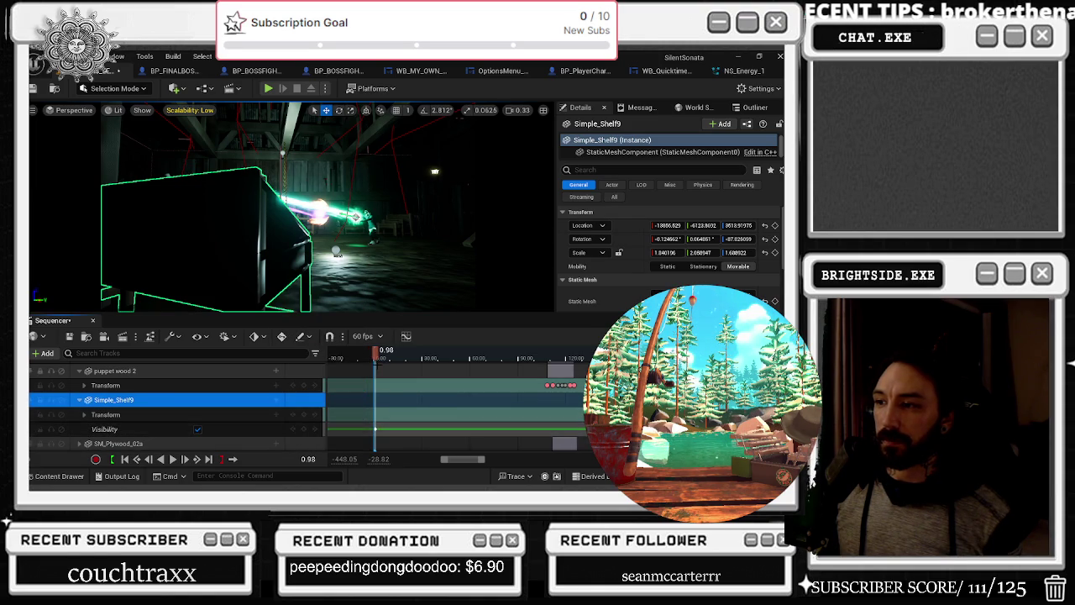
{"action": "left_click", "coordinate": [376, 428]}
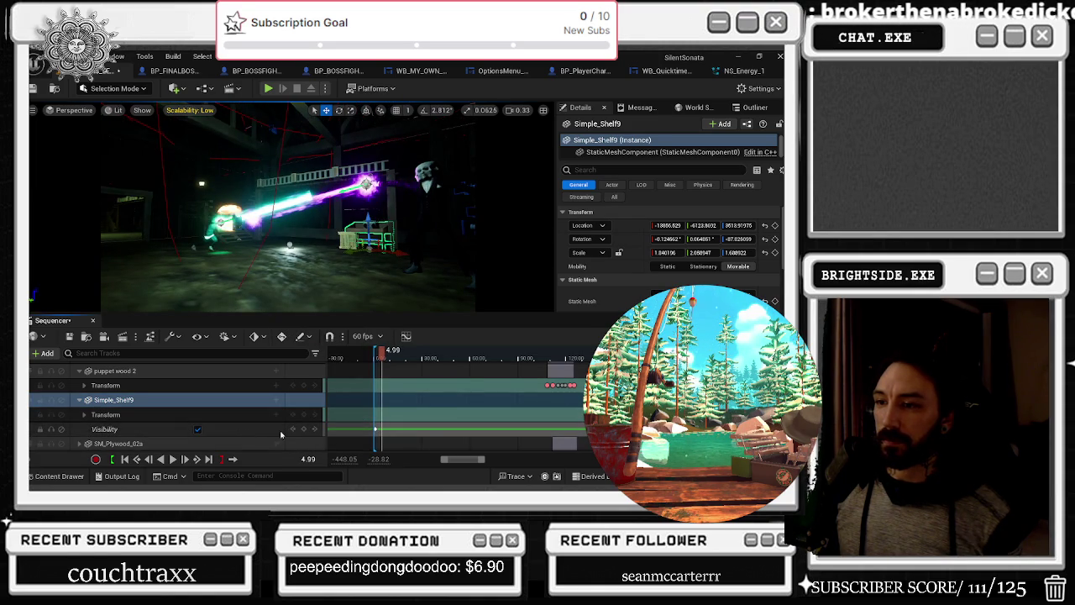
{"action": "scroll", "coordinate": [384, 347], "scroll_direction": "up", "scroll_amount": 5}
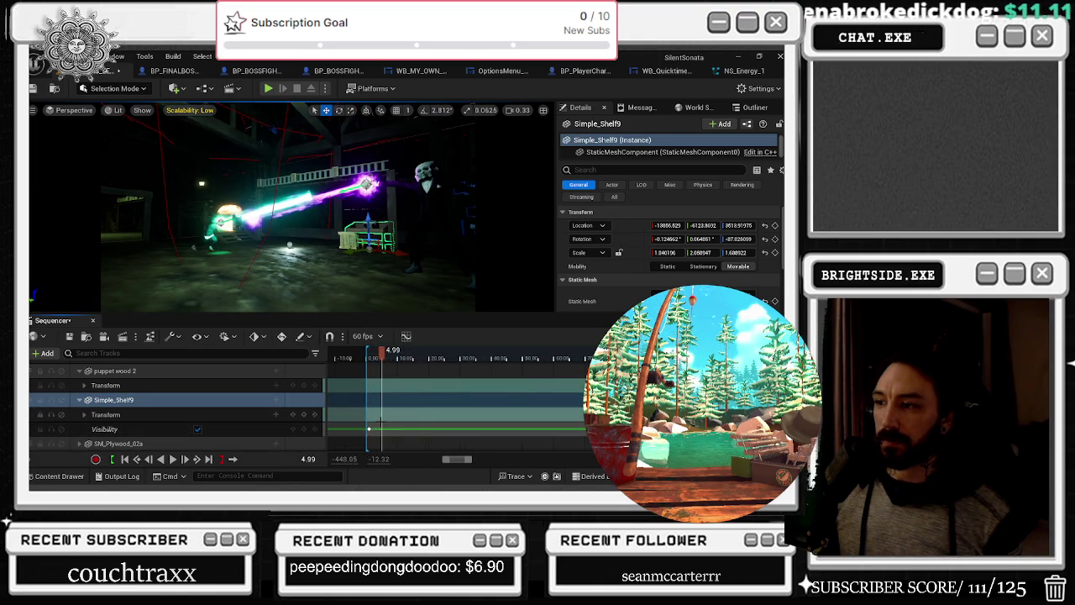
{"action": "left_click_drag", "start_coordinate": [381, 357], "coordinate": [363, 357]}
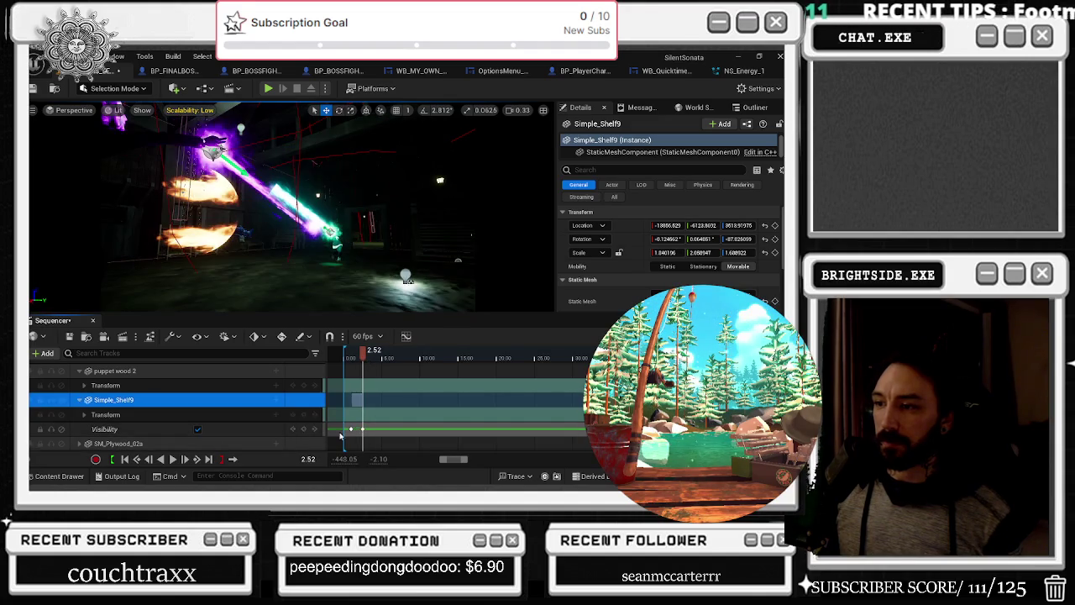
{"action": "left_click", "coordinate": [198, 429]}
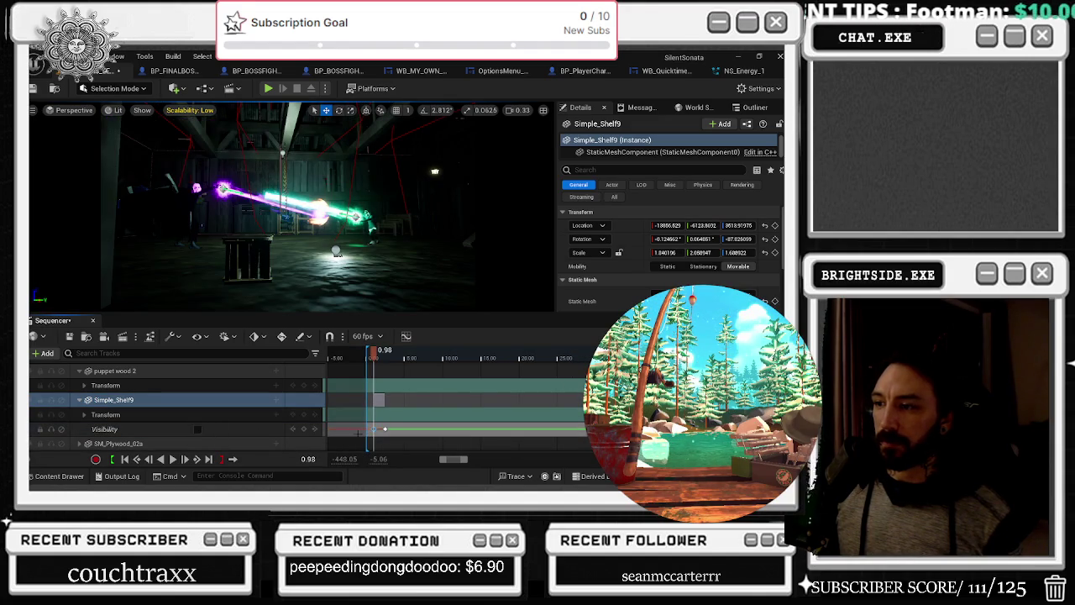
{"action": "left_click_drag", "start_coordinate": [375, 357], "coordinate": [374, 357]}
{"action": "key", "text": "space"}
{"action": "key", "text": "space"}
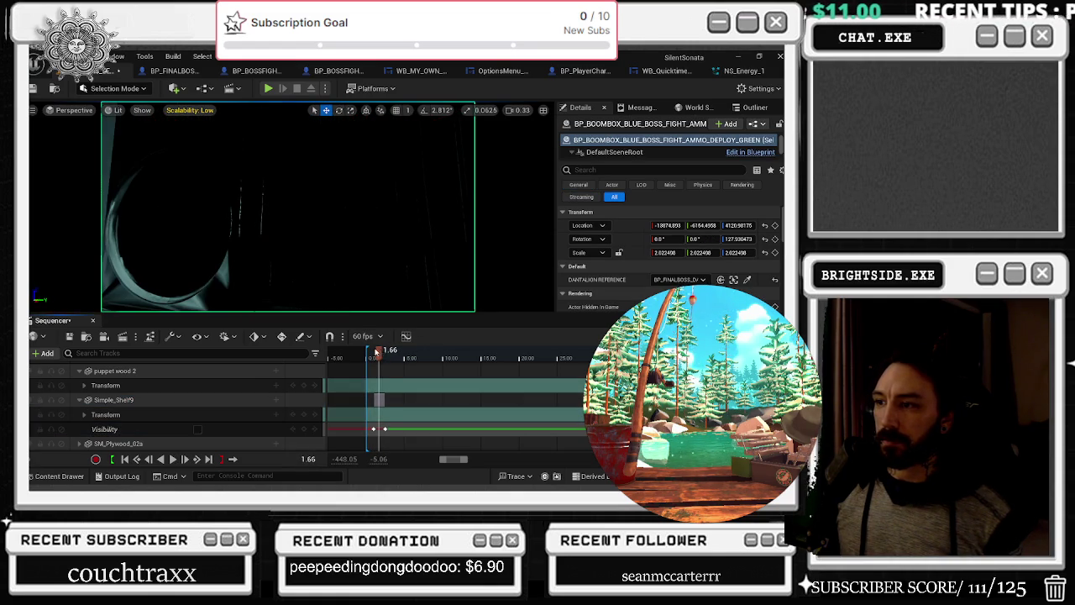
Add BP_BOOMBOX_BLUE_BOSS_FIGHT_AMMO_DEPLOY_GREEN to the sequence with a visibility track
{"action": "left_click", "coordinate": [375, 352]}
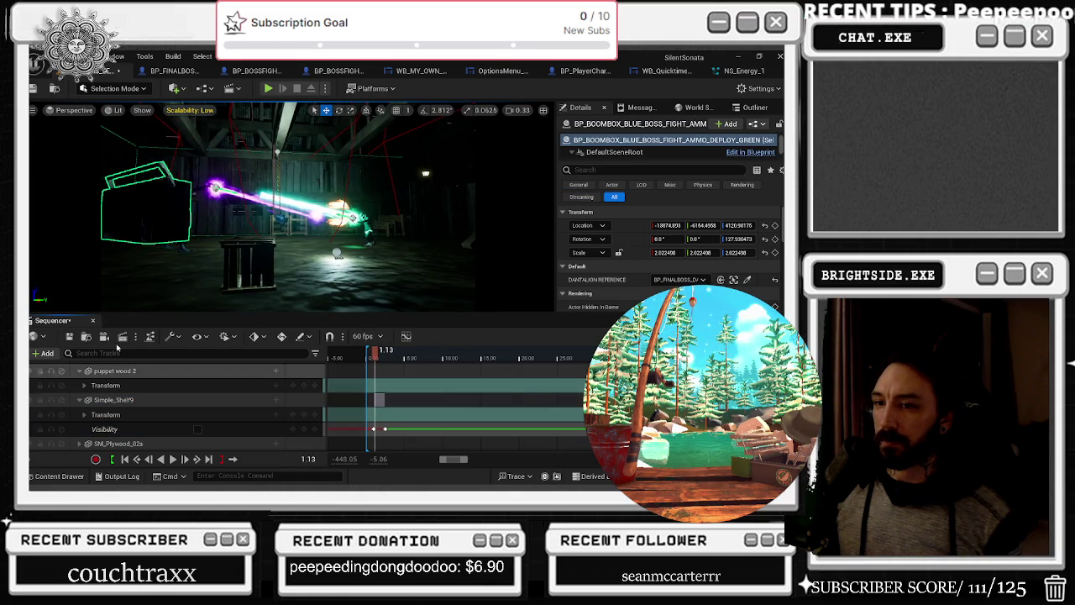
{"action": "left_click", "coordinate": [42, 353]}
{"action": "mouse_move", "coordinate": [80, 182]}
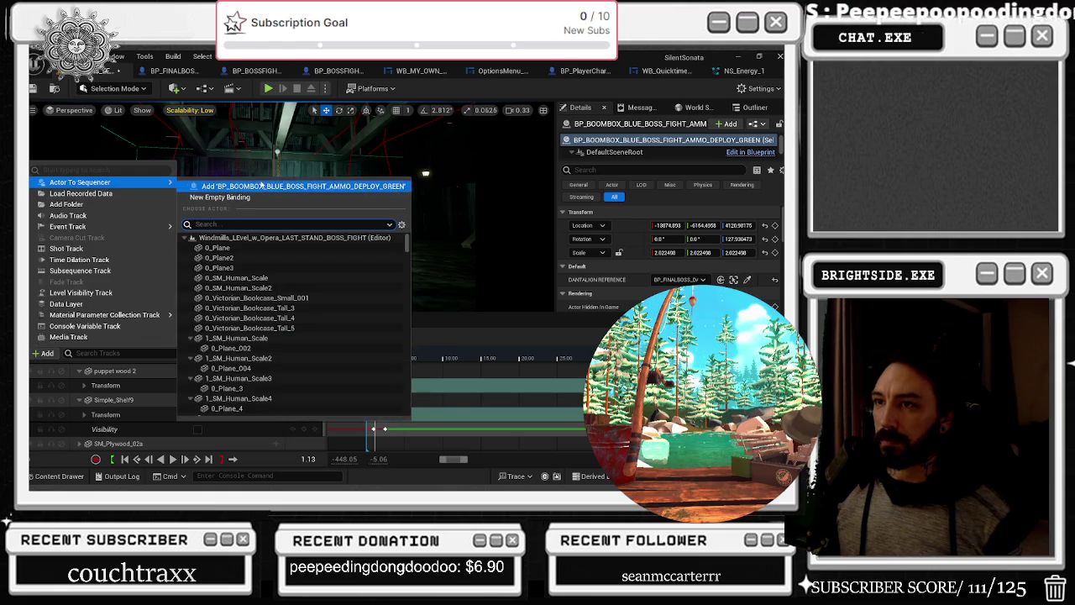
{"action": "left_click", "coordinate": [293, 188]}
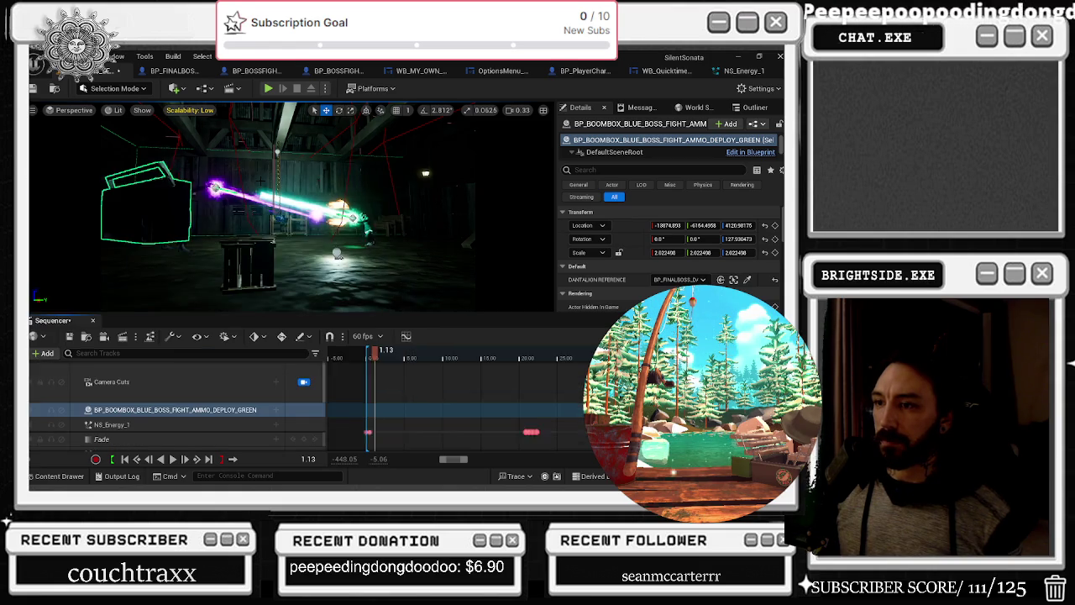
{"action": "left_click", "coordinate": [275, 409]}
{"action": "mouse_move", "coordinate": [313, 243]}
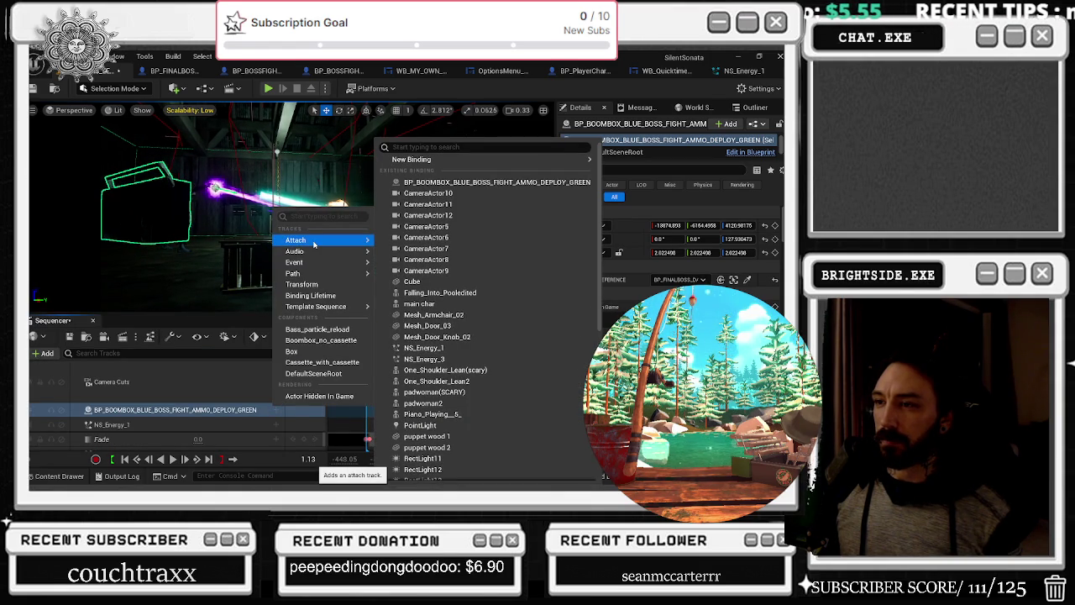
{"action": "left_click", "coordinate": [316, 395]}
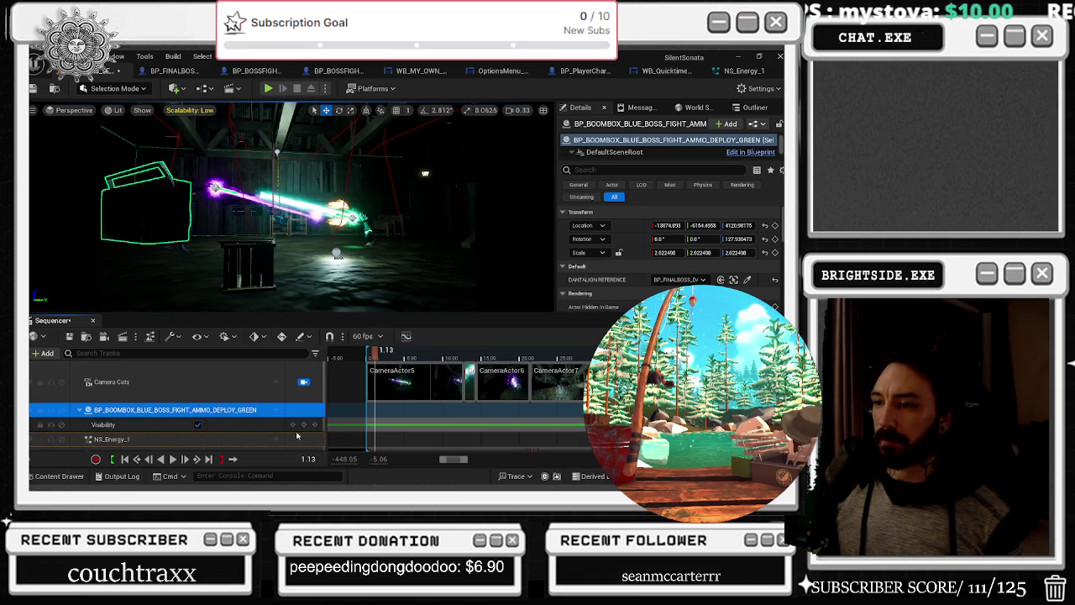
Key the boombox's visibility at 0.70 and hidden at 1.40 so it shows briefly
{"action": "left_click_drag", "start_coordinate": [346, 426], "coordinate": [369, 425]}
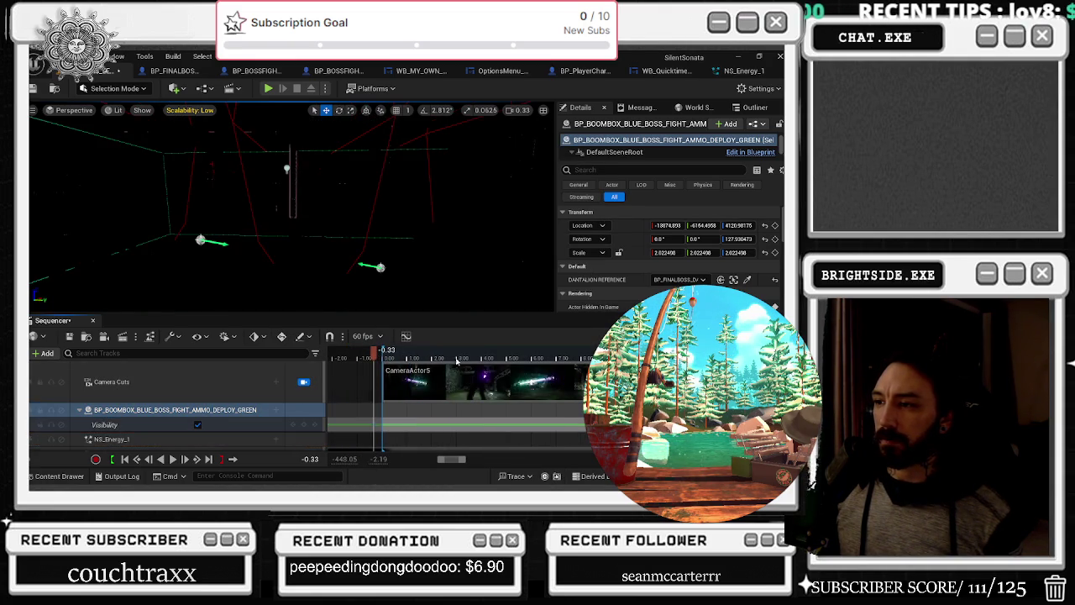
{"action": "left_click", "coordinate": [403, 360]}
{"action": "left_click", "coordinate": [396, 357]}
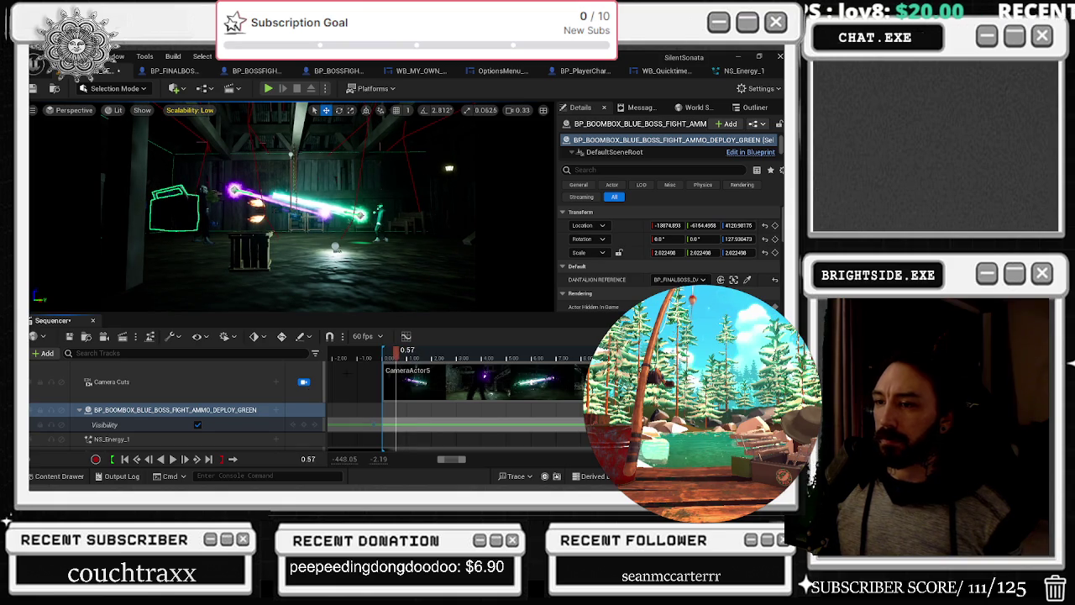
{"action": "left_click", "coordinate": [304, 425]}
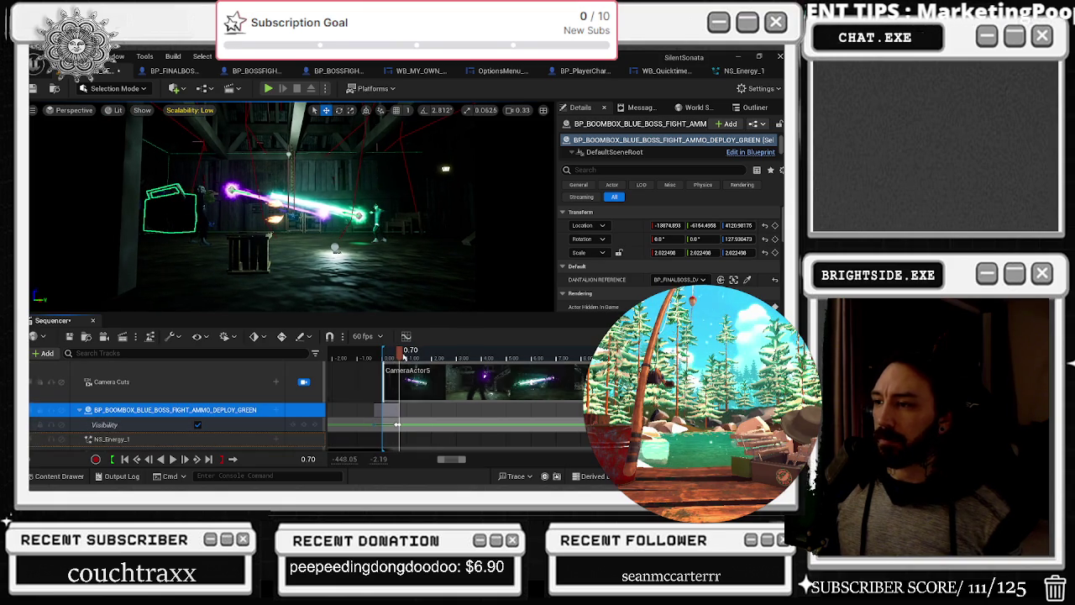
{"action": "left_click", "coordinate": [411, 354]}
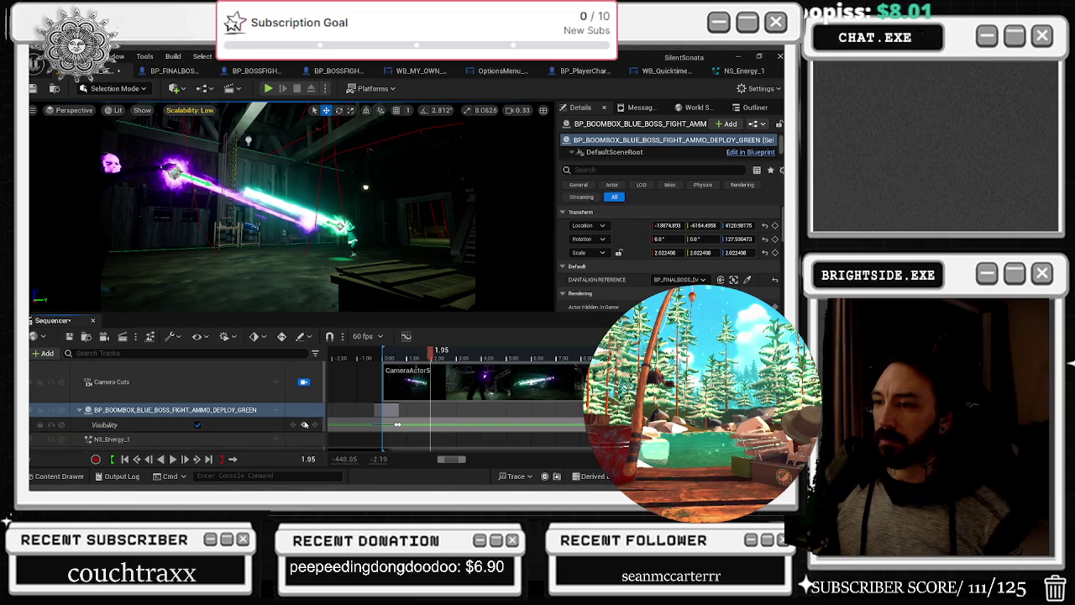
{"action": "left_click", "coordinate": [198, 424]}
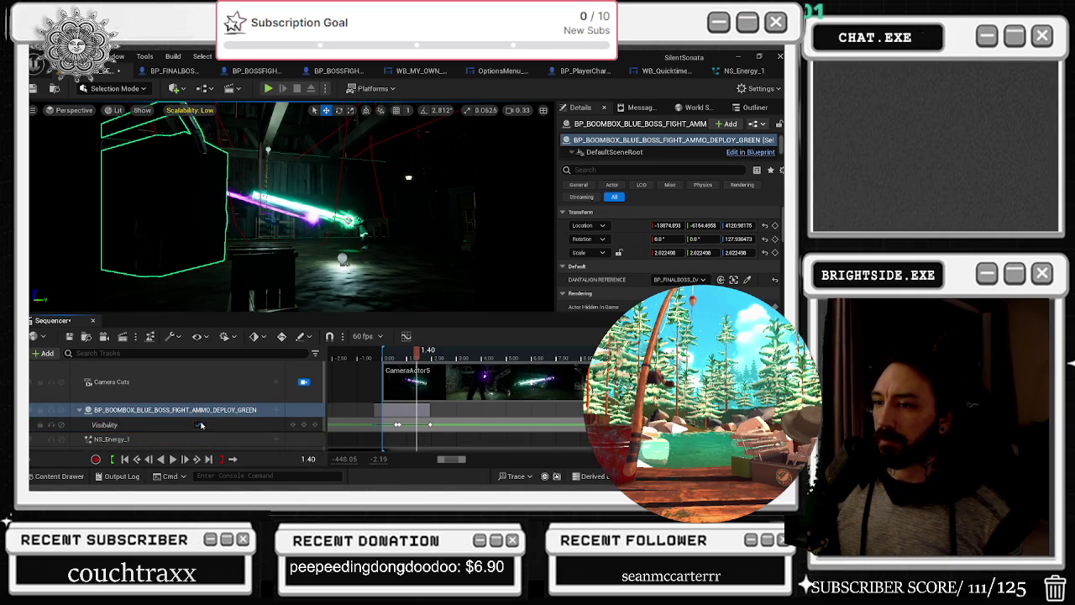
{"action": "left_click", "coordinate": [197, 425]}
{"action": "left_click", "coordinate": [197, 425]}
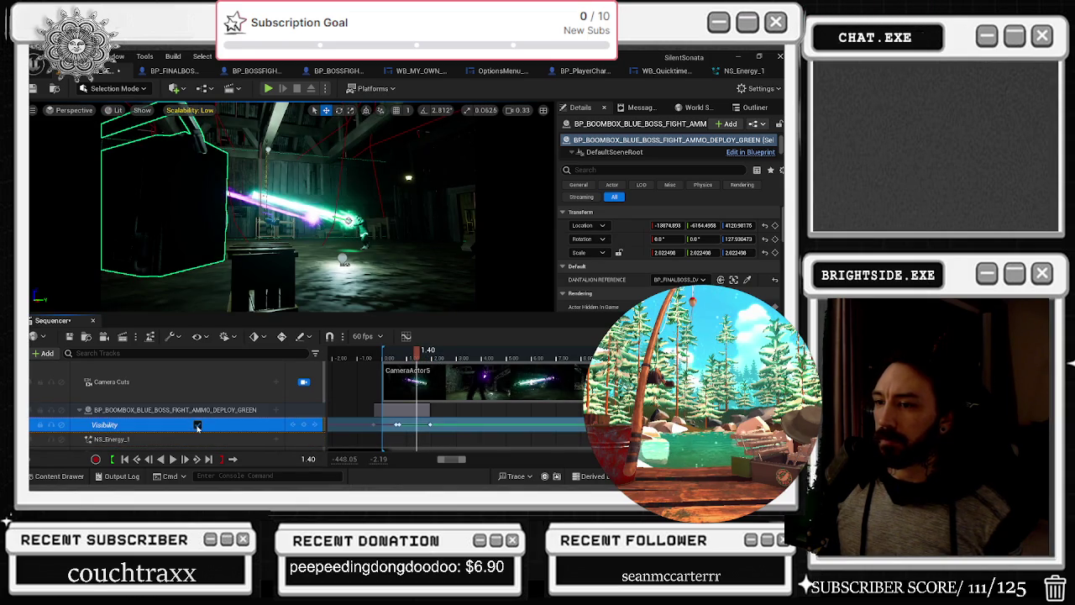
{"action": "left_click", "coordinate": [396, 423]}
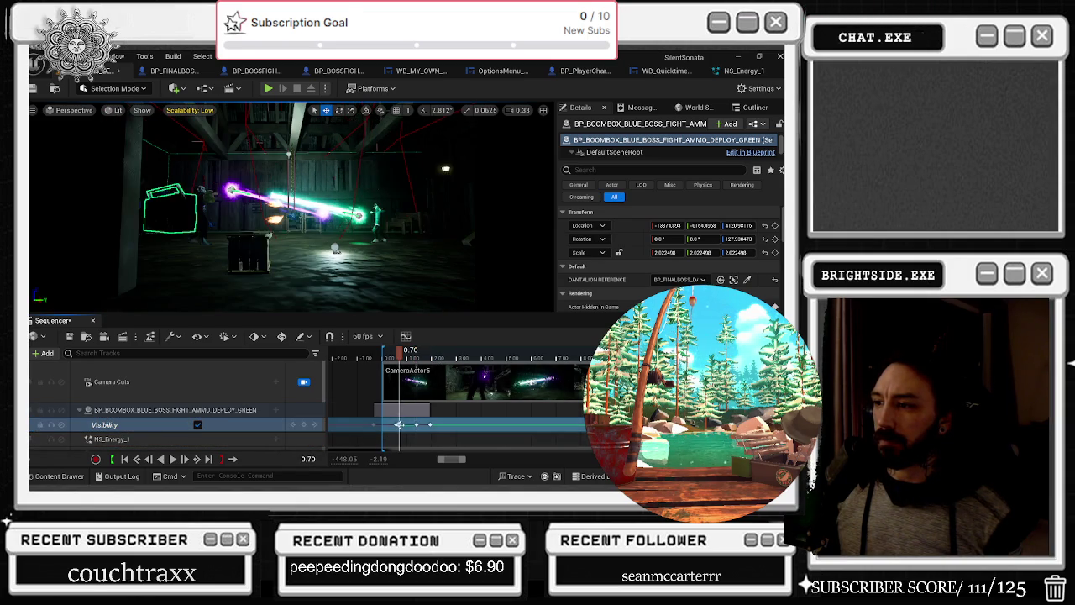
{"action": "left_click", "coordinate": [396, 423]}
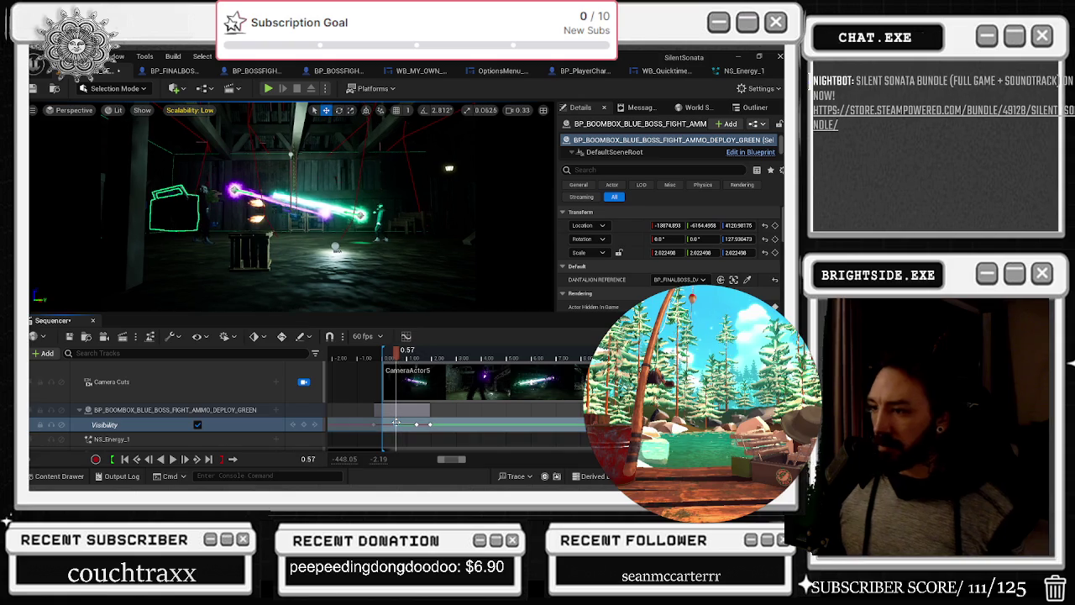
Preview the boombox timing, select NS_Energy_3, and return to the cutscene start
{"action": "key", "text": "space"}
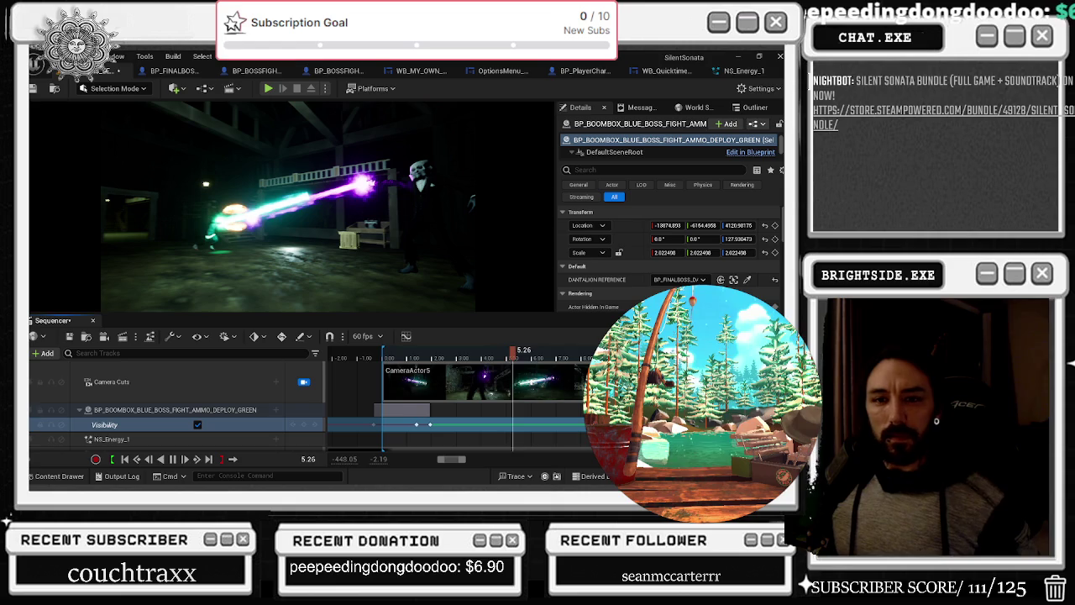
{"action": "left_click", "coordinate": [112, 400]}
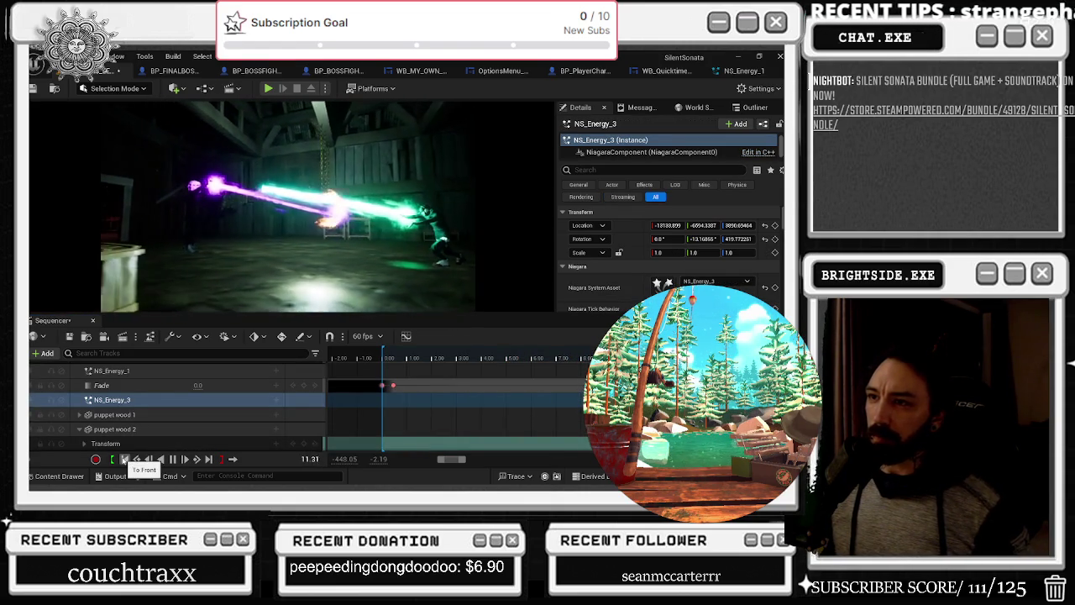
{"action": "left_click", "coordinate": [124, 459]}
Dismiss Task Manager, rewind the playhead to 0 and play-pause to see the purple and green beams
{"action": "key", "text": "space"}
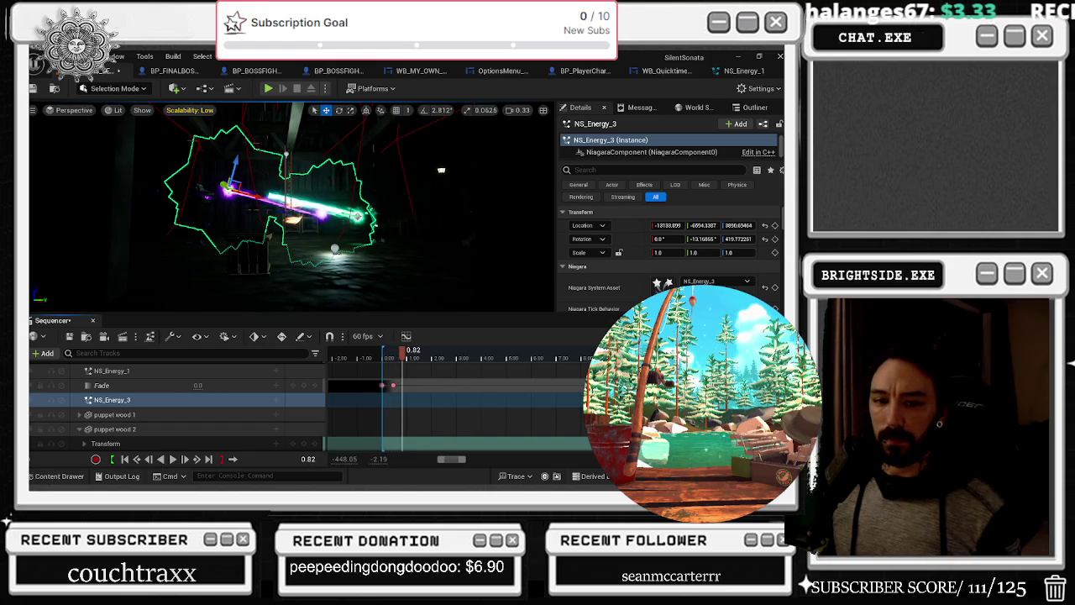
{"action": "key", "text": "ctrl+shift+Escape"}
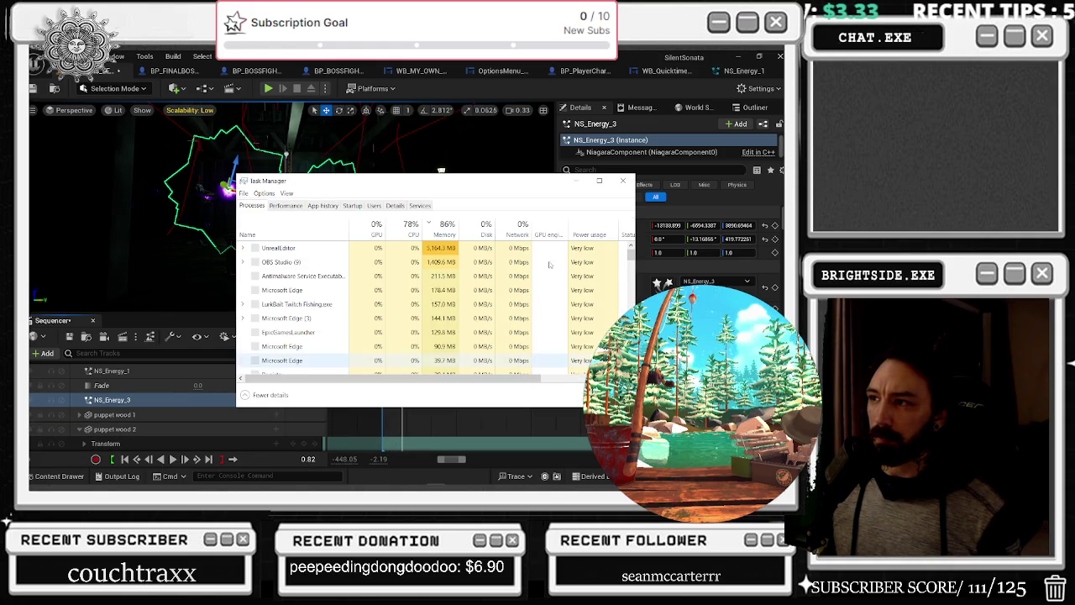
{"action": "left_click", "coordinate": [622, 181]}
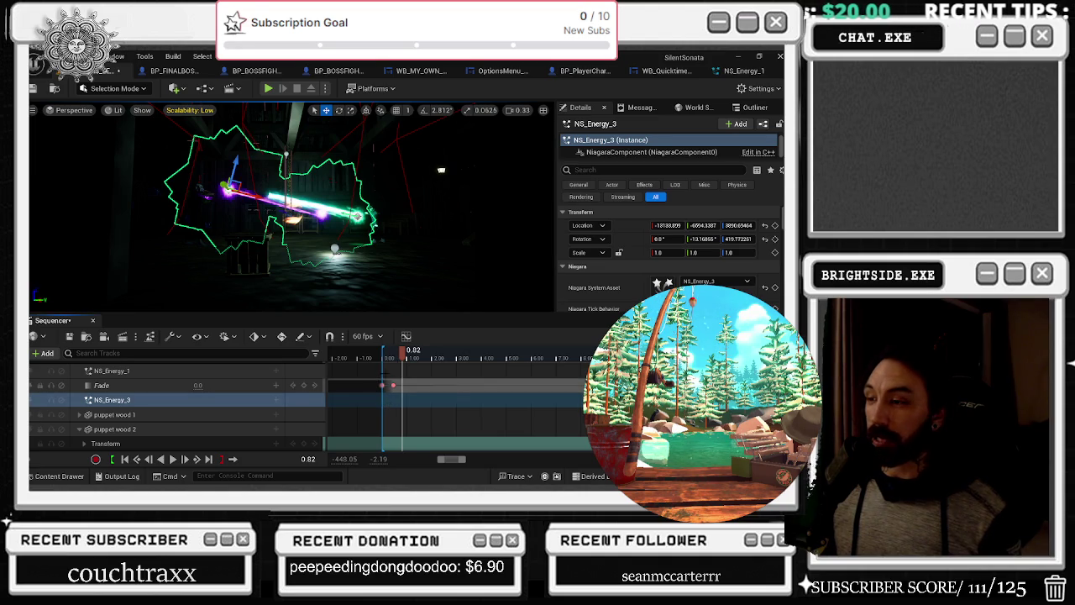
{"action": "left_click_drag", "start_coordinate": [413, 351], "coordinate": [385, 356]}
{"action": "key", "text": "space"}
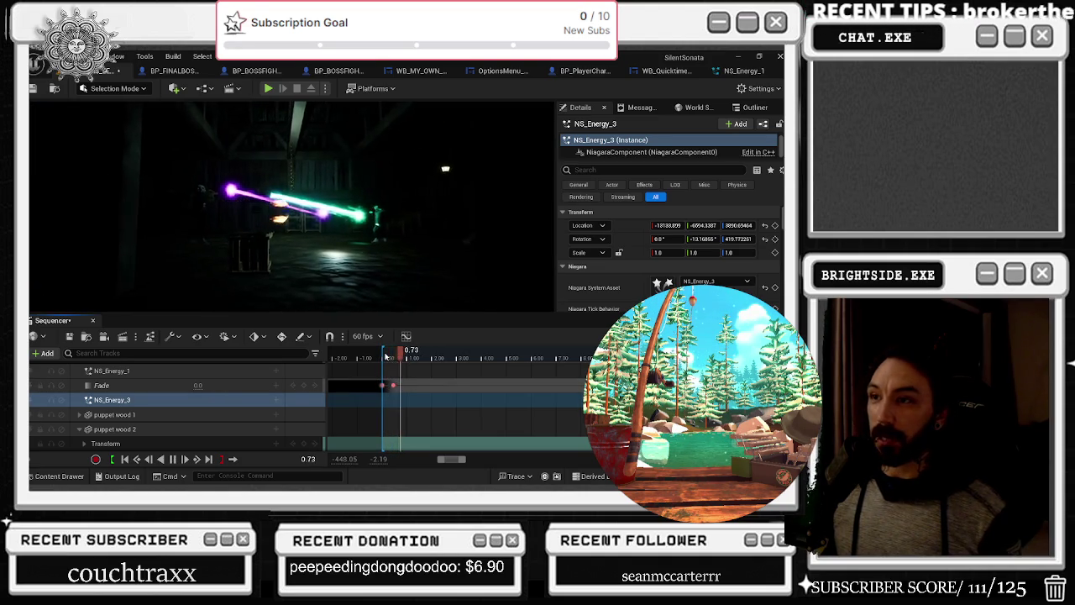
{"action": "key", "text": "space"}
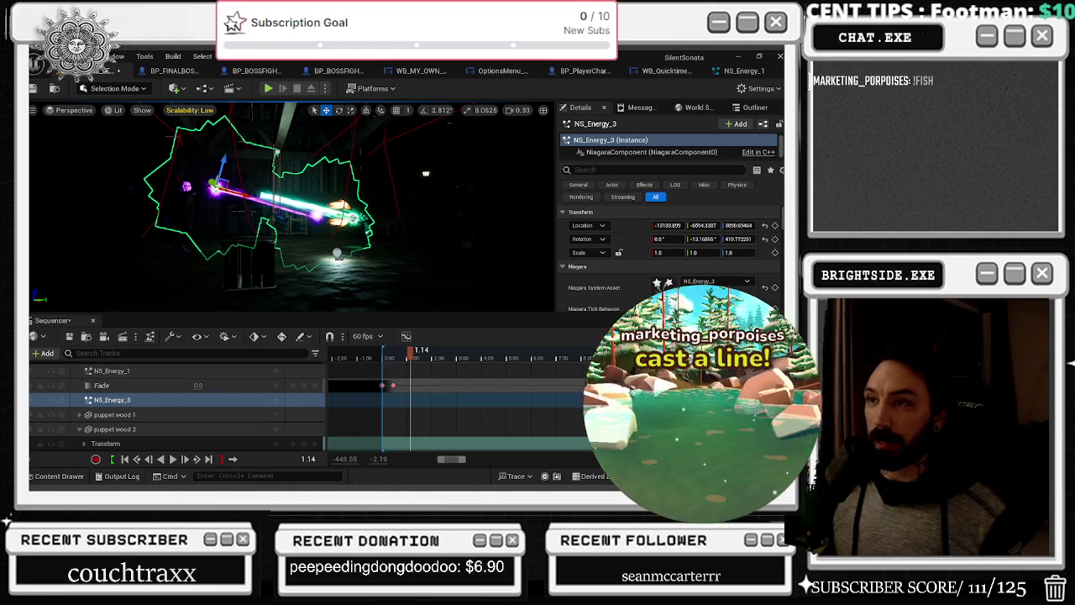
Scroll through the Sequencer track list to review the cutscene's tracks
{"action": "scroll", "coordinate": [185, 390], "scroll_direction": "down", "scroll_amount": 5}
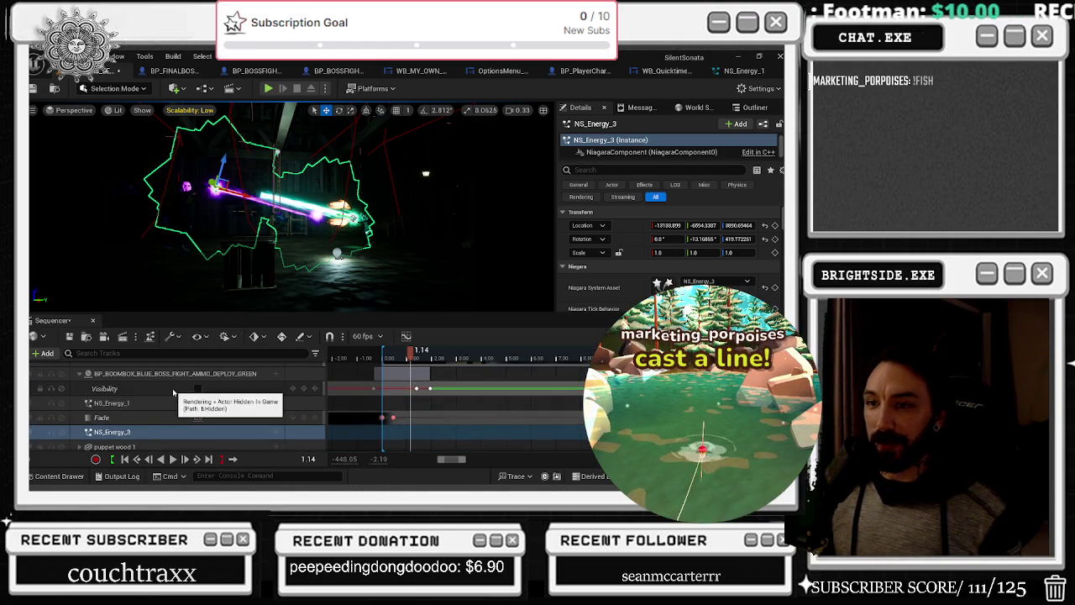
{"action": "scroll", "coordinate": [192, 399], "scroll_direction": "down", "scroll_amount": 3}
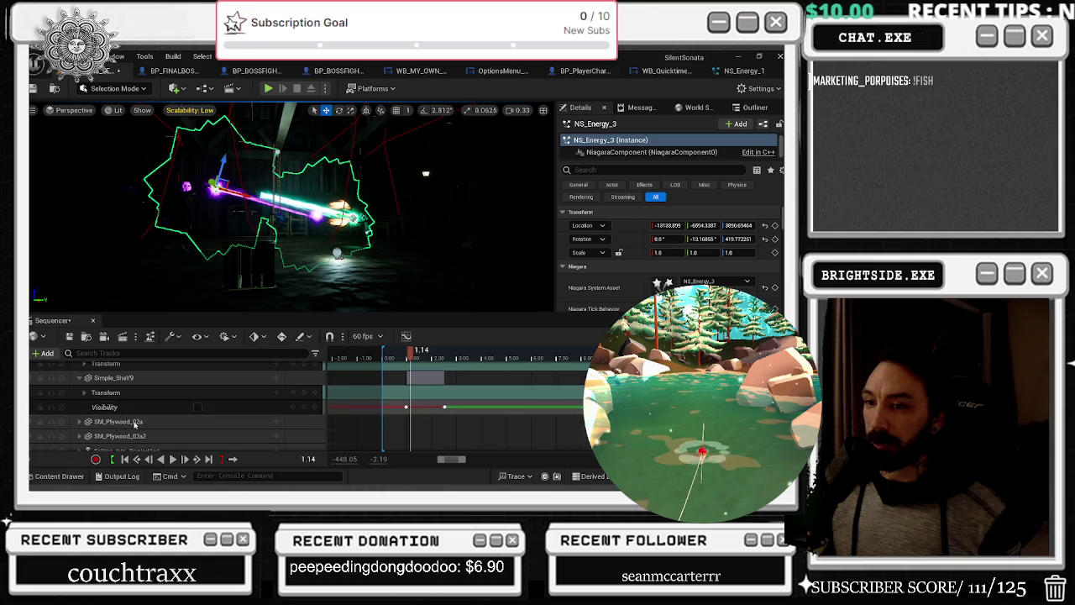
{"action": "scroll", "coordinate": [134, 418], "scroll_direction": "down", "scroll_amount": 6}
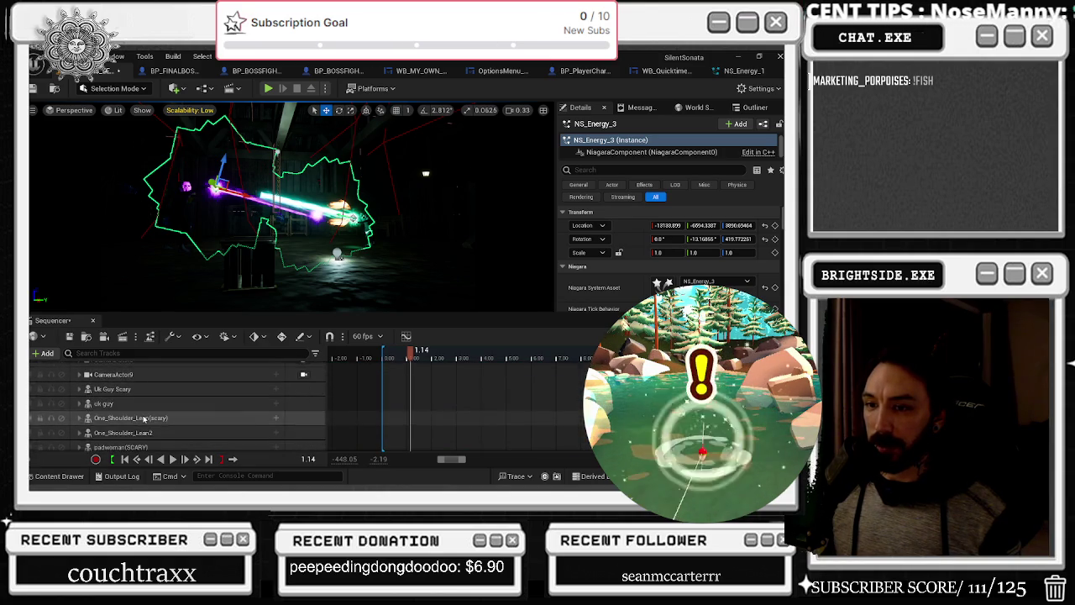
{"action": "scroll", "coordinate": [142, 418], "scroll_direction": "down", "scroll_amount": 6}
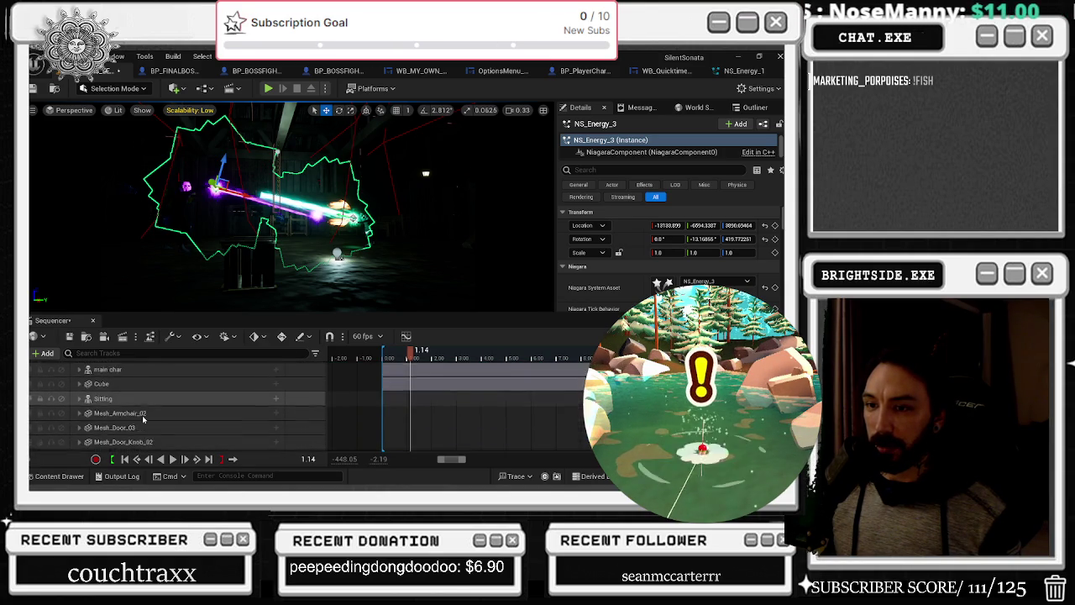
{"action": "scroll", "coordinate": [143, 418], "scroll_direction": "down", "scroll_amount": 6}
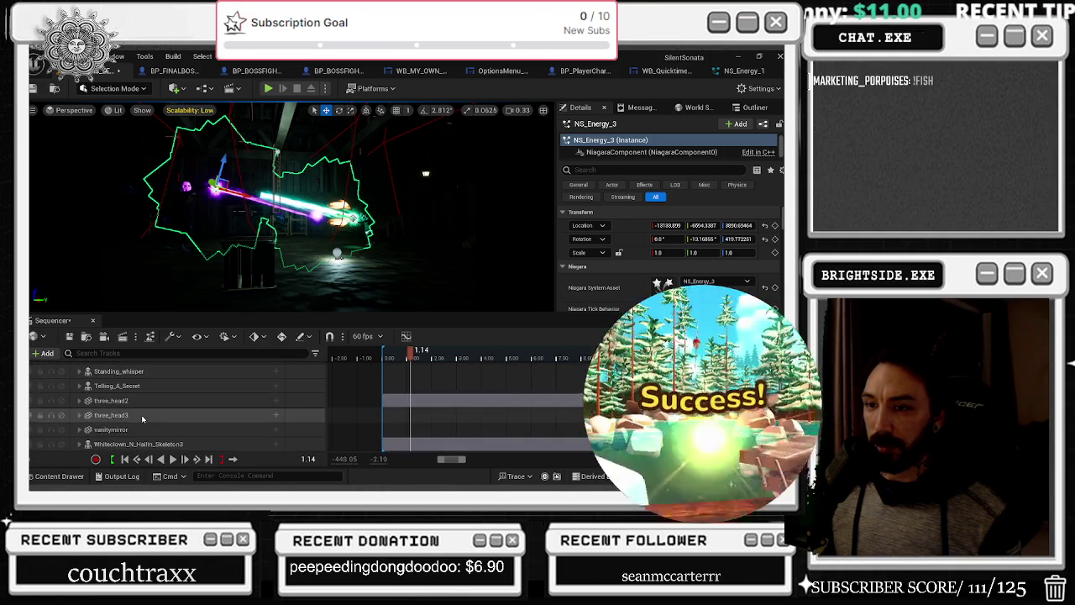
{"action": "scroll", "coordinate": [143, 418], "scroll_direction": "down", "scroll_amount": 6}
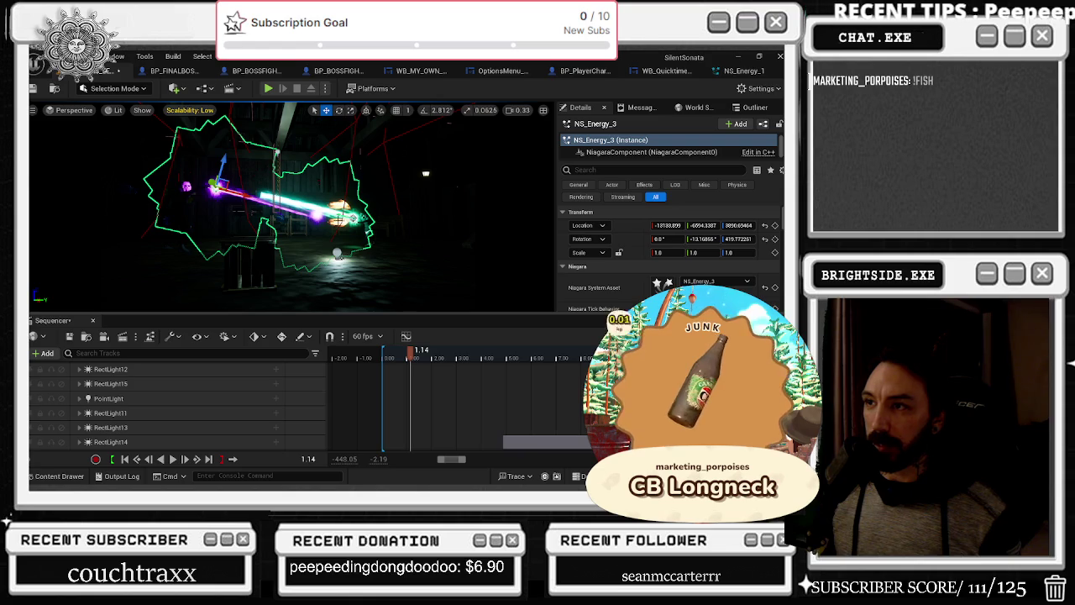
{"action": "scroll", "coordinate": [147, 403], "scroll_direction": "down", "scroll_amount": 6}
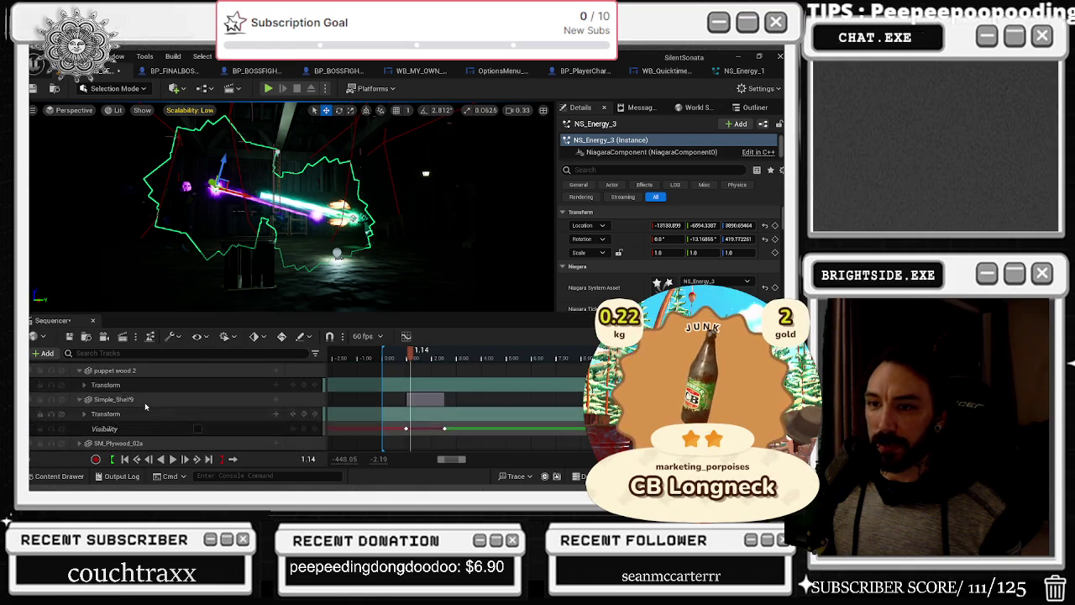
{"action": "scroll", "coordinate": [101, 408], "scroll_direction": "up", "scroll_amount": 4}
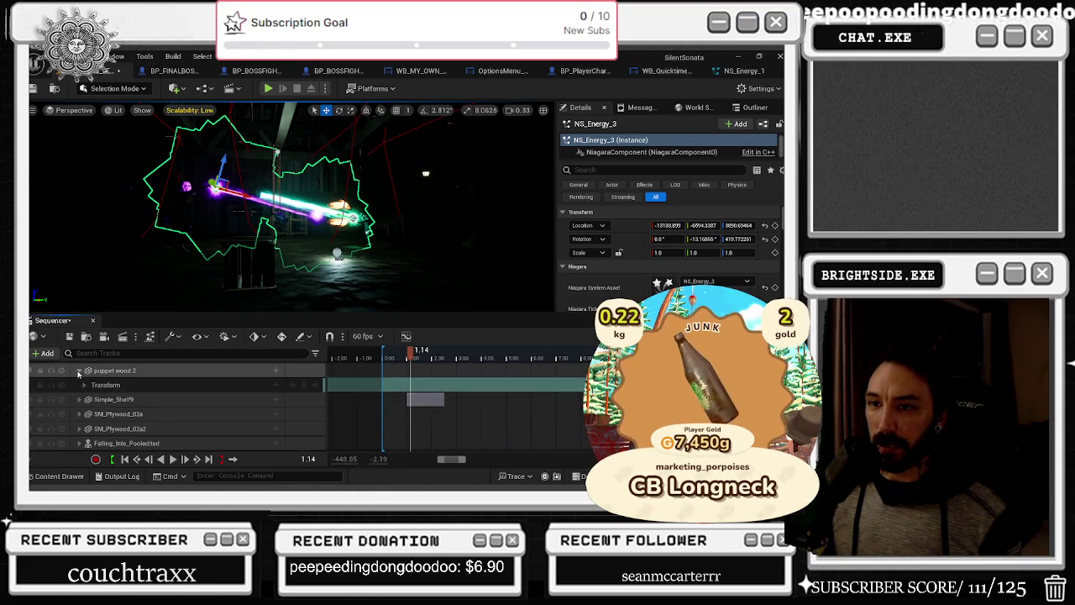
{"action": "scroll", "coordinate": [101, 420], "scroll_direction": "up", "scroll_amount": 2}
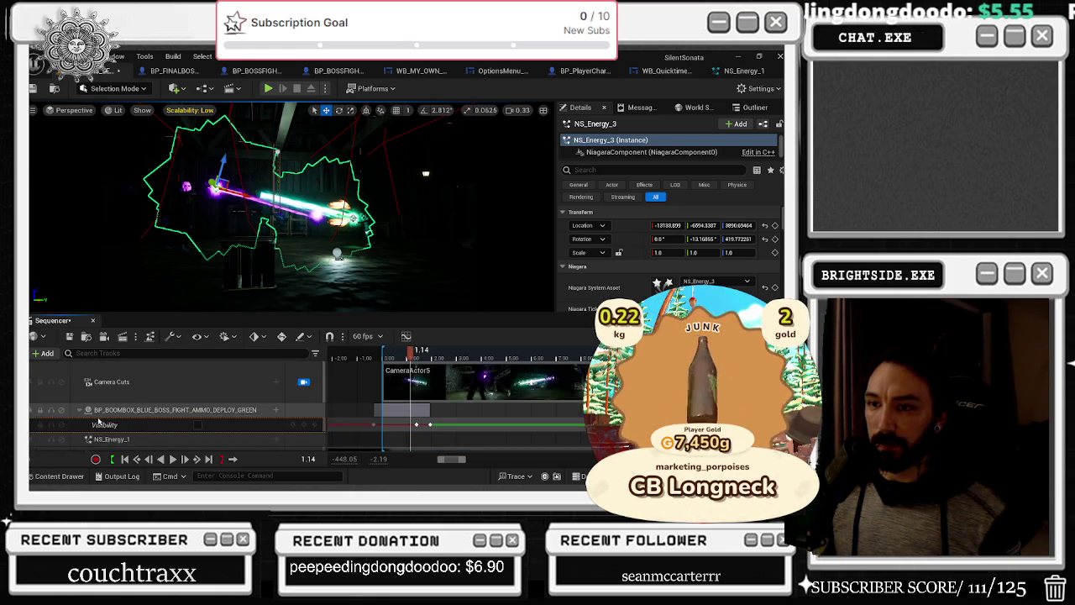
Collapse the BP_BOOMBOX_BLUE_BOSS_FIGHT_AMMO_DEPLOY_GREEN track's subtracks and focus the Search Tracks field
{"action": "left_click", "coordinate": [78, 411]}
{"action": "left_click", "coordinate": [78, 411]}
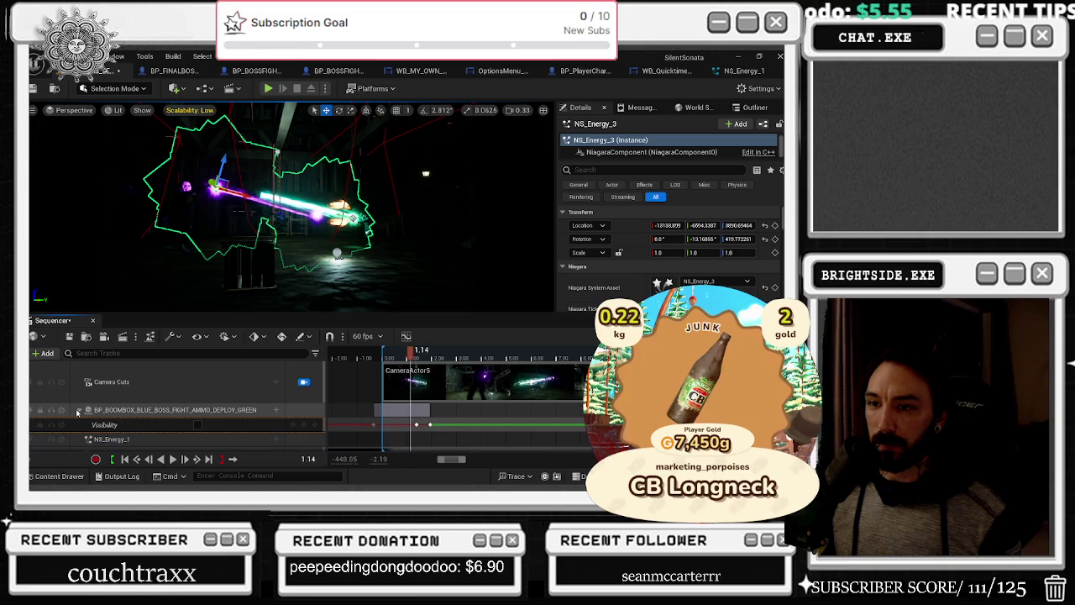
{"action": "left_click", "coordinate": [79, 412]}
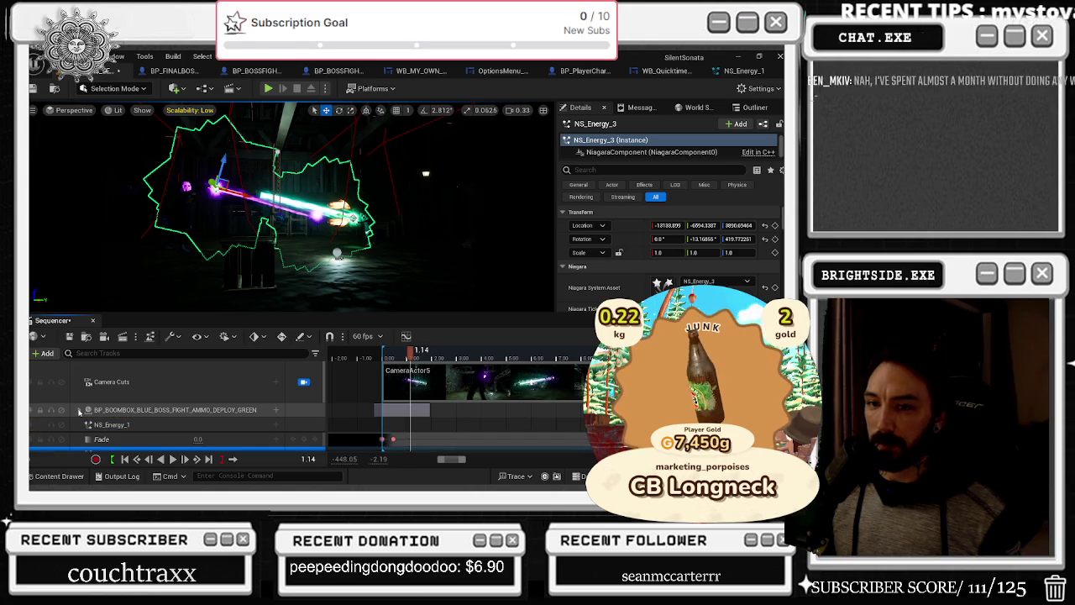
{"action": "left_click", "coordinate": [77, 353]}
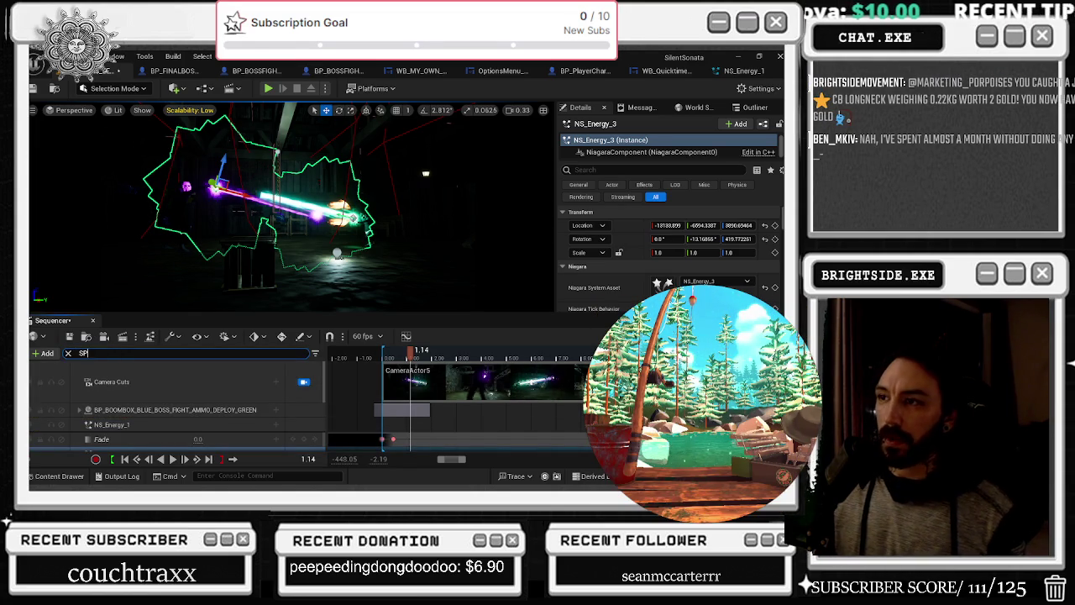
Filter the track list for the sphere tracks and delete the Sphere track
{"action": "type", "text": "H"}
{"action": "left_click", "coordinate": [122, 371]}
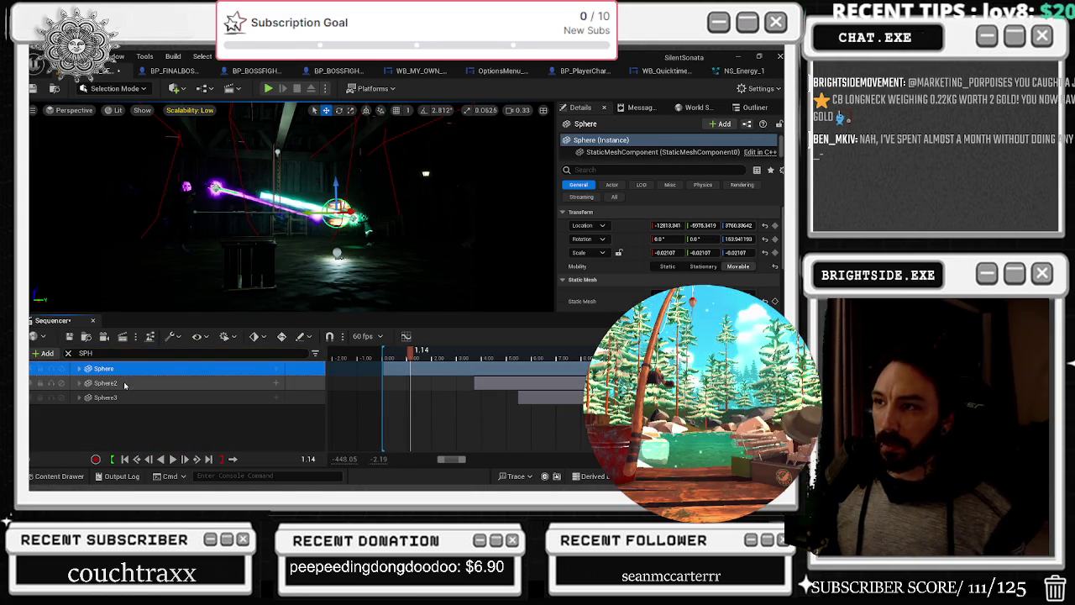
{"action": "left_click", "coordinate": [124, 384]}
{"action": "left_click", "coordinate": [129, 369]}
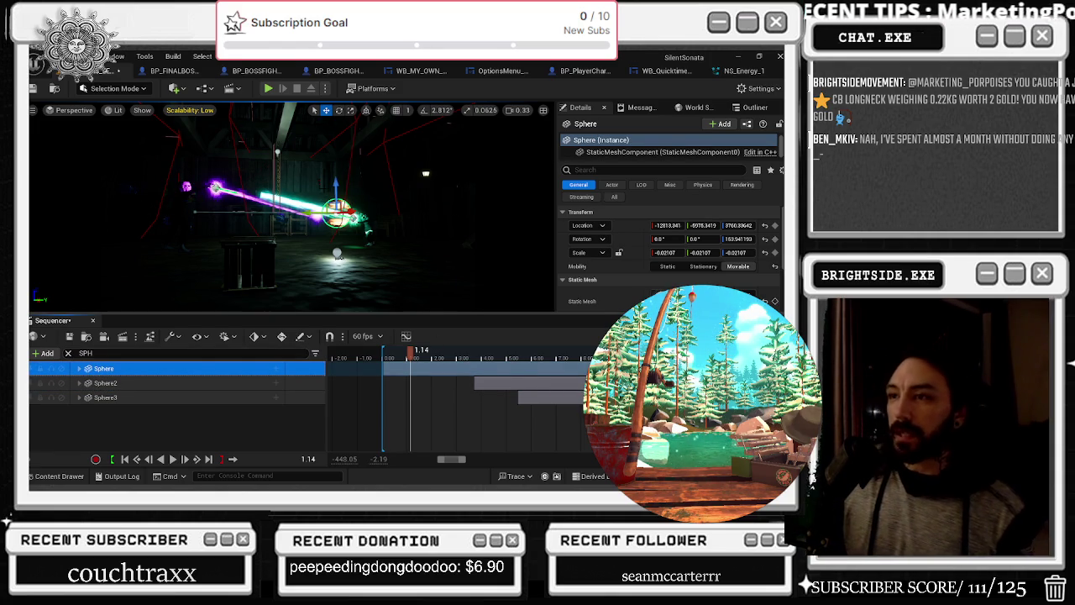
{"action": "key", "text": "Delete"}
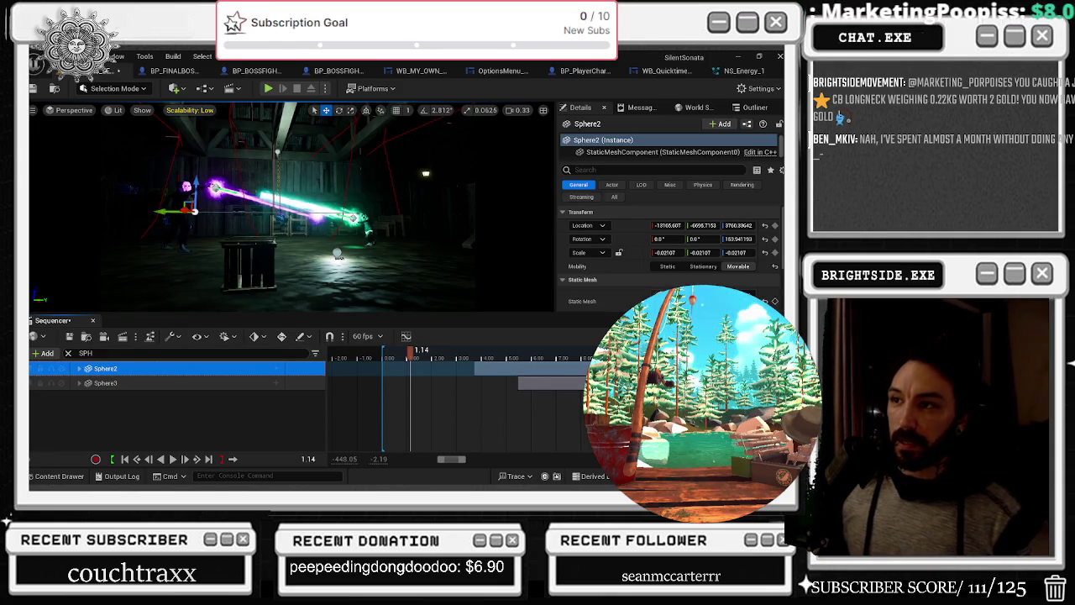
Delete the Sphere2 and Sphere3 tracks, rewind to 0 and clear the track filter
{"action": "left_click_drag", "start_coordinate": [410, 351], "coordinate": [496, 349]}
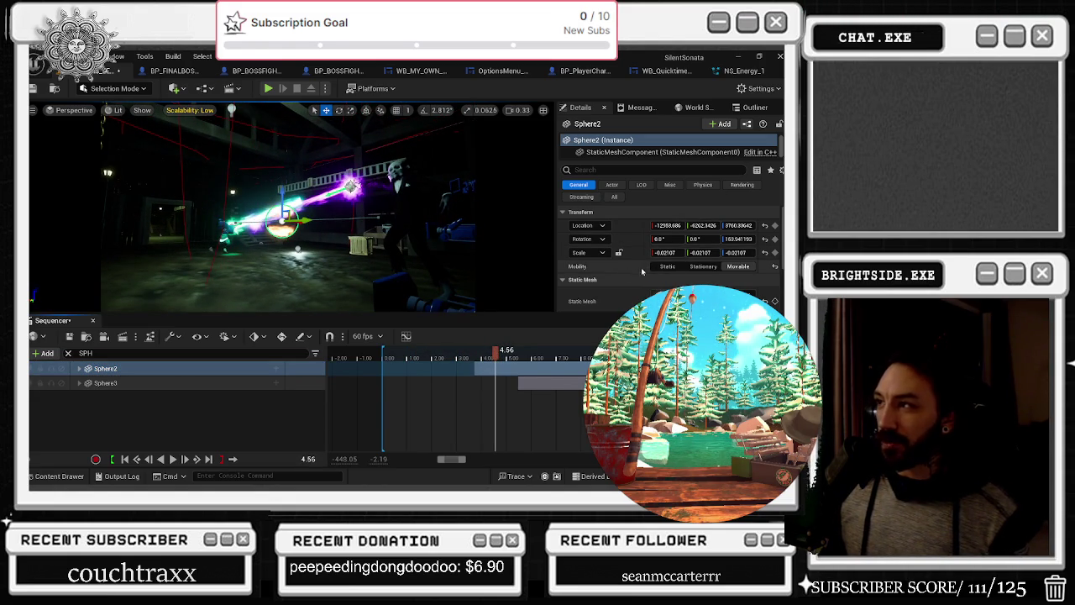
{"action": "scroll", "coordinate": [671, 252], "scroll_direction": "down", "scroll_amount": 5}
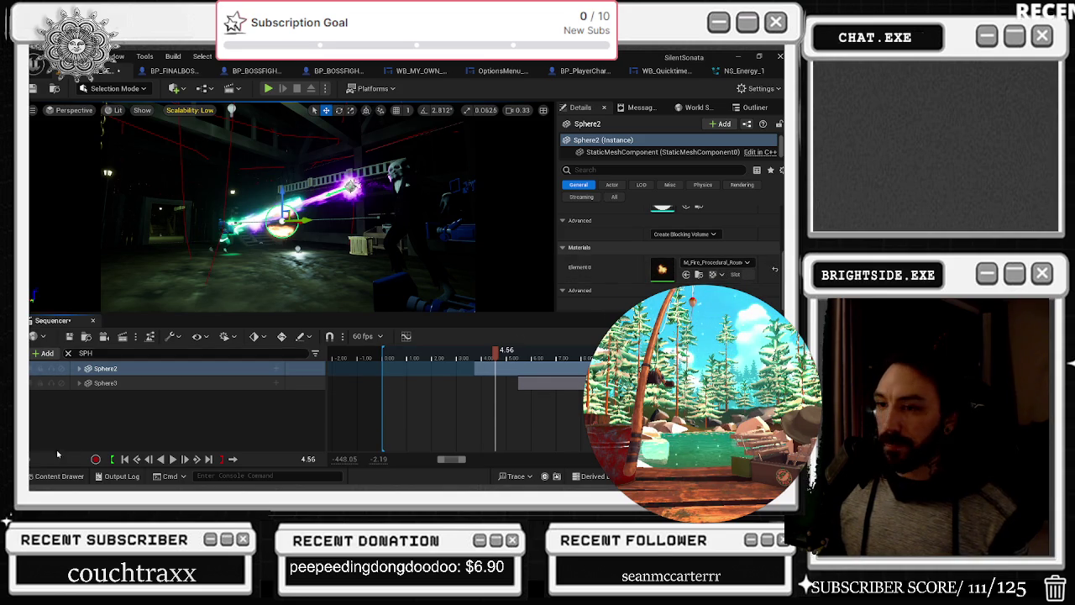
{"action": "left_click", "coordinate": [107, 369]}
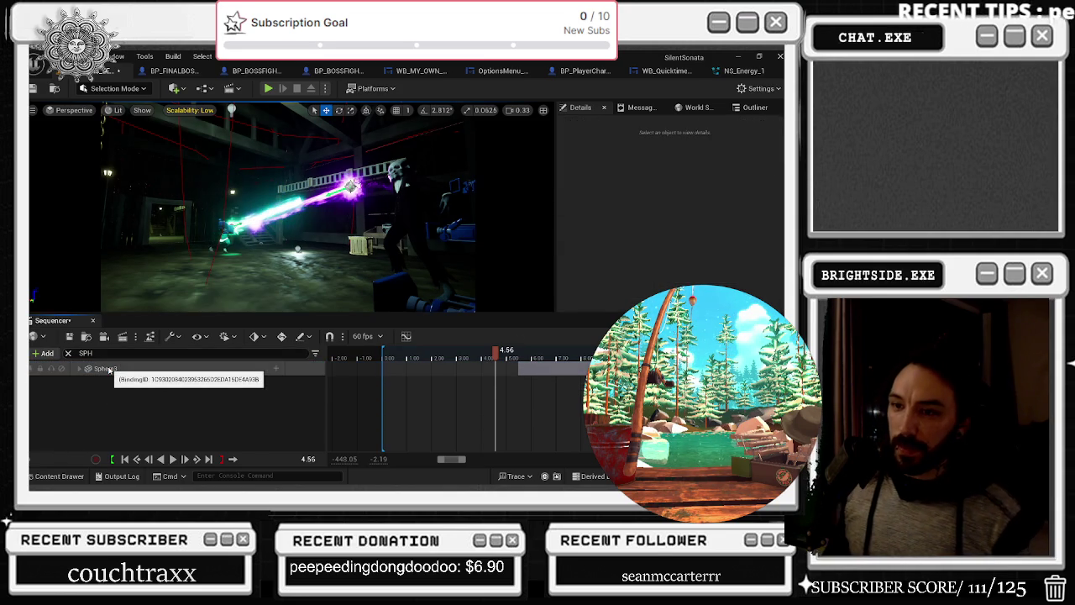
{"action": "key", "text": "Delete"}
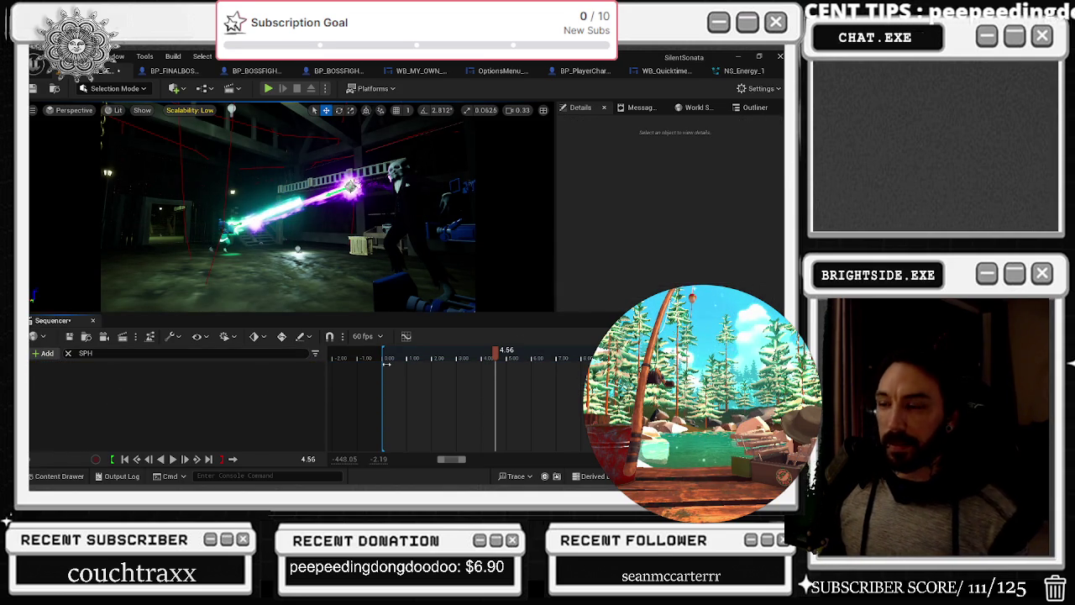
{"action": "left_click_drag", "start_coordinate": [460, 347], "coordinate": [382, 359]}
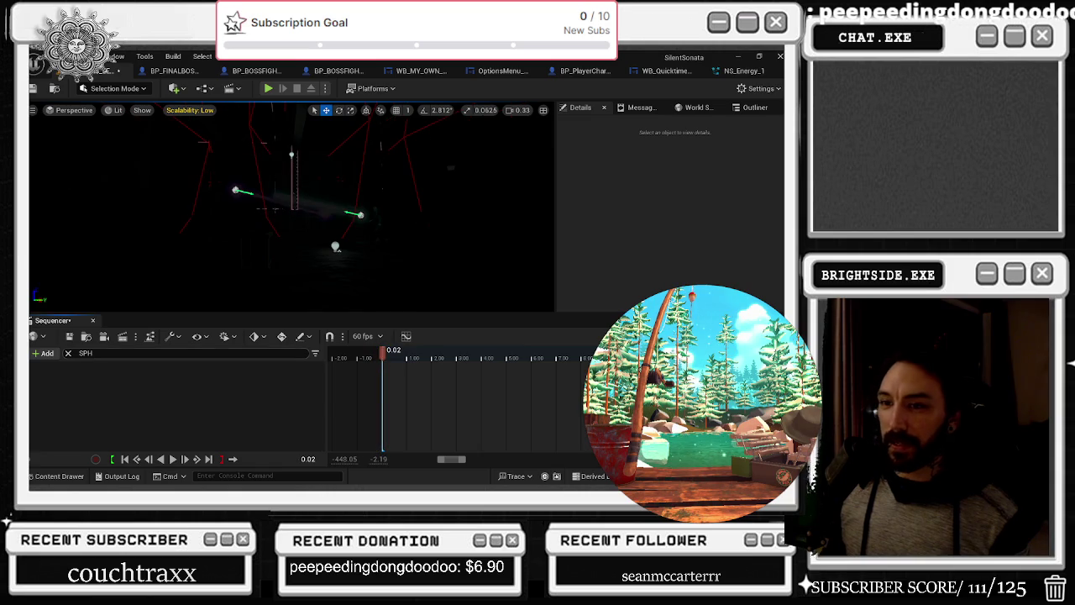
{"action": "left_click", "coordinate": [68, 352]}
Add NS_Energy_1's Niagara component and an Auto Activate track to the sequence
{"action": "key", "text": "space"}
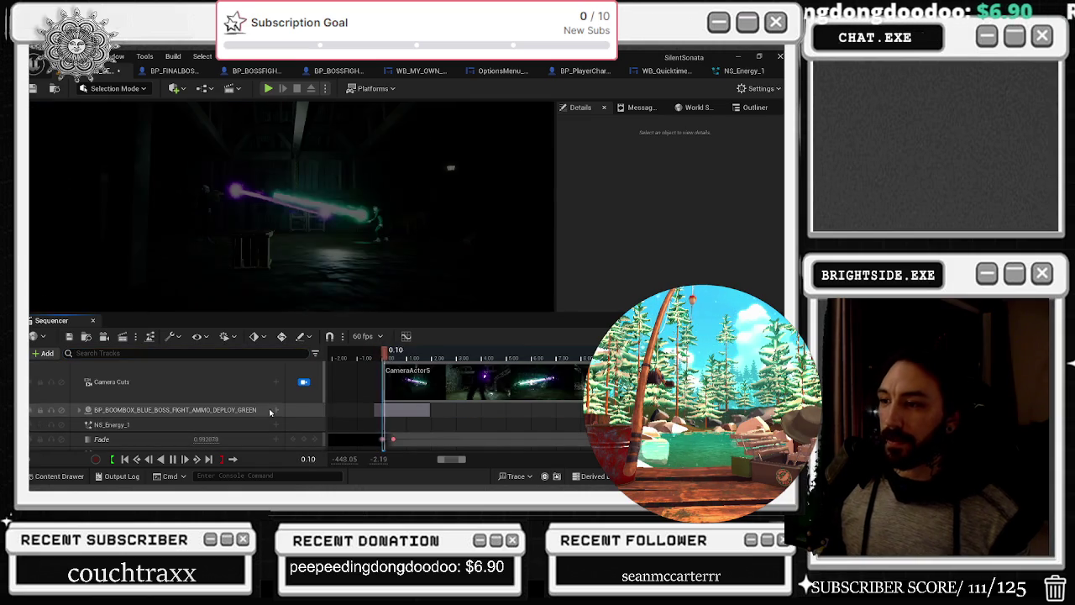
{"action": "key", "text": "space"}
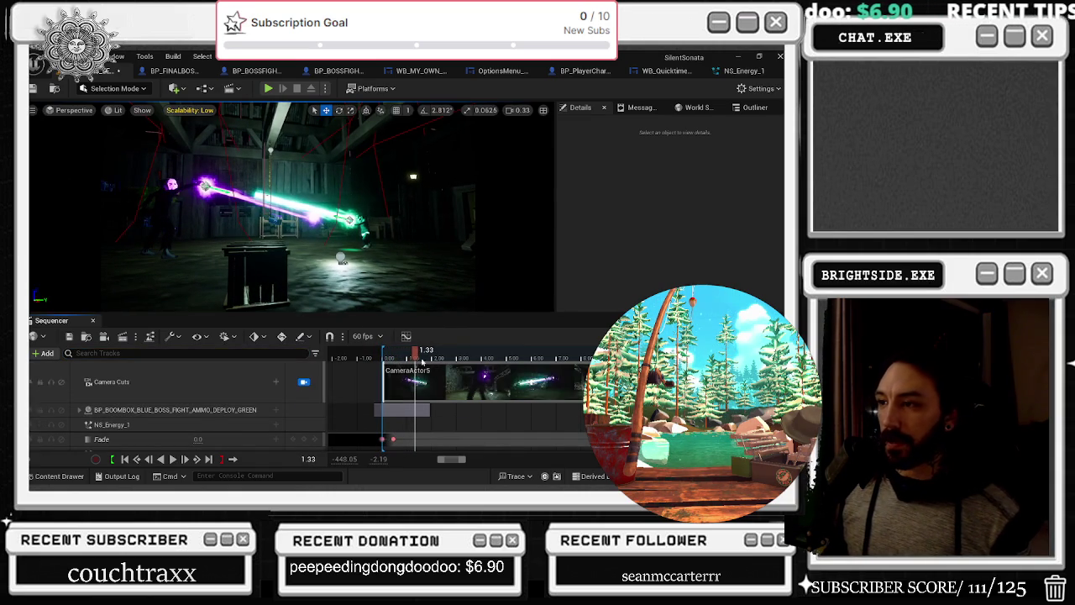
{"action": "scroll", "coordinate": [378, 412], "scroll_direction": "down", "scroll_amount": 1}
{"action": "left_click", "coordinate": [370, 409]}
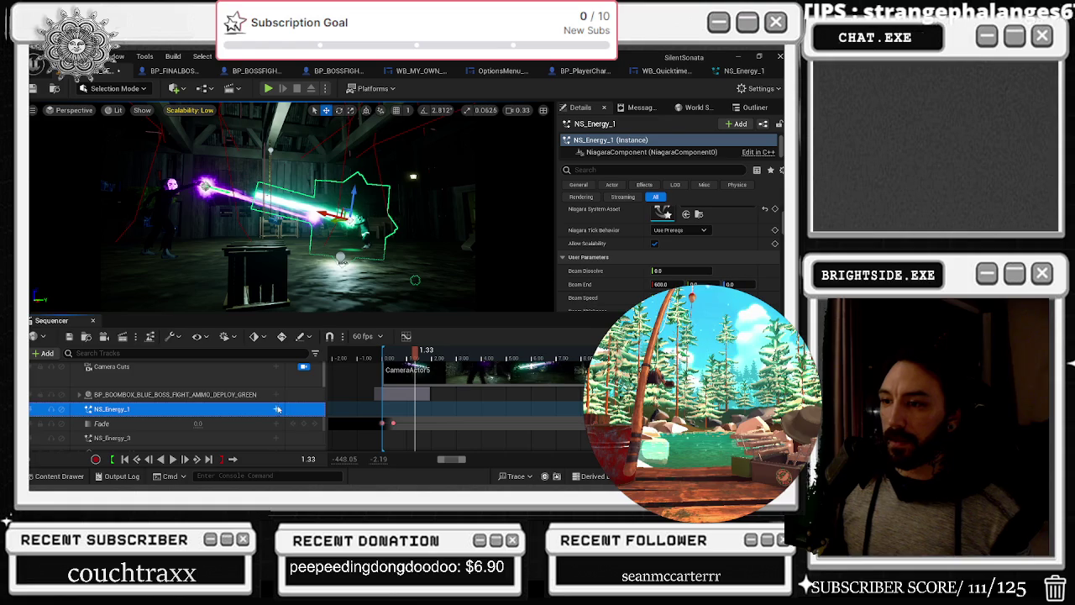
{"action": "left_click", "coordinate": [276, 409]}
{"action": "left_click", "coordinate": [318, 372]}
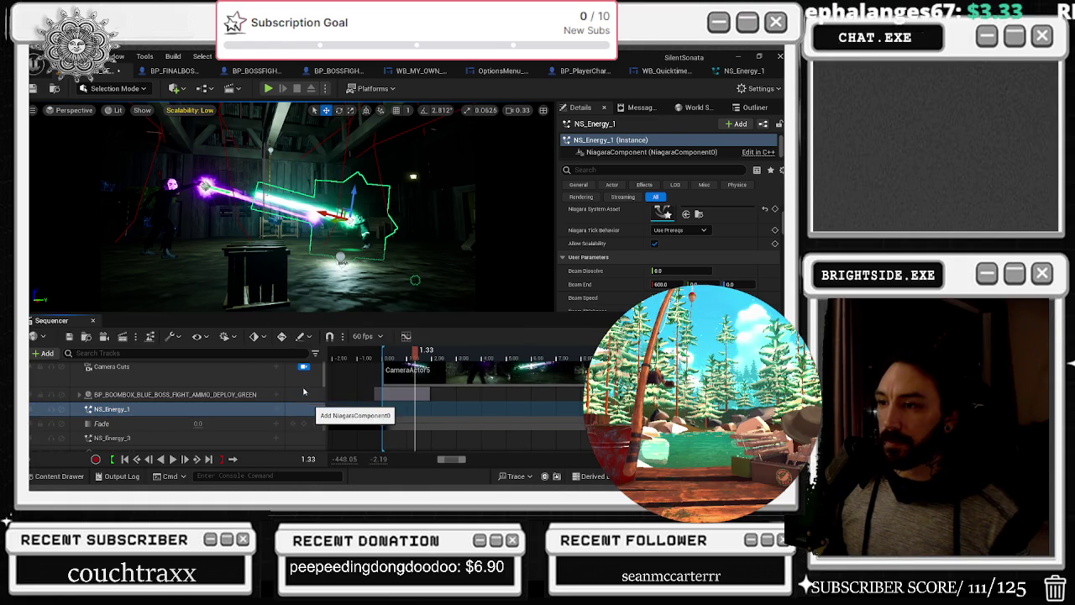
{"action": "left_click", "coordinate": [277, 423]}
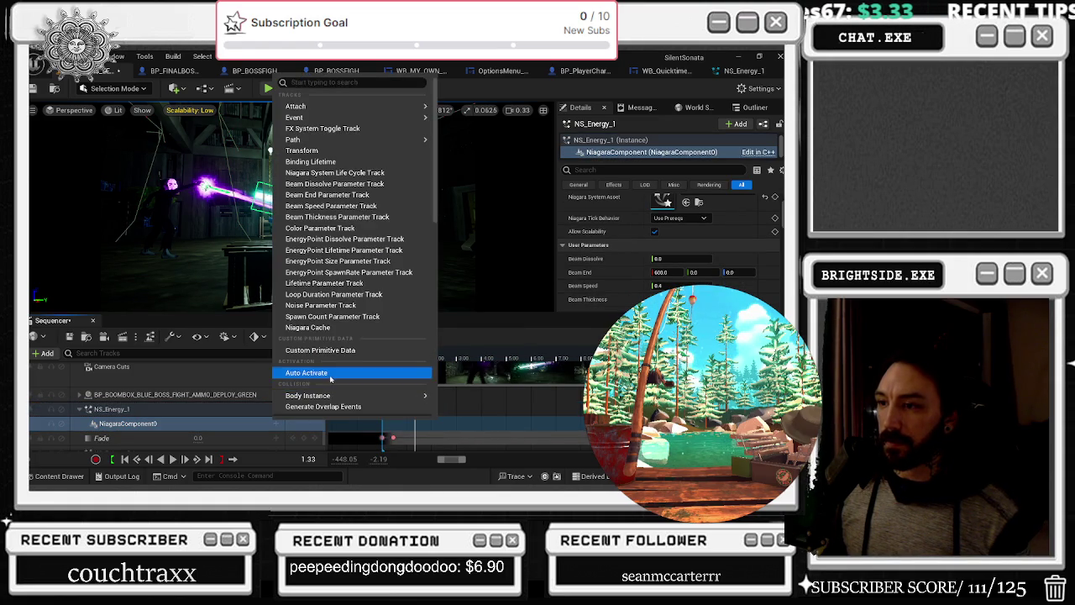
{"action": "left_click", "coordinate": [304, 372]}
Key Auto Activate so the beam switches on at about 1.09 seconds
{"action": "left_click", "coordinate": [304, 439]}
{"action": "mouse_move", "coordinate": [415, 356]}
{"action": "left_mouse_down"}
{"action": "mouse_move", "coordinate": [404, 359]}
{"action": "mouse_move", "coordinate": [411, 368]}
{"action": "mouse_move", "coordinate": [399, 358]}
{"action": "left_mouse_up"}
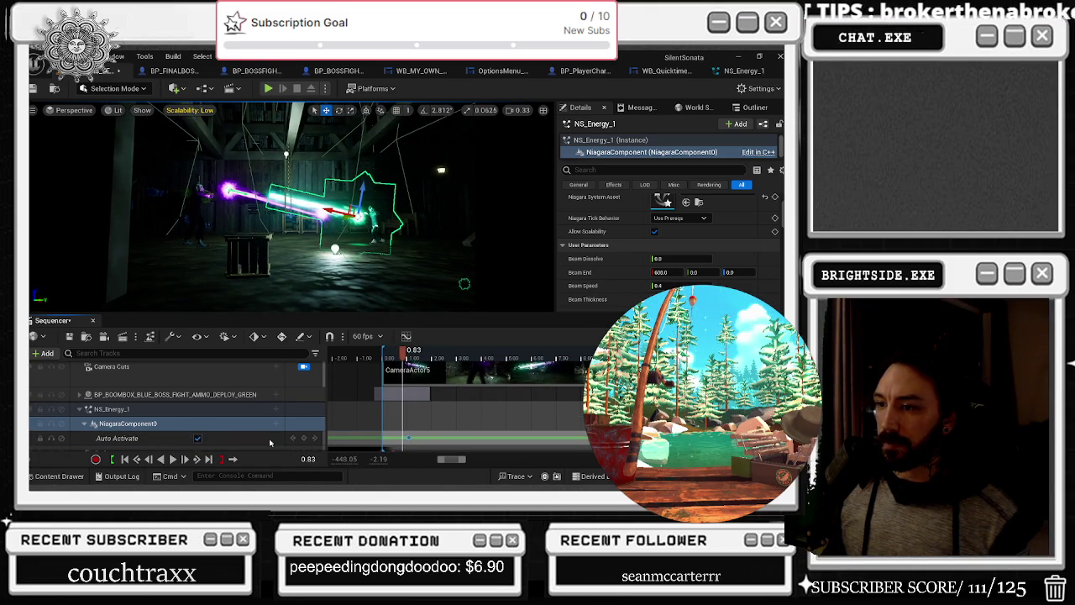
{"action": "left_click", "coordinate": [304, 438]}
{"action": "left_click", "coordinate": [198, 438]}
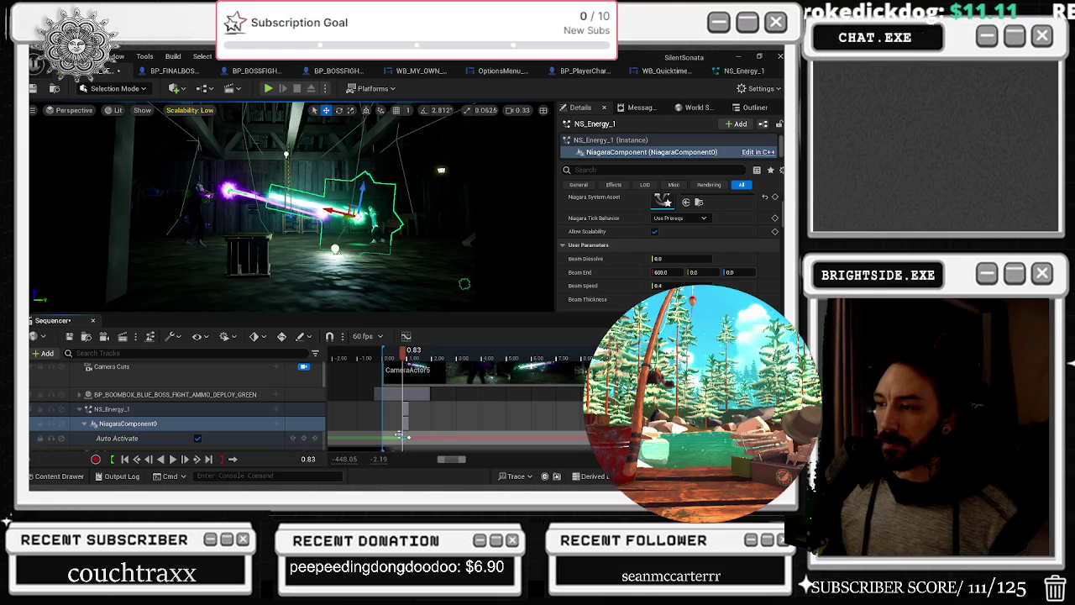
{"action": "left_click", "coordinate": [197, 439]}
{"action": "left_click", "coordinate": [304, 438]}
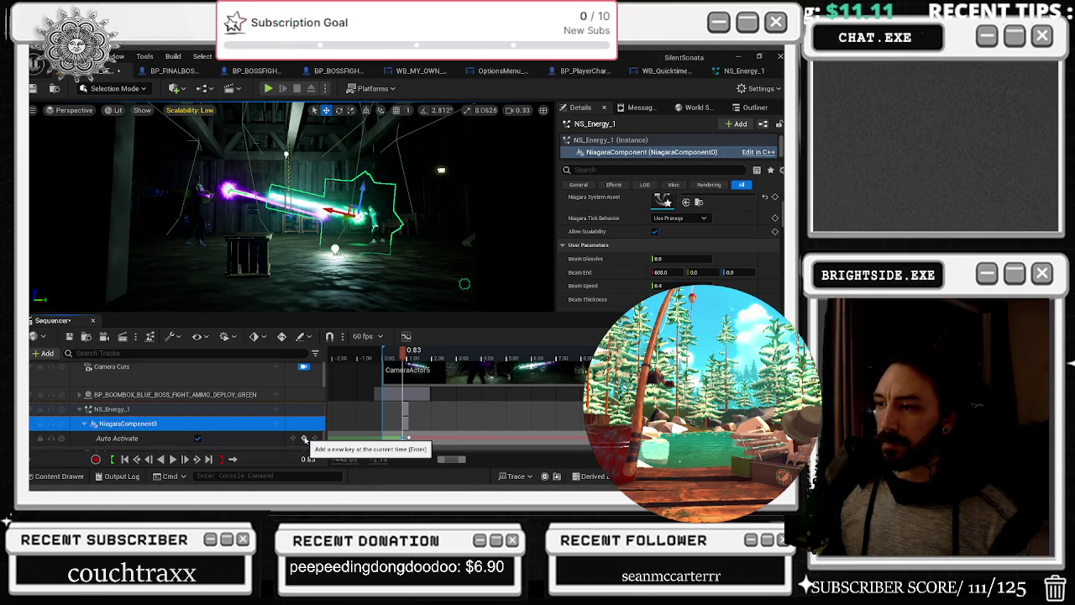
{"action": "left_click_drag", "start_coordinate": [407, 437], "coordinate": [412, 437]}
{"action": "left_click", "coordinate": [304, 438]}
{"action": "left_click", "coordinate": [404, 439]}
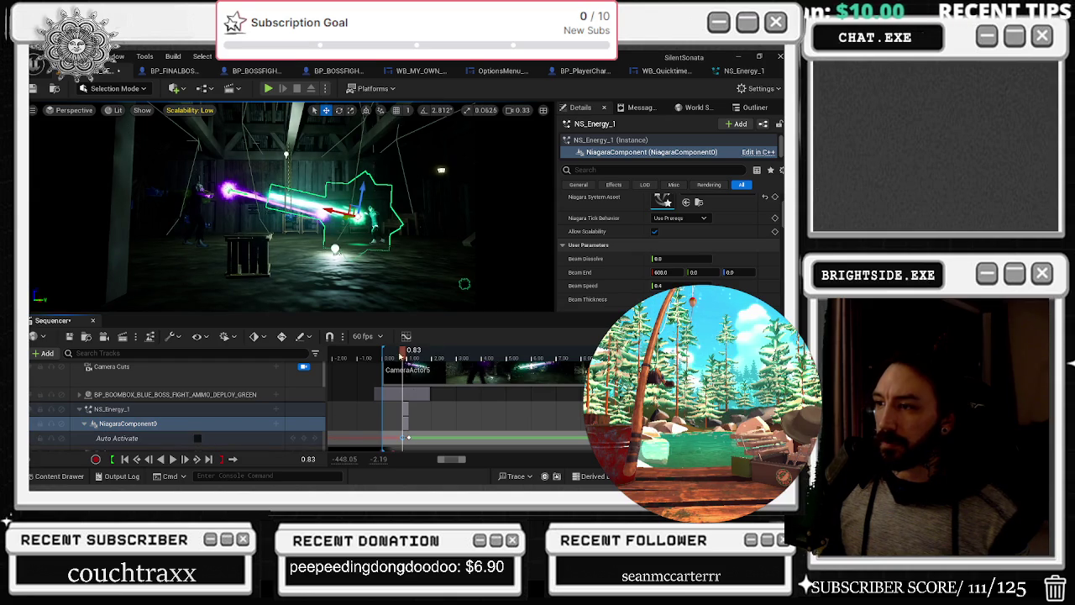
Preview the cutscene and add another Auto Activate key at 1.04 seconds
{"action": "key", "text": "space"}
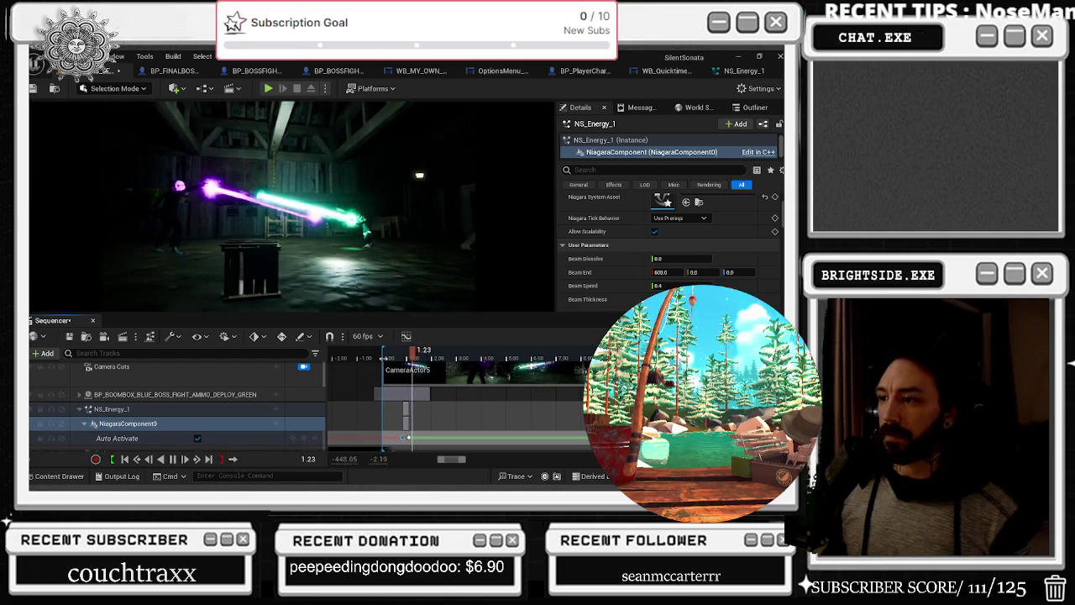
{"action": "left_click", "coordinate": [382, 353]}
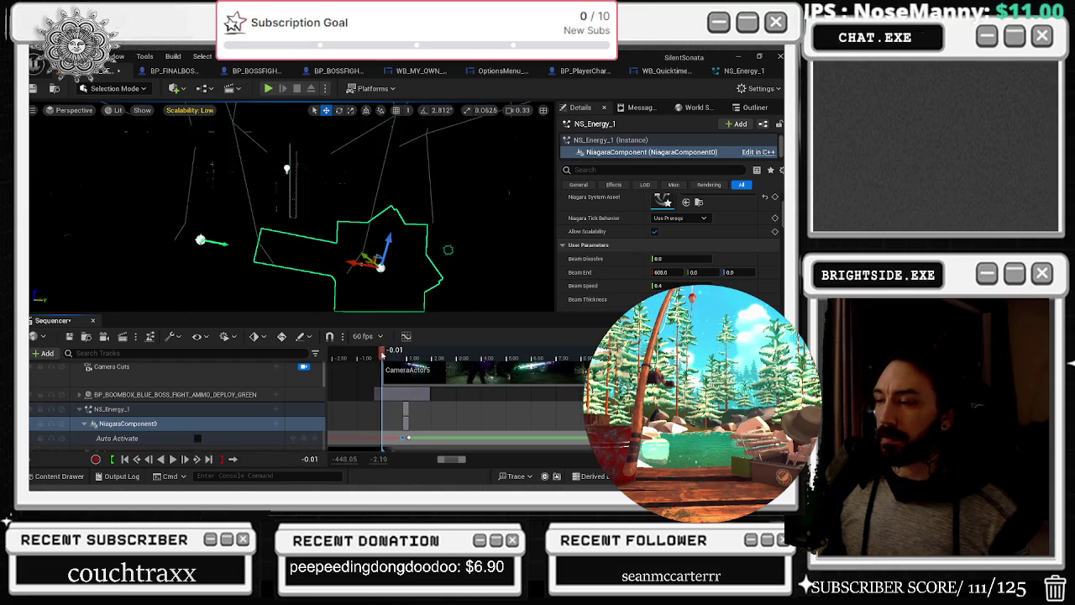
{"action": "key", "text": "space"}
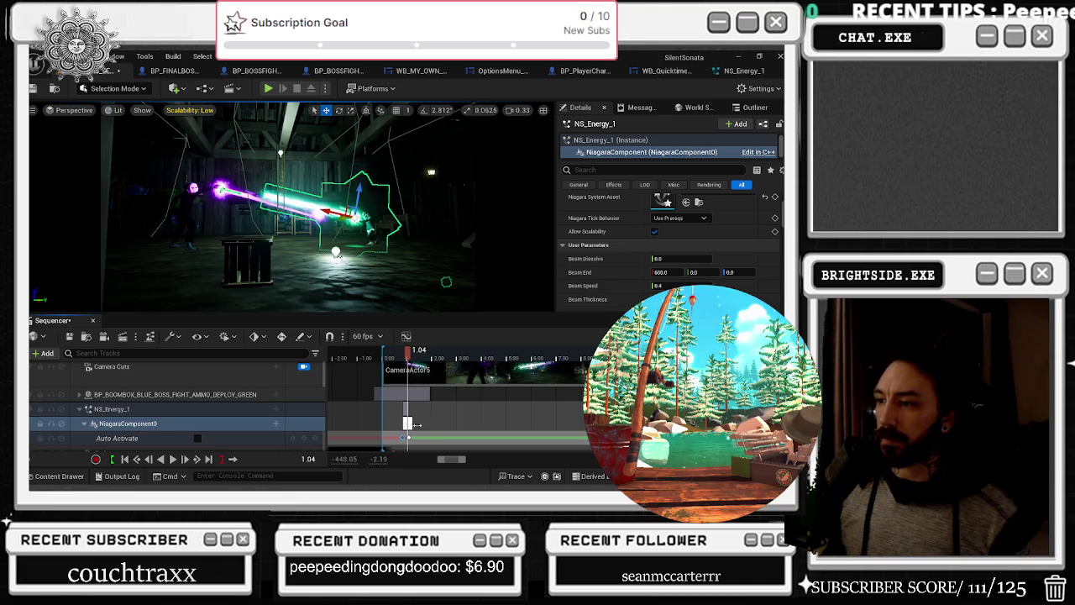
{"action": "left_click", "coordinate": [407, 422]}
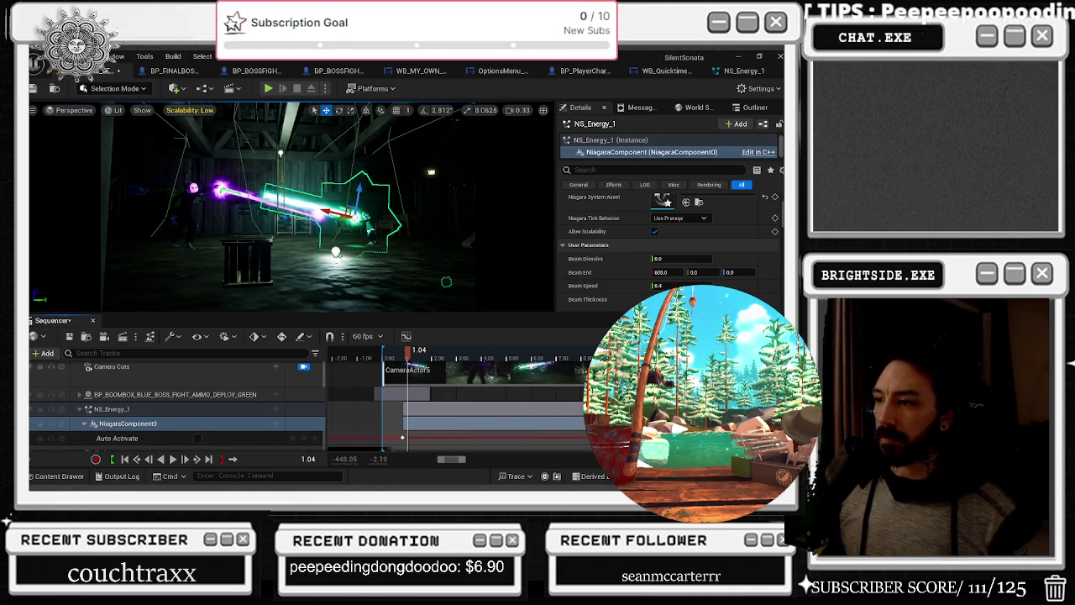
{"action": "mouse_move", "coordinate": [408, 351]}
{"action": "left_mouse_down"}
{"action": "mouse_move", "coordinate": [393, 353]}
{"action": "mouse_move", "coordinate": [409, 363]}
{"action": "left_mouse_up"}
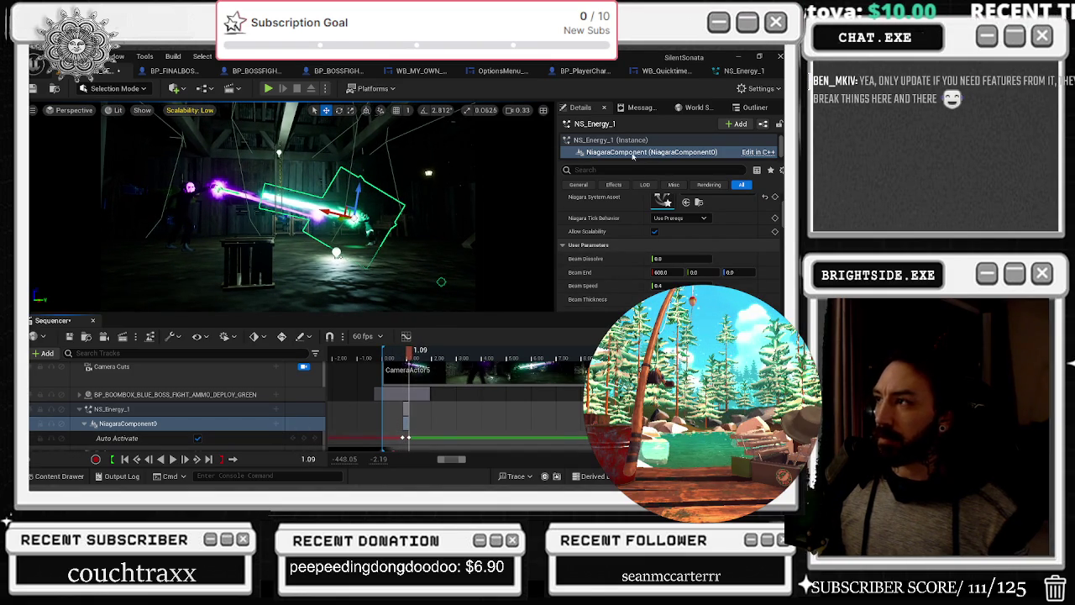
Uncheck Auto Activate in NS_Energy_1's Details (searched 'AUTO') and play to check the beam
{"action": "left_click", "coordinate": [336, 253]}
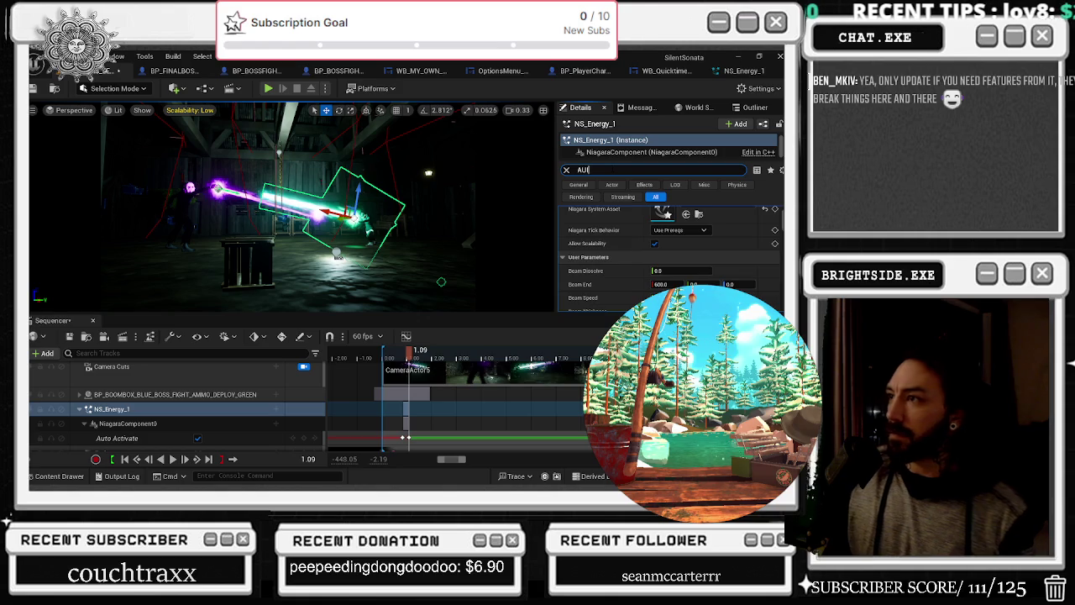
{"action": "type", "text": "AUTO"}
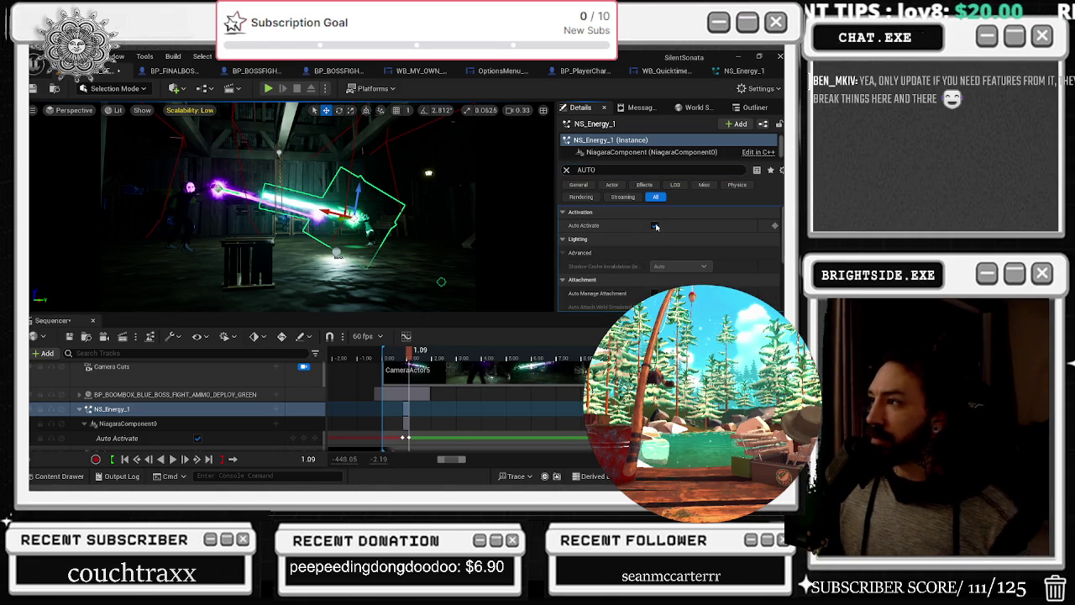
{"action": "left_click", "coordinate": [654, 225]}
{"action": "key", "text": "space"}
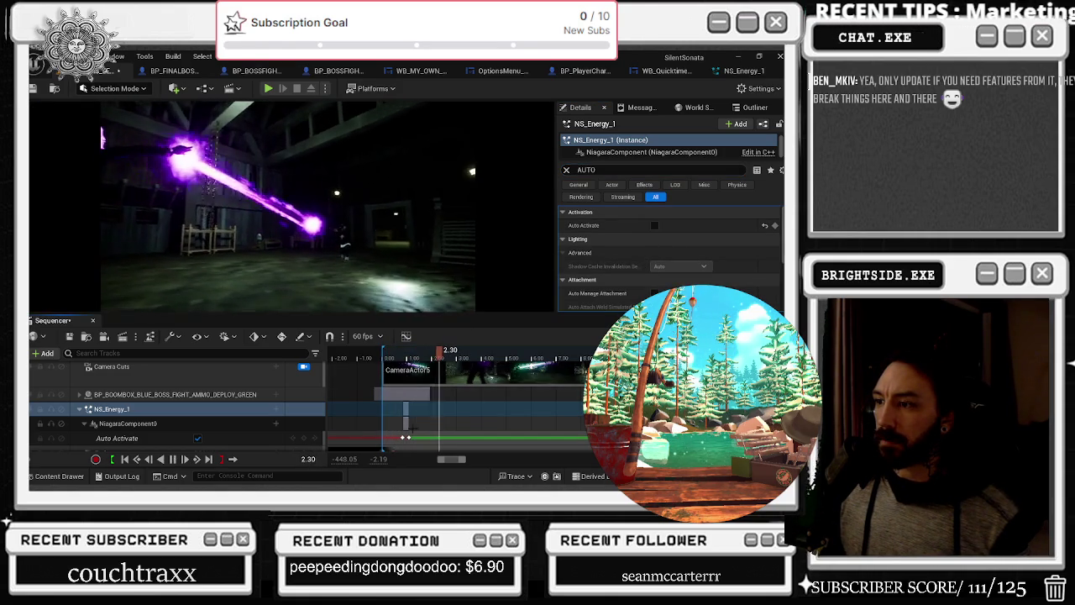
{"action": "key", "text": "space"}
Search the Niagara component's add-track list for 'ACT' at about 0.93 seconds
{"action": "left_click_drag", "start_coordinate": [395, 361], "coordinate": [400, 361]}
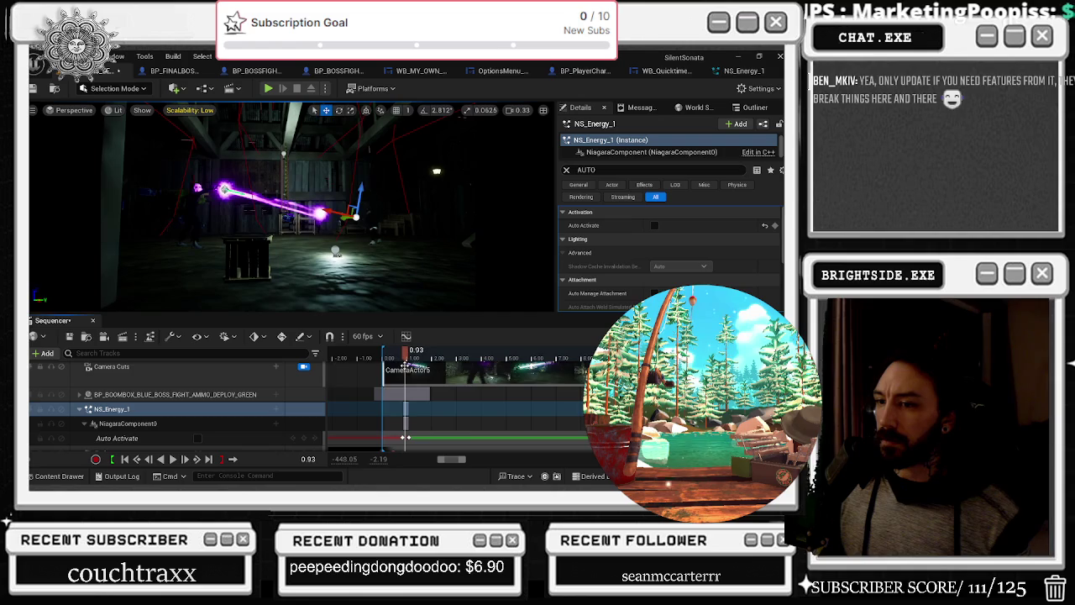
{"action": "left_click", "coordinate": [277, 423]}
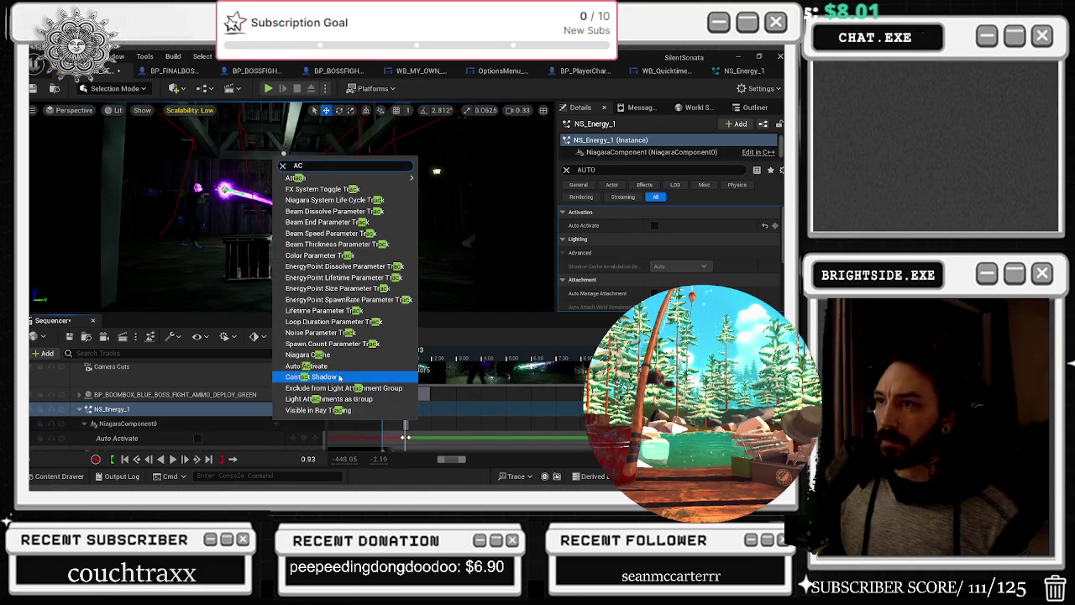
{"action": "left_click", "coordinate": [339, 375]}
{"action": "left_click", "coordinate": [277, 437]}
{"action": "type", "text": "ACT"}
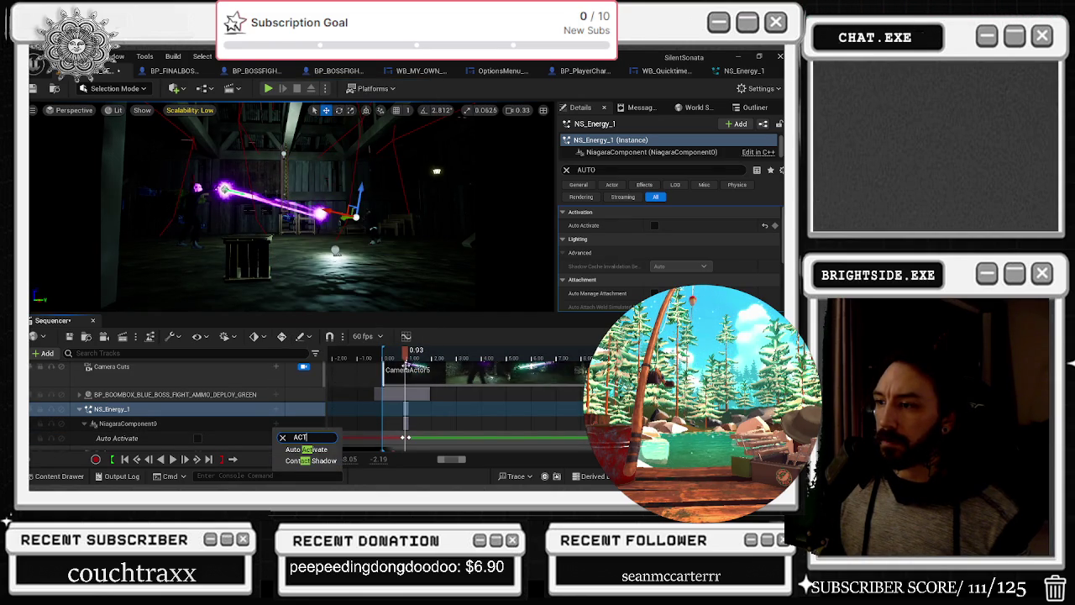
Scrub and play through the beam's start, then select NS_Energy_3 and SpotLight2
{"action": "left_click_drag", "start_coordinate": [407, 359], "coordinate": [395, 359]}
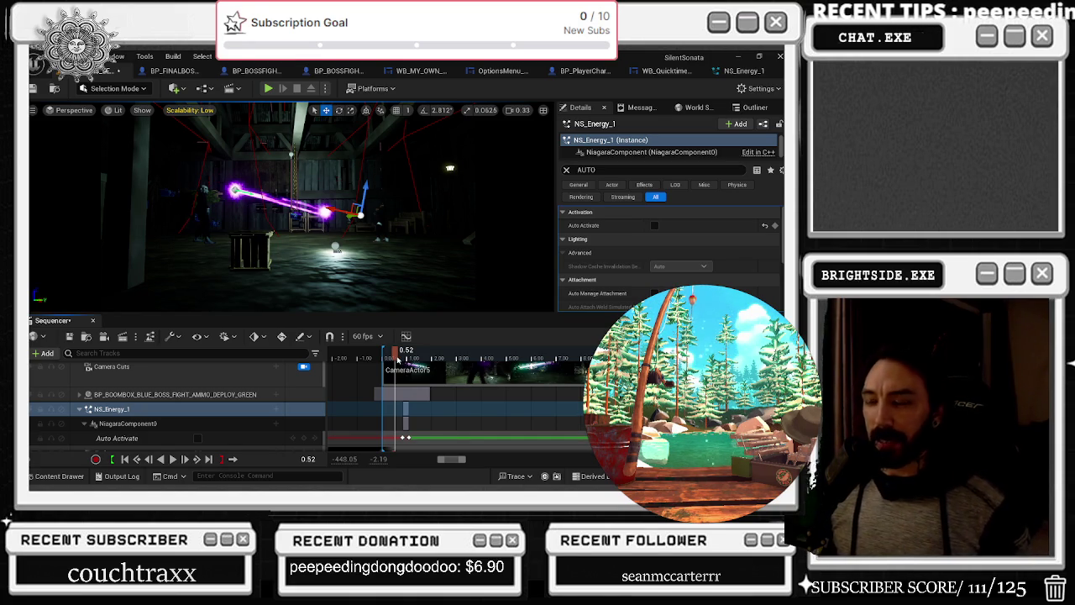
{"action": "mouse_move", "coordinate": [393, 360]}
{"action": "left_mouse_down"}
{"action": "mouse_move", "coordinate": [442, 362]}
{"action": "mouse_move", "coordinate": [414, 376]}
{"action": "mouse_move", "coordinate": [434, 367]}
{"action": "left_mouse_up"}
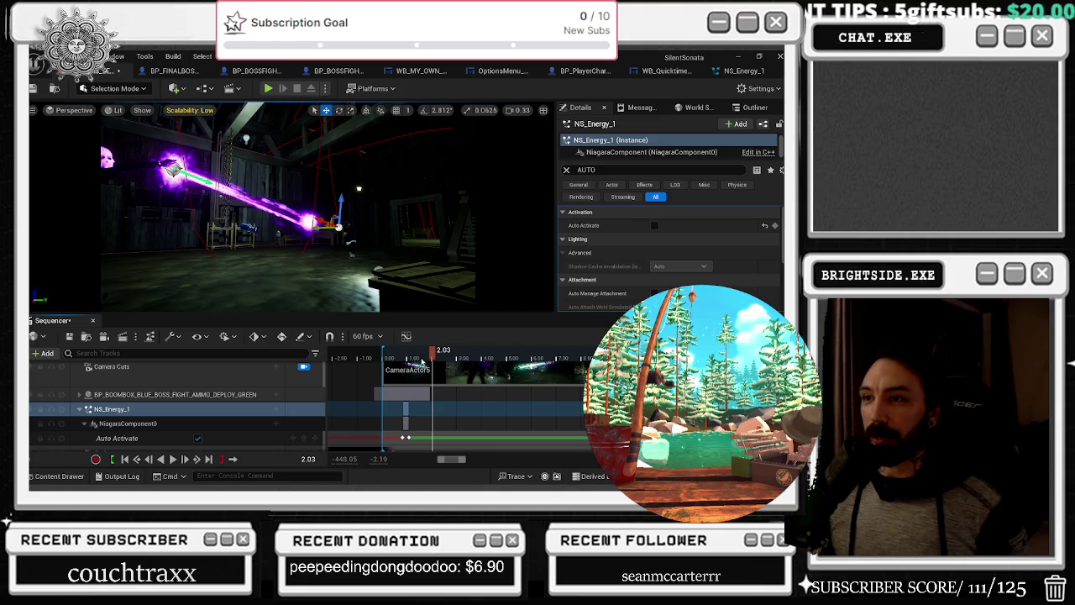
{"action": "left_click", "coordinate": [425, 358]}
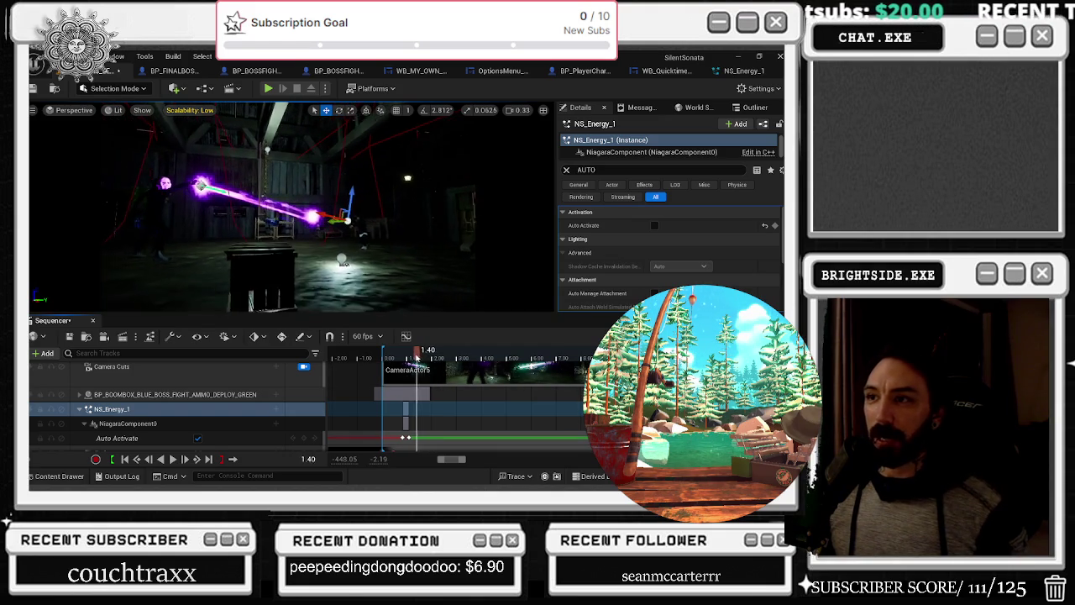
{"action": "mouse_move", "coordinate": [388, 357]}
{"action": "left_mouse_down"}
{"action": "mouse_move", "coordinate": [437, 367]}
{"action": "mouse_move", "coordinate": [386, 369]}
{"action": "mouse_move", "coordinate": [527, 375]}
{"action": "mouse_move", "coordinate": [409, 374]}
{"action": "mouse_move", "coordinate": [383, 399]}
{"action": "left_mouse_up"}
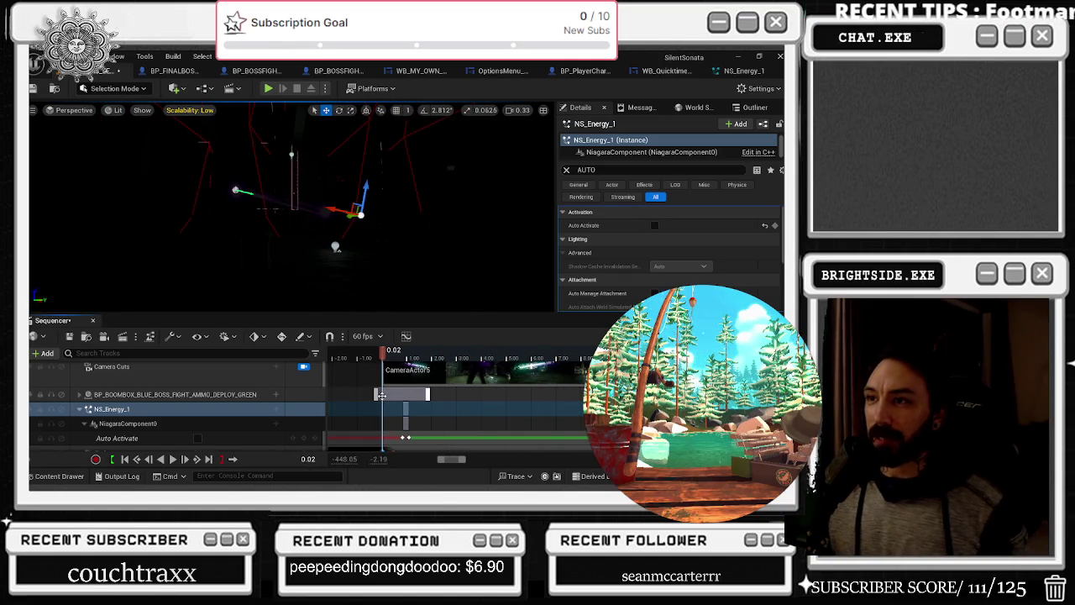
{"action": "key", "text": "space"}
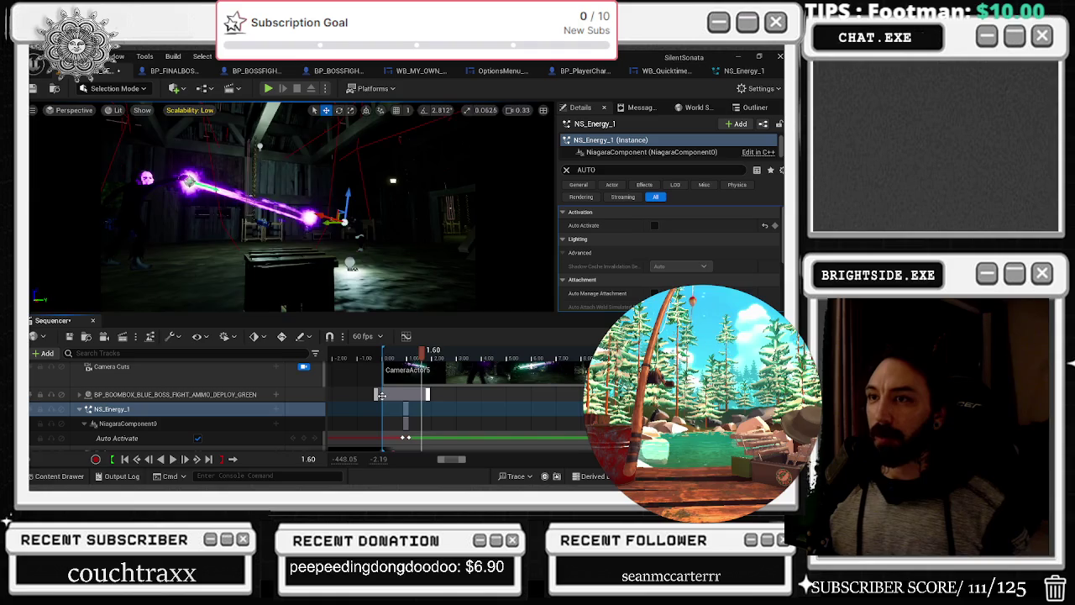
{"action": "key", "text": "space"}
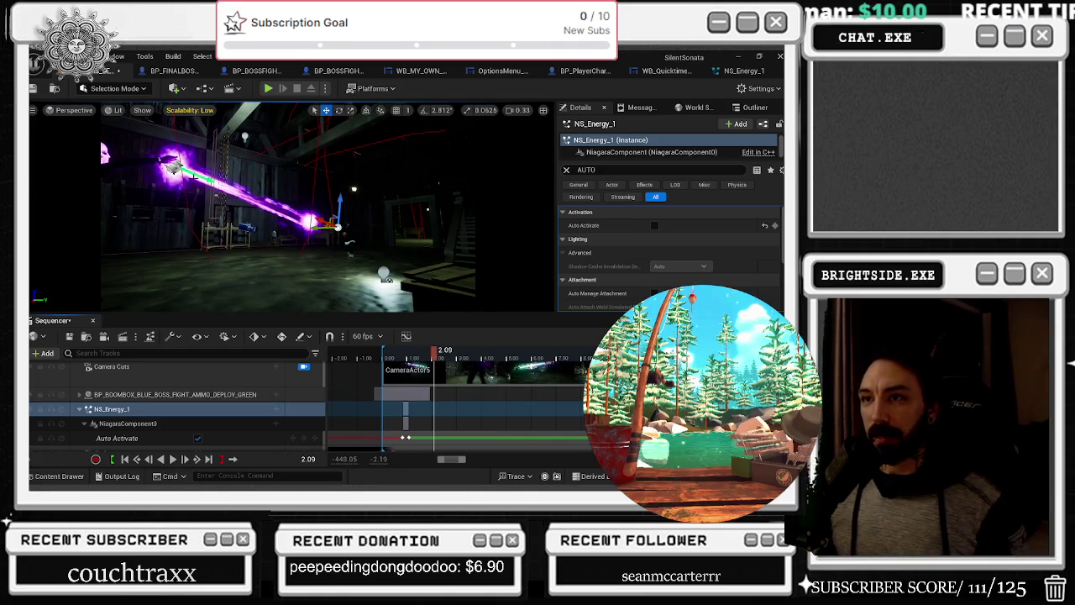
{"action": "scroll", "coordinate": [168, 403], "scroll_direction": "down", "scroll_amount": 2}
{"action": "left_click", "coordinate": [111, 405]}
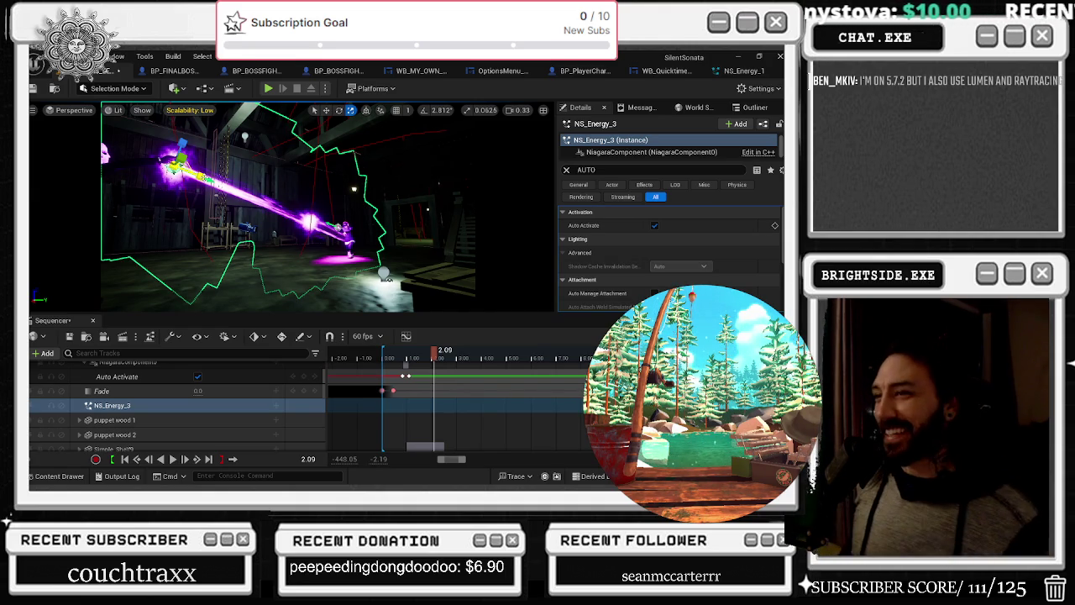
{"action": "left_click", "coordinate": [383, 273]}
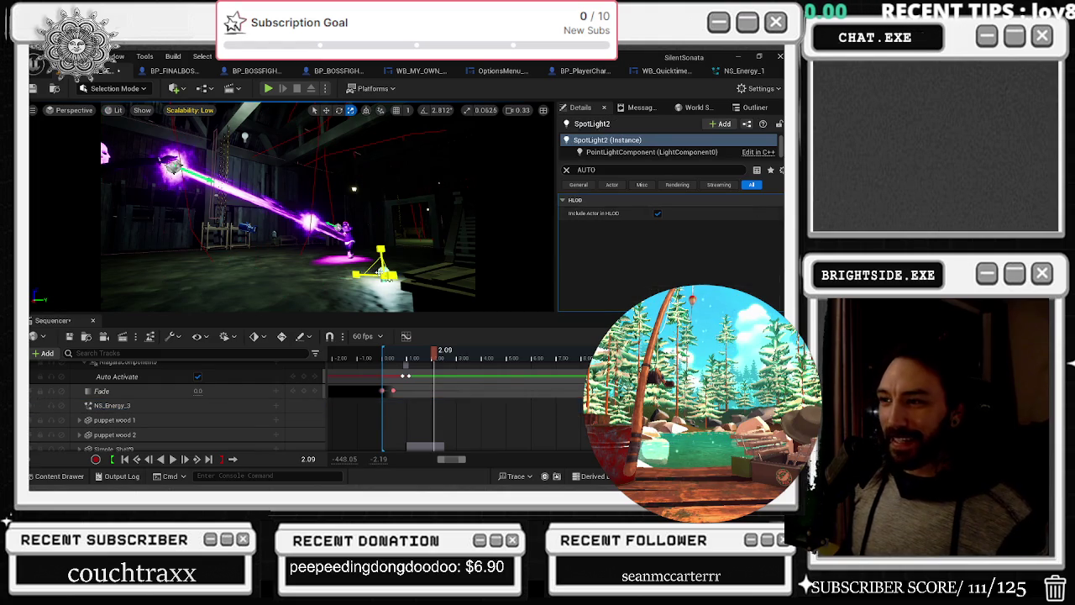
Filter tracks by 'SPOT', select SpotLight2 and raise it to about 213.9, 264.1, 159.3
{"action": "left_click", "coordinate": [134, 353]}
{"action": "type", "text": "SPOT"}
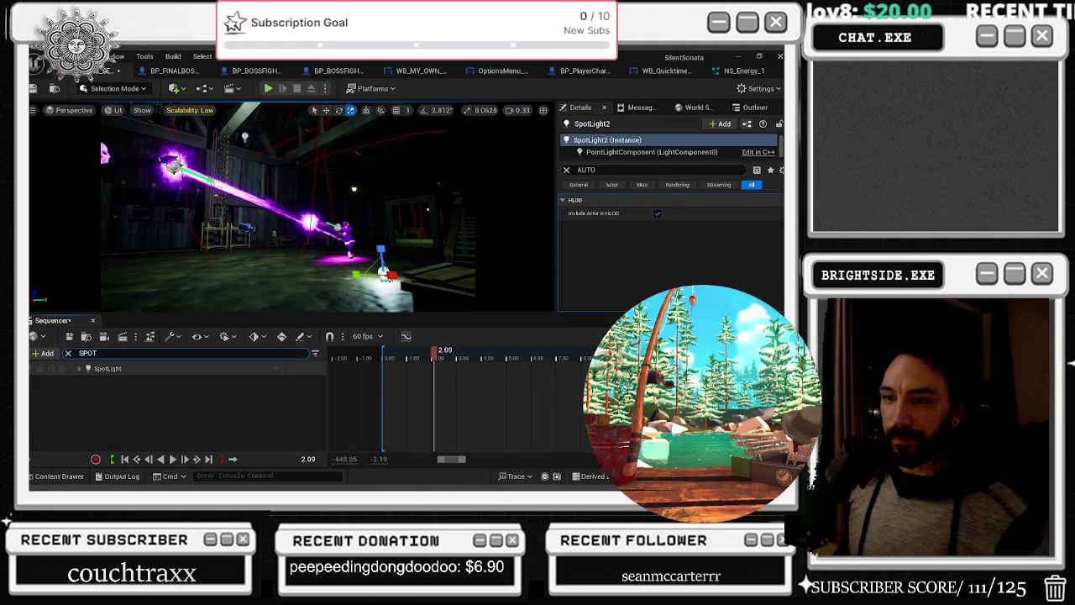
{"action": "left_click", "coordinate": [138, 371]}
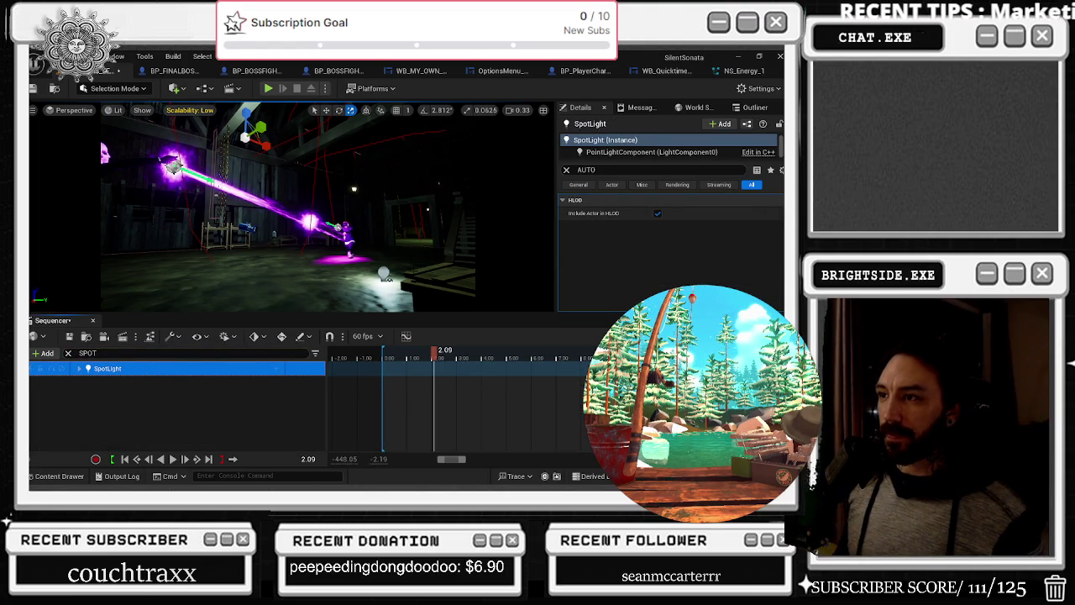
{"action": "left_click", "coordinate": [385, 276]}
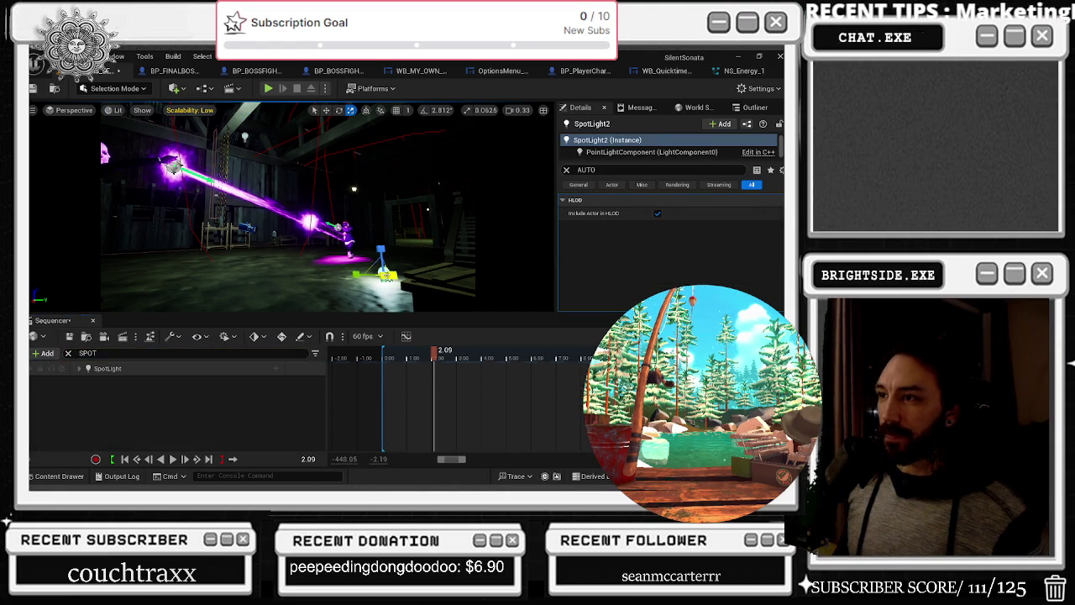
{"action": "left_click", "coordinate": [566, 170]}
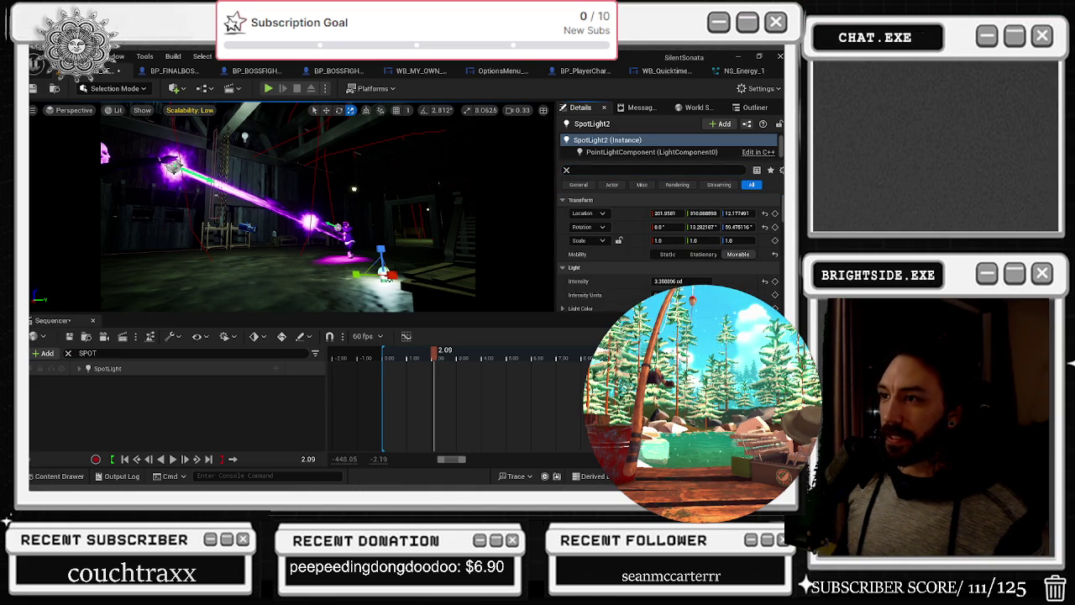
{"action": "mouse_move", "coordinate": [383, 244]}
{"action": "left_mouse_down"}
{"action": "mouse_move", "coordinate": [367, 168]}
{"action": "mouse_move", "coordinate": [375, 206]}
{"action": "mouse_move", "coordinate": [393, 210]}
{"action": "left_mouse_up"}
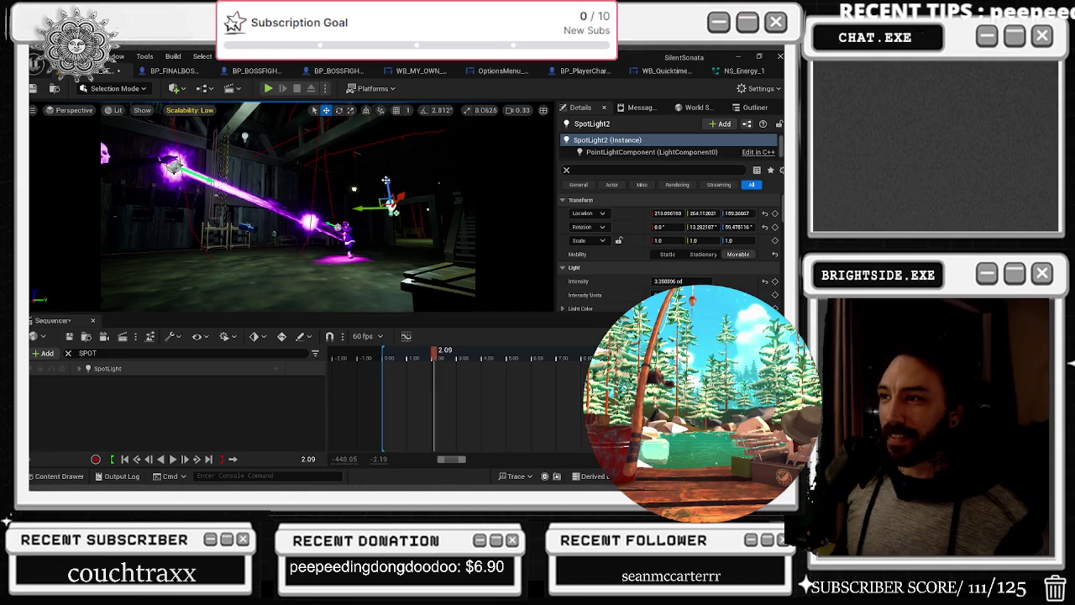
{"action": "left_click", "coordinate": [69, 352]}
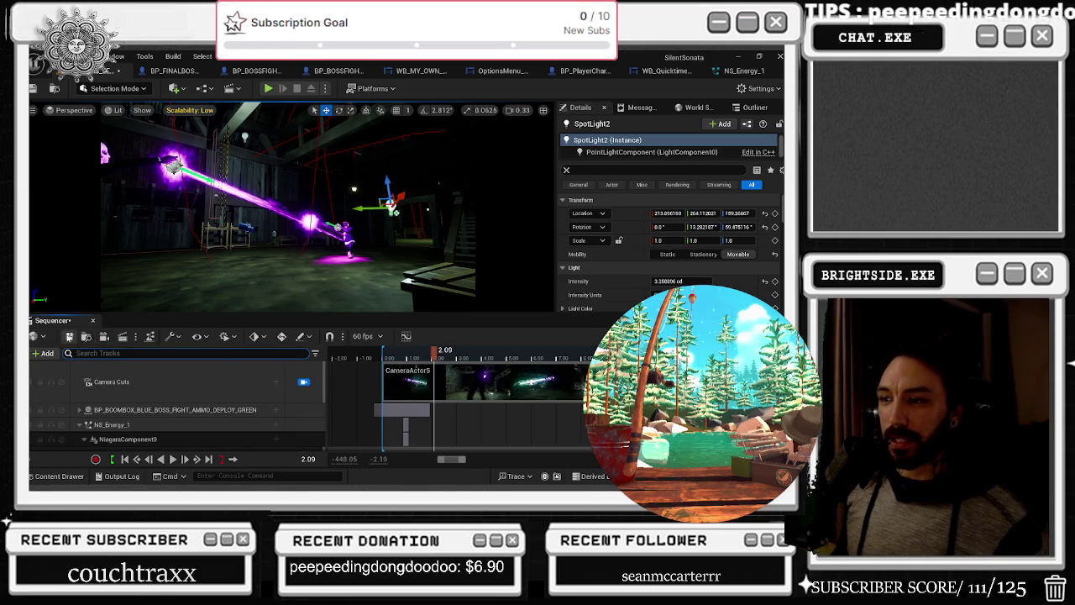
{"action": "left_click_drag", "start_coordinate": [426, 354], "coordinate": [380, 357]}
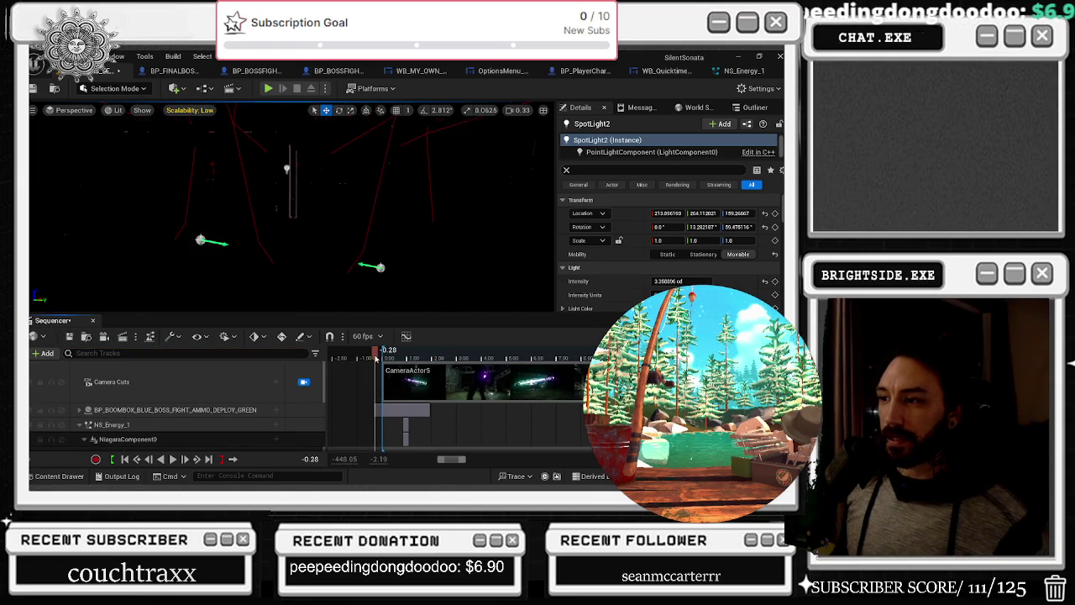
{"action": "key", "text": "space"}
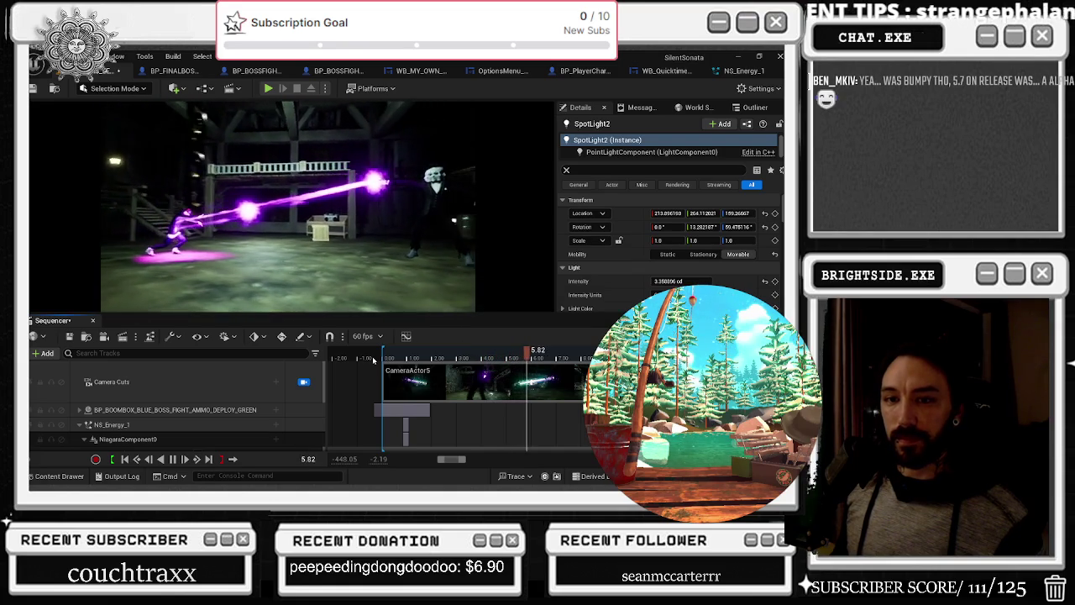
{"action": "key", "text": "space"}
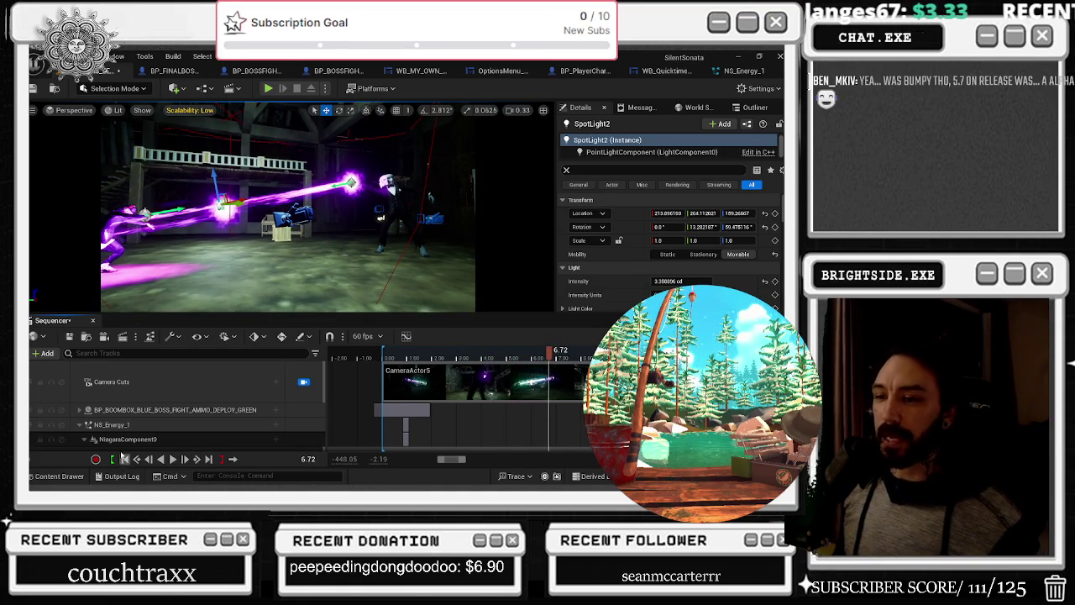
{"action": "left_click", "coordinate": [124, 458]}
{"action": "key", "text": "space"}
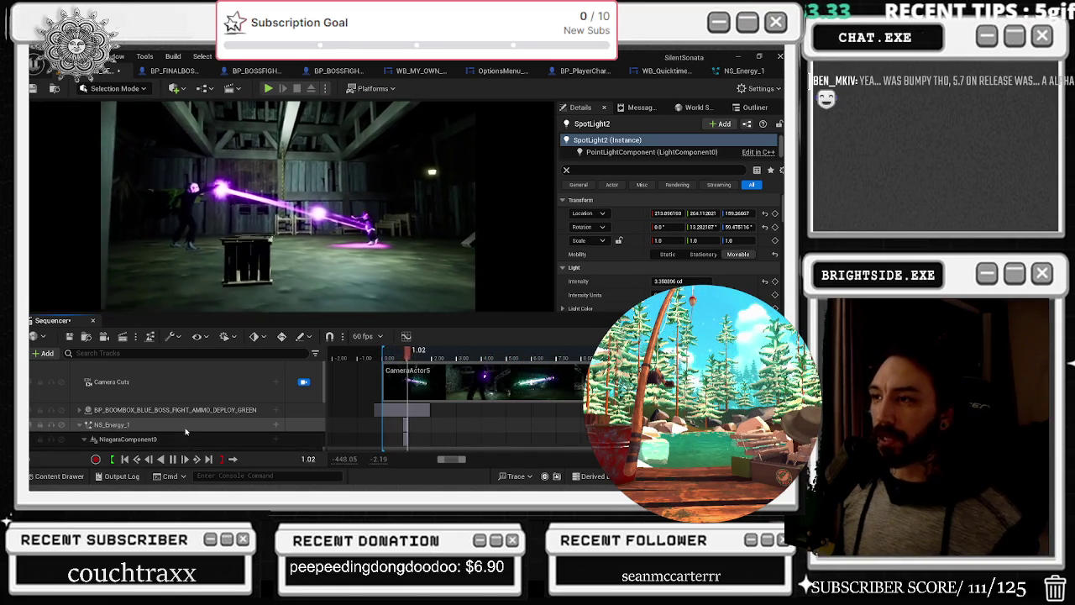
{"action": "key", "text": "space"}
{"action": "left_click", "coordinate": [314, 215]}
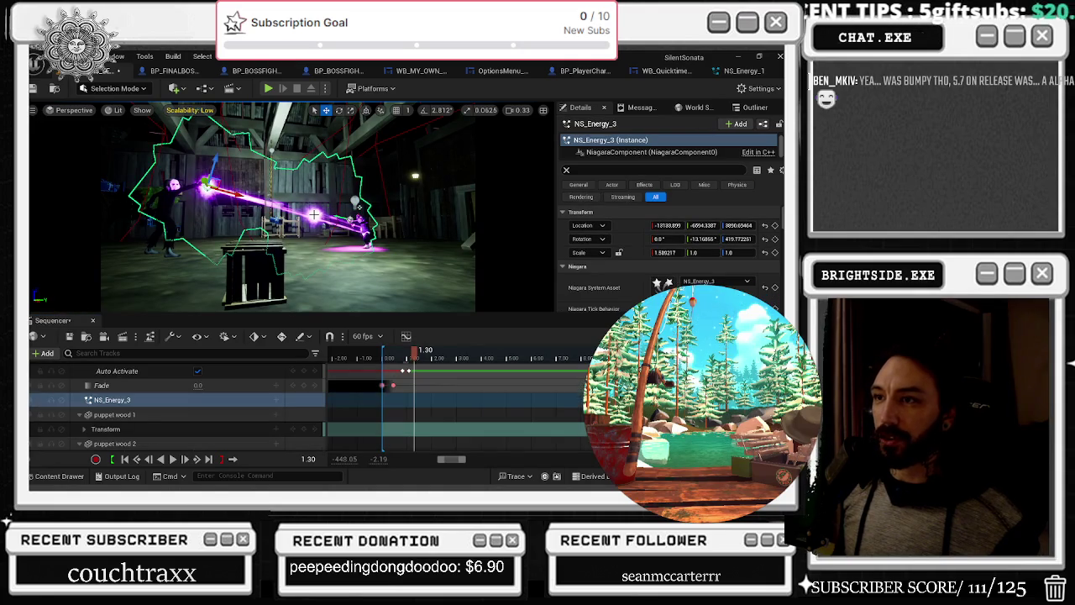
Search NS_Energy_3's details for 'AUTO', switch to the Scale tool and preview from 0.95 seconds
{"action": "type", "text": "AUTO"}
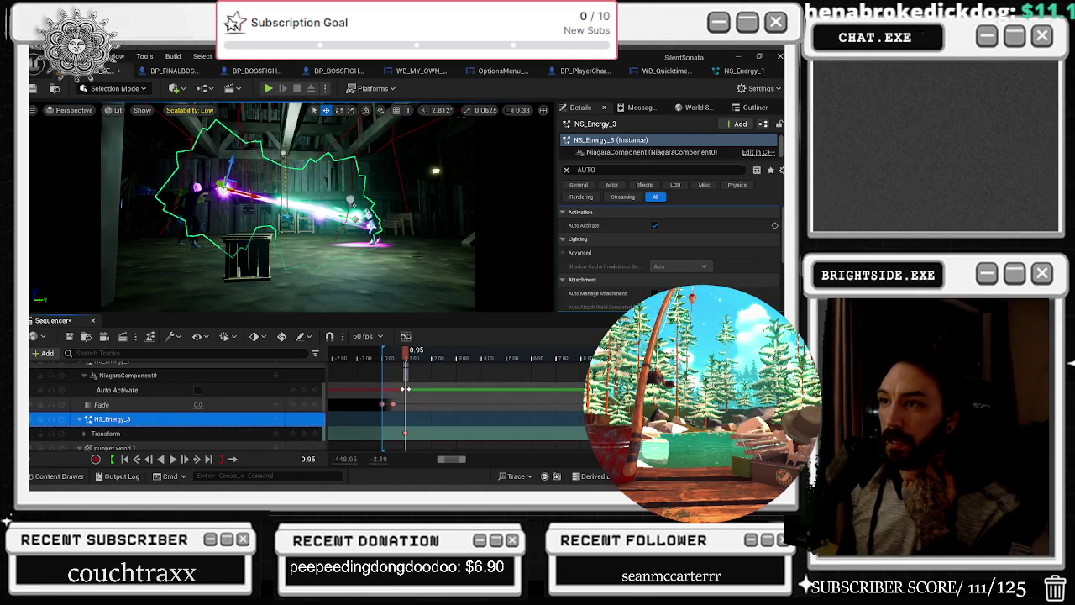
{"action": "left_click_drag", "start_coordinate": [404, 354], "coordinate": [418, 353]}
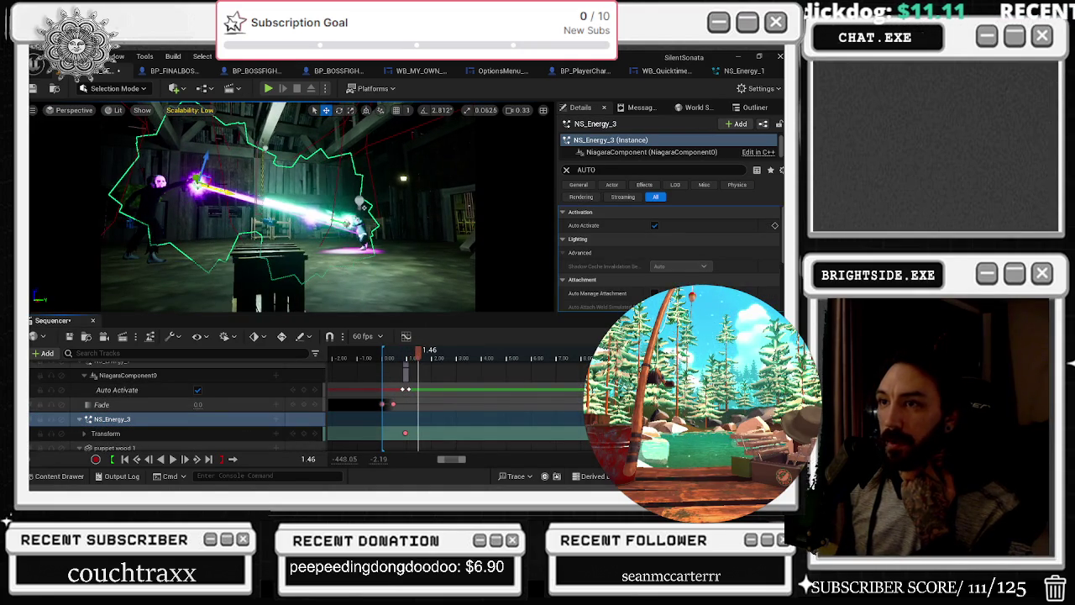
{"action": "left_click", "coordinate": [350, 111]}
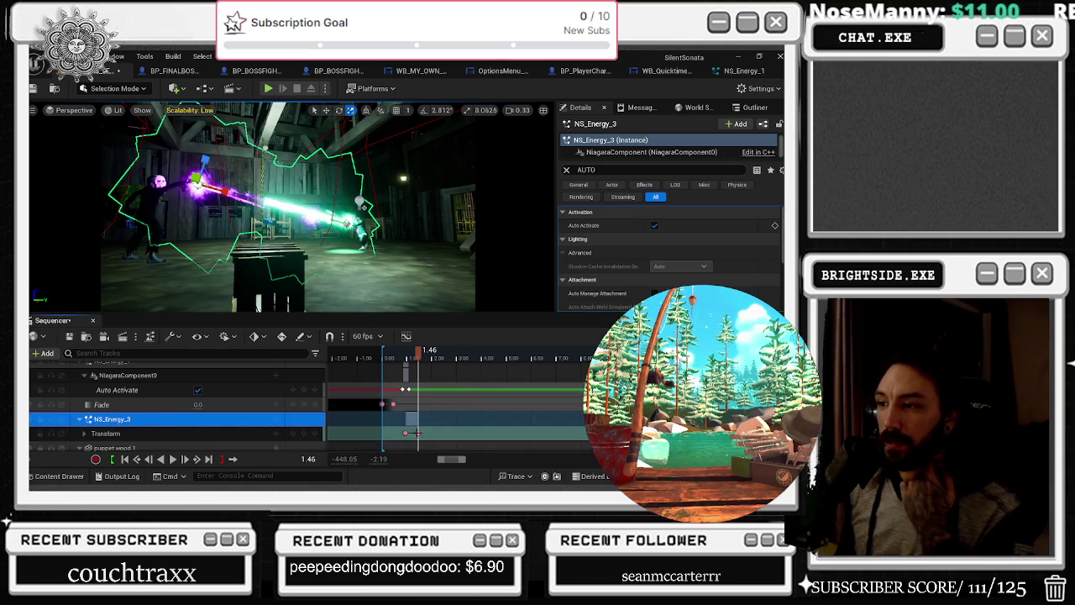
{"action": "left_click", "coordinate": [404, 359]}
{"action": "key", "text": "space"}
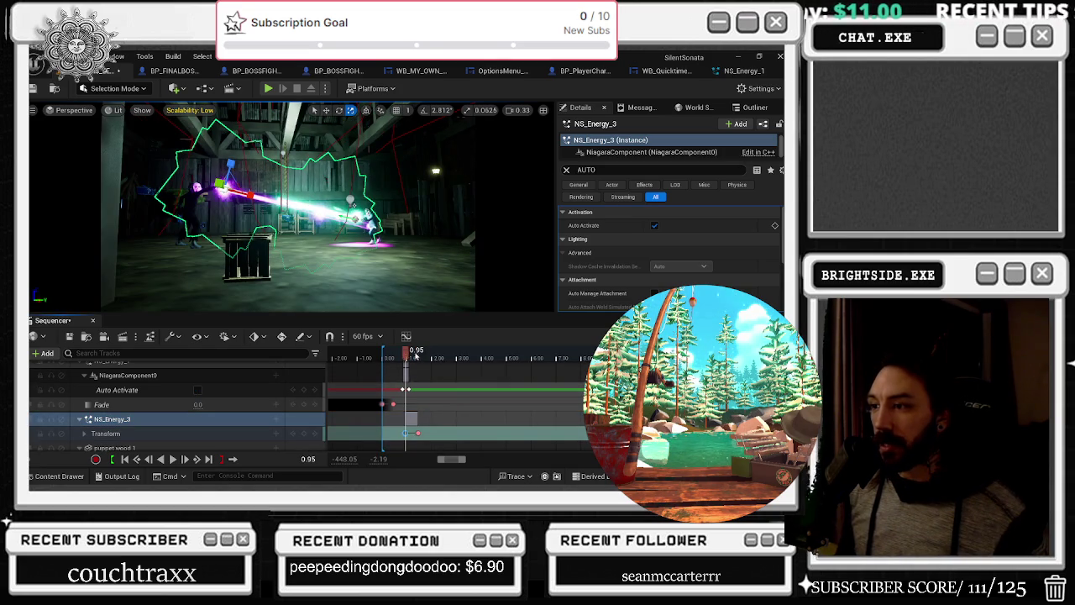
{"action": "key", "text": "space"}
{"action": "key", "text": "space"}
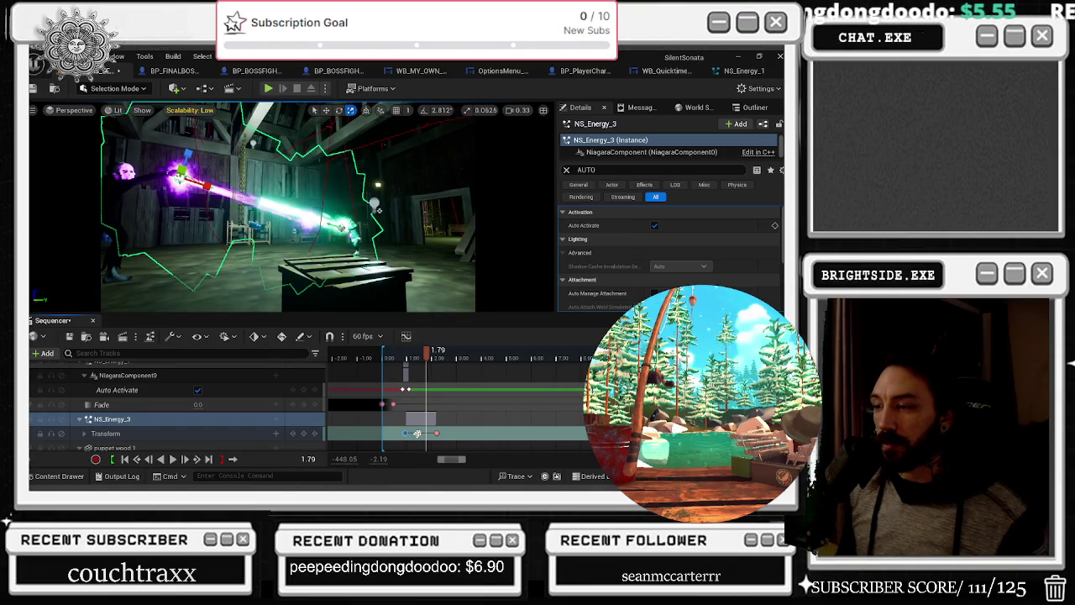
Key NS_Energy_3's Transform at 1.46, 1.61, 1.75, 1.87 and 1.93 seconds
{"action": "left_click", "coordinate": [417, 433]}
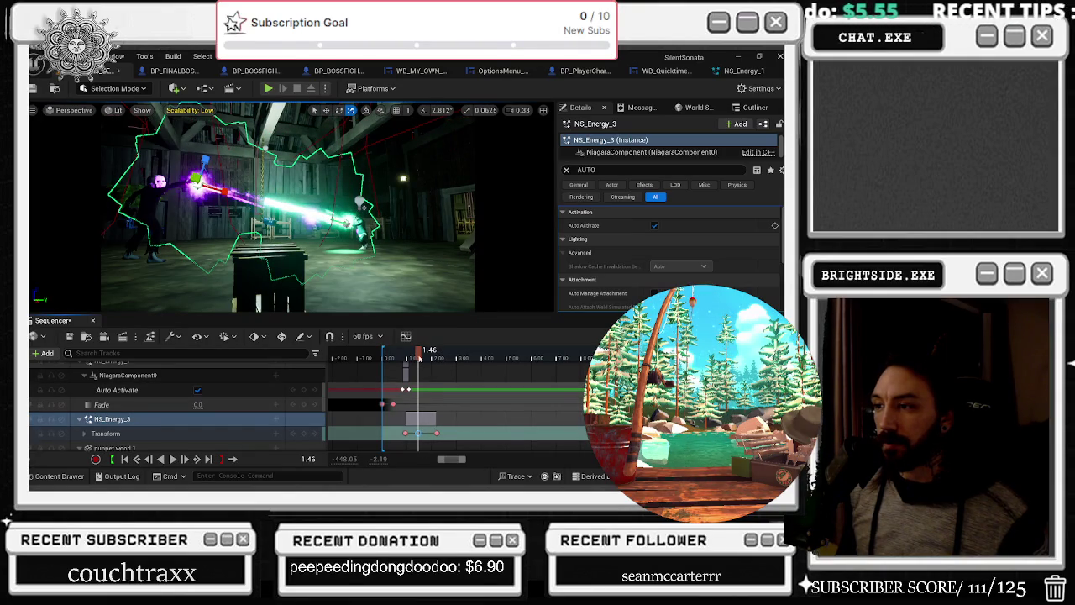
{"action": "left_click", "coordinate": [438, 432]}
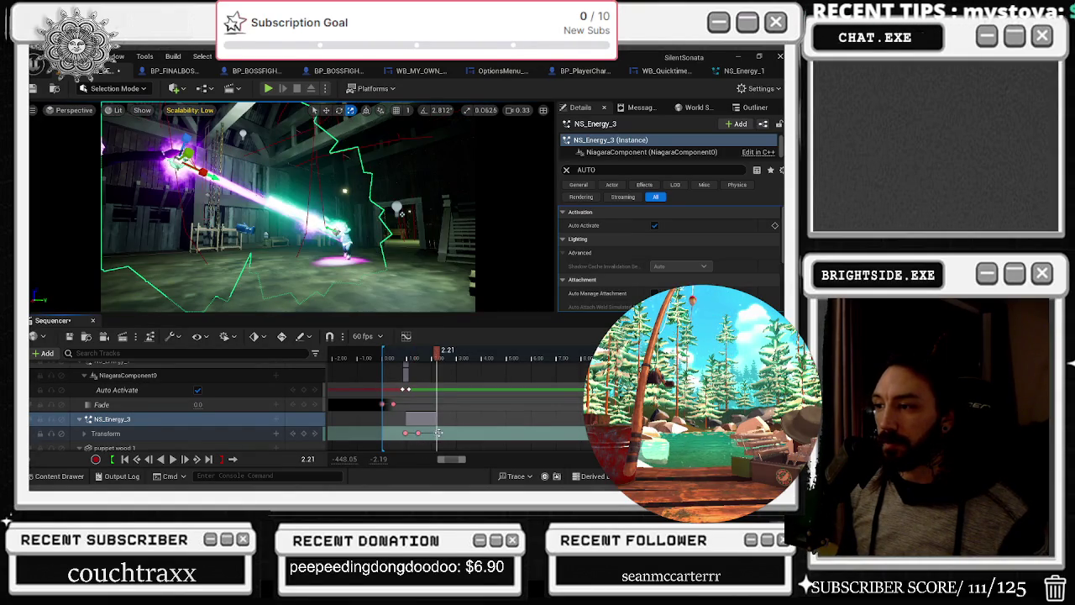
{"action": "left_click", "coordinate": [422, 359]}
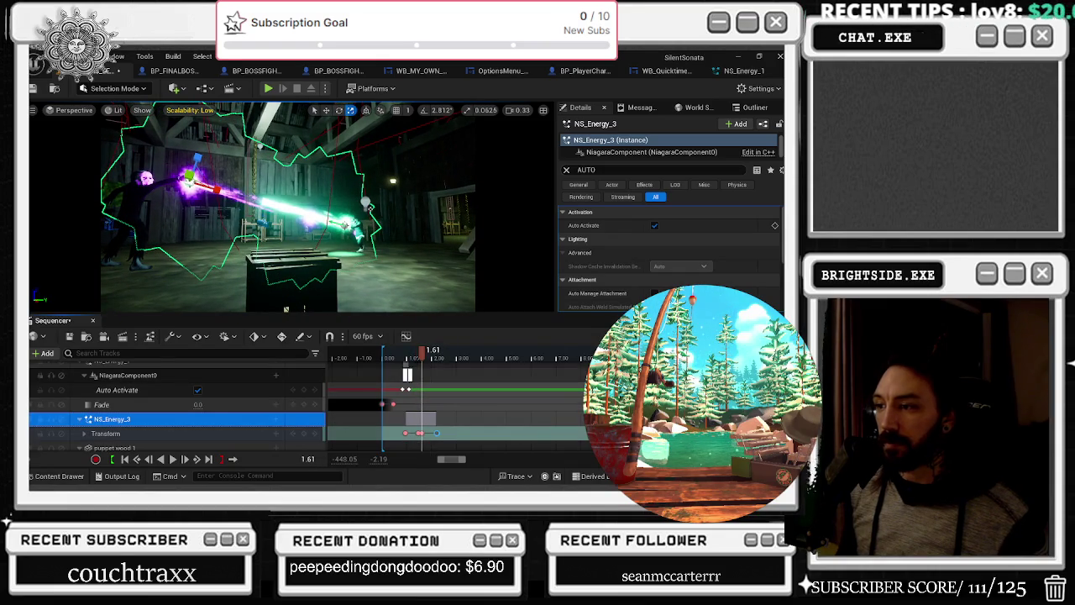
{"action": "left_click", "coordinate": [429, 357]}
{"action": "left_click", "coordinate": [430, 356]}
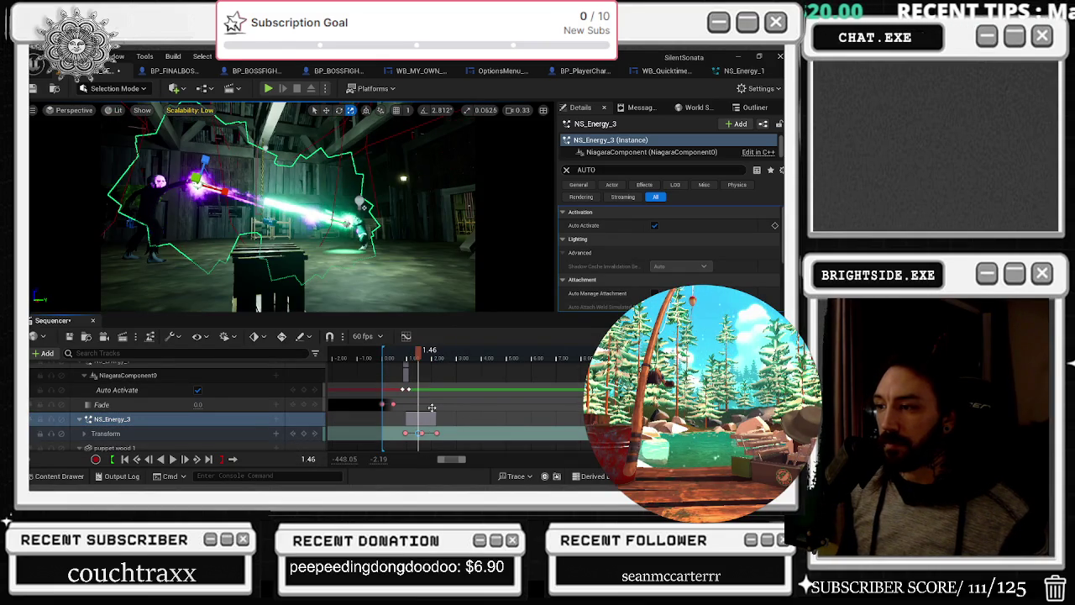
{"action": "left_click", "coordinate": [431, 356]}
{"action": "left_click", "coordinate": [431, 357]}
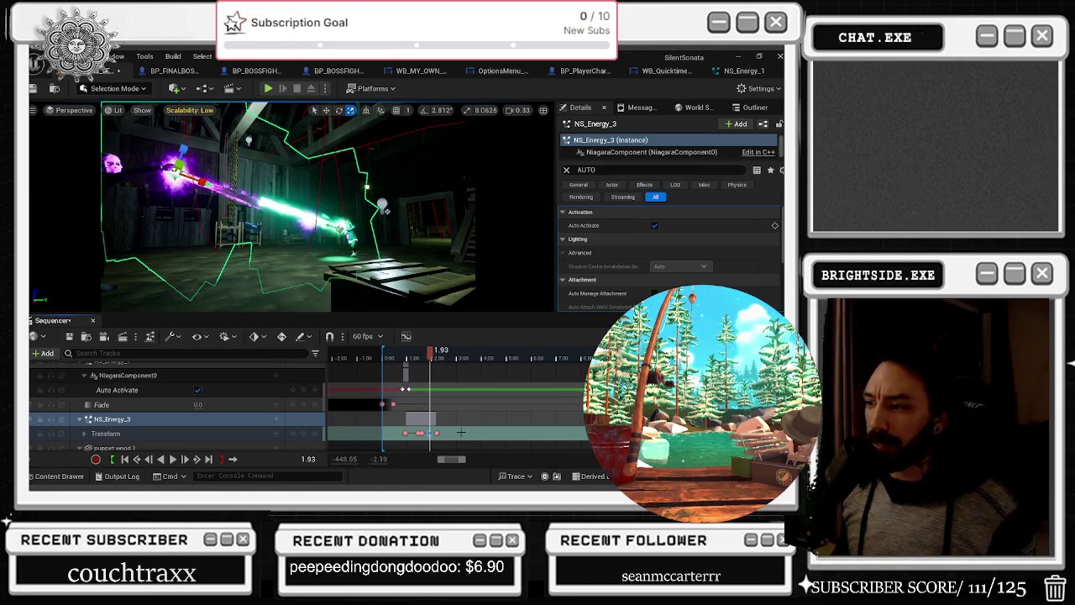
{"action": "right_click", "coordinate": [423, 431]}
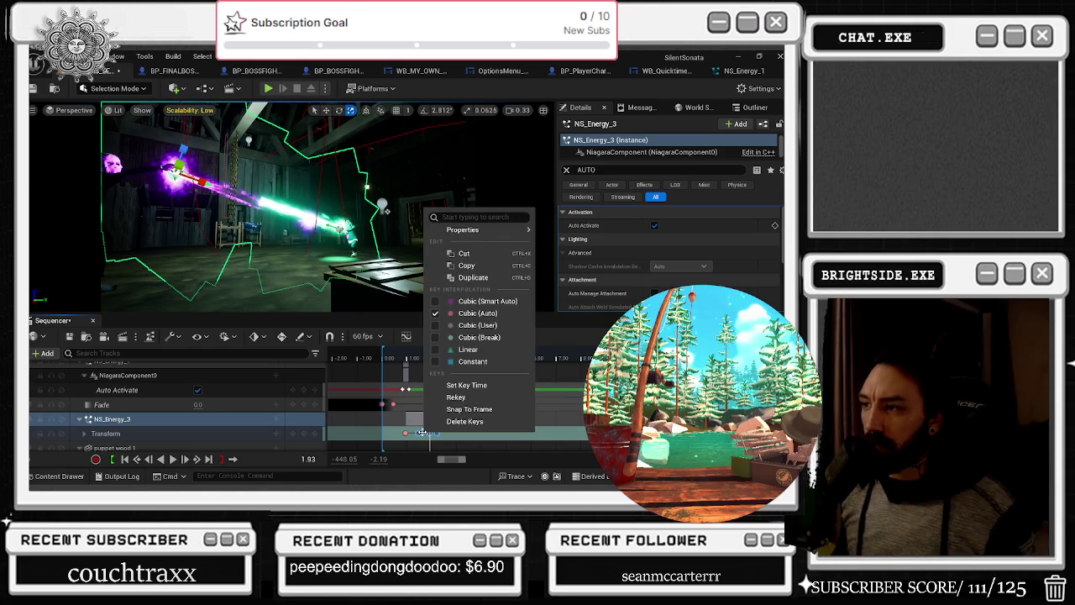
Set the Transform keys to Cubic (User) interpolation and play the sequence
{"action": "left_click", "coordinate": [483, 327]}
{"action": "key", "text": "space"}
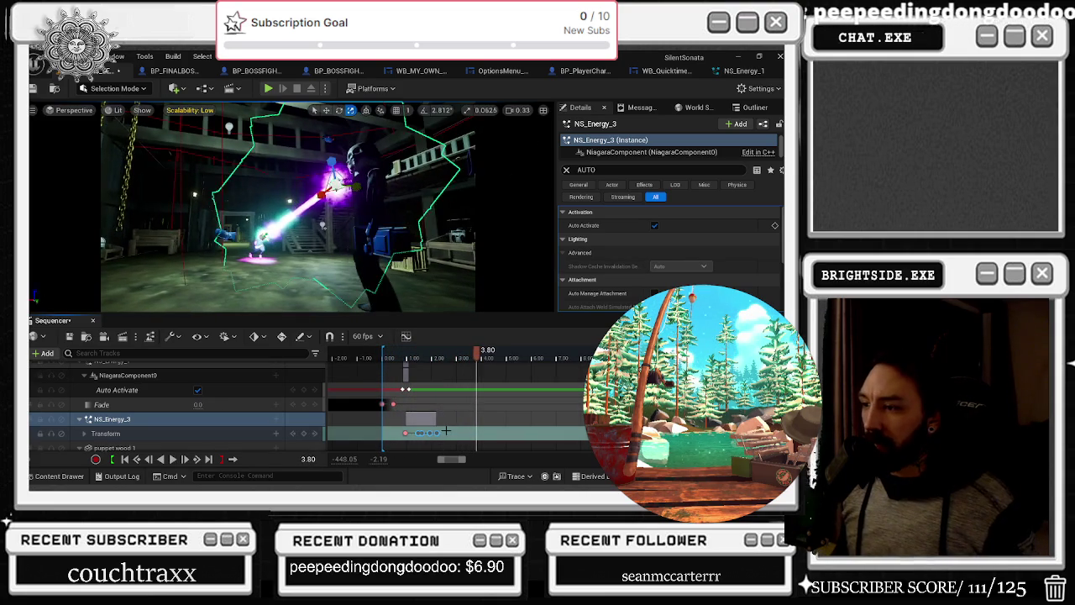
{"action": "left_click", "coordinate": [448, 429]}
Shift one Transform keyframe 1.47 seconds later and replay from 2.00 seconds
{"action": "left_click", "coordinate": [432, 432]}
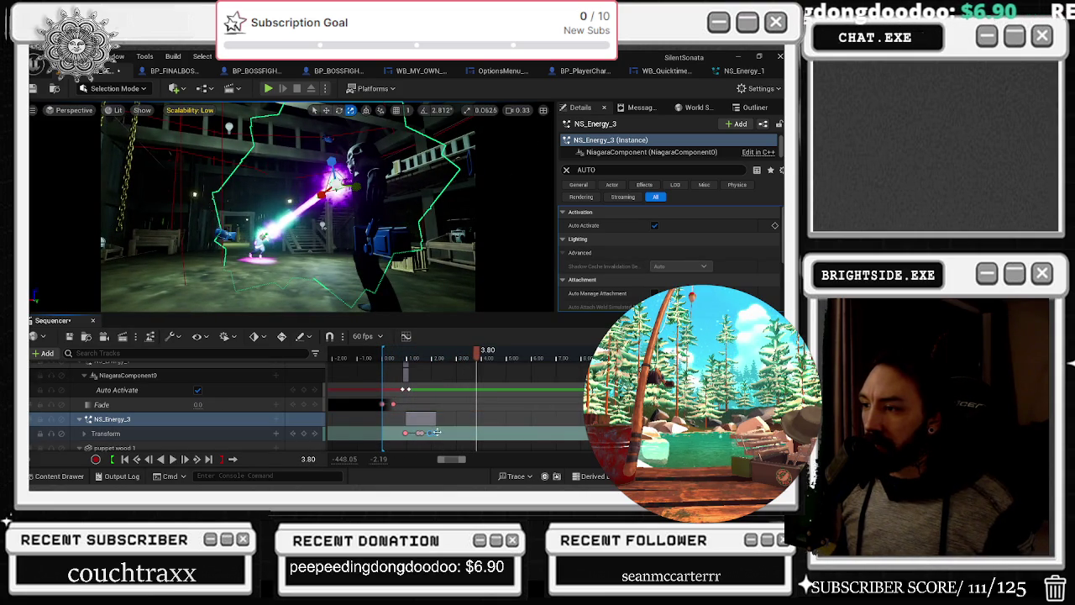
{"action": "left_click_drag", "start_coordinate": [435, 432], "coordinate": [474, 434]}
{"action": "left_click", "coordinate": [495, 432]}
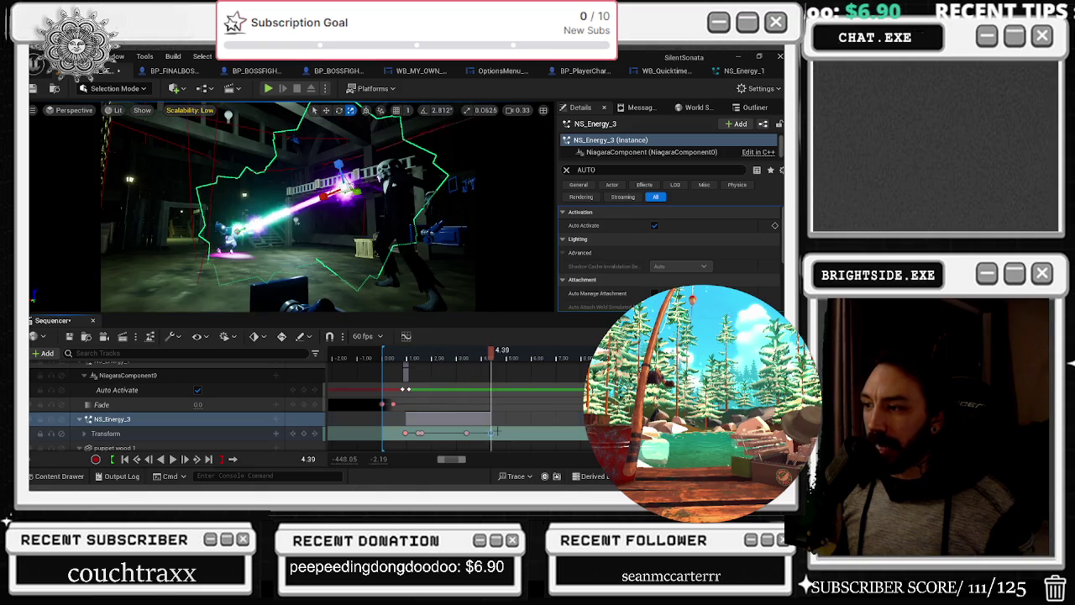
{"action": "left_click", "coordinate": [423, 357]}
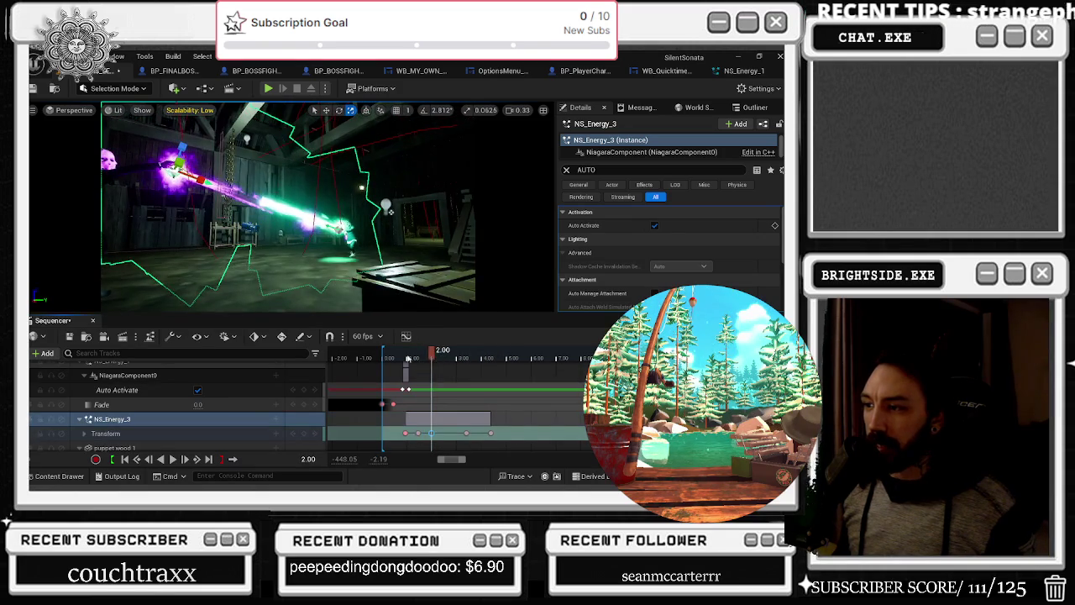
{"action": "key", "text": "space"}
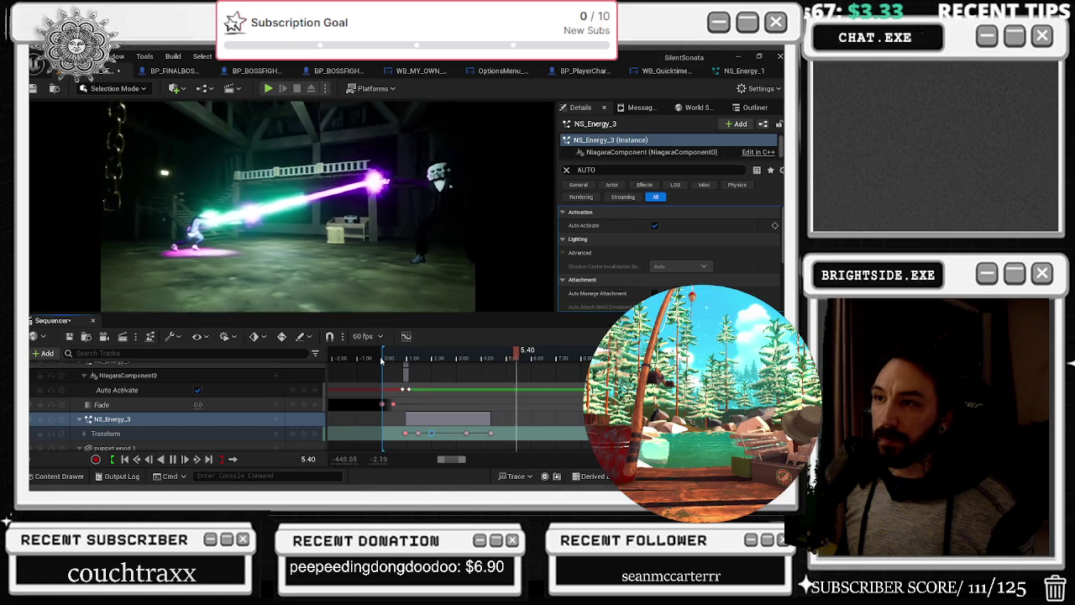
{"action": "key", "text": "space"}
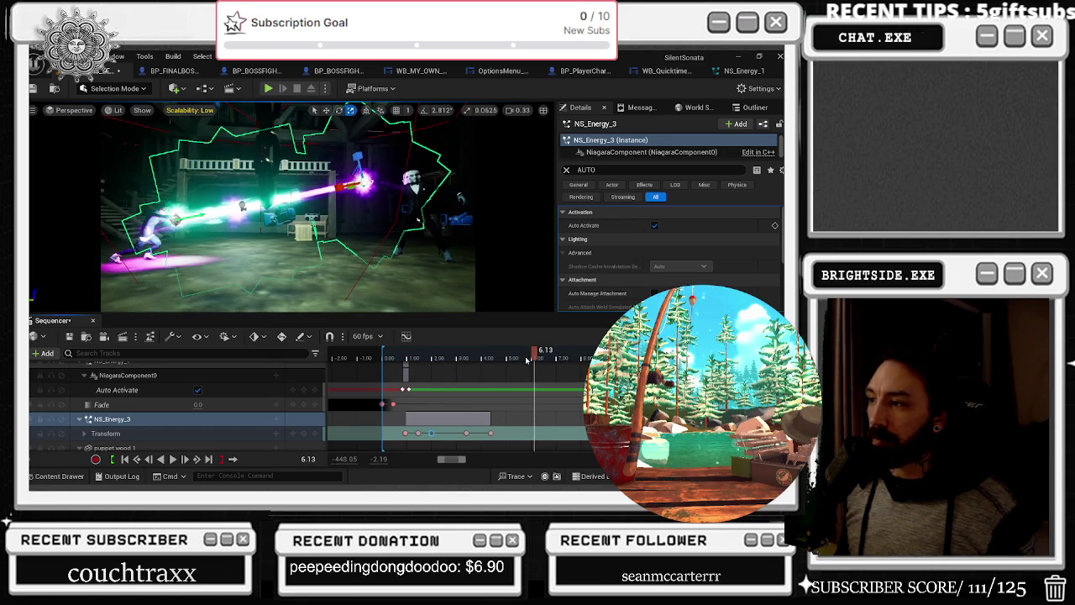
{"action": "key", "text": "End"}
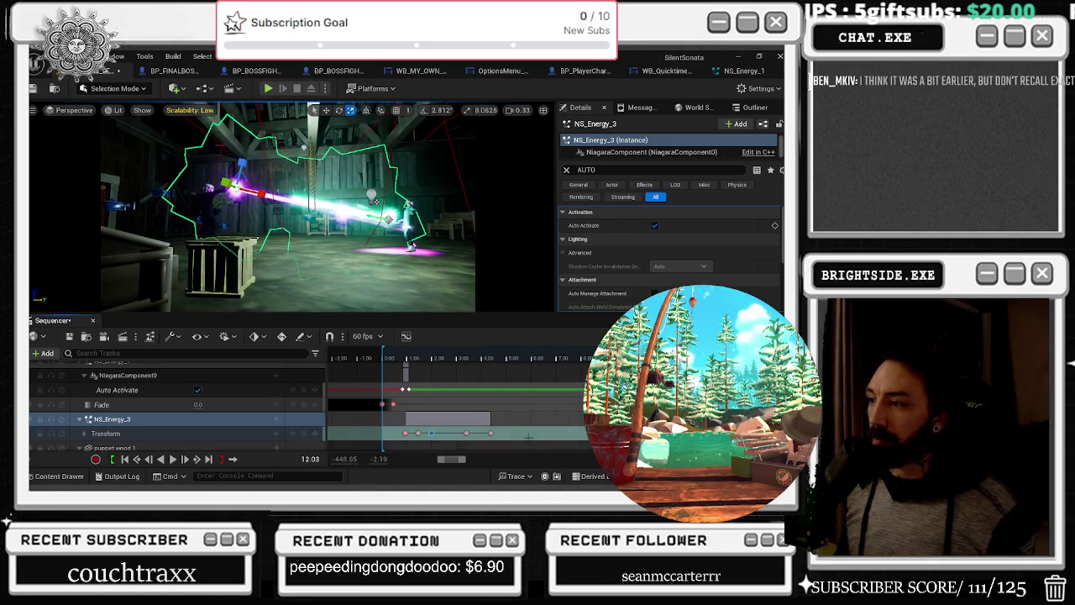
Add NS_Energy_3 Transform keys at 5.76 and 7.15 seconds
{"action": "left_click", "coordinate": [491, 433]}
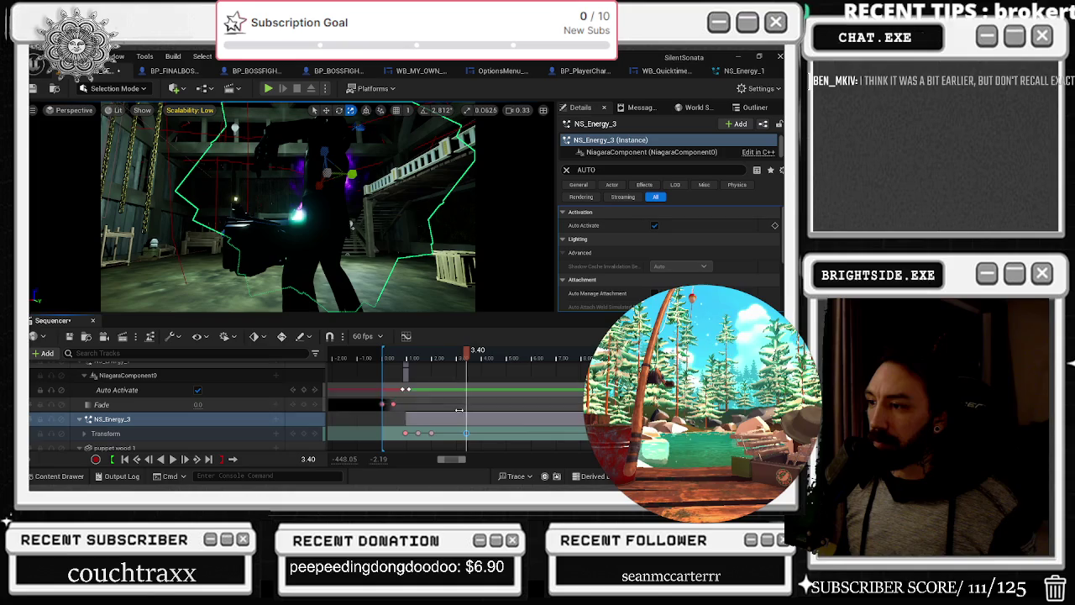
{"action": "left_click", "coordinate": [440, 359]}
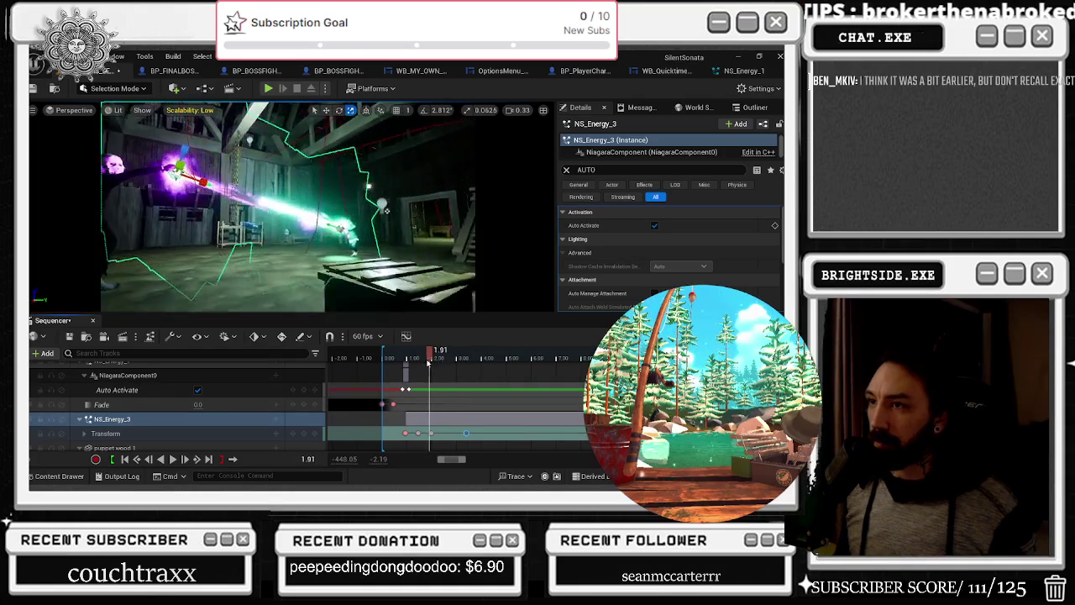
{"action": "left_click_drag", "start_coordinate": [435, 363], "coordinate": [437, 183]}
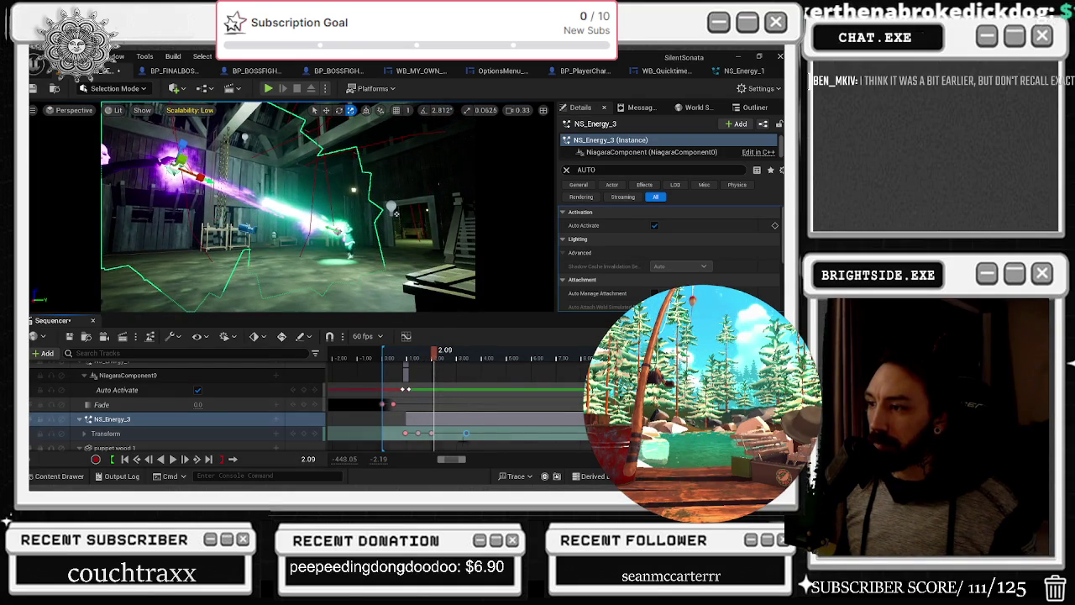
{"action": "left_click_drag", "start_coordinate": [435, 359], "coordinate": [525, 363]}
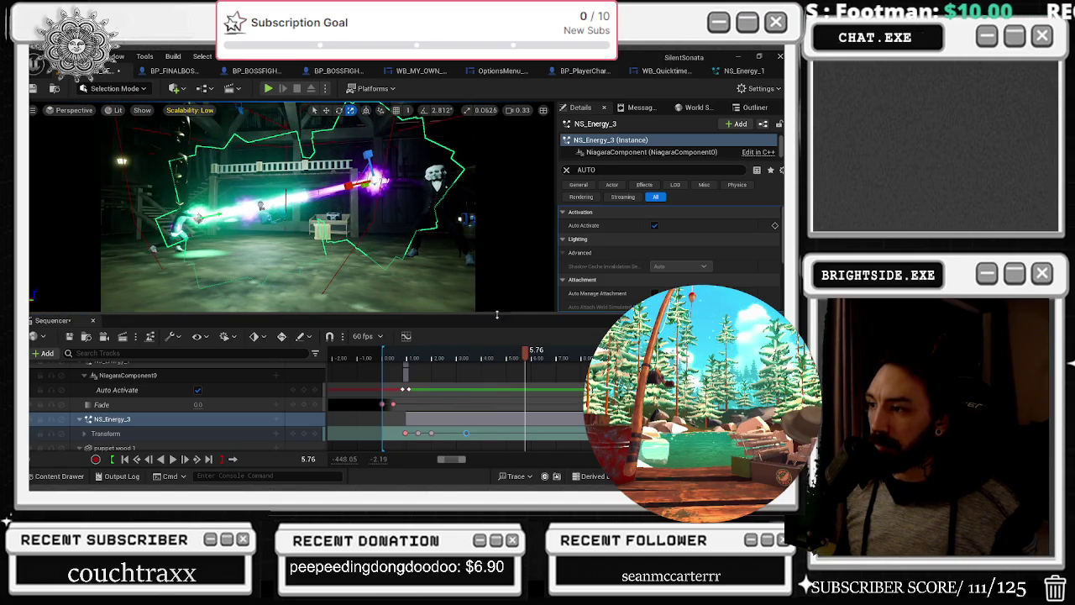
{"action": "left_click", "coordinate": [299, 434]}
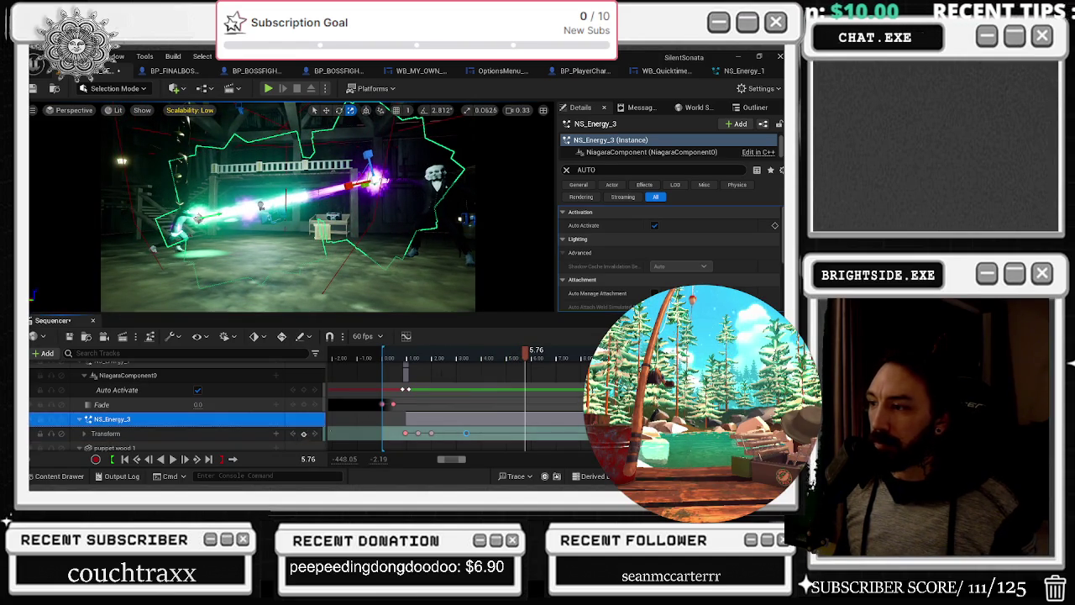
{"action": "left_click", "coordinate": [542, 354]}
{"action": "left_click", "coordinate": [572, 354]}
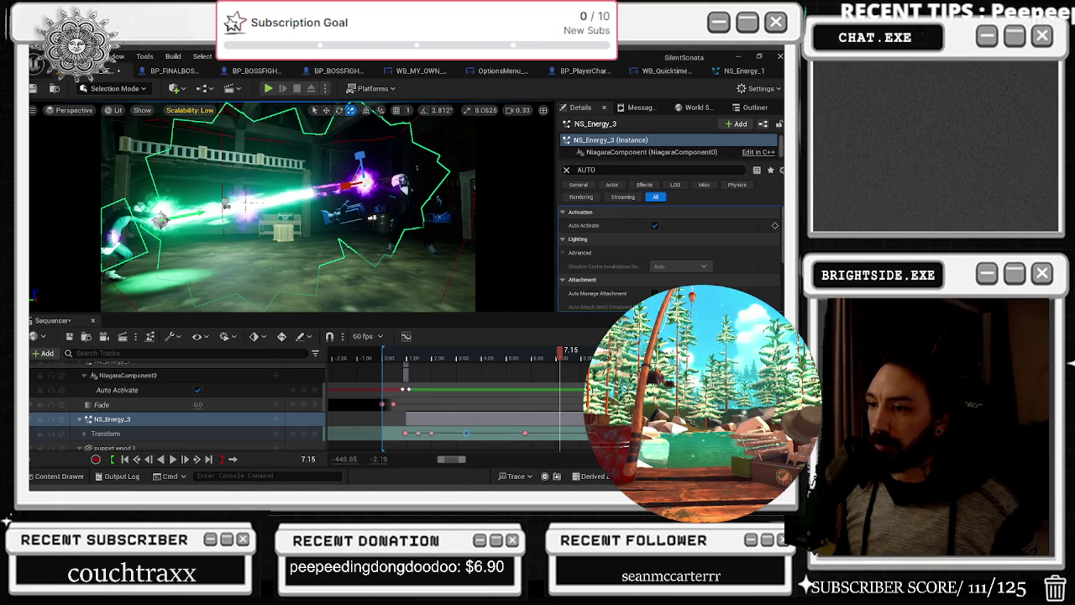
{"action": "left_click", "coordinate": [300, 433]}
{"action": "left_click", "coordinate": [573, 354]}
Play from about 10 seconds and inspect the last Transform key's interpolation options
{"action": "left_click_drag", "start_coordinate": [574, 353], "coordinate": [637, 354]}
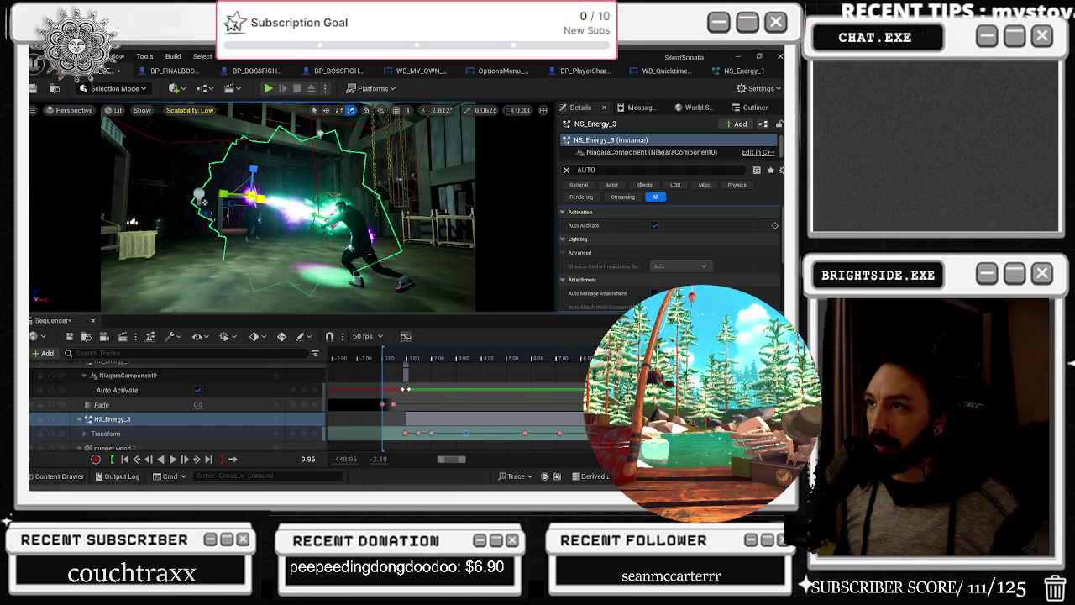
{"action": "left_click", "coordinate": [167, 419]}
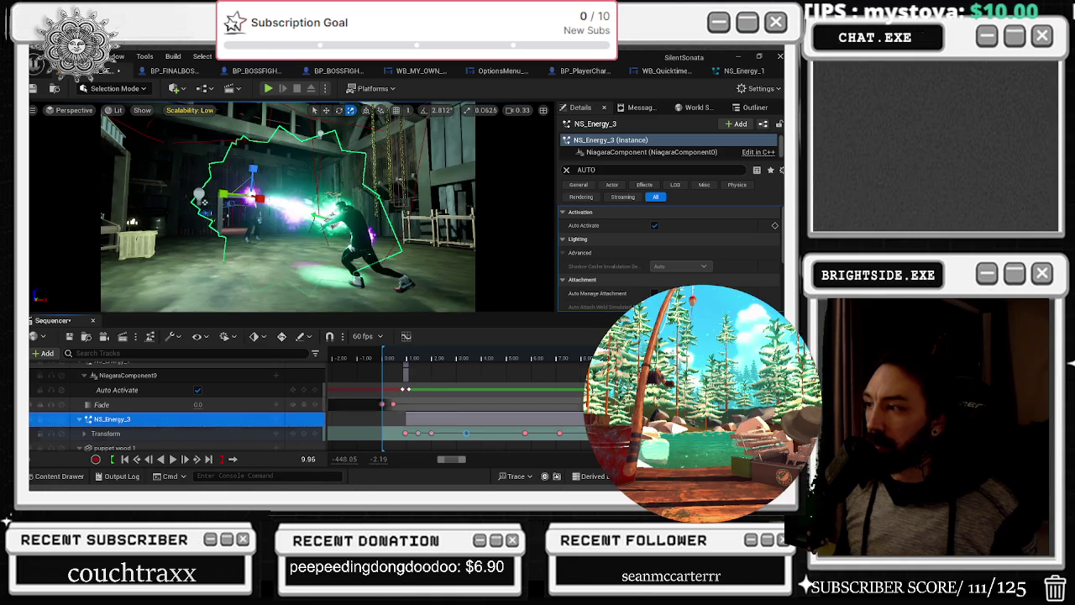
{"action": "key", "text": "space"}
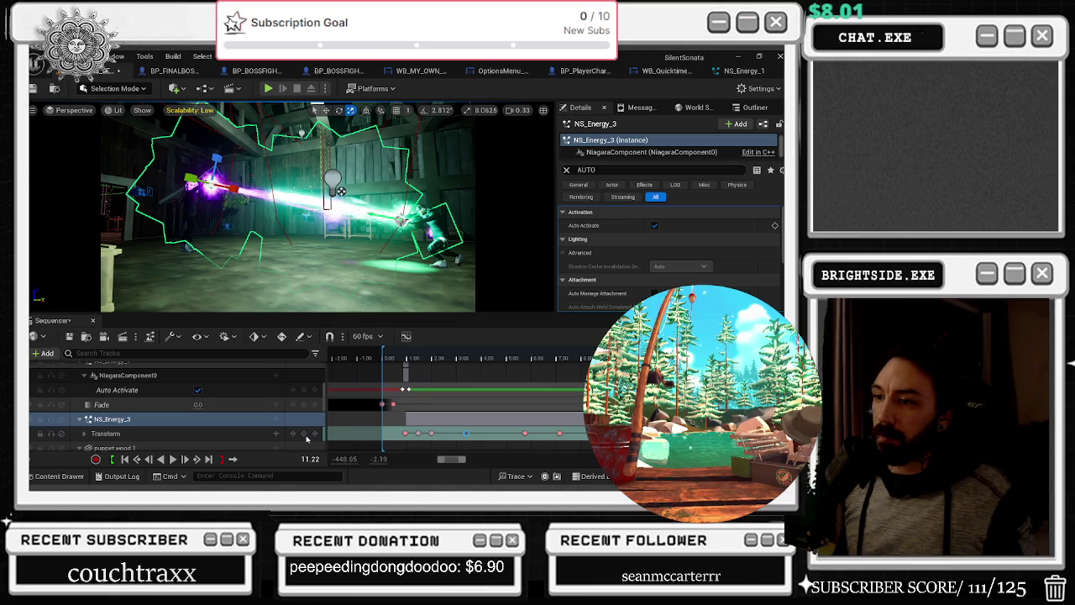
{"action": "left_click", "coordinate": [559, 434]}
{"action": "left_click_drag", "start_coordinate": [551, 444], "coordinate": [561, 431]}
{"action": "right_click", "coordinate": [561, 432]}
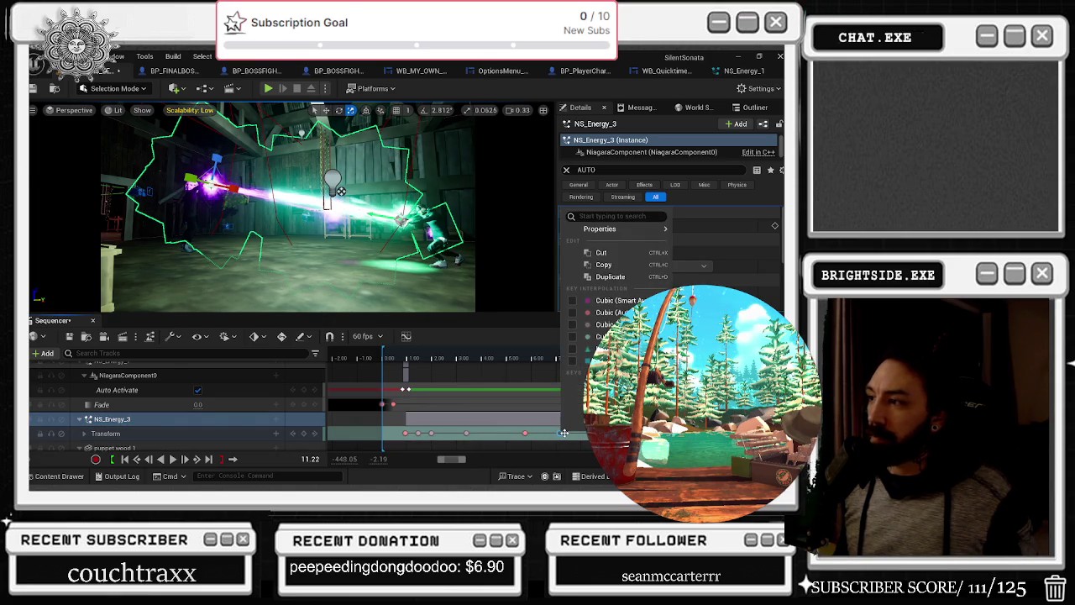
{"action": "left_click", "coordinate": [380, 359]}
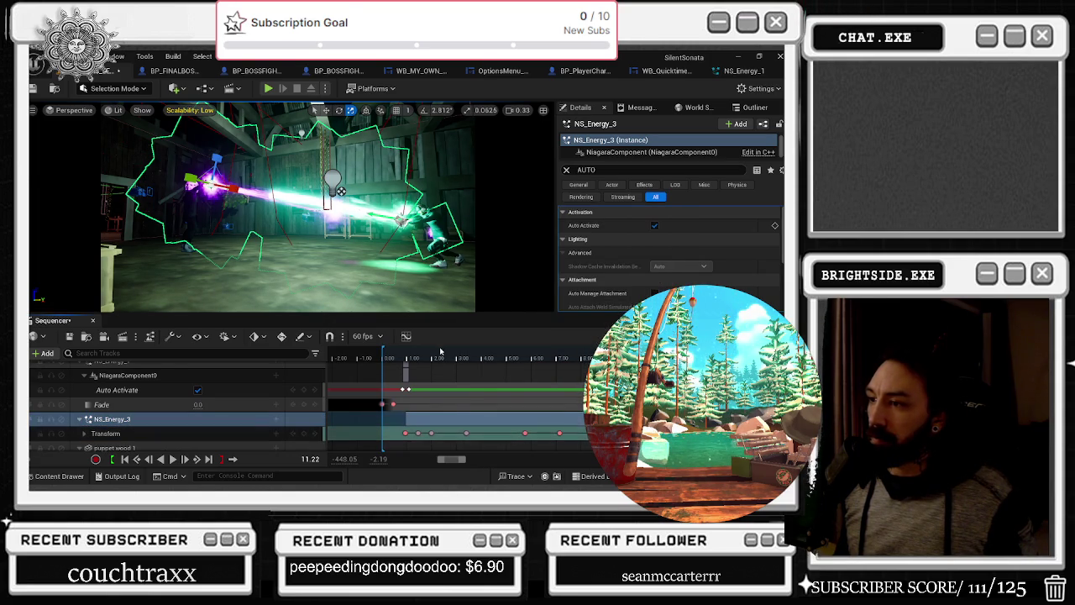
Scroll and pan the timeline to show NS_Energy_3's six Transform keys, then rewind to 0
{"action": "key", "text": "space"}
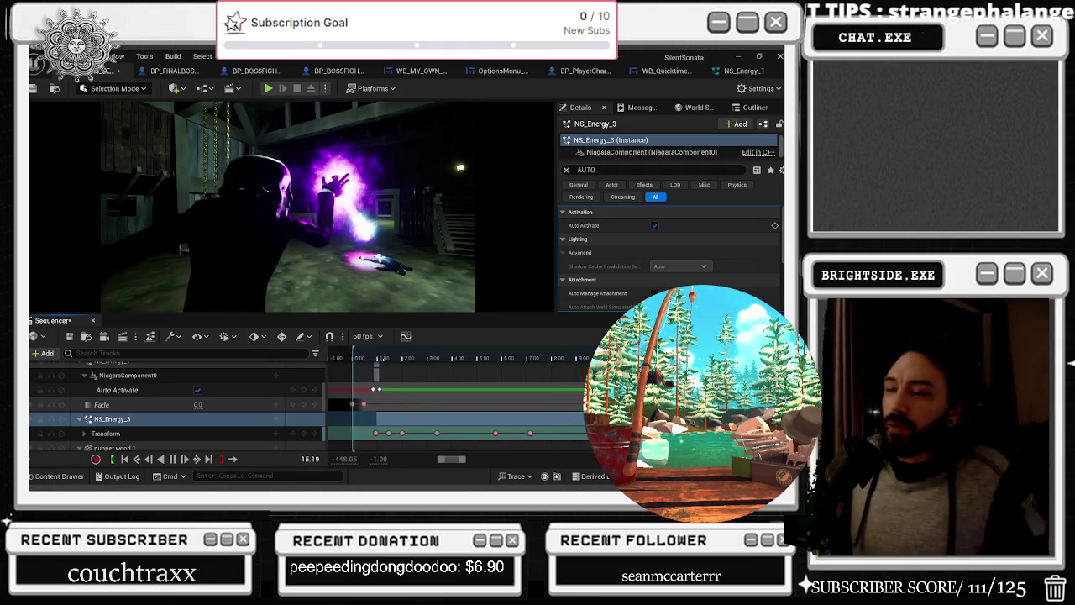
{"action": "left_click_drag", "start_coordinate": [392, 353], "coordinate": [461, 358]}
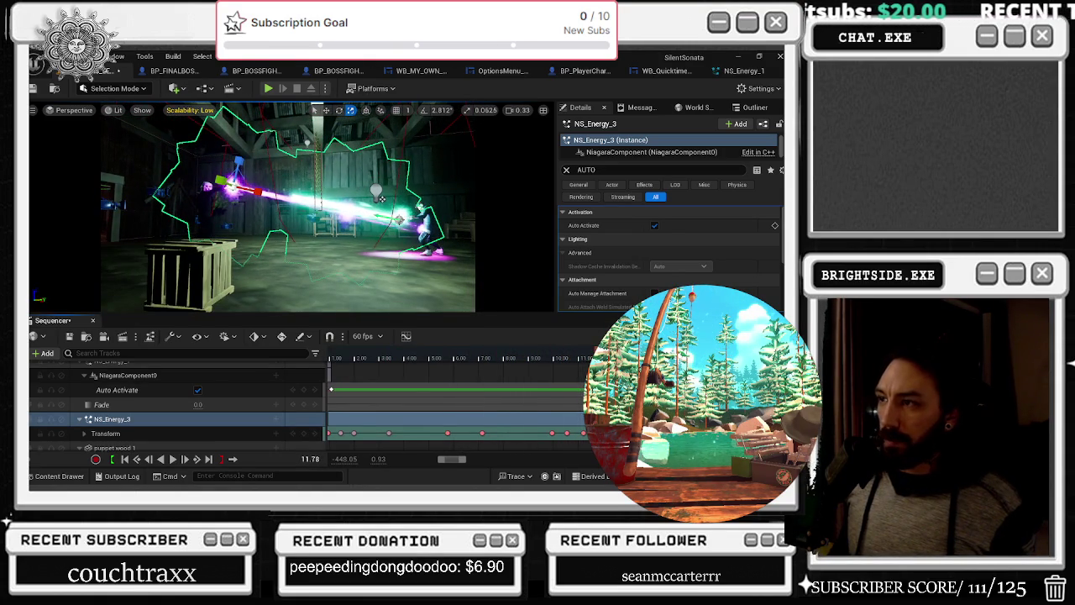
{"action": "scroll", "coordinate": [491, 415], "scroll_direction": "down", "scroll_amount": 4}
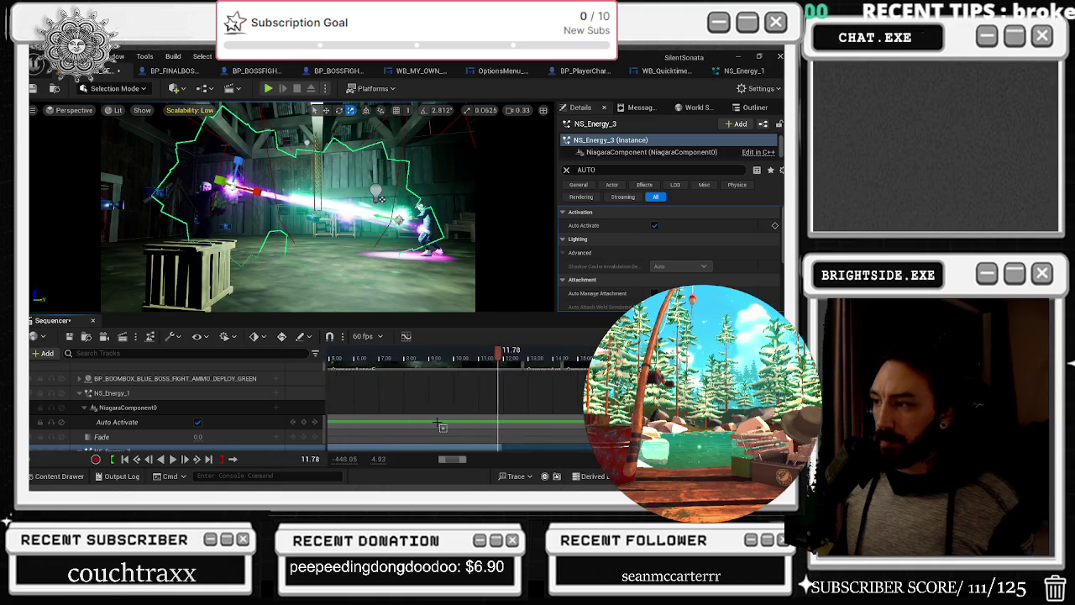
{"action": "scroll", "coordinate": [479, 420], "scroll_direction": "down", "scroll_amount": 3}
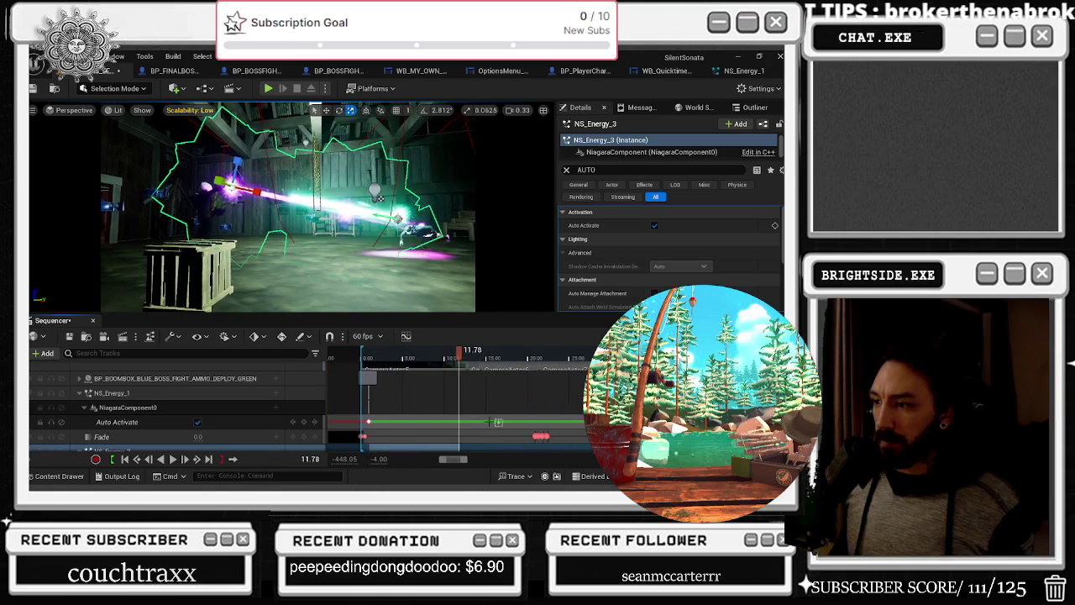
{"action": "scroll", "coordinate": [452, 435], "scroll_direction": "up", "scroll_amount": 3}
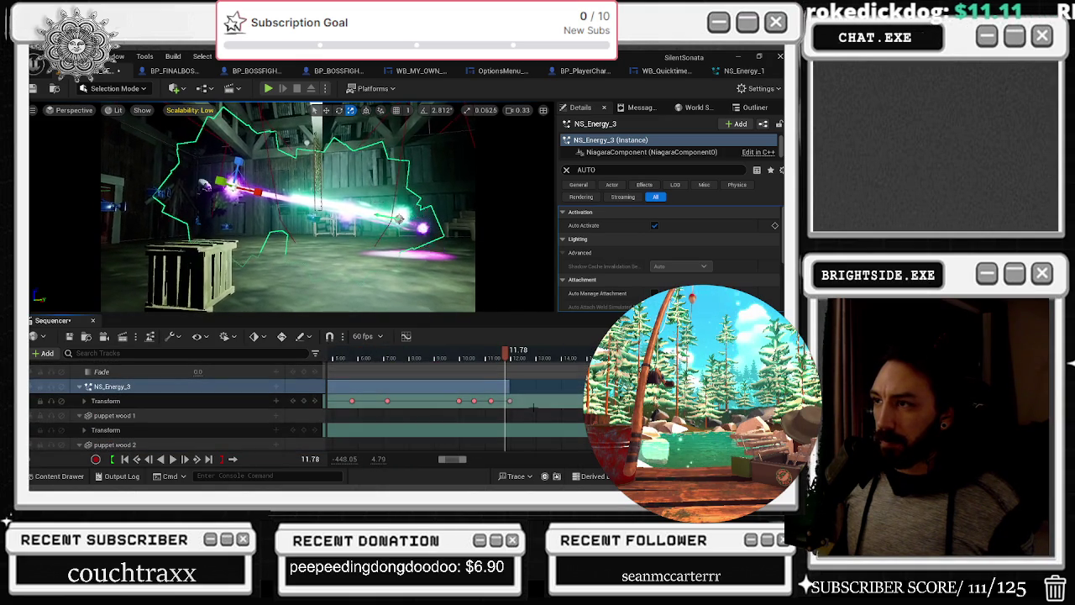
{"action": "scroll", "coordinate": [528, 417], "scroll_direction": "left", "scroll_amount": 5}
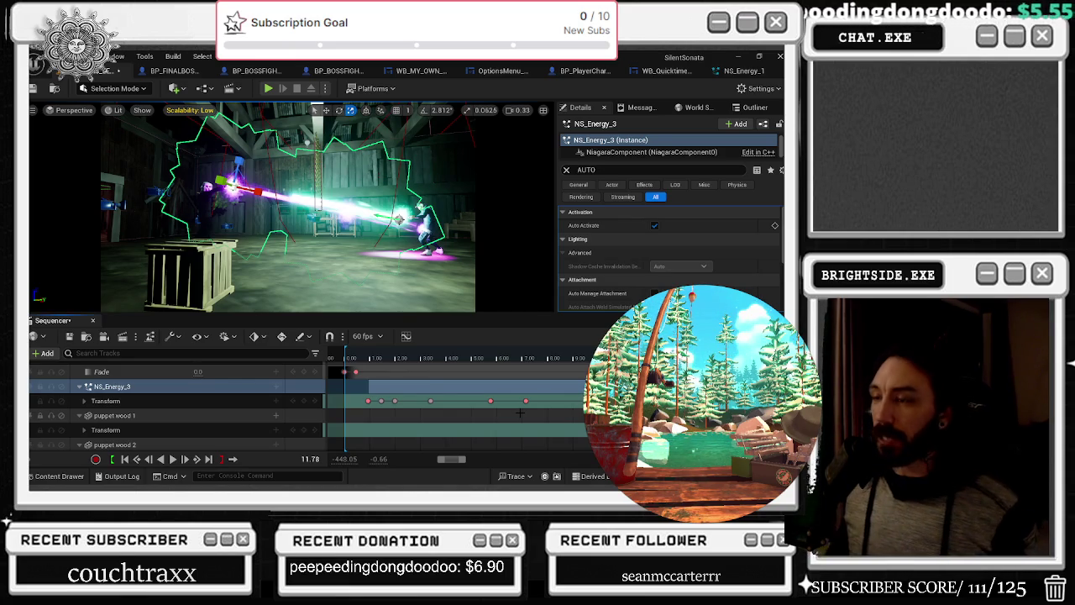
{"action": "left_click", "coordinate": [345, 359]}
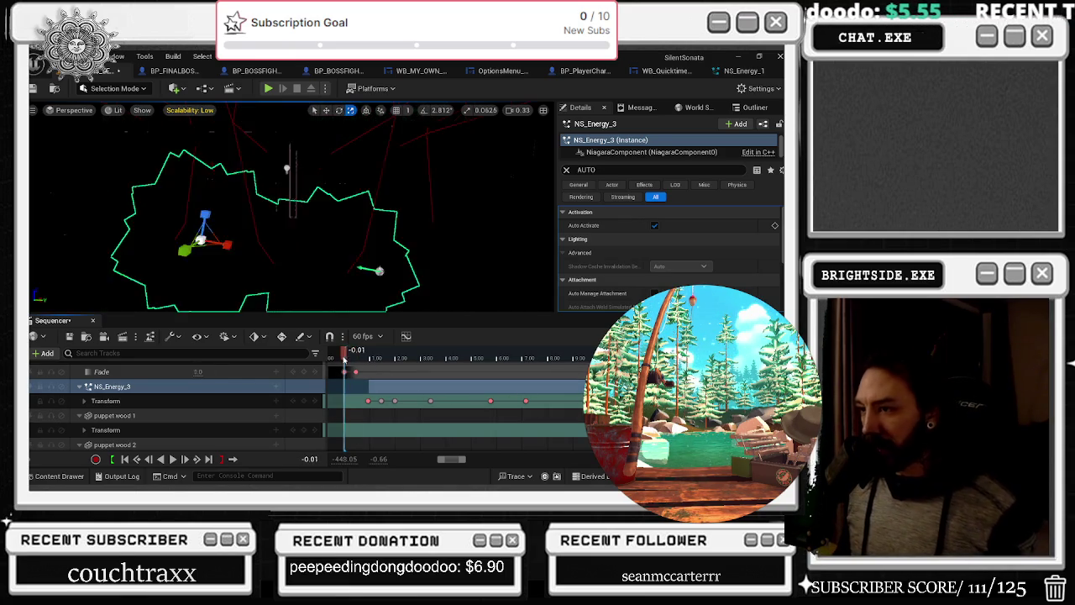
Play the boss-fight cutscene from near the start to review the energy beams
{"action": "key", "text": "space"}
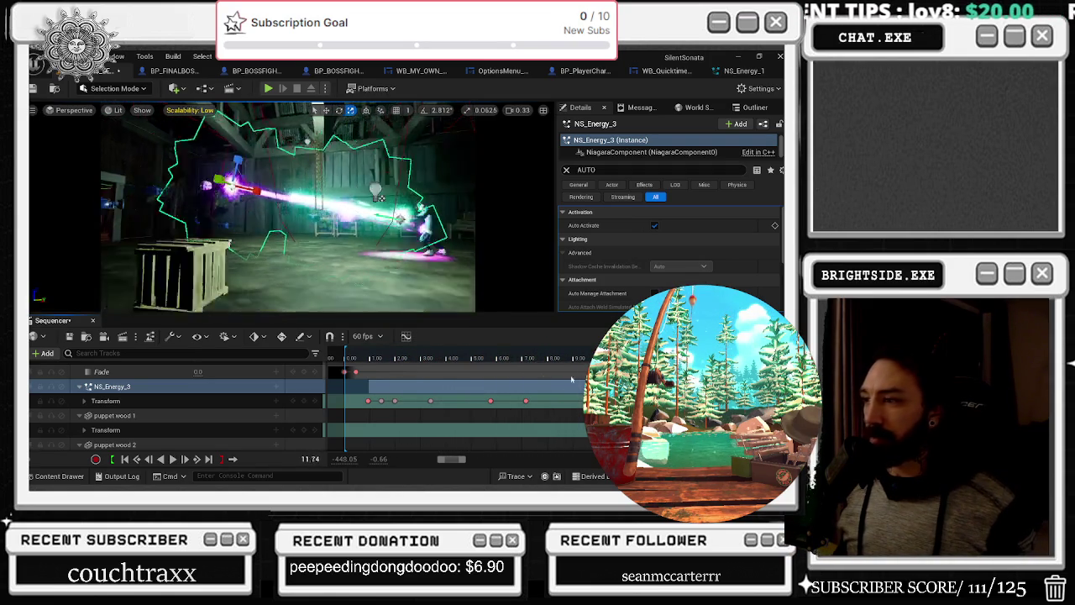
{"action": "left_click", "coordinate": [346, 366]}
{"action": "key", "text": "space"}
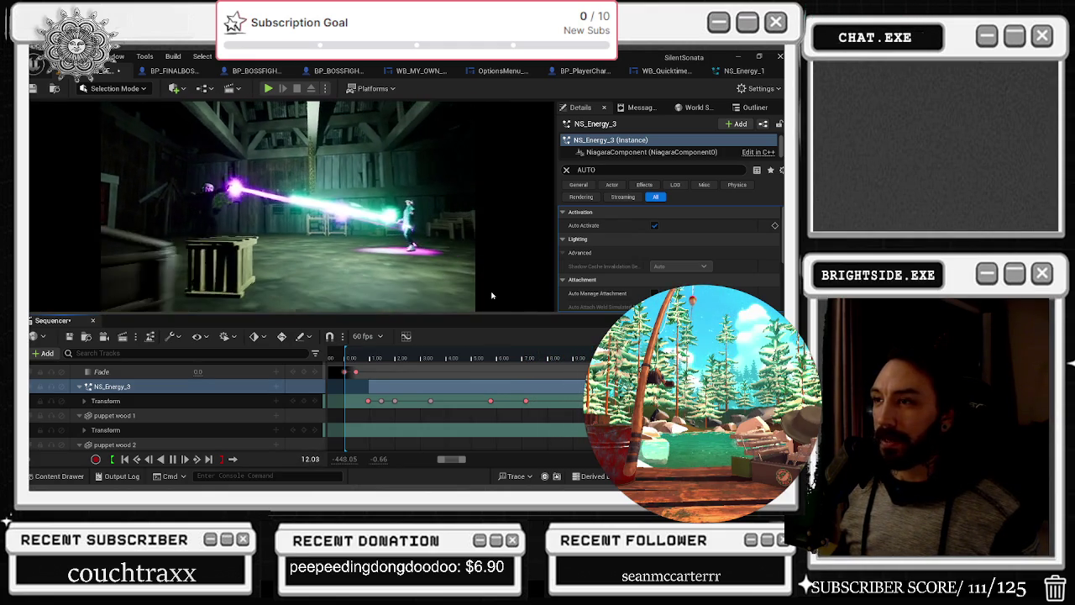
{"action": "key", "text": "space"}
{"action": "key", "text": "Left"}
{"action": "key", "text": "Left"}
{"action": "key", "text": "Left"}
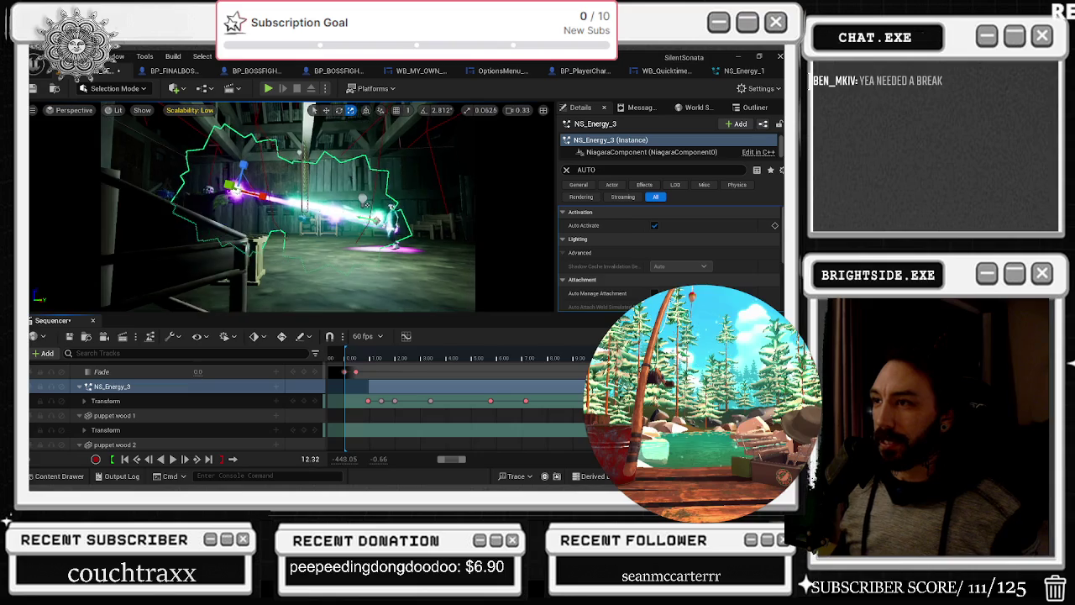
Scrub back to about 5 seconds, play on to 6.52, and select the NS_Energy_1 beam
{"action": "left_click", "coordinate": [558, 351]}
{"action": "mouse_move", "coordinate": [548, 386]}
{"action": "left_mouse_down"}
{"action": "mouse_move", "coordinate": [469, 397]}
{"action": "mouse_move", "coordinate": [620, 397]}
{"action": "mouse_move", "coordinate": [346, 409]}
{"action": "left_mouse_up"}
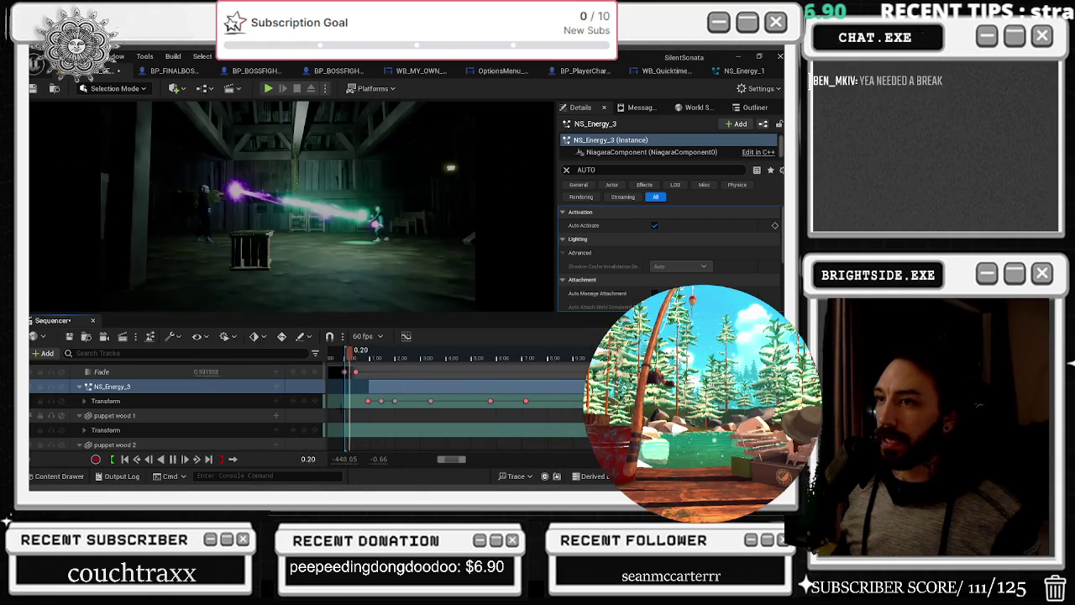
{"action": "key", "text": "space"}
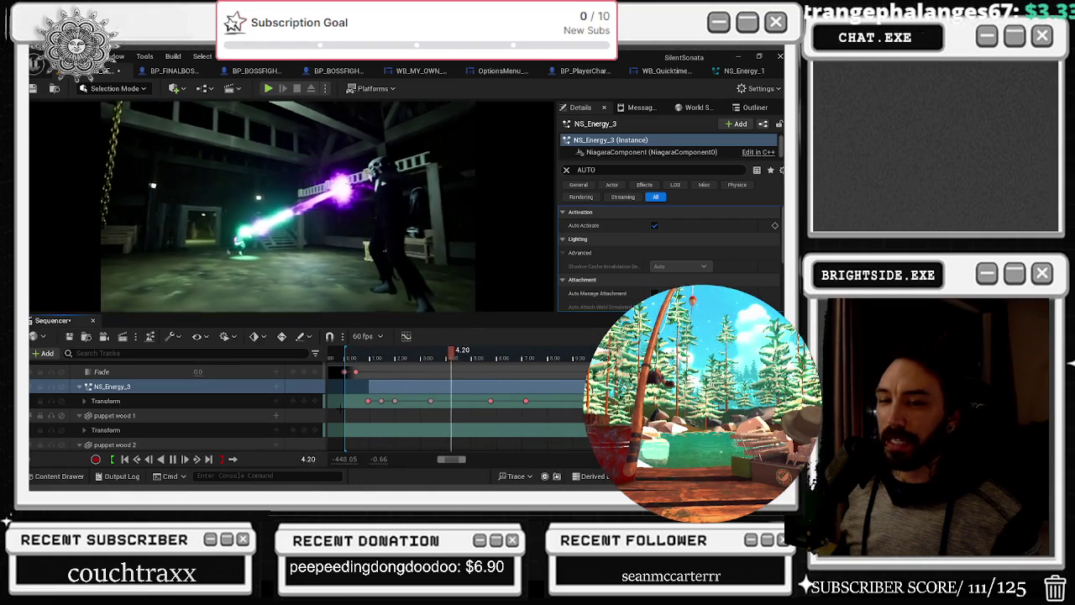
{"action": "key", "text": "space"}
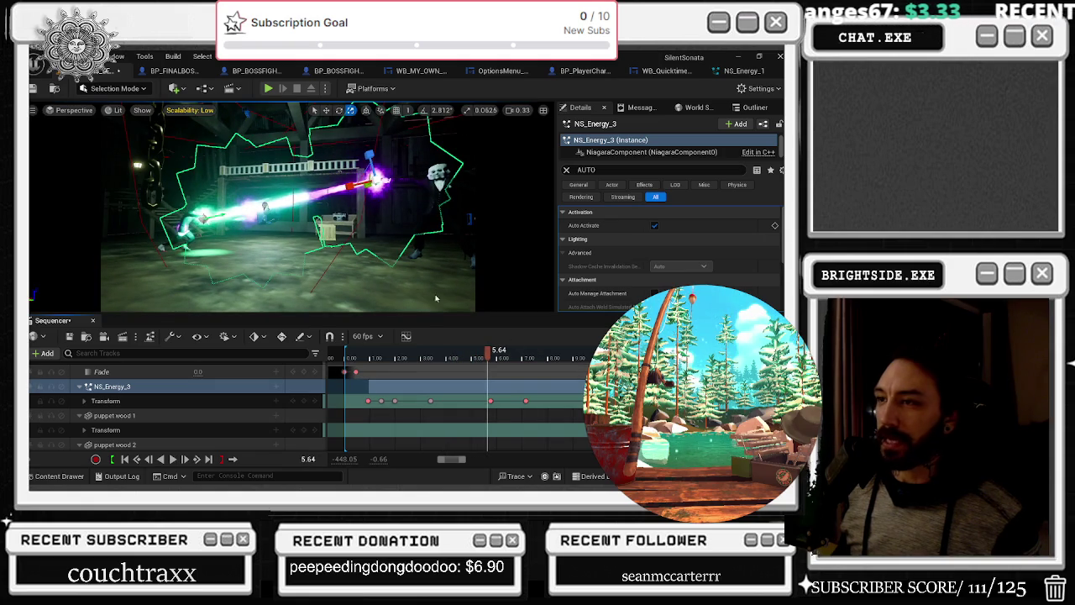
{"action": "key", "text": "space"}
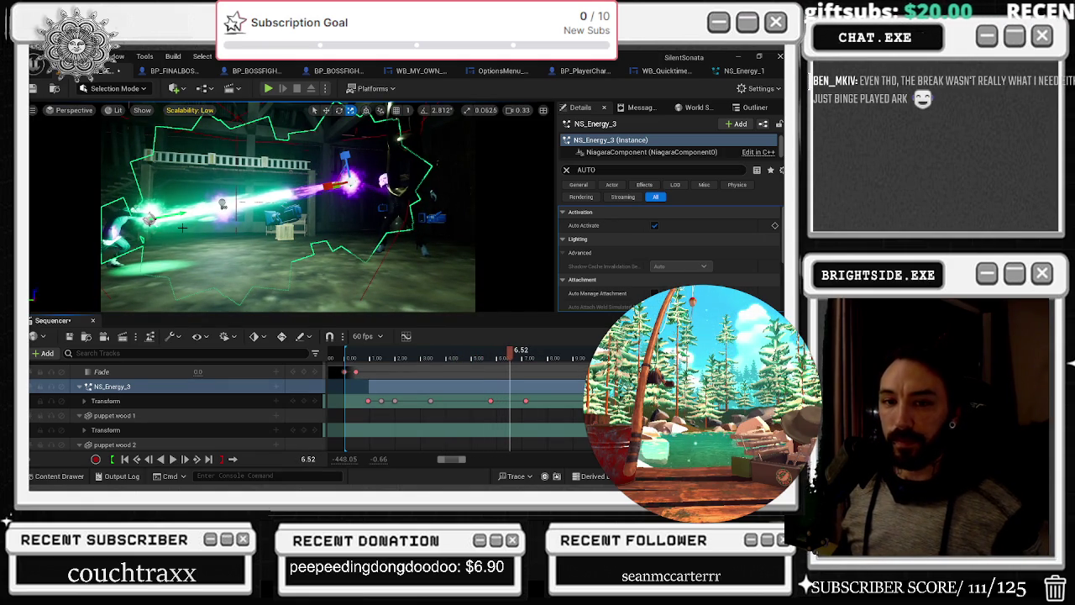
{"action": "left_click", "coordinate": [151, 218]}
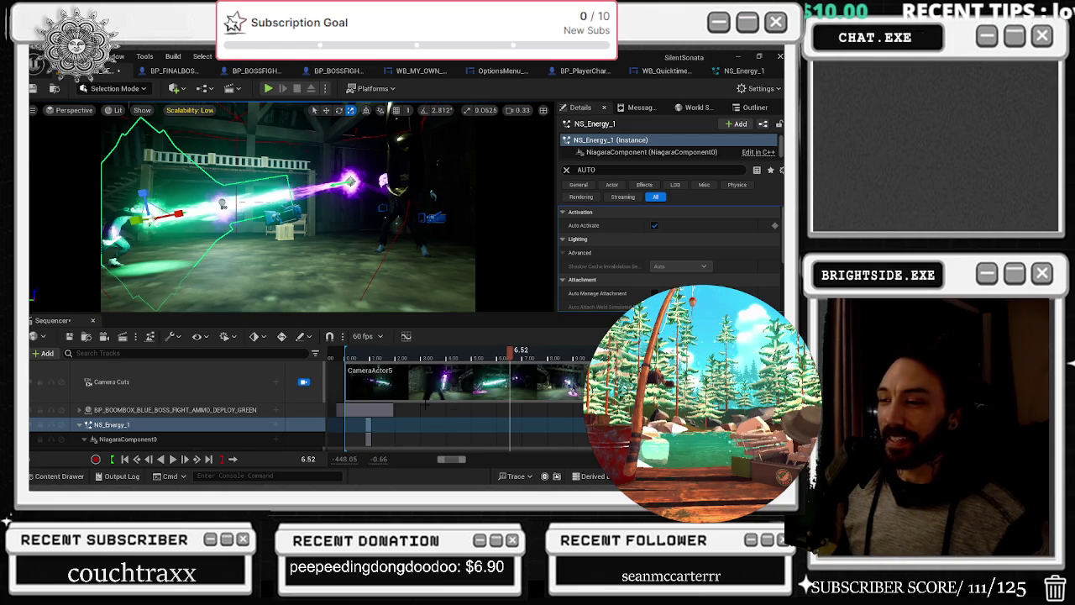
Collapse the CameraActor12, CameraActor10 and another camera's tracks in the Sequencer list
{"action": "scroll", "coordinate": [469, 409], "scroll_direction": "down", "scroll_amount": 1}
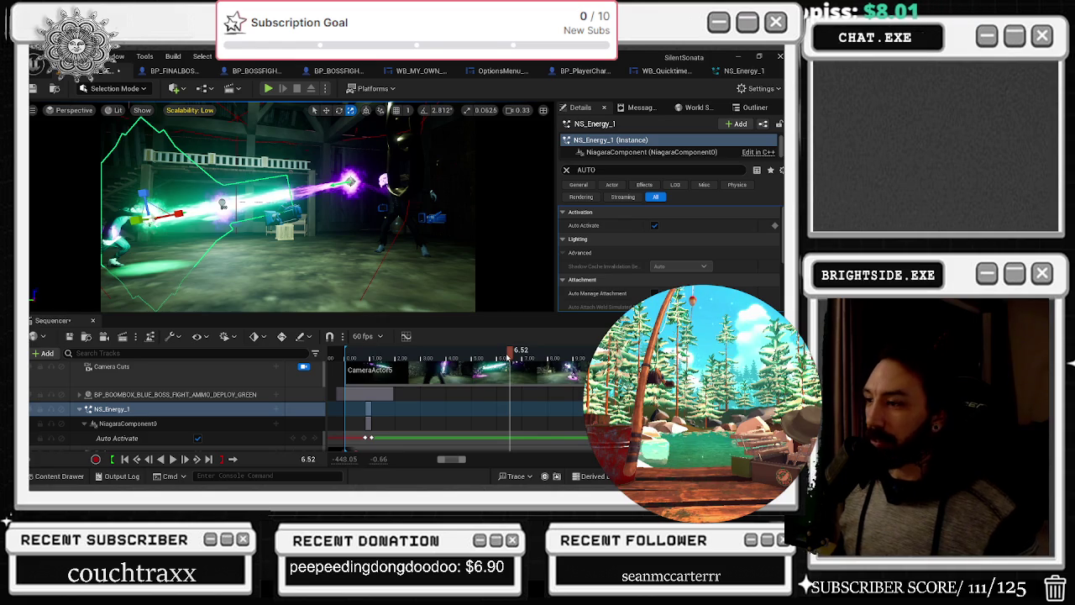
{"action": "scroll", "coordinate": [516, 413], "scroll_direction": "down", "scroll_amount": 2}
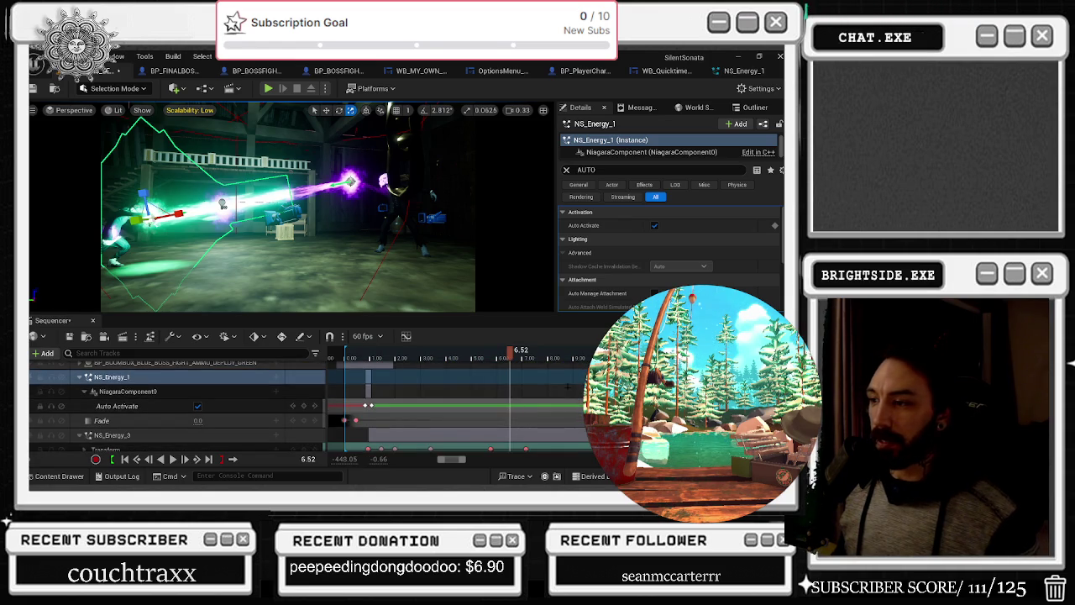
{"action": "scroll", "coordinate": [462, 407], "scroll_direction": "down", "scroll_amount": 4}
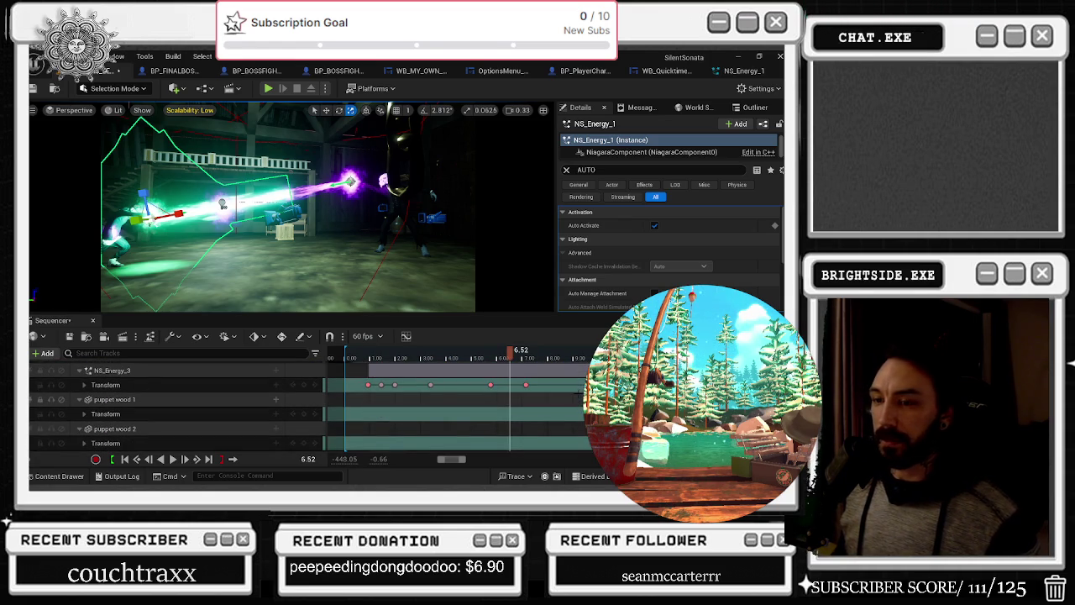
{"action": "scroll", "coordinate": [579, 394], "scroll_direction": "down", "scroll_amount": 5}
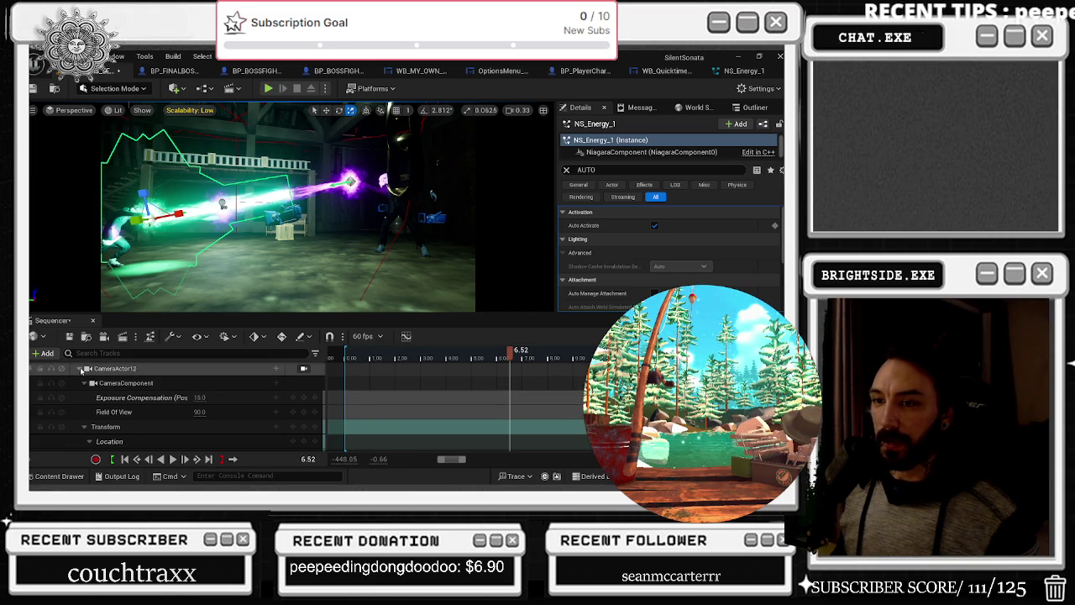
{"action": "left_click", "coordinate": [79, 368]}
{"action": "left_click", "coordinate": [79, 383]}
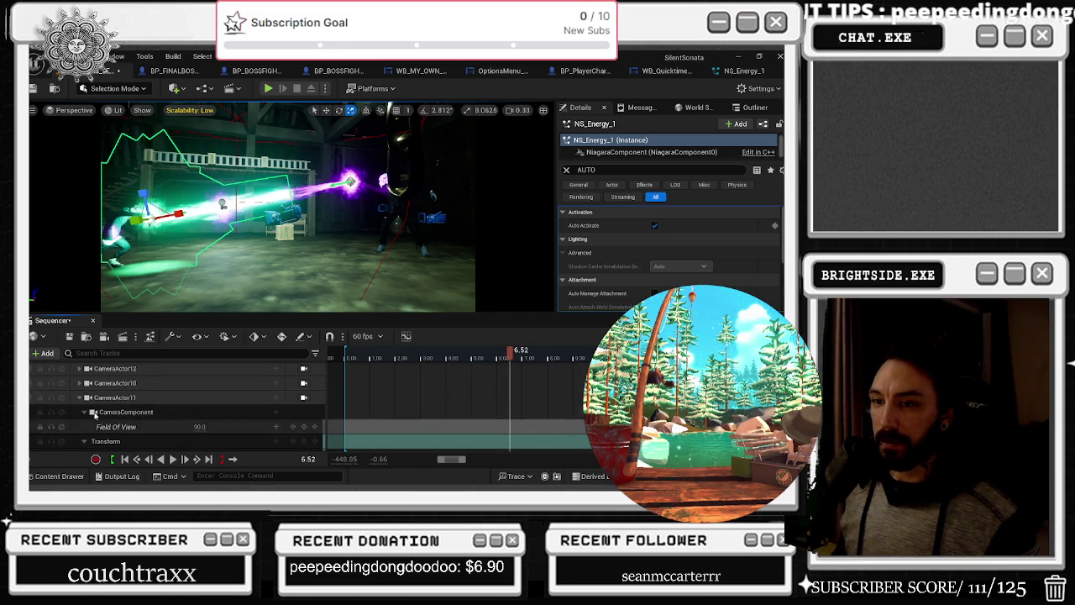
{"action": "left_click", "coordinate": [79, 411]}
Expand NS_Energy_3's Transform and then Scale into its X, Y and Z channels
{"action": "scroll", "coordinate": [176, 420], "scroll_direction": "up", "scroll_amount": 5}
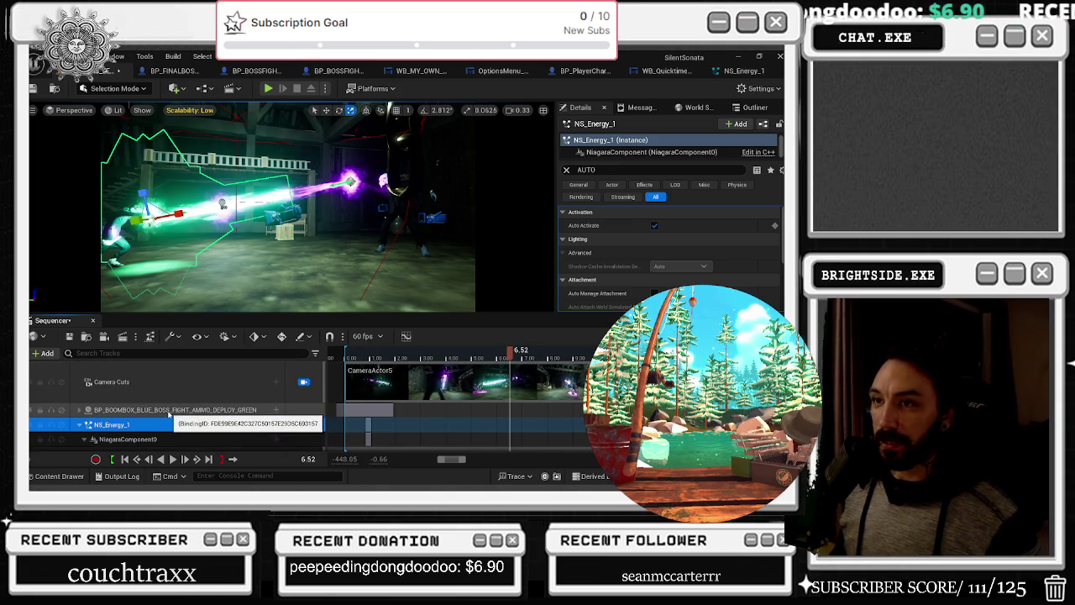
{"action": "scroll", "coordinate": [215, 415], "scroll_direction": "down", "scroll_amount": 2}
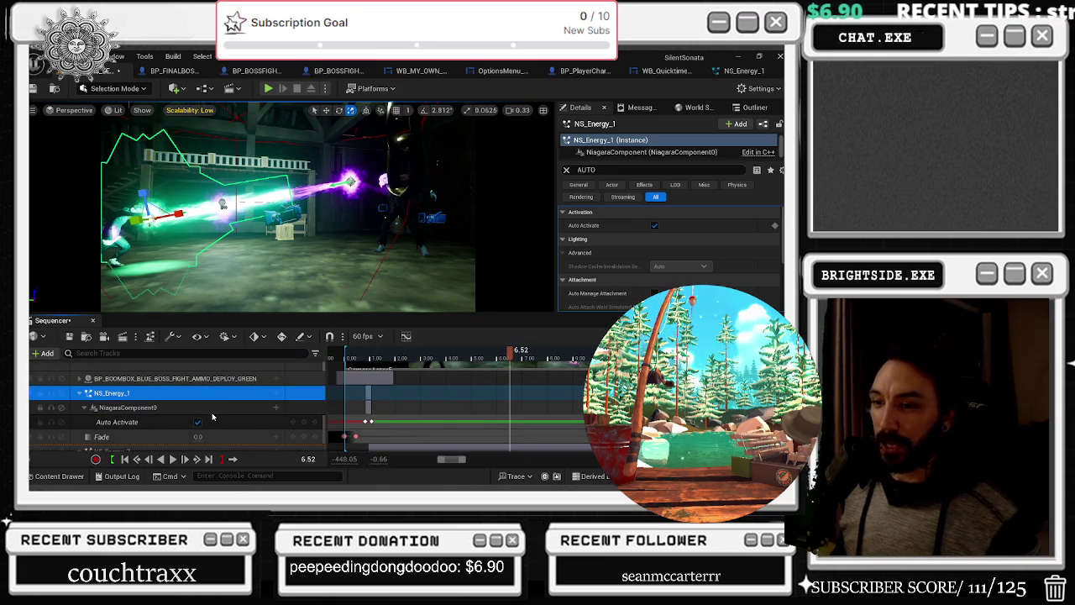
{"action": "scroll", "coordinate": [214, 412], "scroll_direction": "down", "scroll_amount": 1}
{"action": "scroll", "coordinate": [223, 365], "scroll_direction": "down", "scroll_amount": 1}
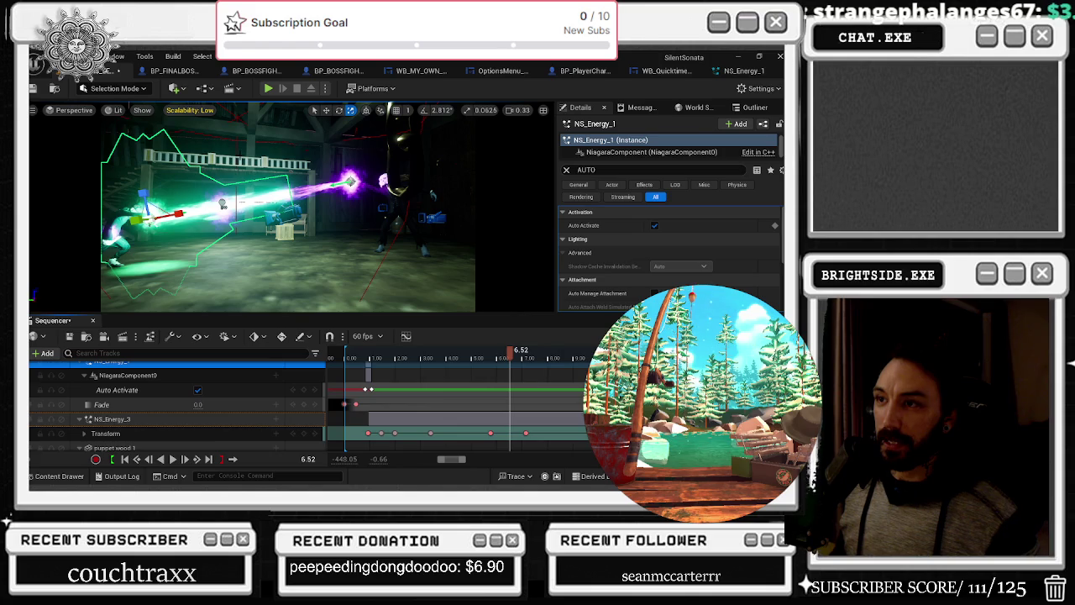
{"action": "scroll", "coordinate": [85, 428], "scroll_direction": "down", "scroll_amount": 1}
{"action": "left_click", "coordinate": [85, 417]}
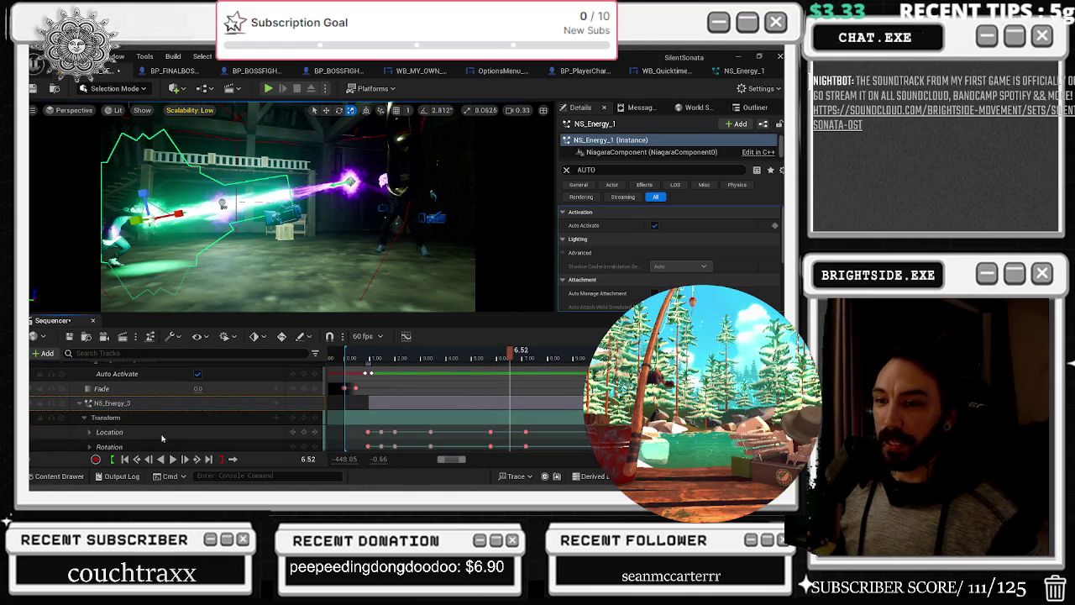
{"action": "scroll", "coordinate": [274, 434], "scroll_direction": "down", "scroll_amount": 1}
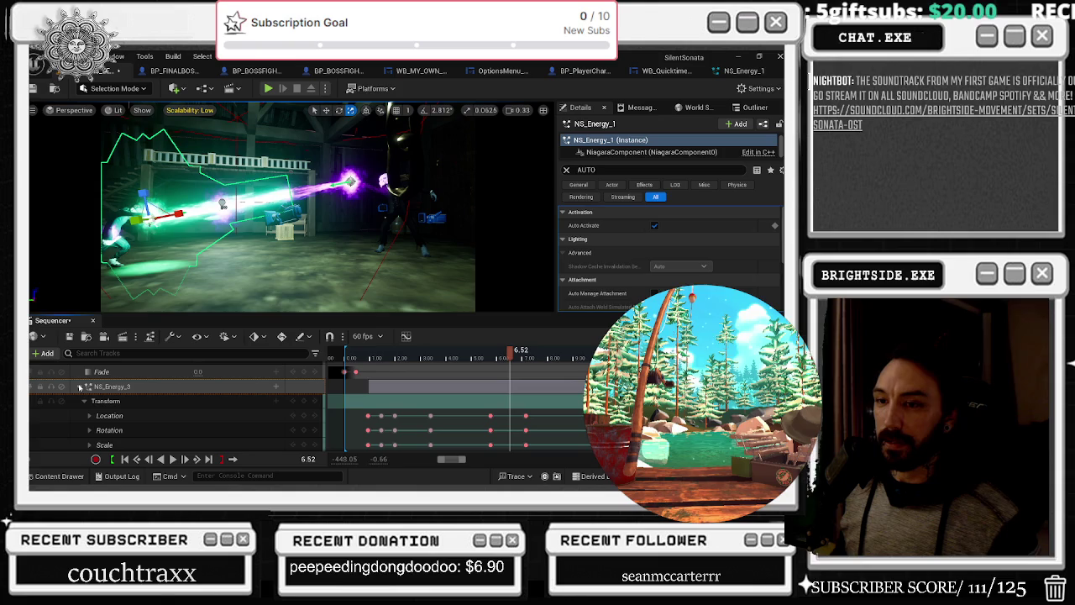
{"action": "scroll", "coordinate": [84, 388], "scroll_direction": "down", "scroll_amount": 1}
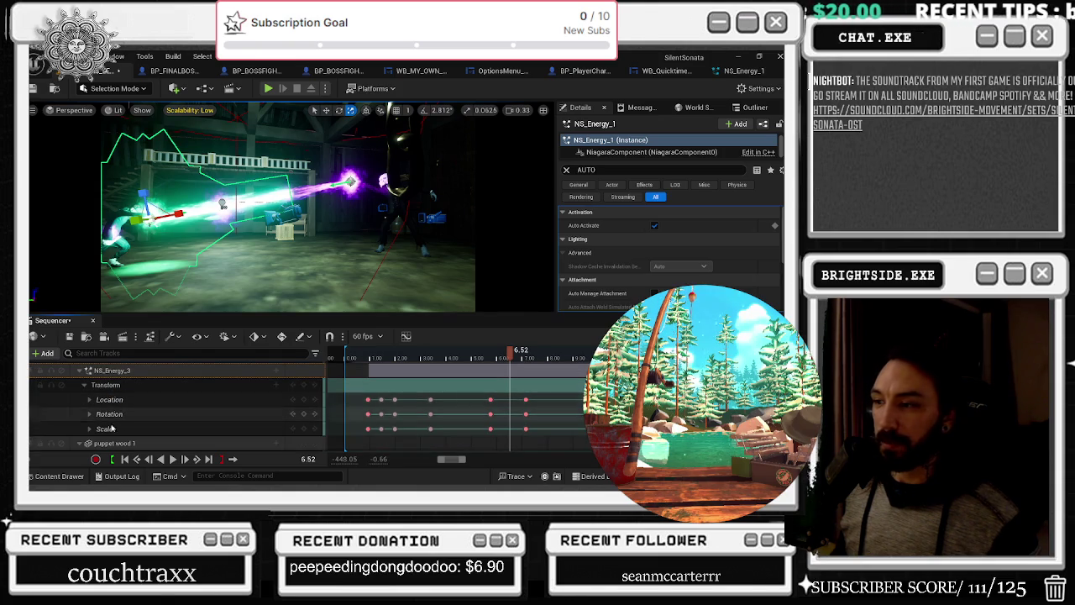
{"action": "left_click", "coordinate": [121, 430]}
{"action": "left_click", "coordinate": [90, 429]}
{"action": "scroll", "coordinate": [269, 410], "scroll_direction": "down", "scroll_amount": 3}
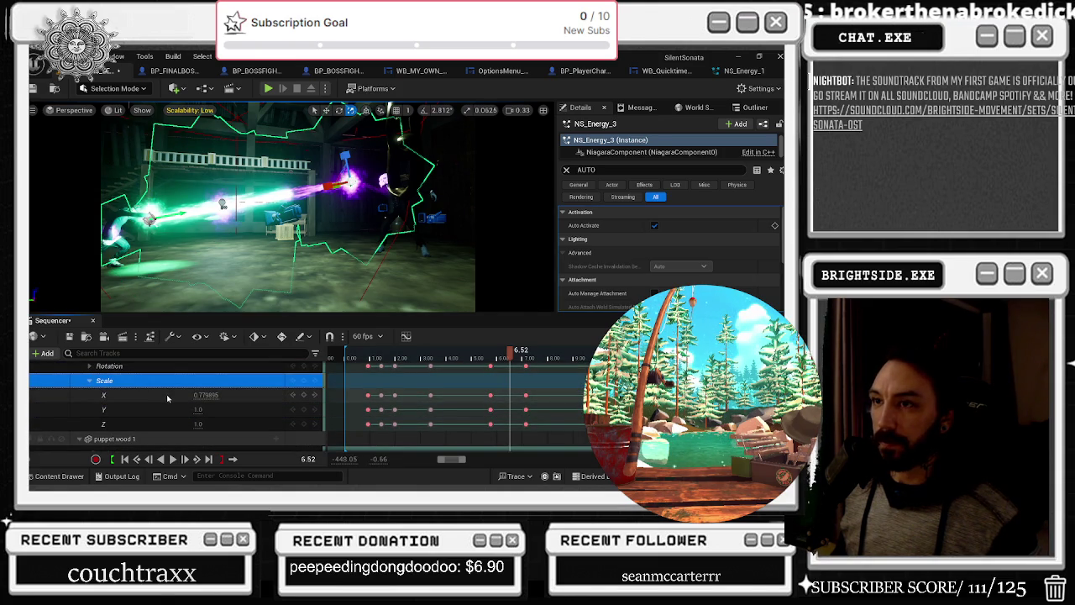
Scrub to 1.63, collapse NS_Energy_3's Transform, and list tracks for NS_Energy_1's NiagaraComponent0
{"action": "mouse_move", "coordinate": [508, 353]}
{"action": "left_mouse_down"}
{"action": "mouse_move", "coordinate": [422, 354]}
{"action": "mouse_move", "coordinate": [386, 370]}
{"action": "left_mouse_up"}
{"action": "scroll", "coordinate": [140, 425], "scroll_direction": "up", "scroll_amount": 3}
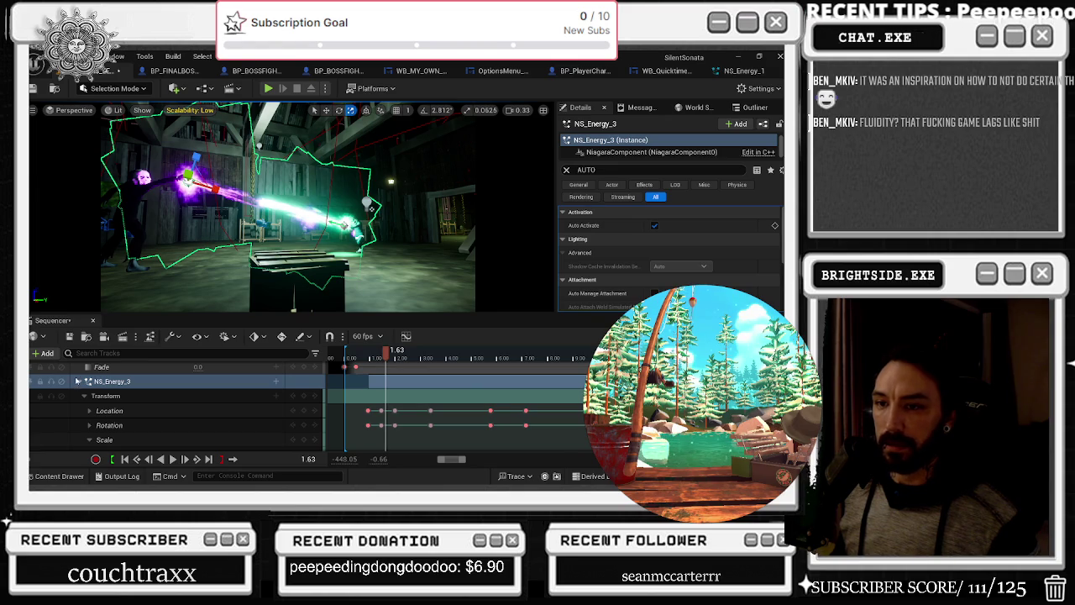
{"action": "left_click", "coordinate": [84, 395]}
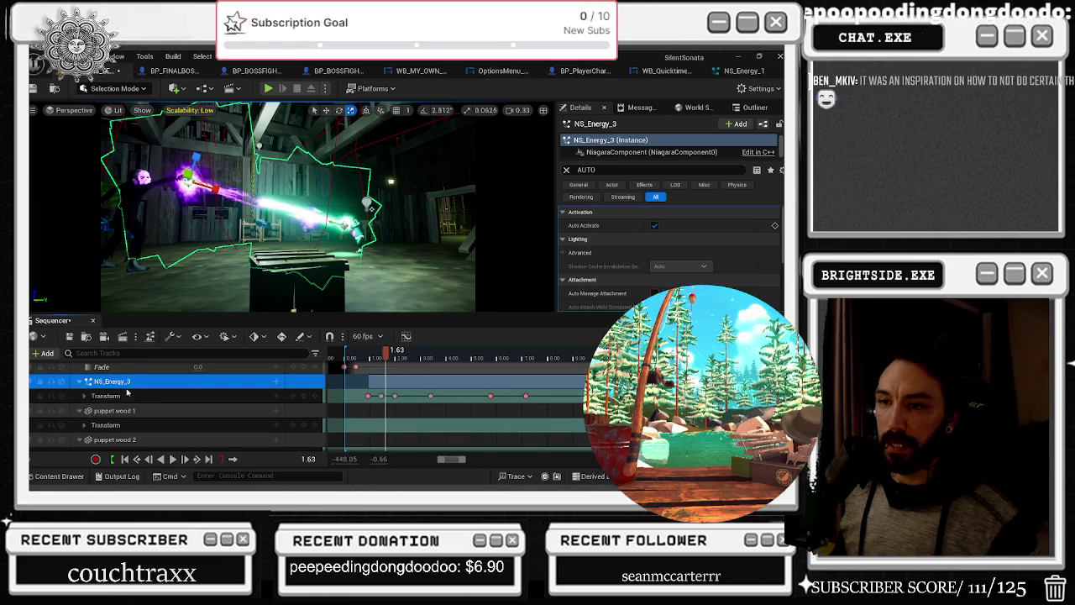
{"action": "scroll", "coordinate": [83, 388], "scroll_direction": "up", "scroll_amount": 4}
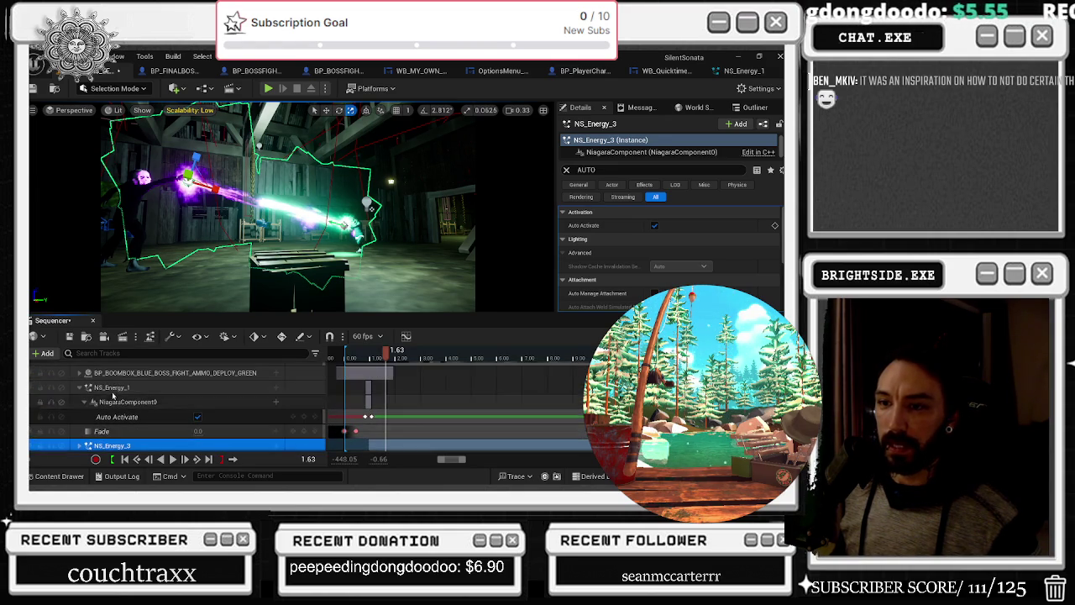
{"action": "left_click", "coordinate": [110, 388]}
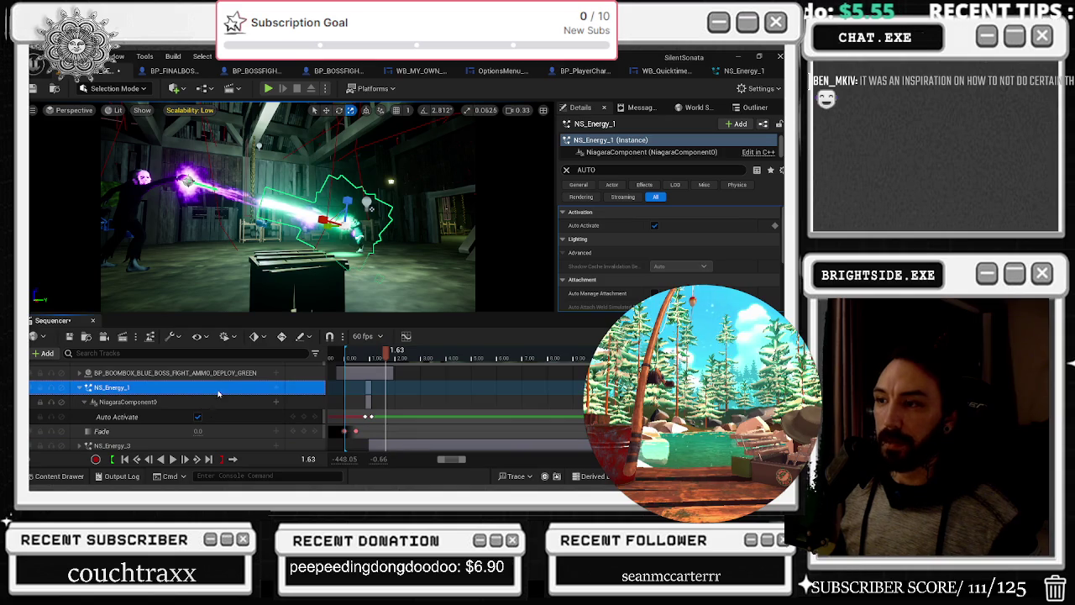
{"action": "left_click", "coordinate": [279, 403]}
{"action": "left_click", "coordinate": [279, 402]}
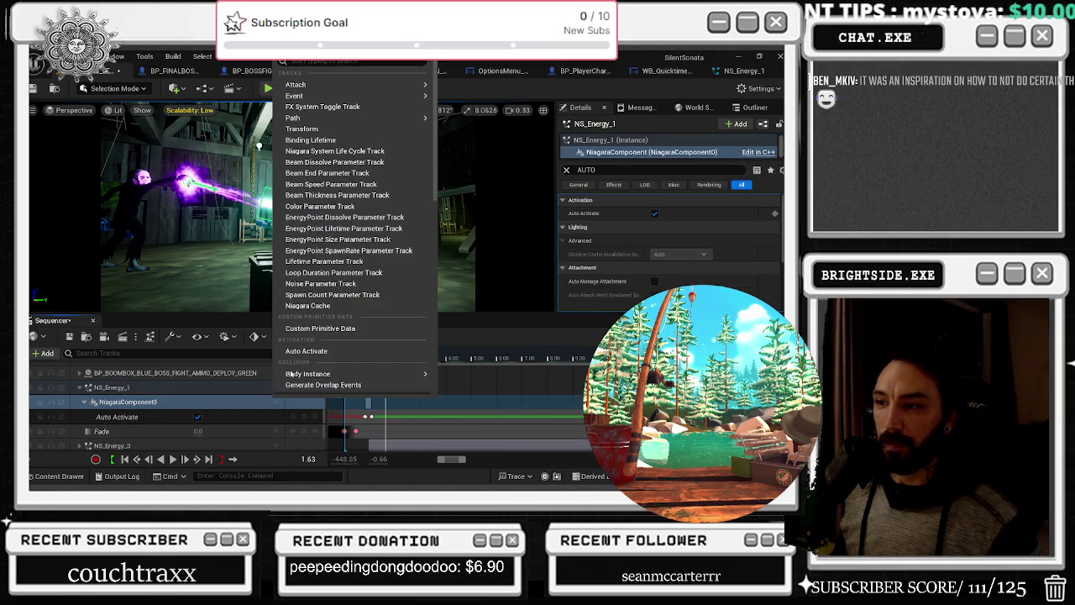
Add a Transform track to the Niagara component, expand it, and preview to 1.12
{"action": "left_click", "coordinate": [316, 130]}
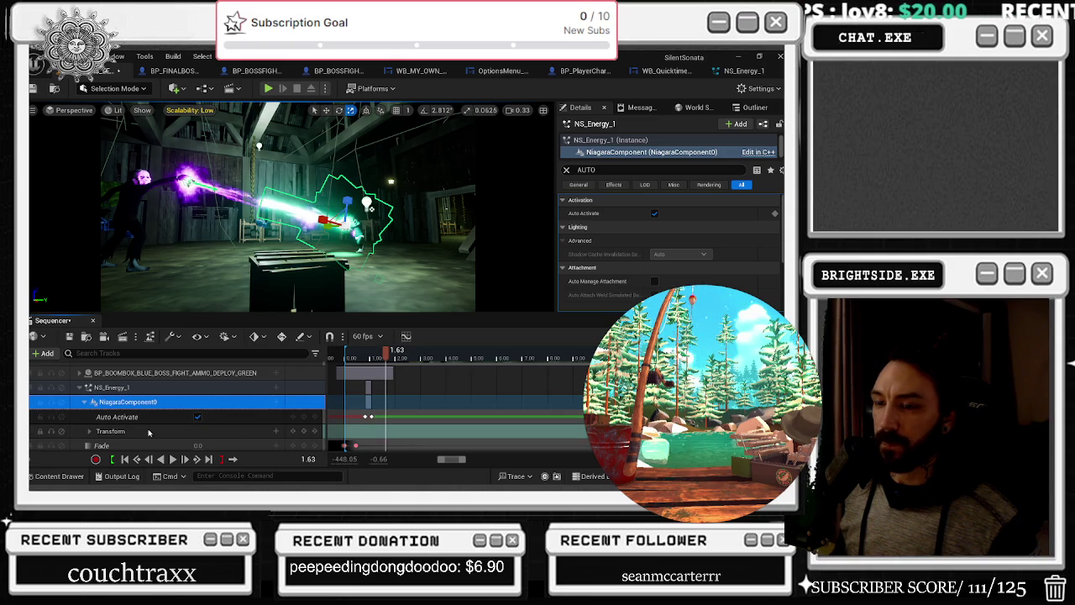
{"action": "left_click", "coordinate": [89, 431]}
{"action": "scroll", "coordinate": [168, 412], "scroll_direction": "down", "scroll_amount": 2}
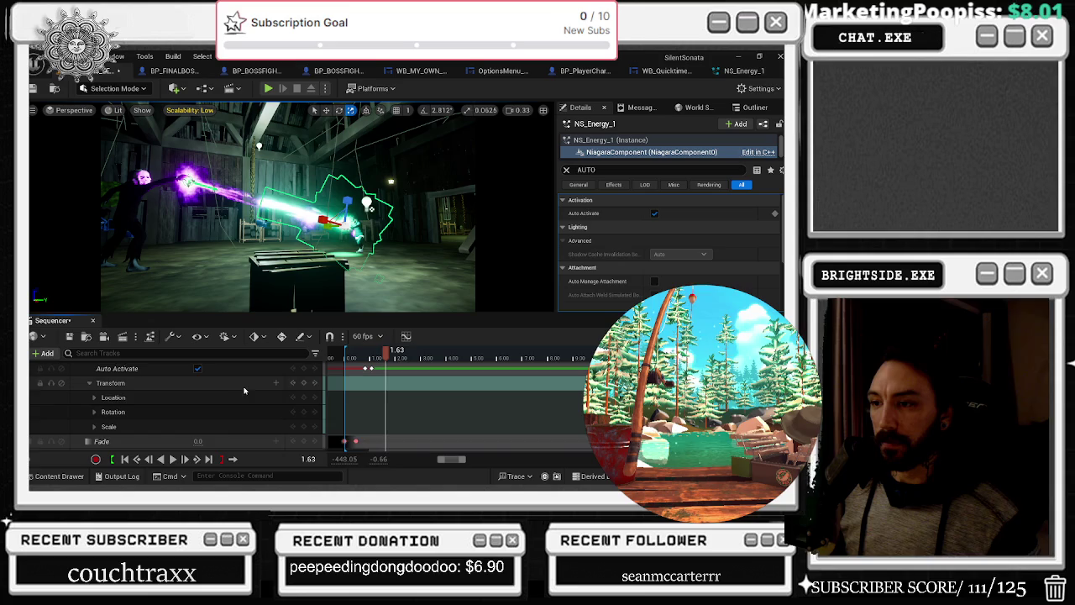
{"action": "scroll", "coordinate": [259, 394], "scroll_direction": "up", "scroll_amount": 1}
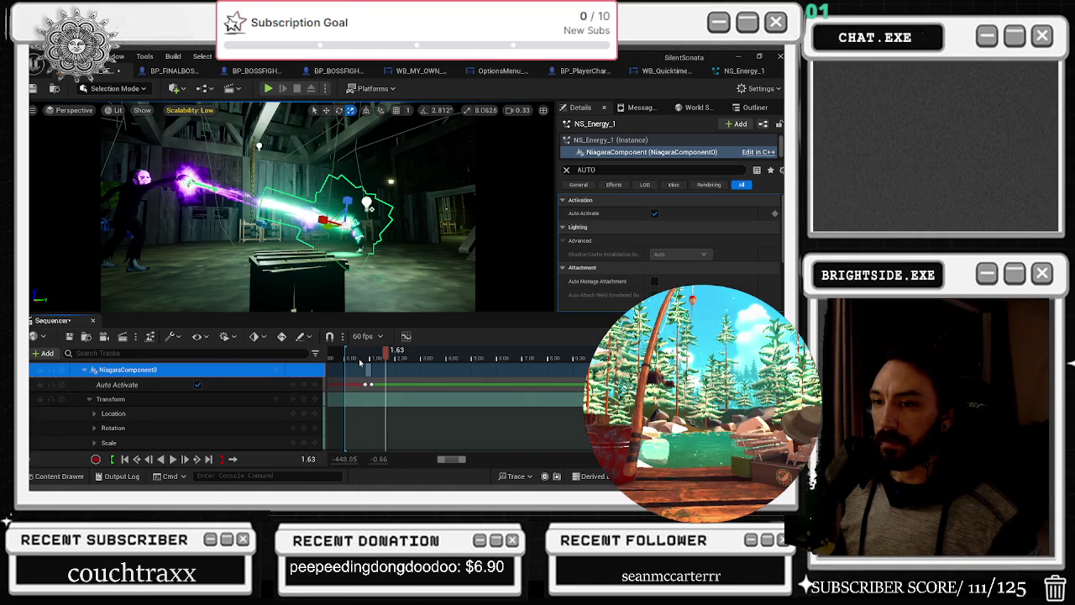
{"action": "scroll", "coordinate": [313, 396], "scroll_direction": "down", "scroll_amount": 1}
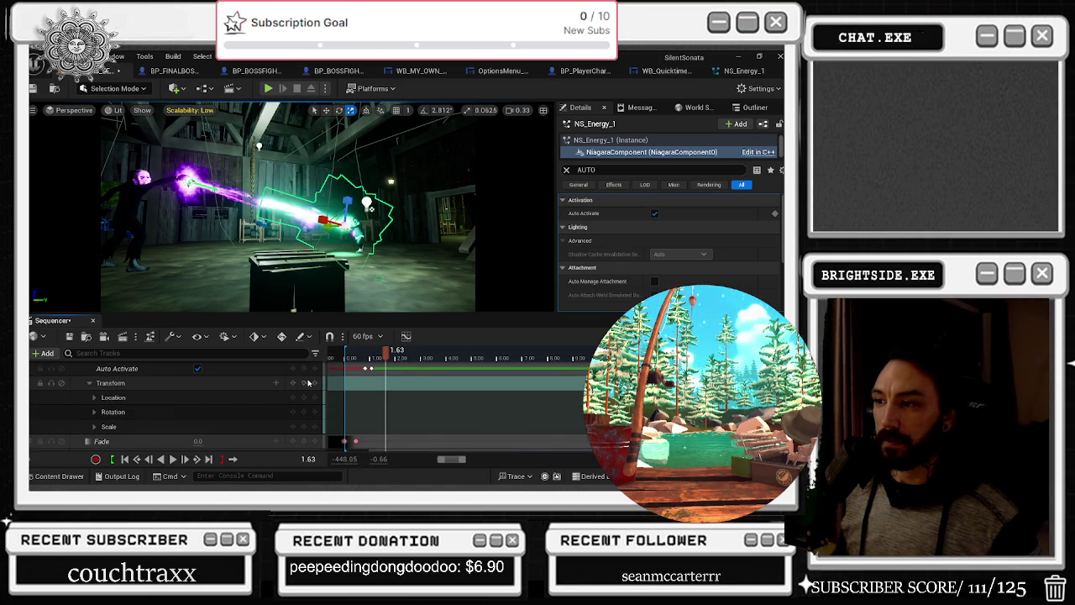
{"action": "left_click", "coordinate": [358, 350]}
{"action": "key", "text": "space"}
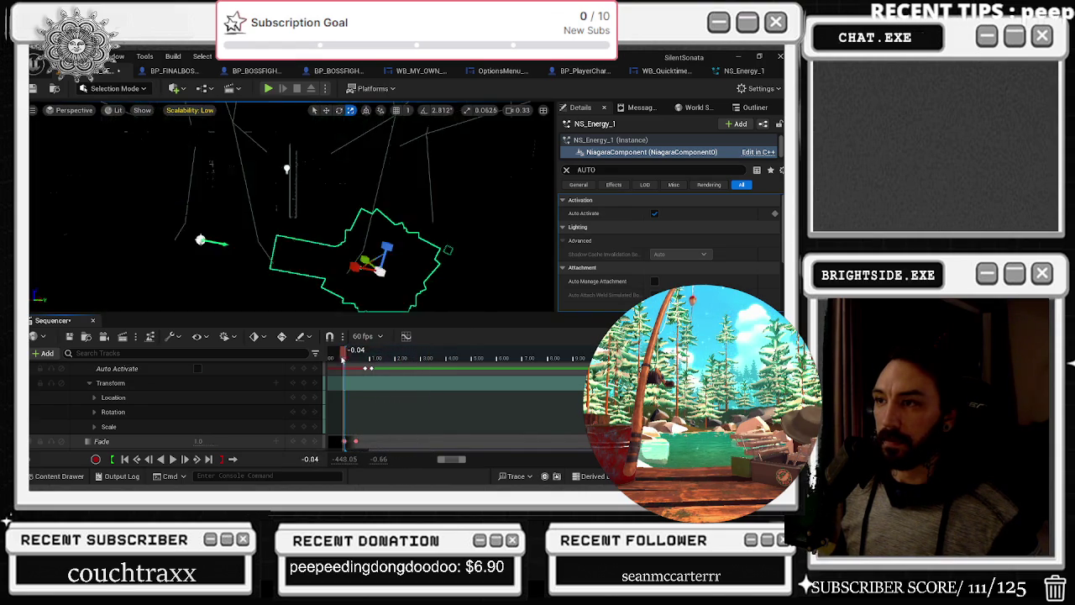
{"action": "key", "text": "space"}
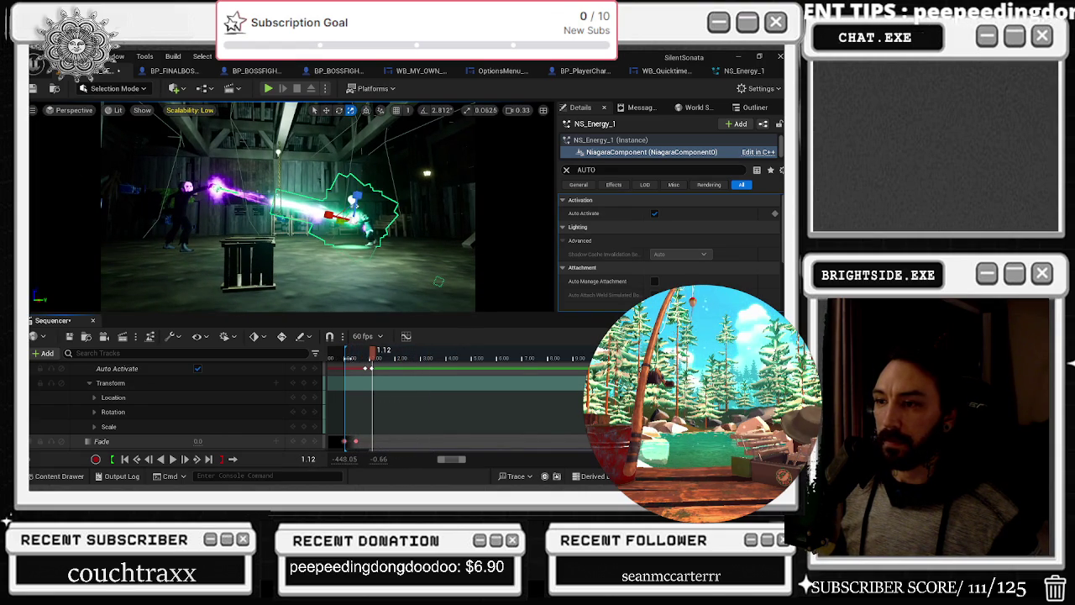
Show the Scale X, Y, Z channels, key the scale at 1.44, and shrink Scale X at 1.12
{"action": "left_click", "coordinate": [95, 426]}
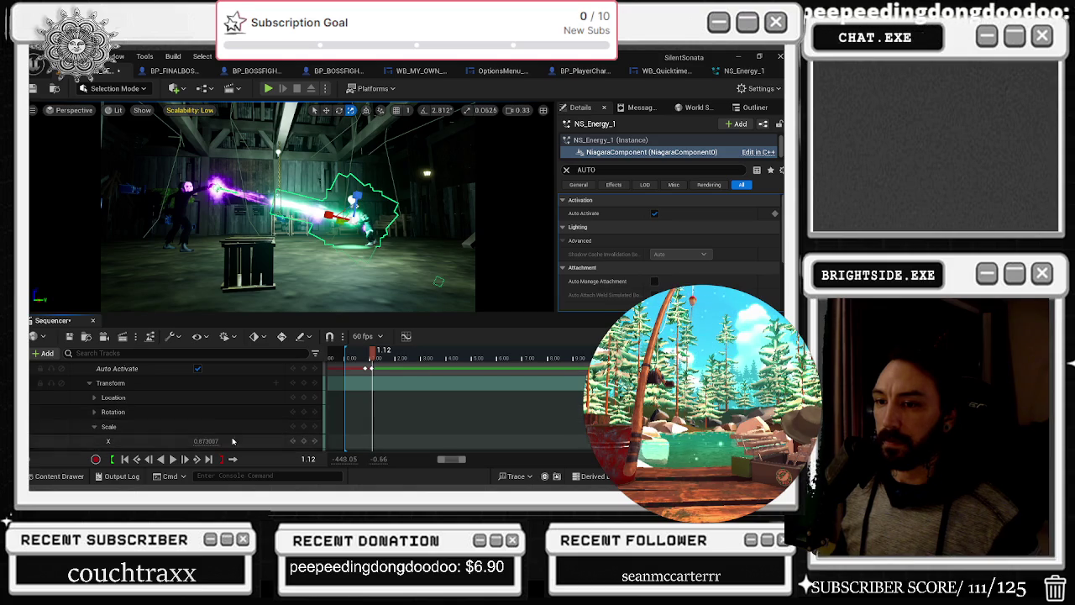
{"action": "scroll", "coordinate": [310, 424], "scroll_direction": "down", "scroll_amount": 2}
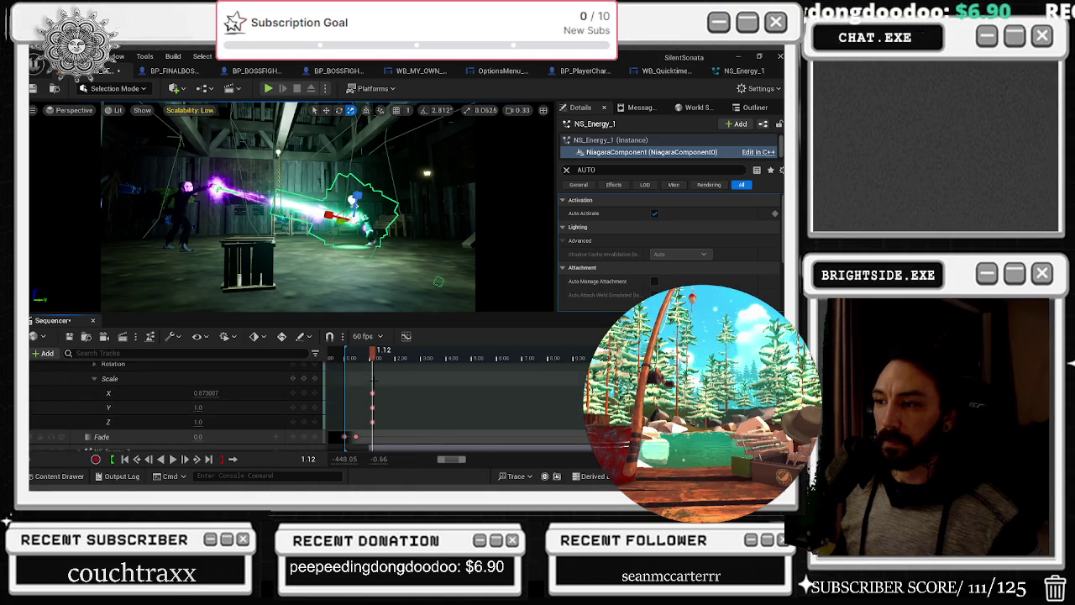
{"action": "left_click_drag", "start_coordinate": [372, 353], "coordinate": [382, 360]}
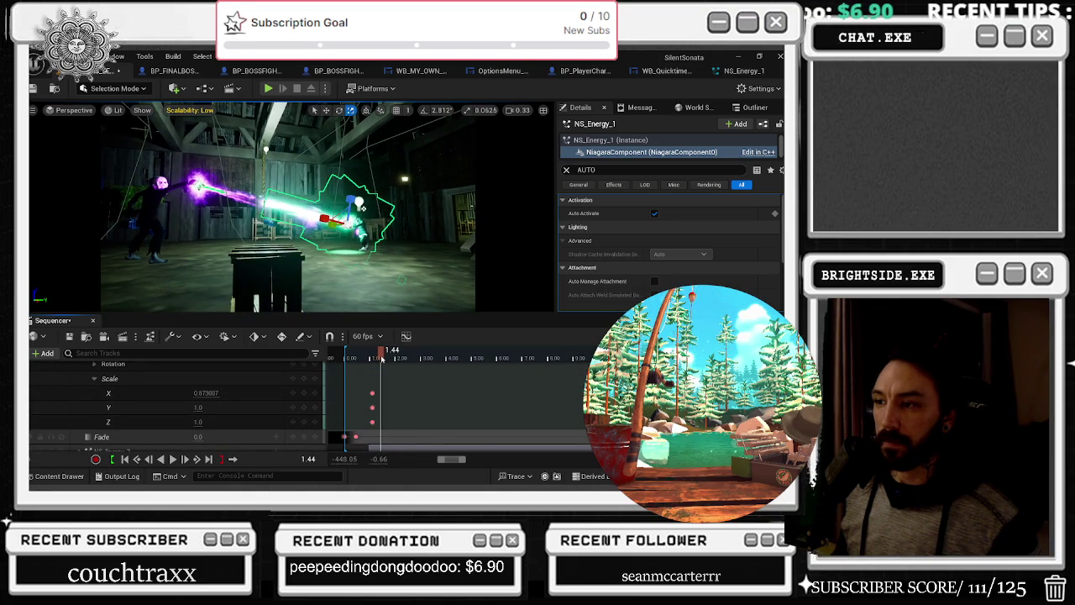
{"action": "left_click", "coordinate": [307, 382]}
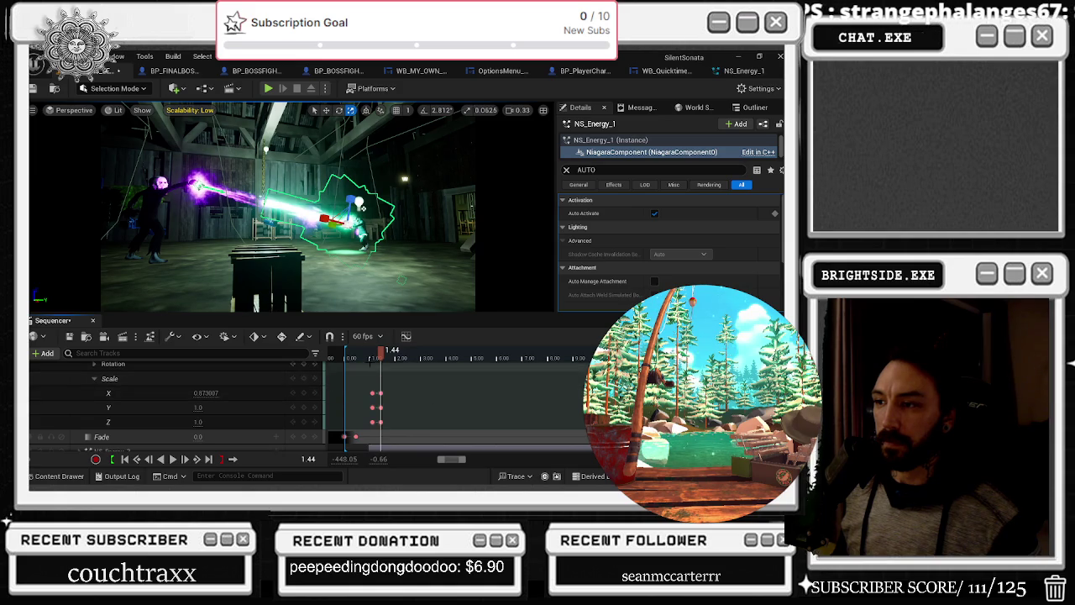
{"action": "key", "text": "comma"}
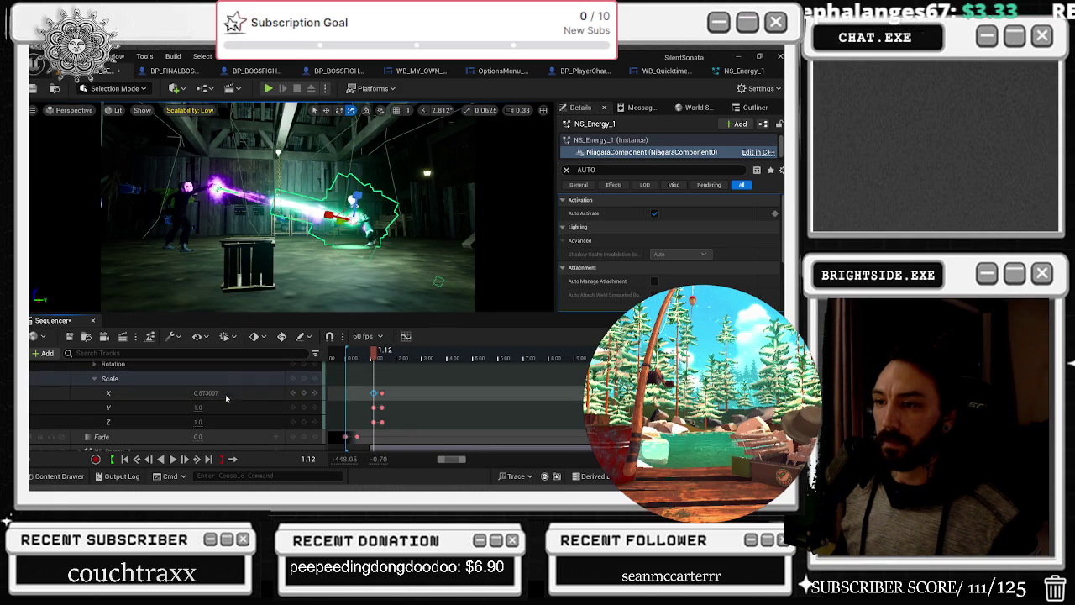
{"action": "left_click_drag", "start_coordinate": [202, 392], "coordinate": [193, 392]}
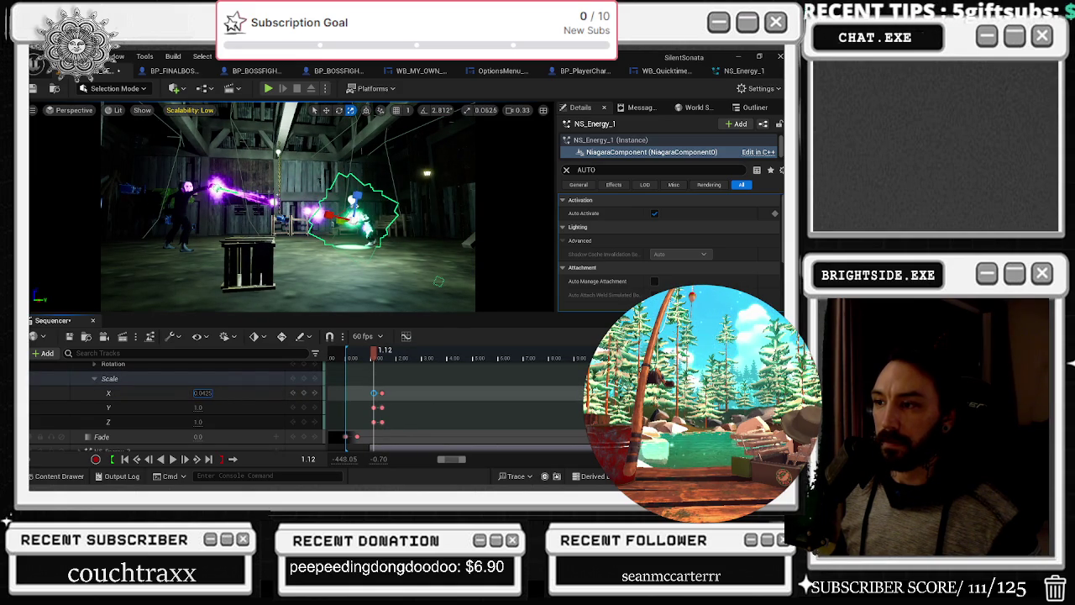
Preview the beam at 3.91 and 5.27, adjust Scale X, then replay from the start
{"action": "key", "text": "space"}
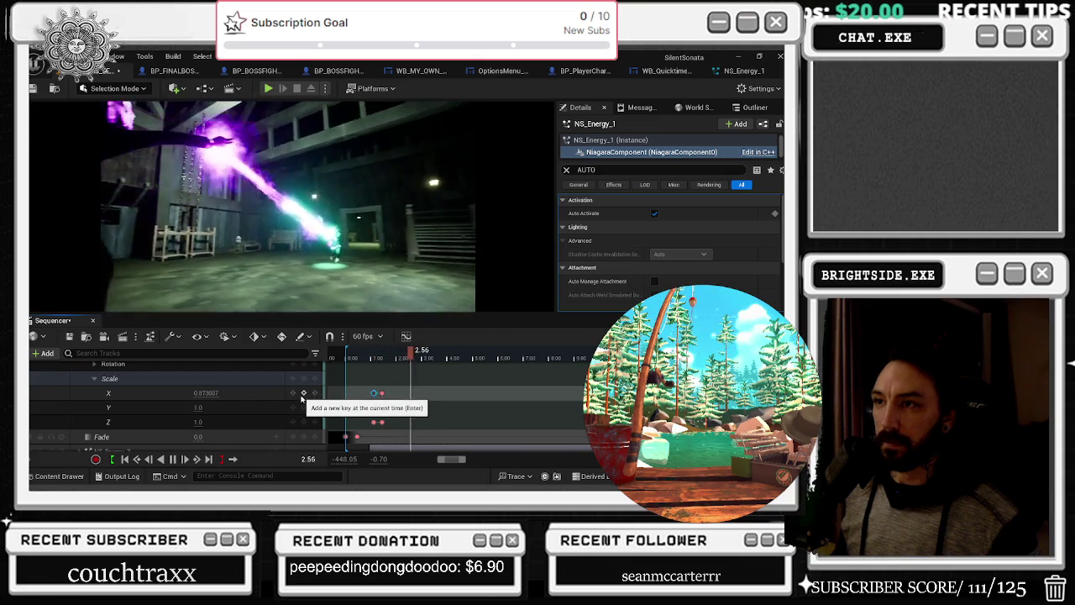
{"action": "key", "text": "space"}
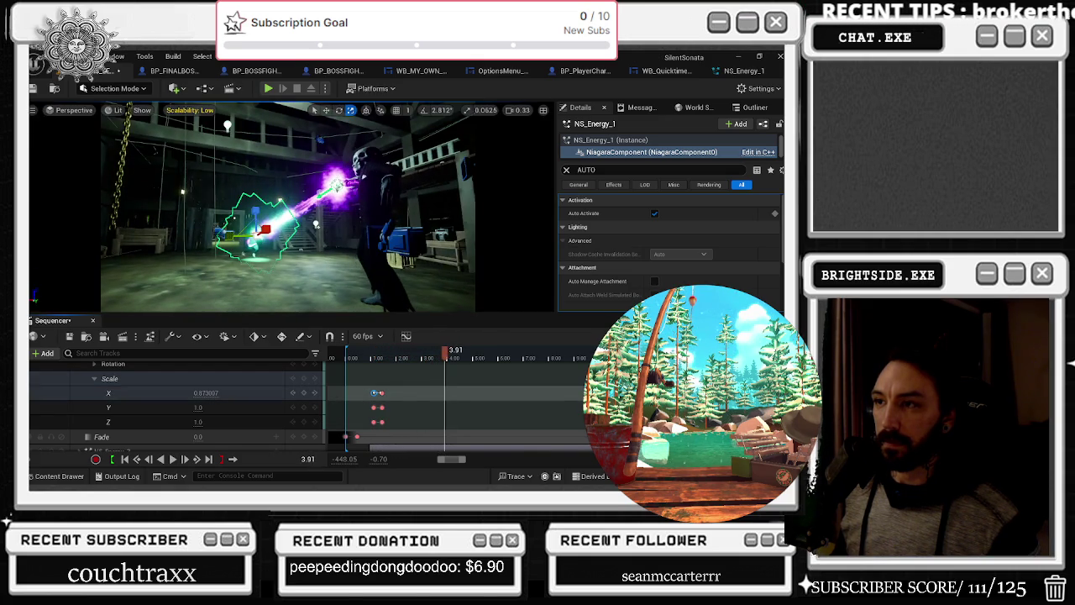
{"action": "key", "text": "space"}
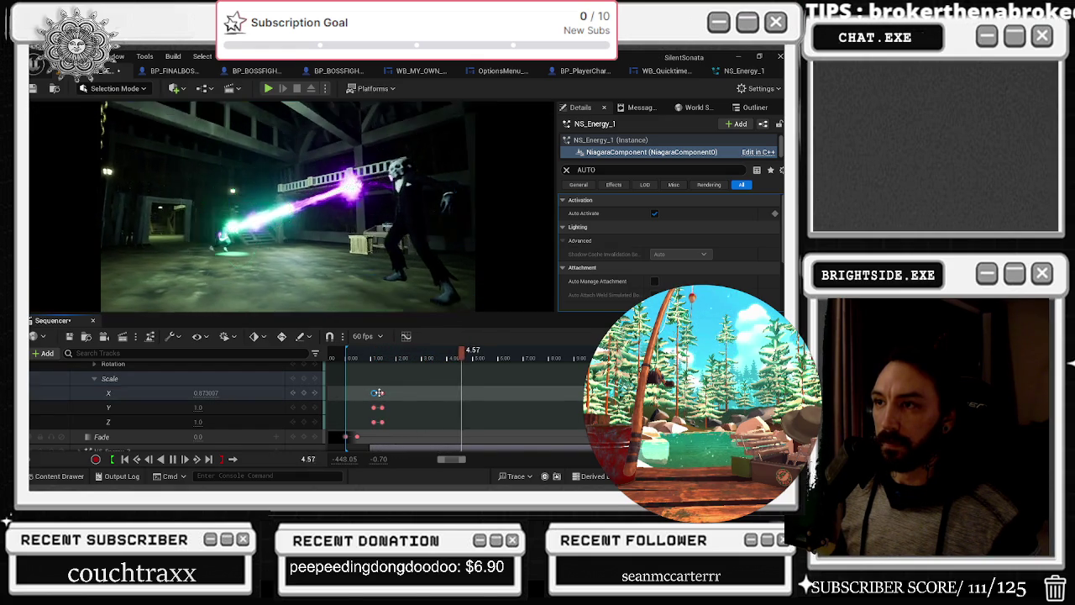
{"action": "key", "text": "space"}
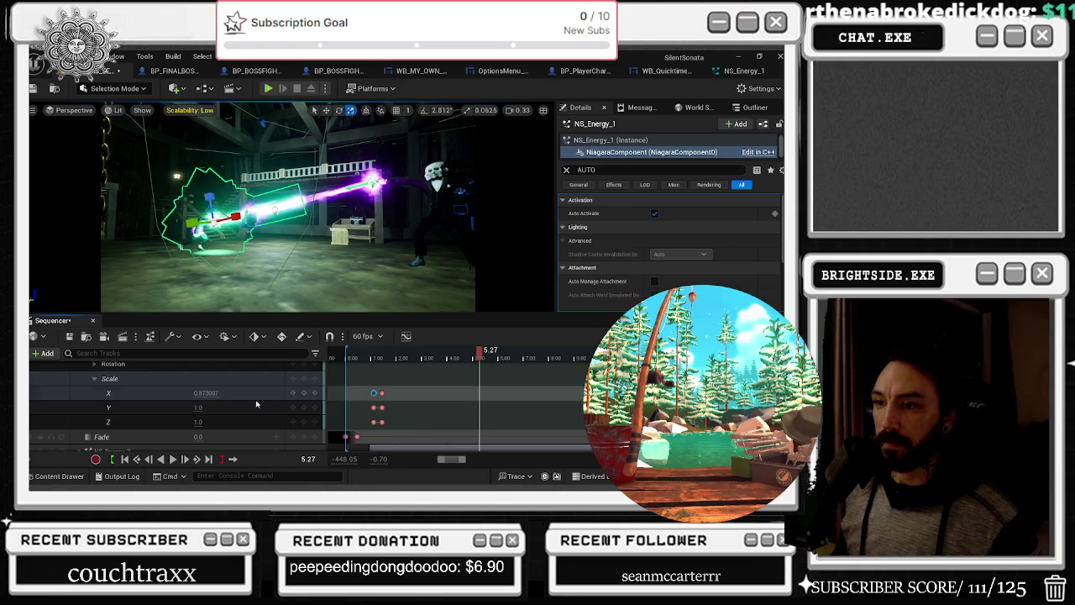
{"action": "left_click", "coordinate": [206, 392]}
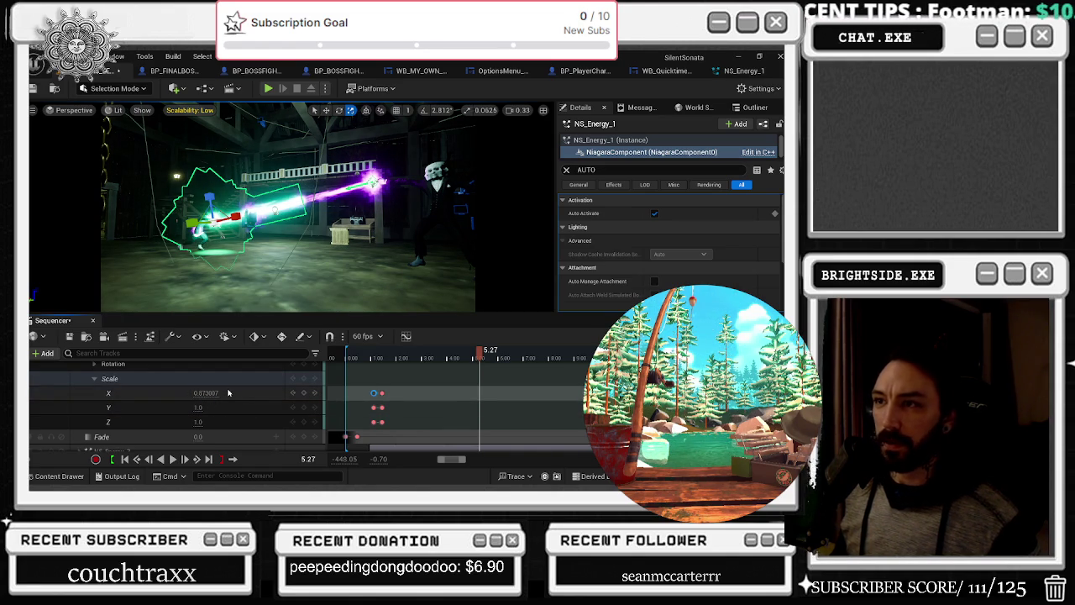
{"action": "key", "text": "Escape"}
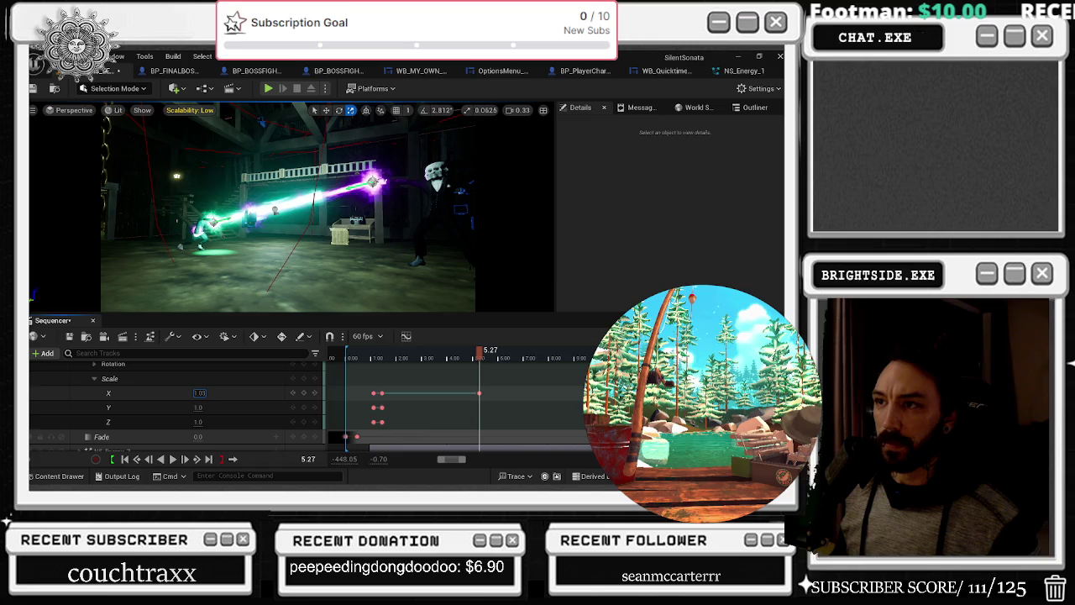
{"action": "key", "text": "Return"}
{"action": "left_click", "coordinate": [348, 359]}
{"action": "key", "text": "space"}
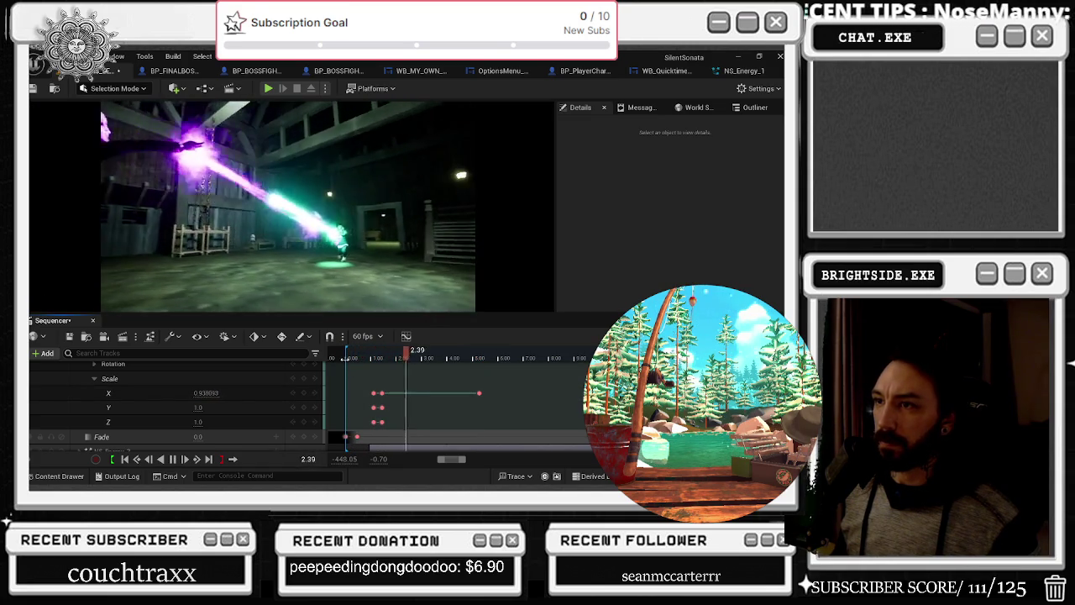
Key the beam's Scale X to 0.845 at 1.81 and about 0.81 at 2.51
{"action": "mouse_move", "coordinate": [431, 354]}
{"action": "left_mouse_down"}
{"action": "mouse_move", "coordinate": [373, 361]}
{"action": "mouse_move", "coordinate": [392, 363]}
{"action": "left_mouse_up"}
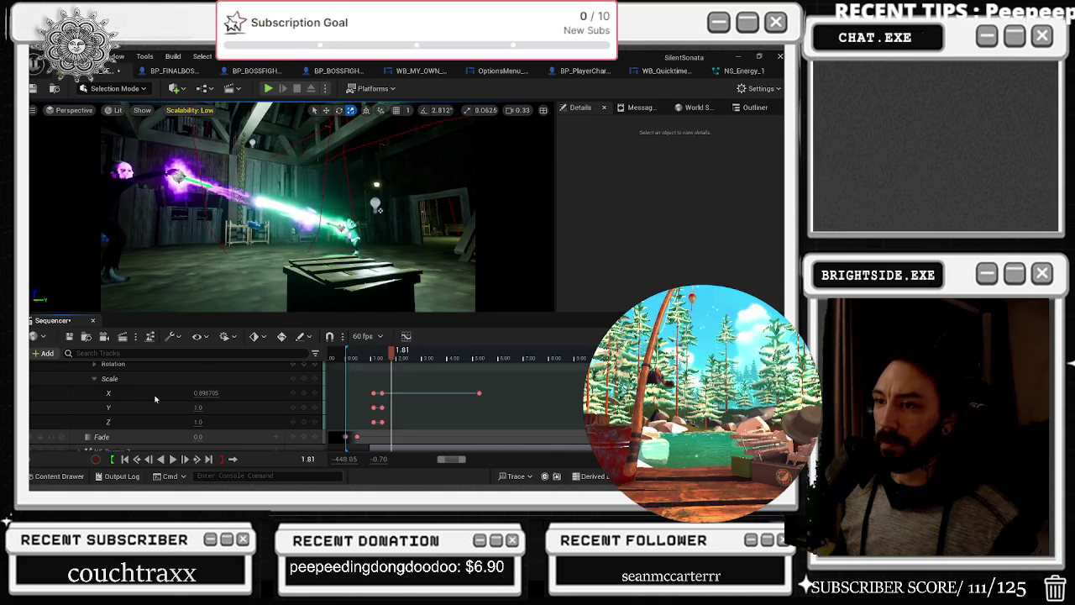
{"action": "left_click_drag", "start_coordinate": [206, 393], "coordinate": [221, 393]}
{"action": "type", "text": "0.845"}
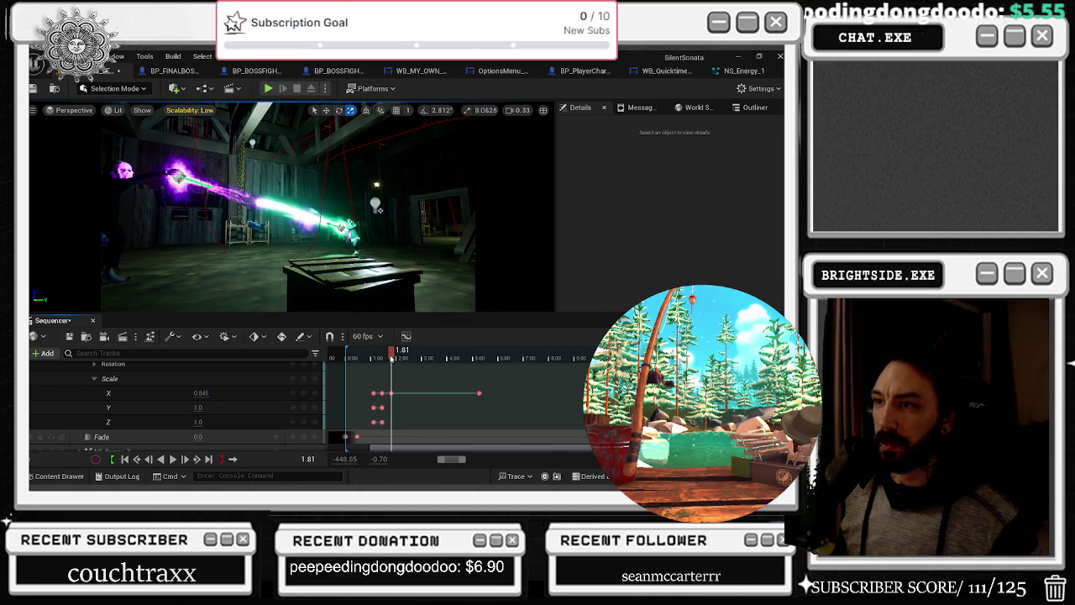
{"action": "left_click", "coordinate": [397, 356]}
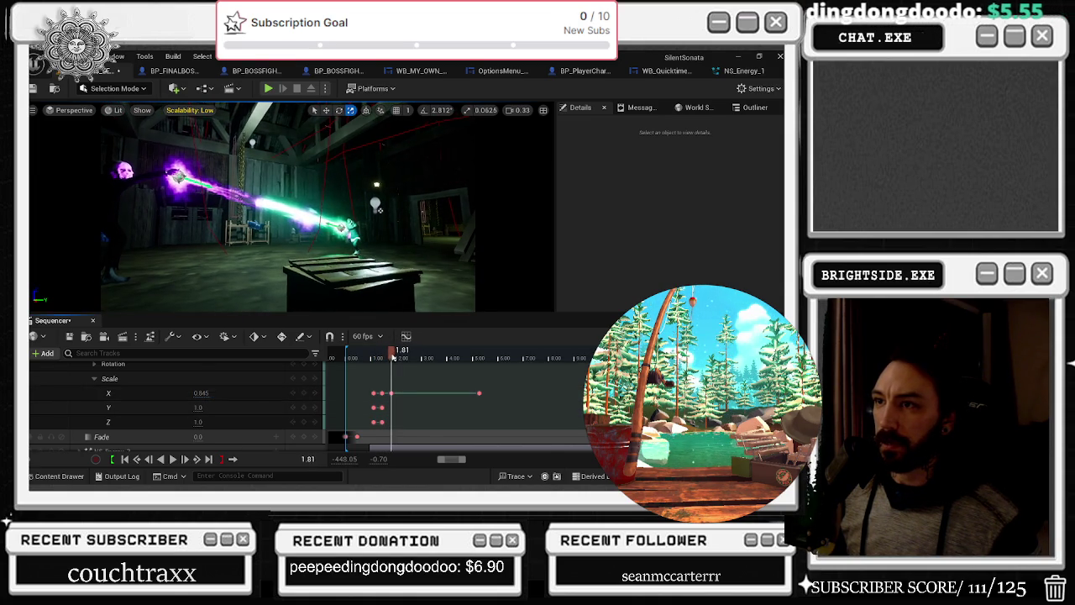
{"action": "left_click_drag", "start_coordinate": [397, 357], "coordinate": [409, 356]}
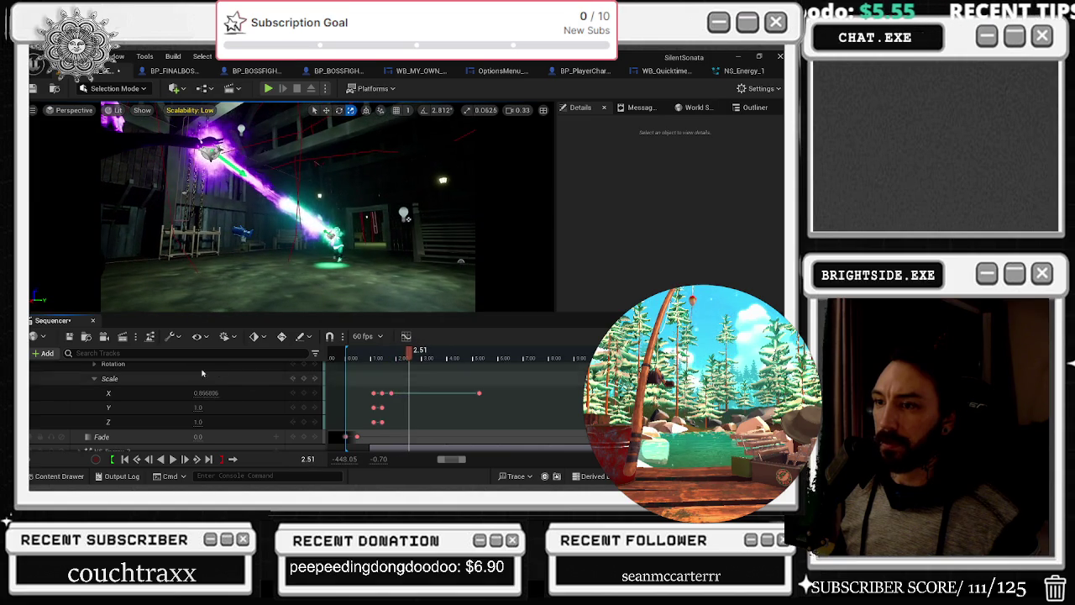
{"action": "left_click_drag", "start_coordinate": [208, 393], "coordinate": [215, 393]}
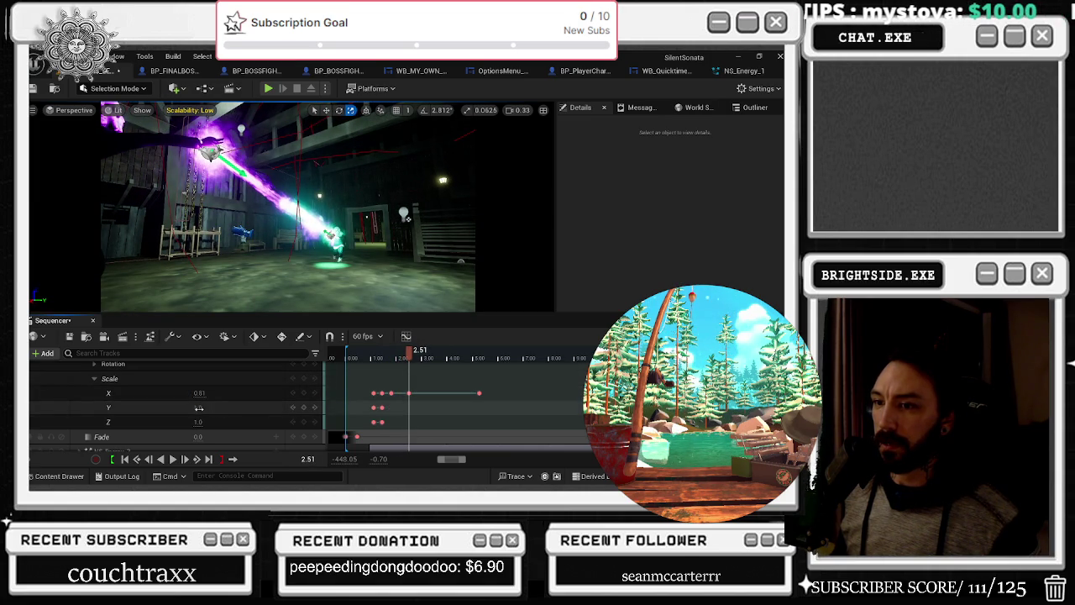
Preview the beam's scale from 1.00 through 2.41 to 2.61 and select the Scale X channel
{"action": "scroll", "coordinate": [95, 368], "scroll_direction": "up", "scroll_amount": 3}
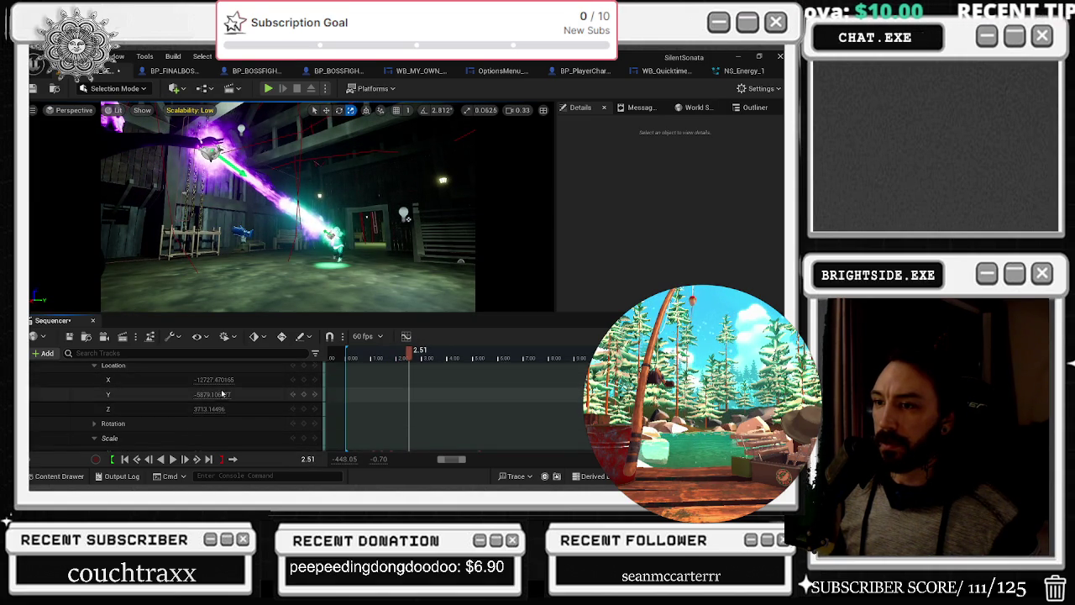
{"action": "scroll", "coordinate": [403, 363], "scroll_direction": "down", "scroll_amount": 2}
{"action": "left_click", "coordinate": [367, 364]}
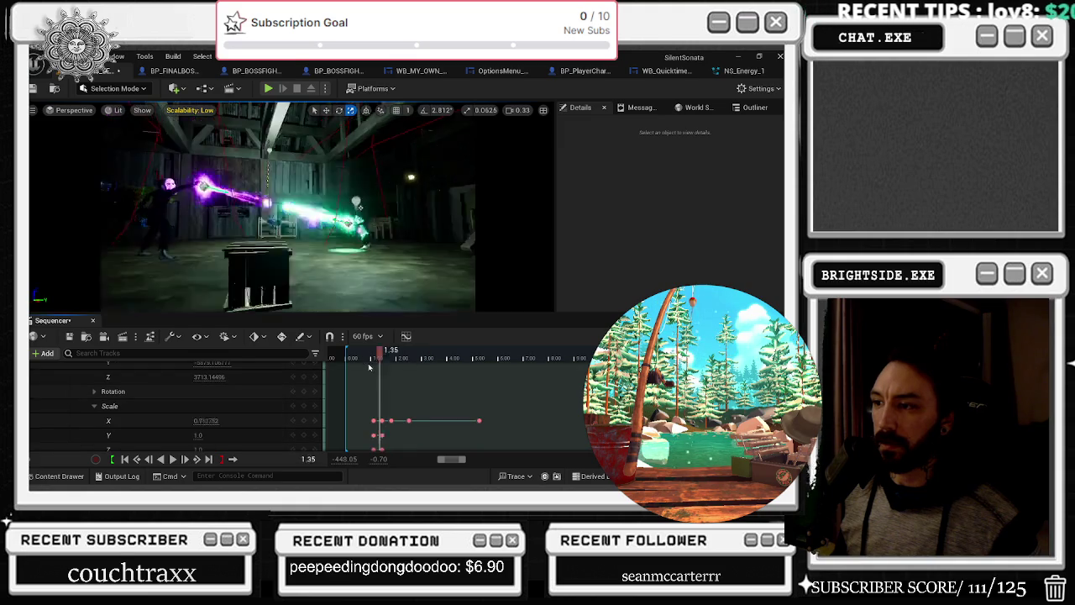
{"action": "key", "text": "space"}
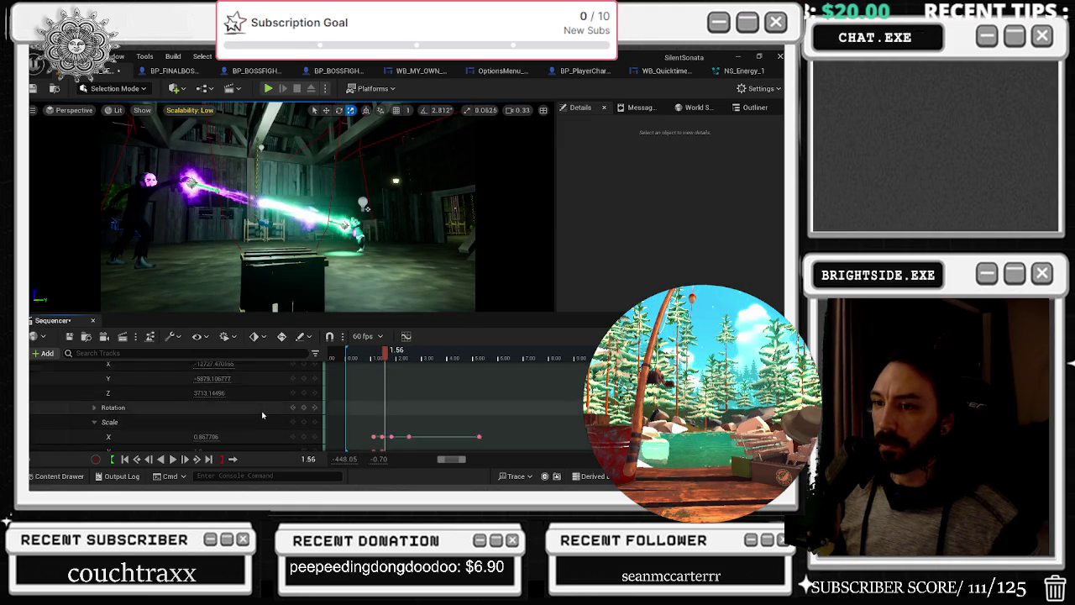
{"action": "scroll", "coordinate": [286, 395], "scroll_direction": "up", "scroll_amount": 3}
{"action": "key", "text": "space"}
{"action": "key", "text": "space"}
{"action": "scroll", "coordinate": [220, 409], "scroll_direction": "down", "scroll_amount": 1}
{"action": "scroll", "coordinate": [220, 409], "scroll_direction": "down", "scroll_amount": 3}
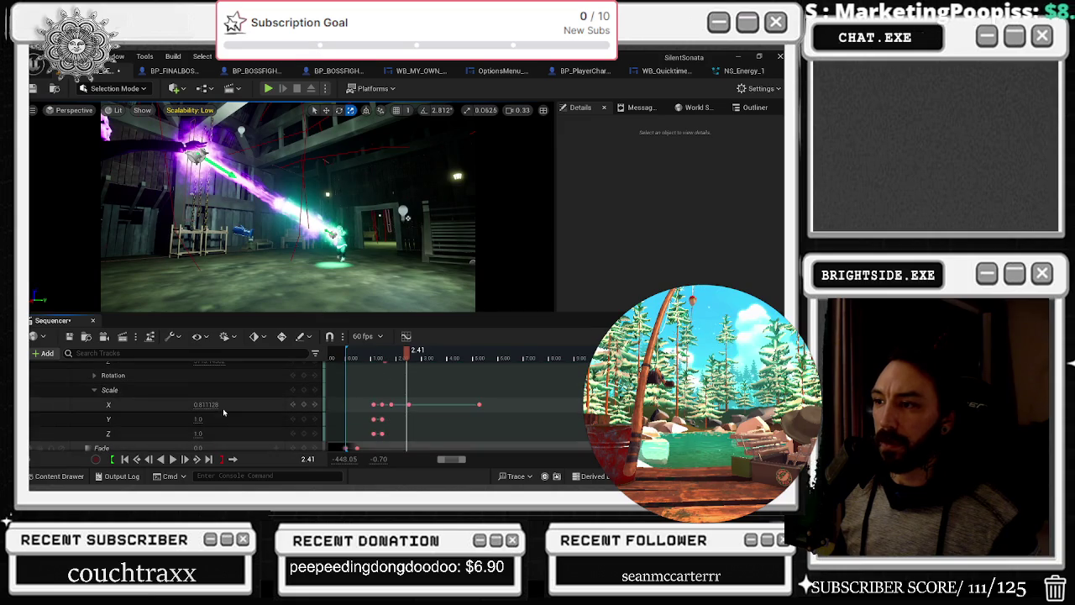
{"action": "key", "text": "space"}
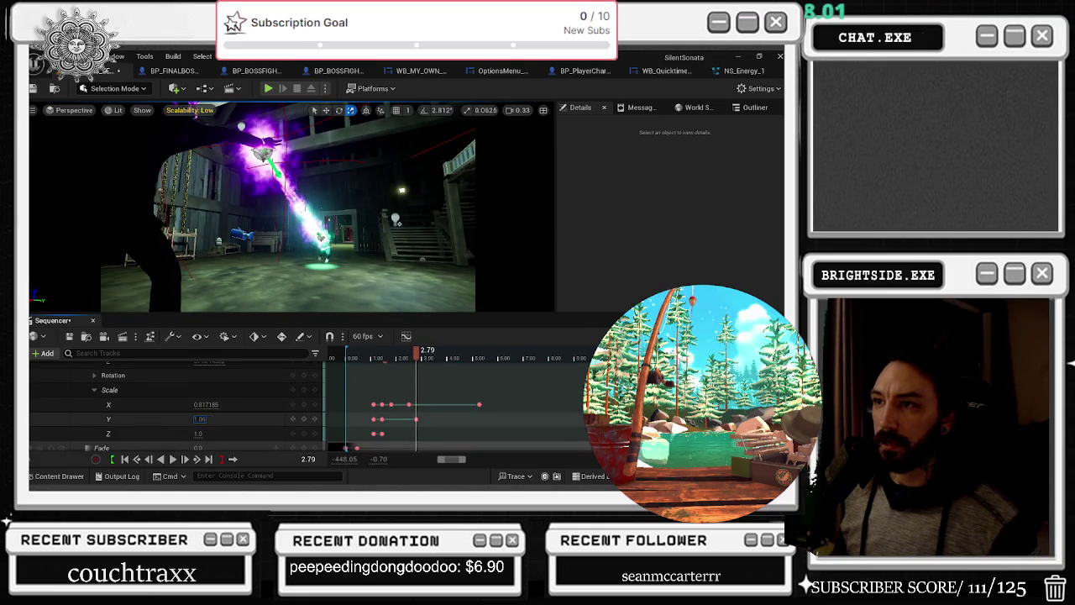
{"action": "left_click", "coordinate": [232, 406]}
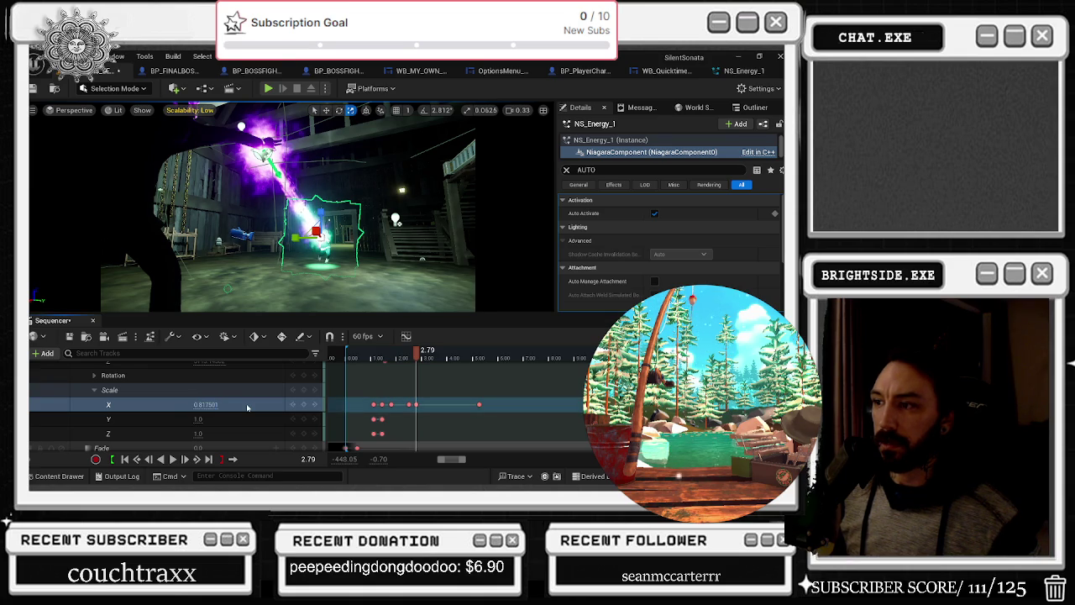
Stop at 4.37, key Scale X at 0.975, then replay from about one second
{"action": "key", "text": "space"}
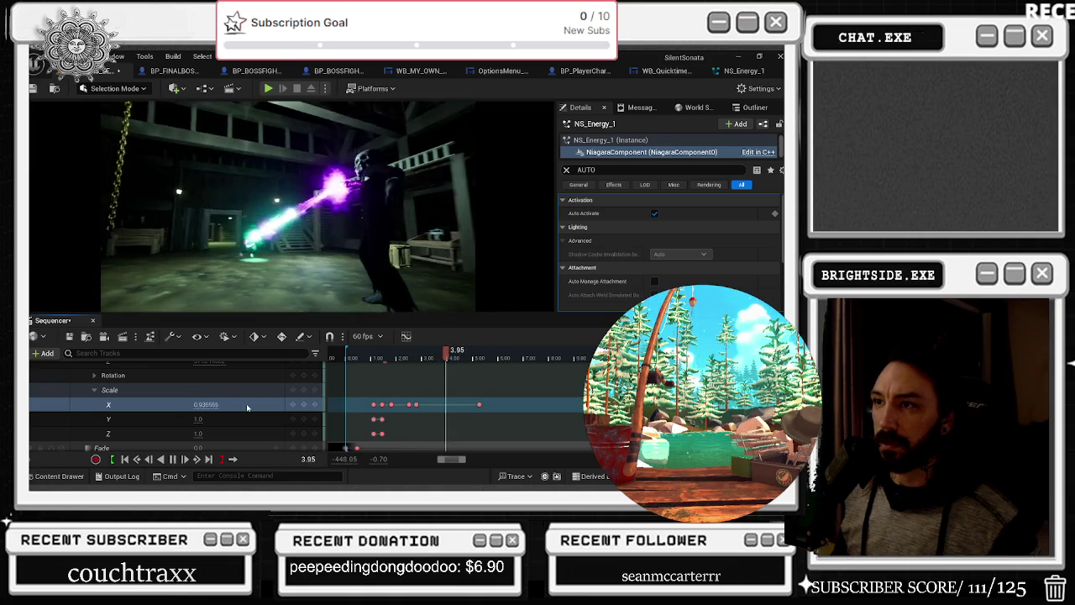
{"action": "key", "text": "space"}
{"action": "left_click_drag", "start_coordinate": [205, 404], "coordinate": [211, 404]}
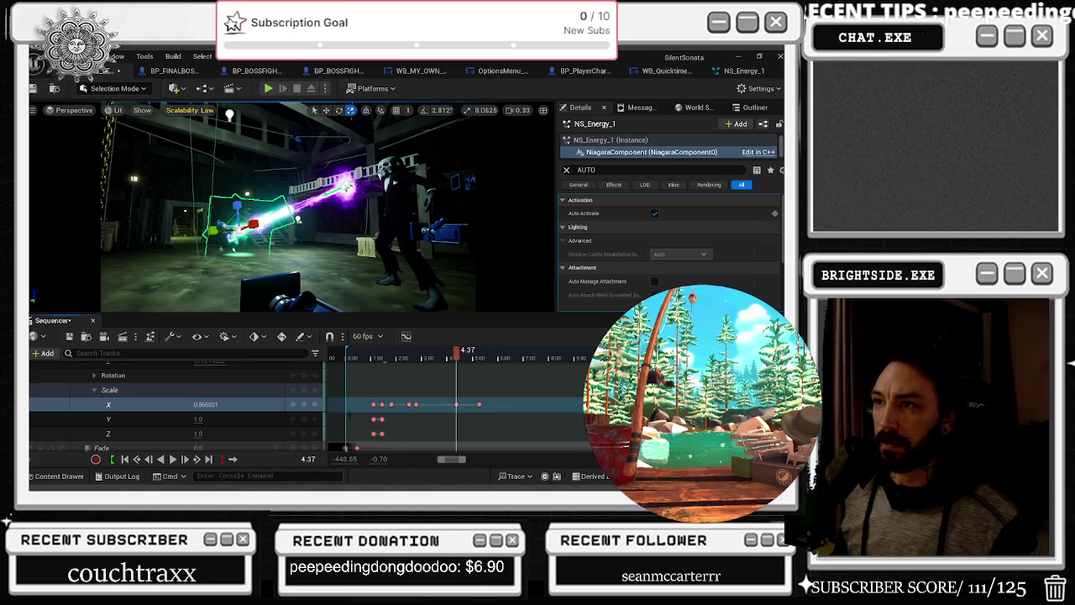
{"action": "left_click_drag", "start_coordinate": [452, 358], "coordinate": [379, 359]}
{"action": "key", "text": "space"}
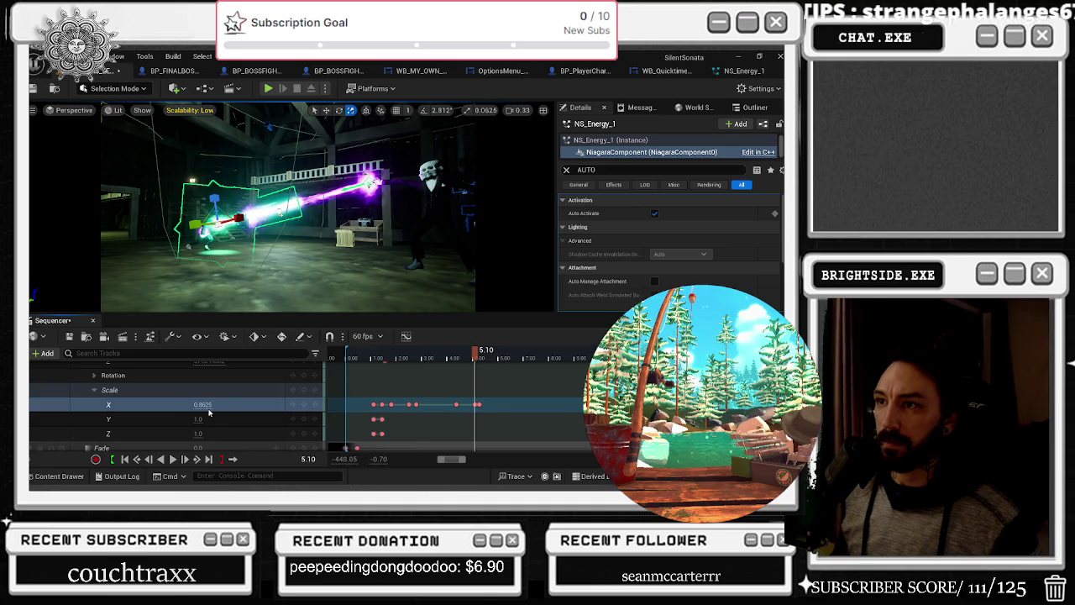
{"action": "key", "text": "space"}
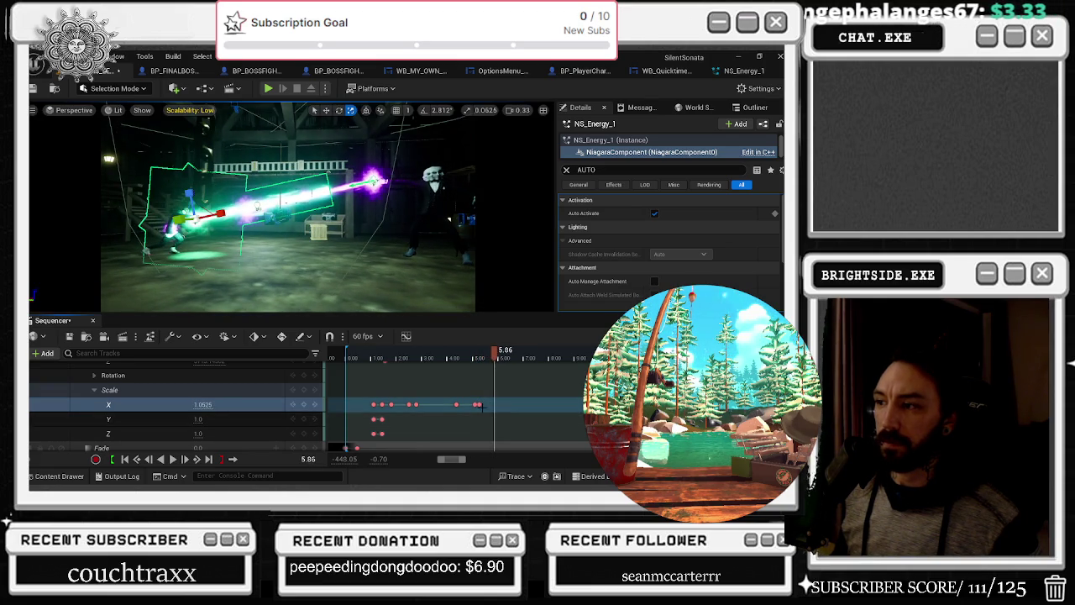
Add a Scale X key at 7.01 and replay from about 3.2 seconds to check it
{"action": "left_click", "coordinate": [460, 361]}
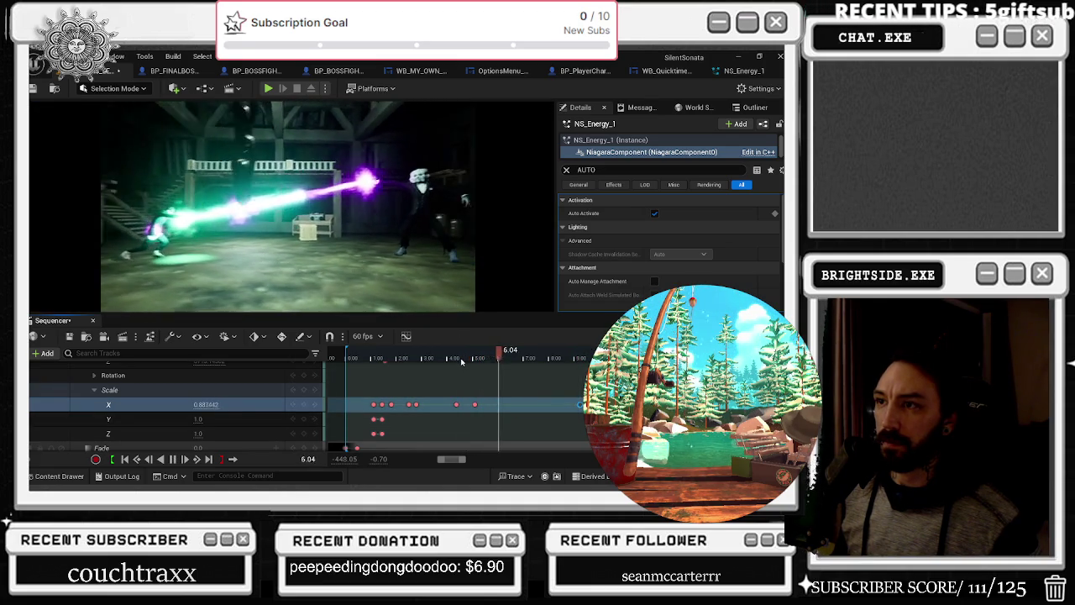
{"action": "key", "text": "space"}
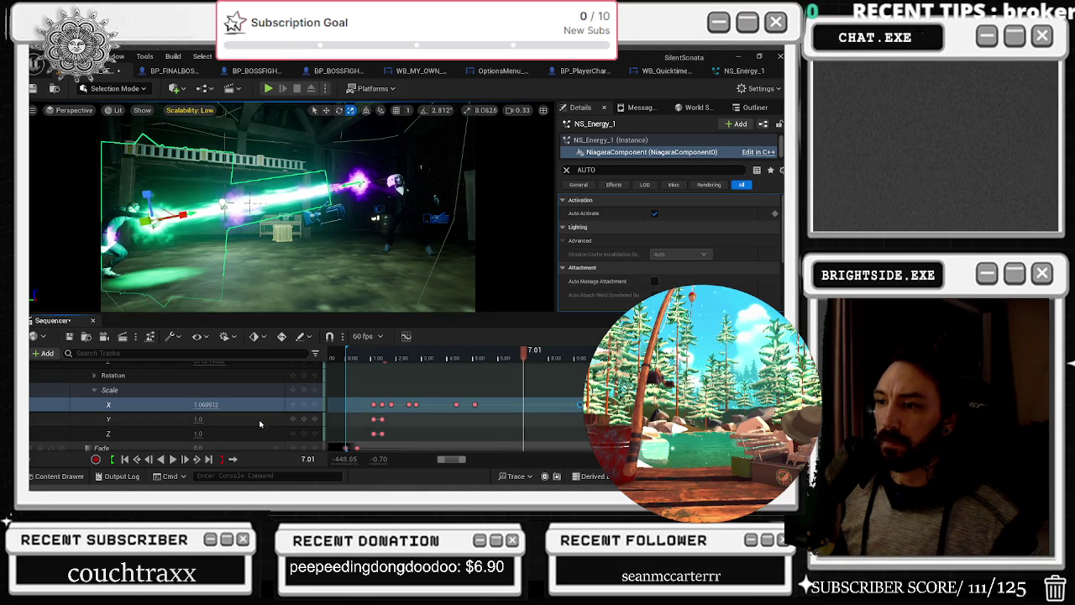
{"action": "left_click", "coordinate": [303, 404]}
{"action": "left_click", "coordinate": [434, 359]}
{"action": "key", "text": "space"}
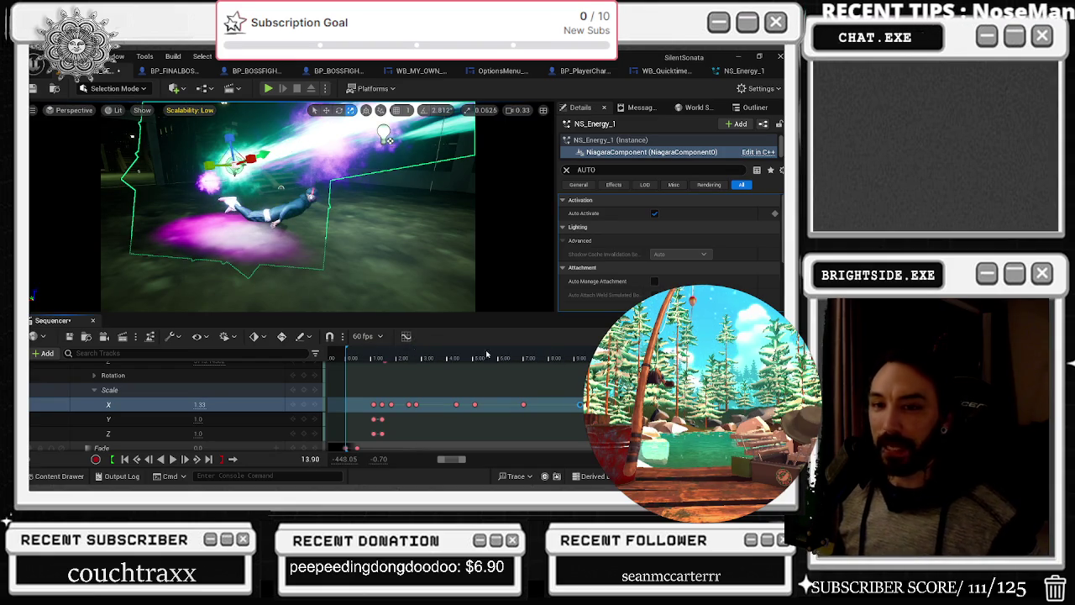
{"action": "scroll", "coordinate": [92, 386], "scroll_direction": "up", "scroll_amount": 3}
{"action": "key", "text": "space"}
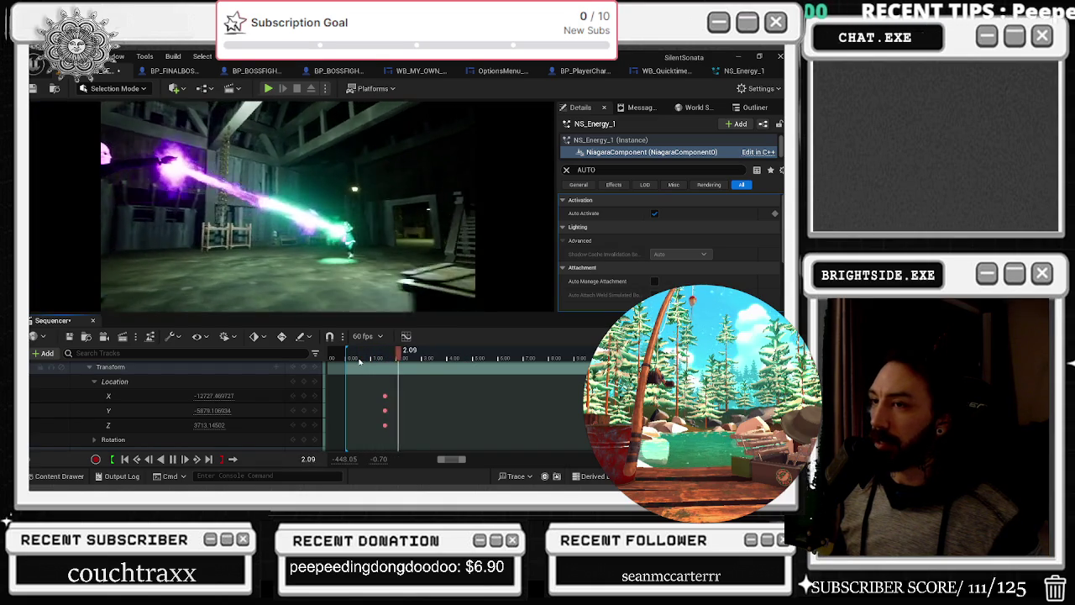
{"action": "key", "text": "space"}
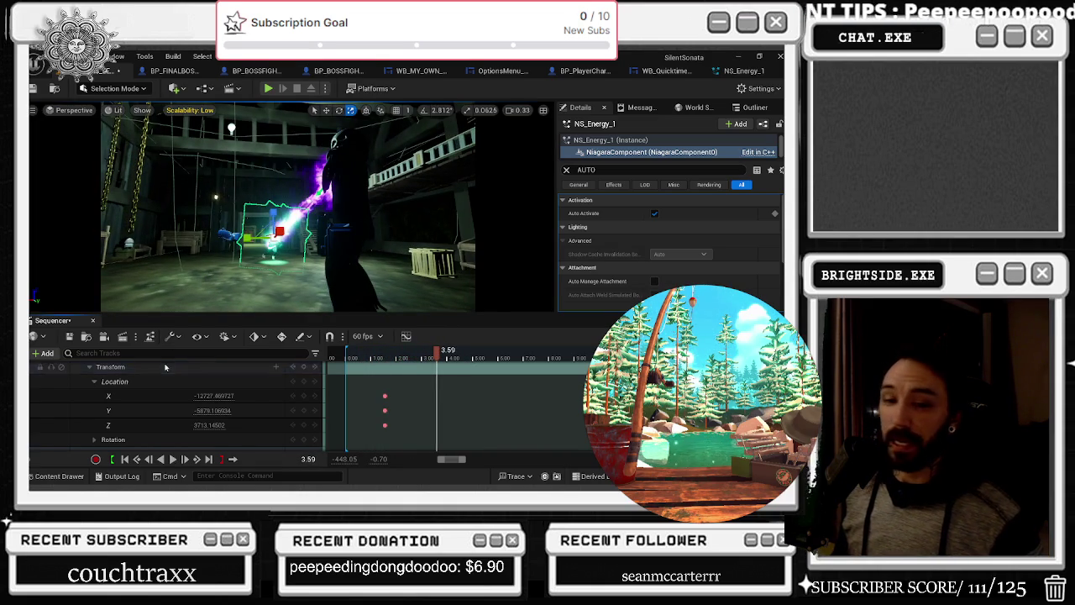
{"action": "key", "text": "ctrl+shift+Escape"}
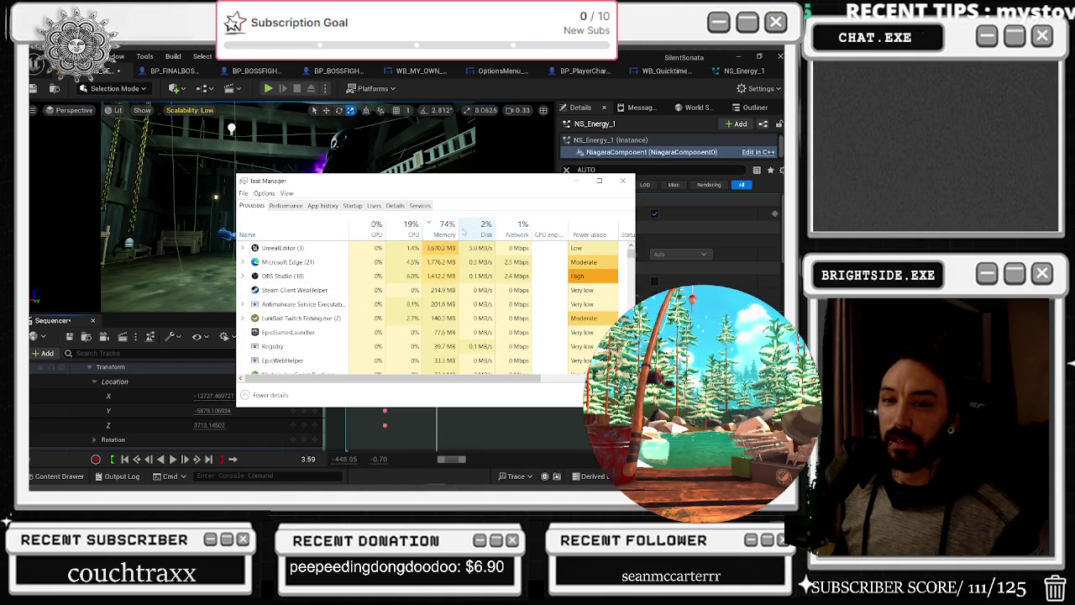
{"action": "left_click", "coordinate": [573, 183]}
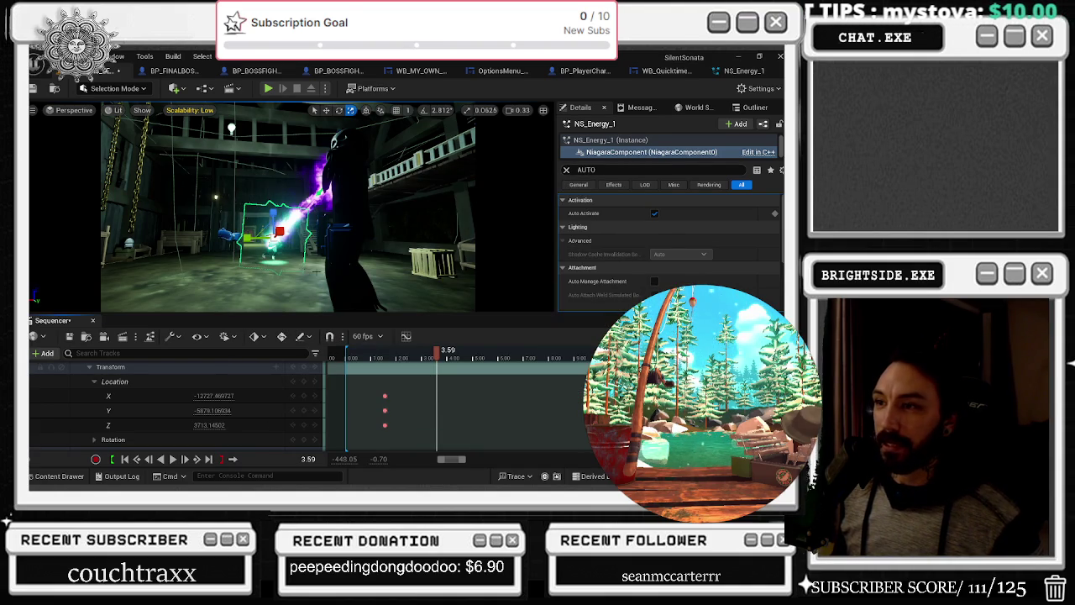
{"action": "key", "text": "space"}
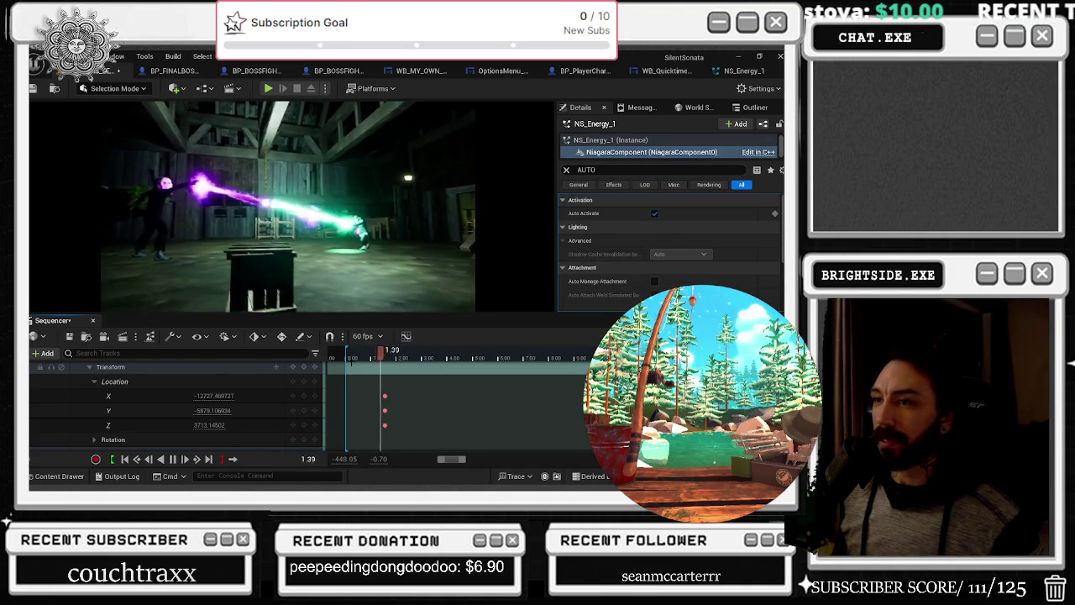
{"action": "scroll", "coordinate": [168, 403], "scroll_direction": "up", "scroll_amount": 2}
{"action": "left_click", "coordinate": [90, 399]}
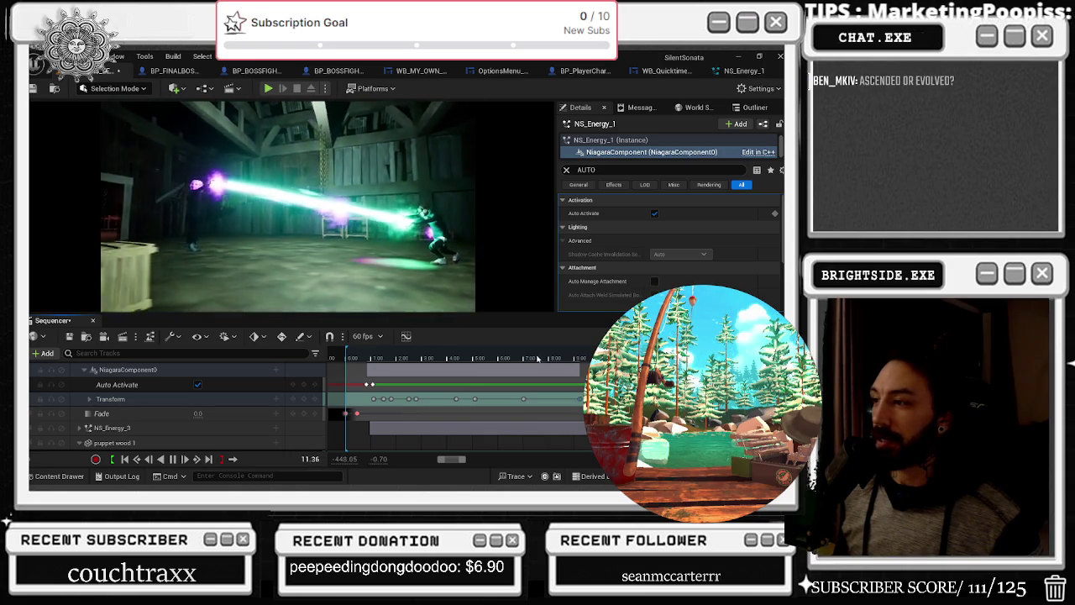
Expand the beam's Transform and Scale tracks, undoing a stray Location X nudge, and select Scale X
{"action": "left_click", "coordinate": [499, 358]}
{"action": "key", "text": "space"}
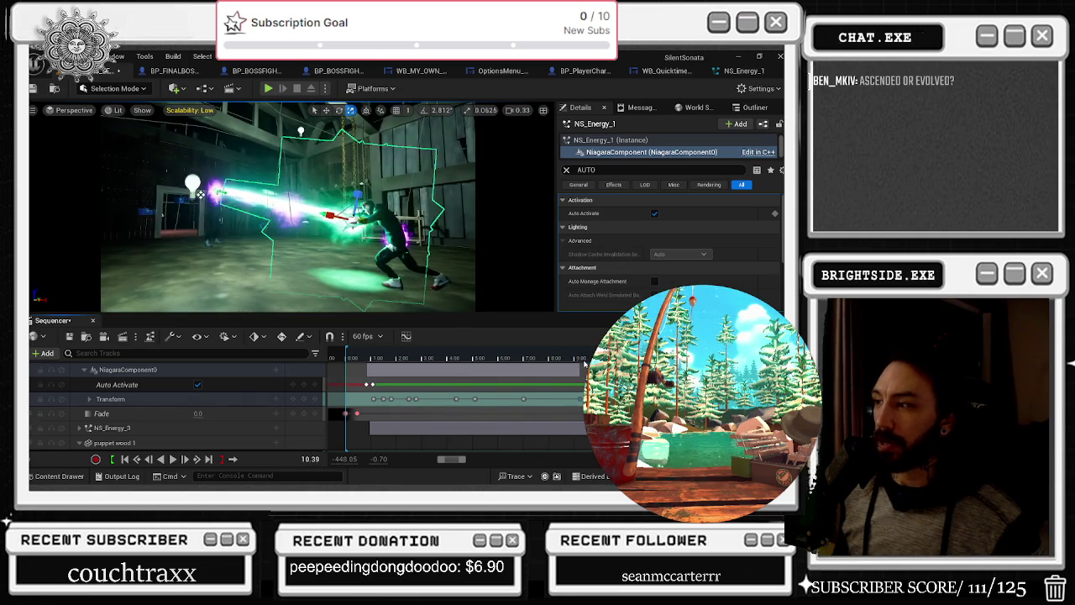
{"action": "double_click", "coordinate": [198, 398]}
{"action": "double_click", "coordinate": [201, 414]}
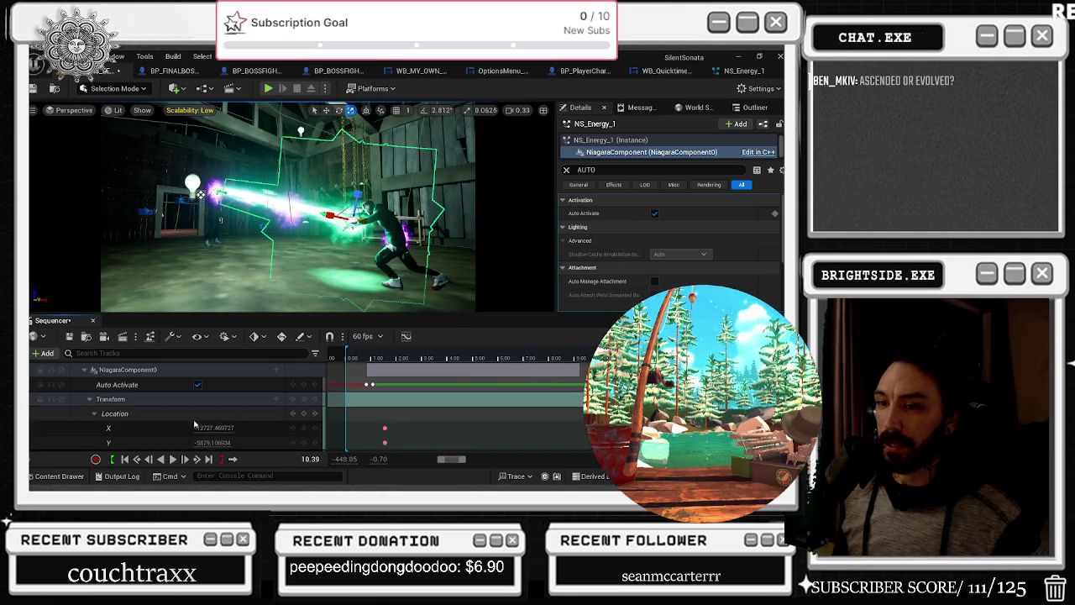
{"action": "left_click_drag", "start_coordinate": [219, 428], "coordinate": [231, 427]}
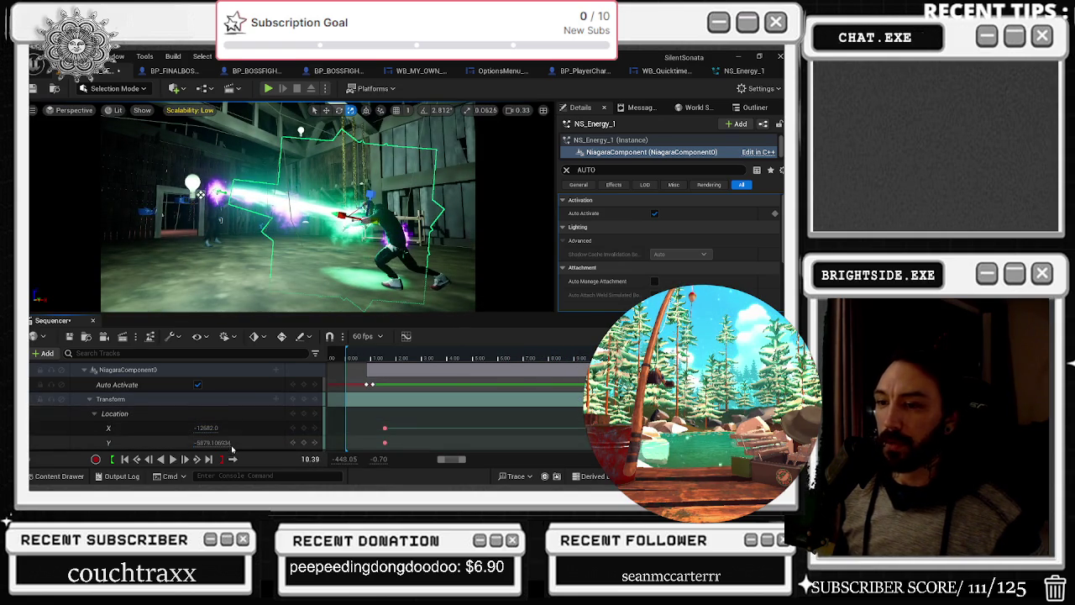
{"action": "key", "text": "ctrl+z"}
{"action": "scroll", "coordinate": [99, 427], "scroll_direction": "down", "scroll_amount": 3}
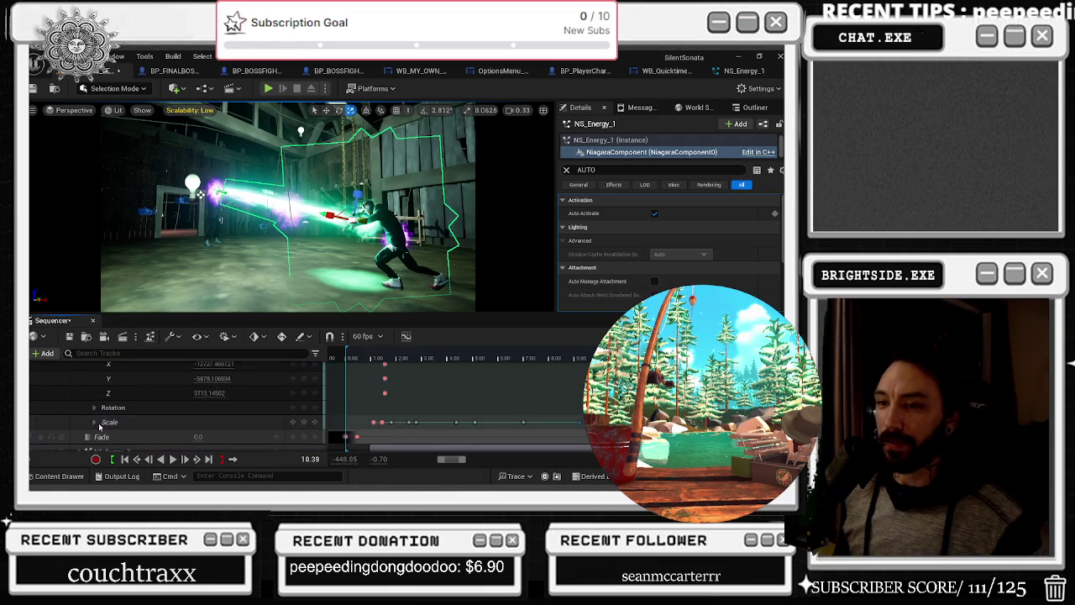
{"action": "left_click", "coordinate": [94, 421]}
{"action": "scroll", "coordinate": [99, 411], "scroll_direction": "down", "scroll_amount": 2}
{"action": "left_click", "coordinate": [202, 404]}
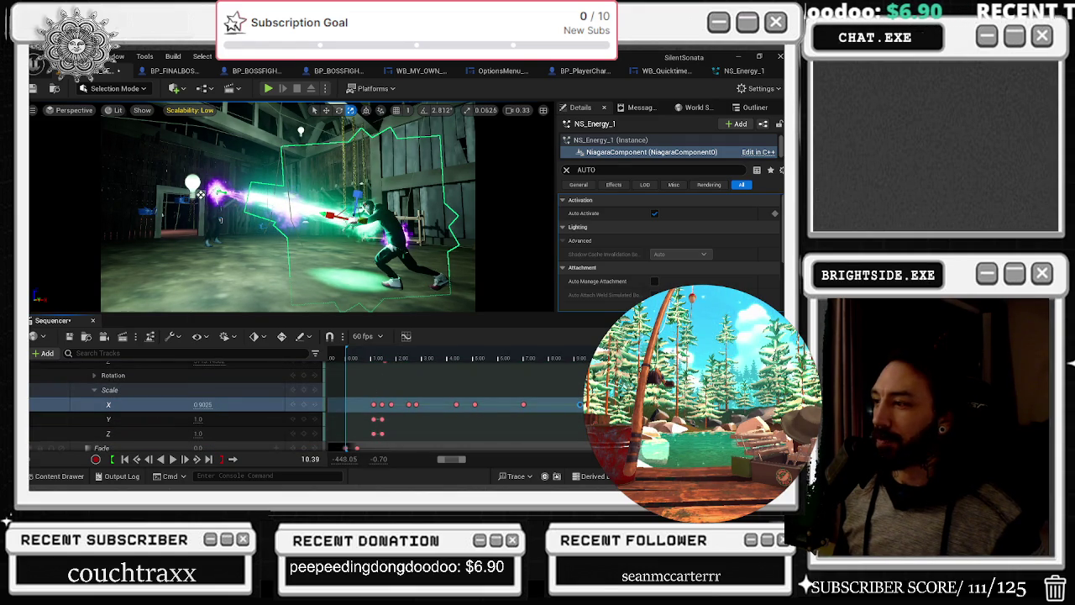
{"action": "left_click", "coordinate": [152, 404]}
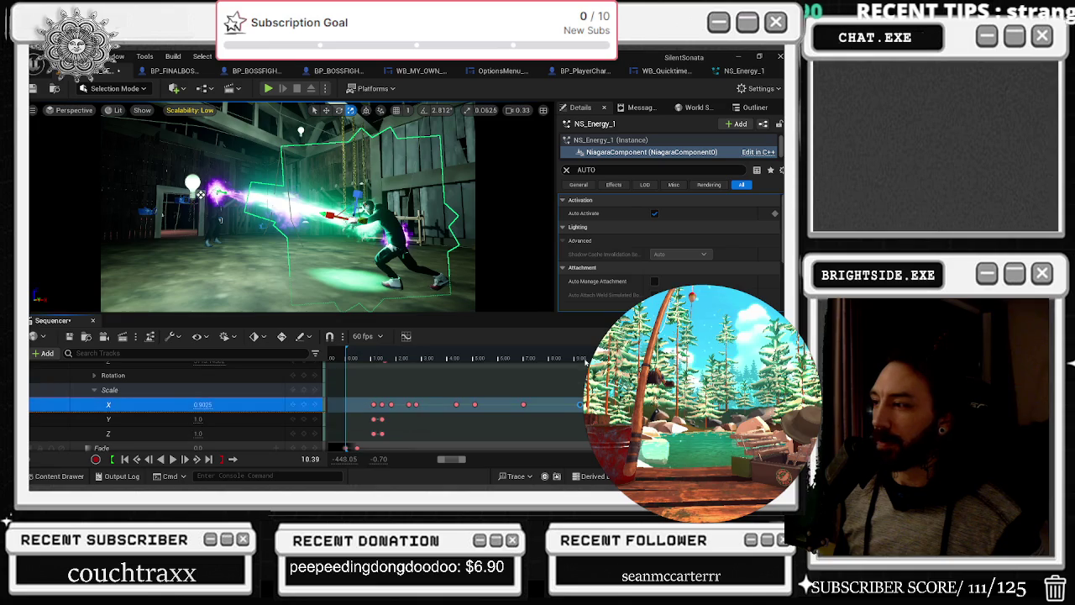
Stop playback at 5.71, set Scale X to 0.445, and replay the cutscene
{"action": "left_click", "coordinate": [470, 359]}
{"action": "key", "text": "space"}
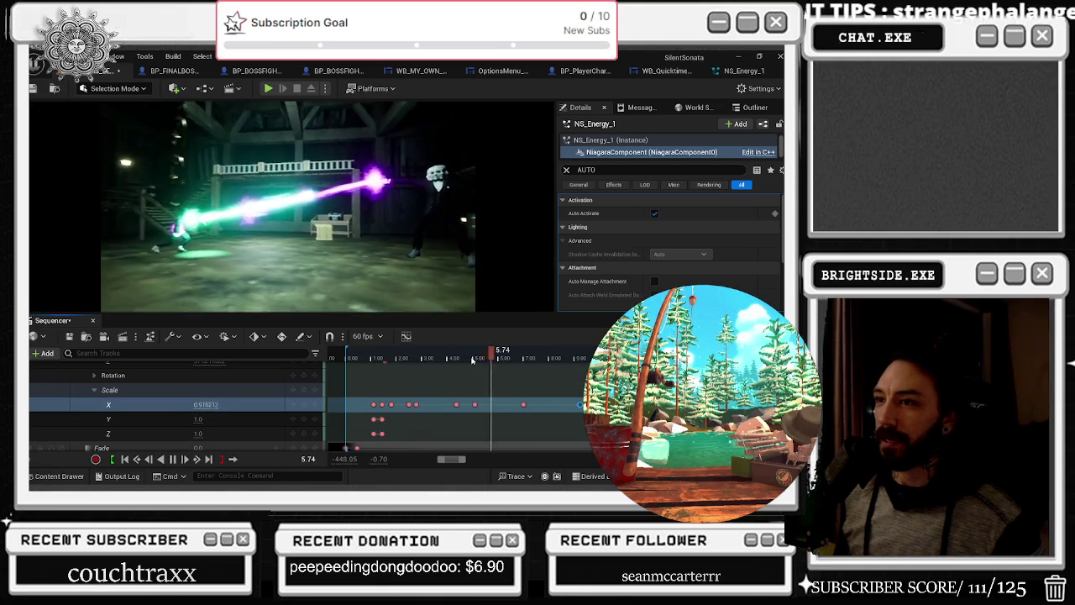
{"action": "key", "text": "space"}
{"action": "left_click", "coordinate": [401, 358]}
{"action": "key", "text": "space"}
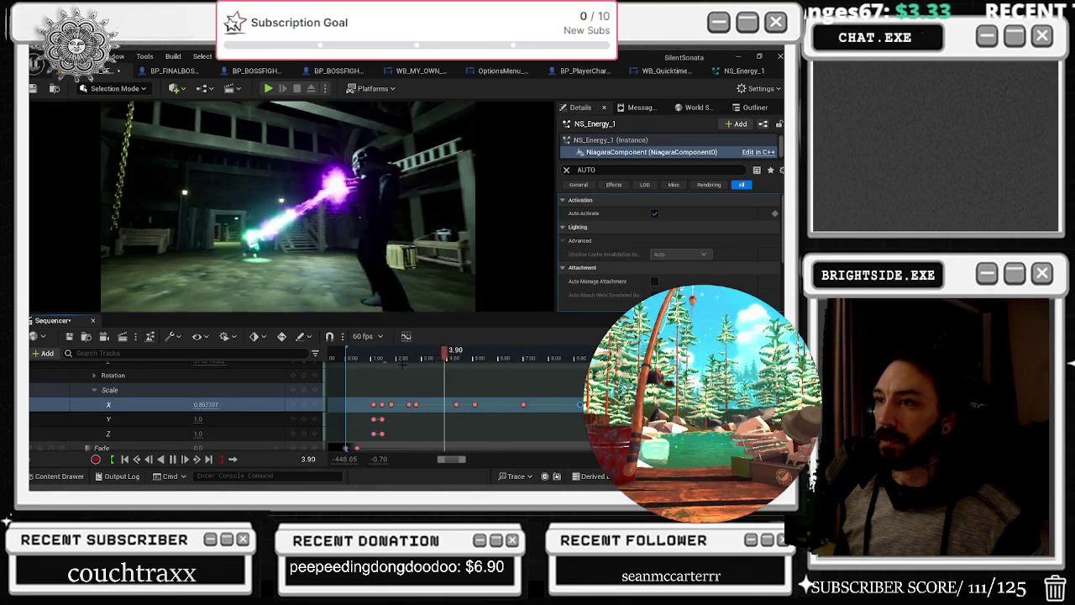
{"action": "key", "text": "space"}
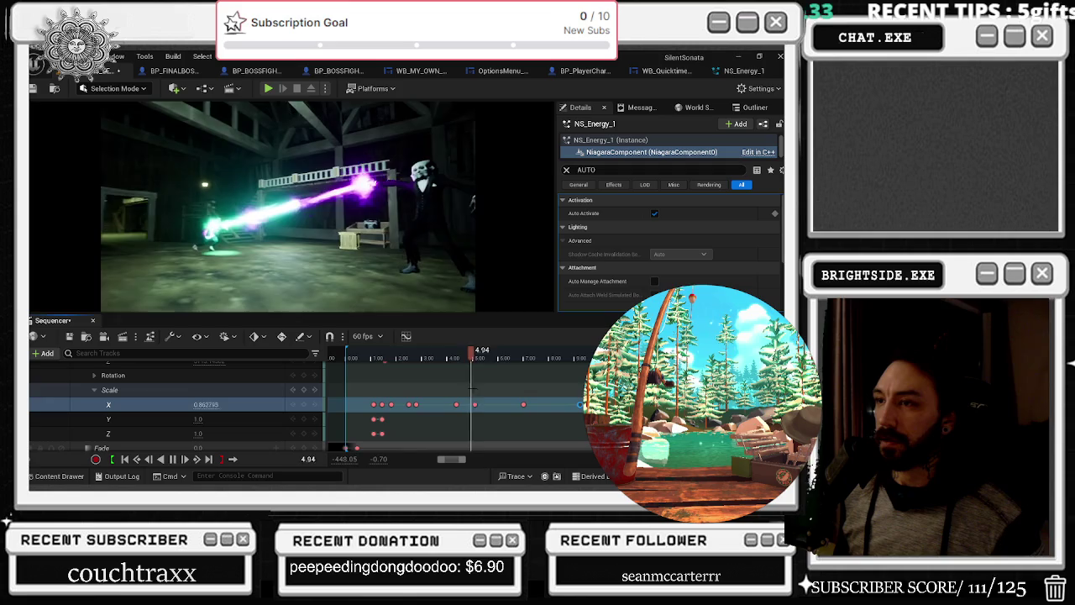
{"action": "key", "text": "space"}
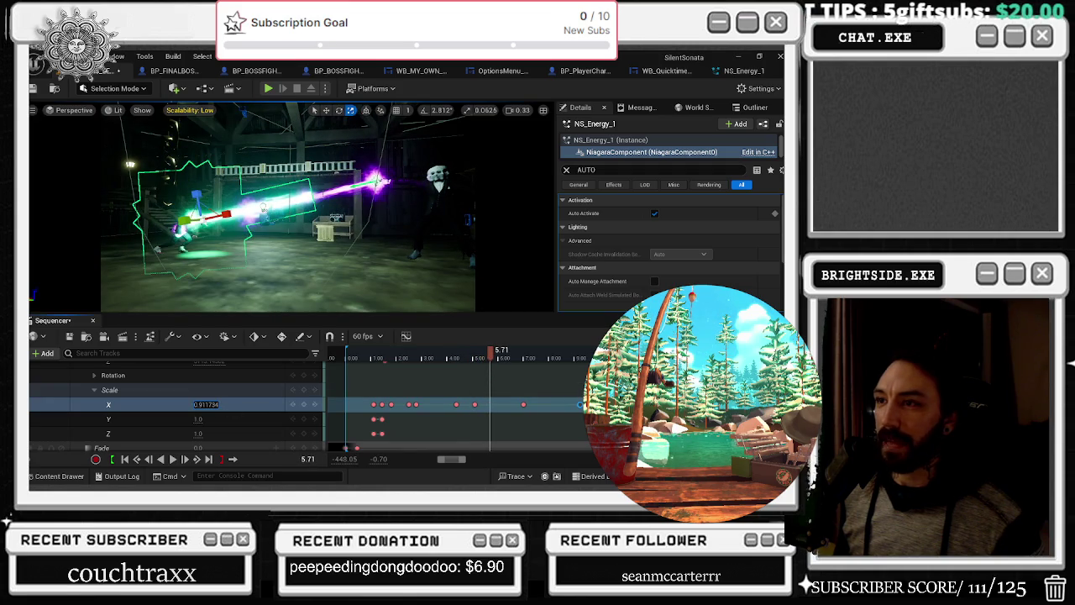
{"action": "left_click", "coordinate": [210, 405]}
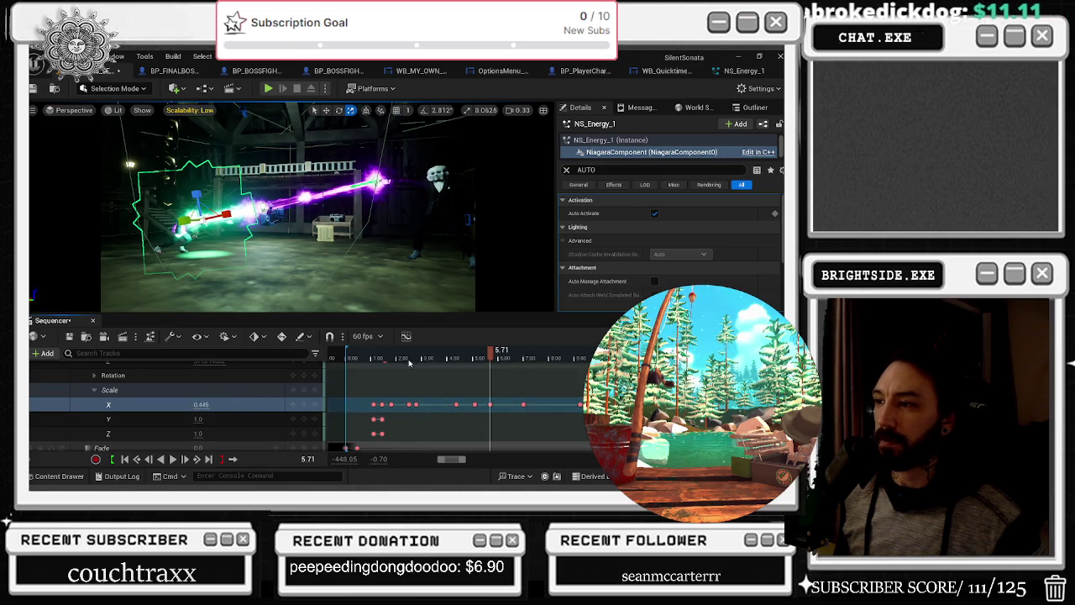
{"action": "key", "text": "space"}
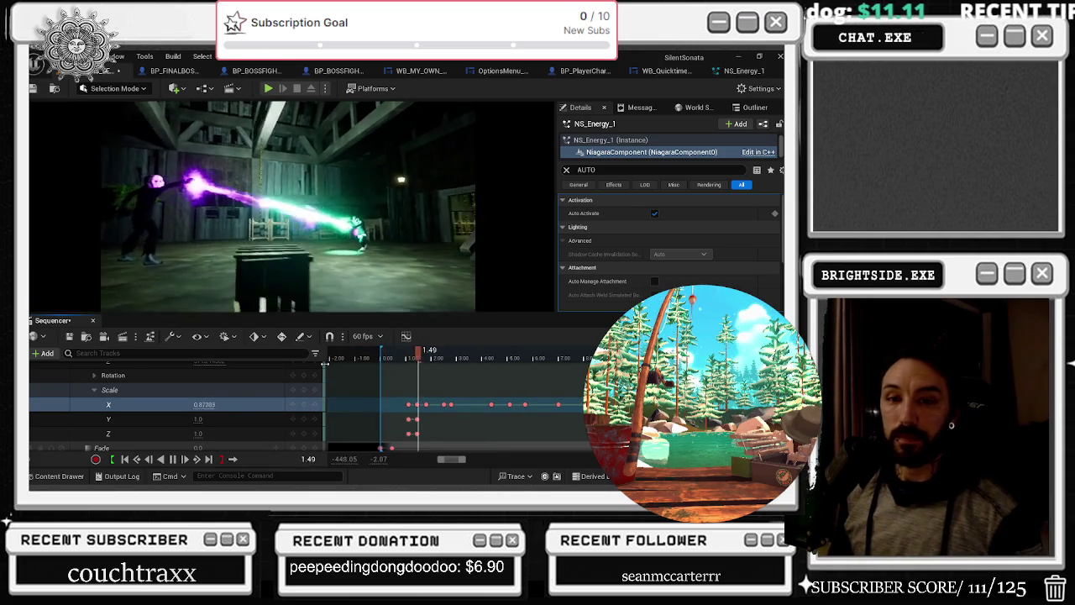
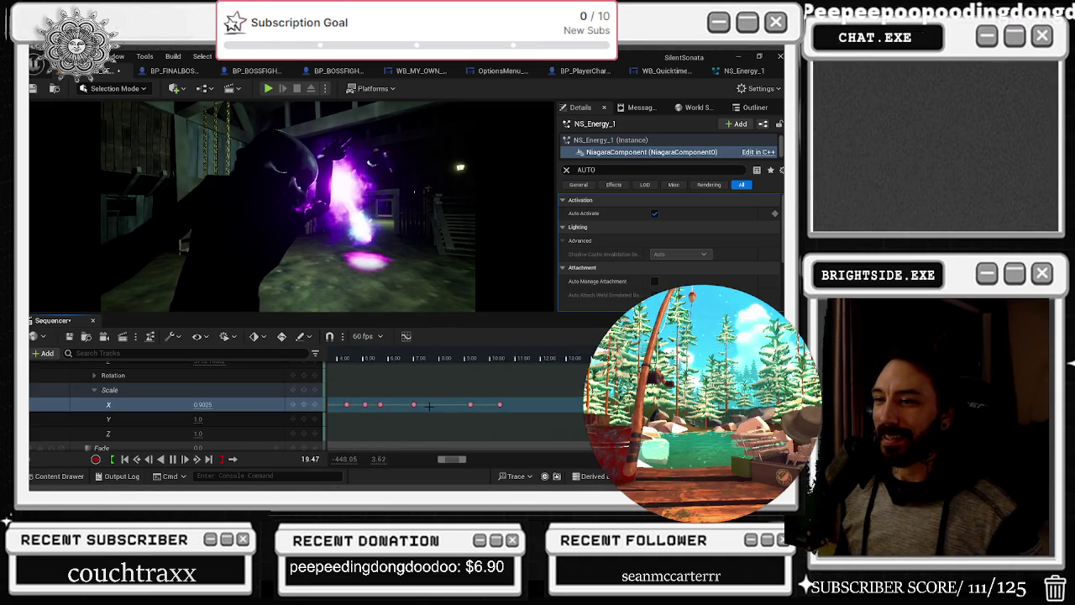
Select the keyframes on NS_Energy_1's Fade track
{"action": "scroll", "coordinate": [428, 406], "scroll_direction": "up", "scroll_amount": 2}
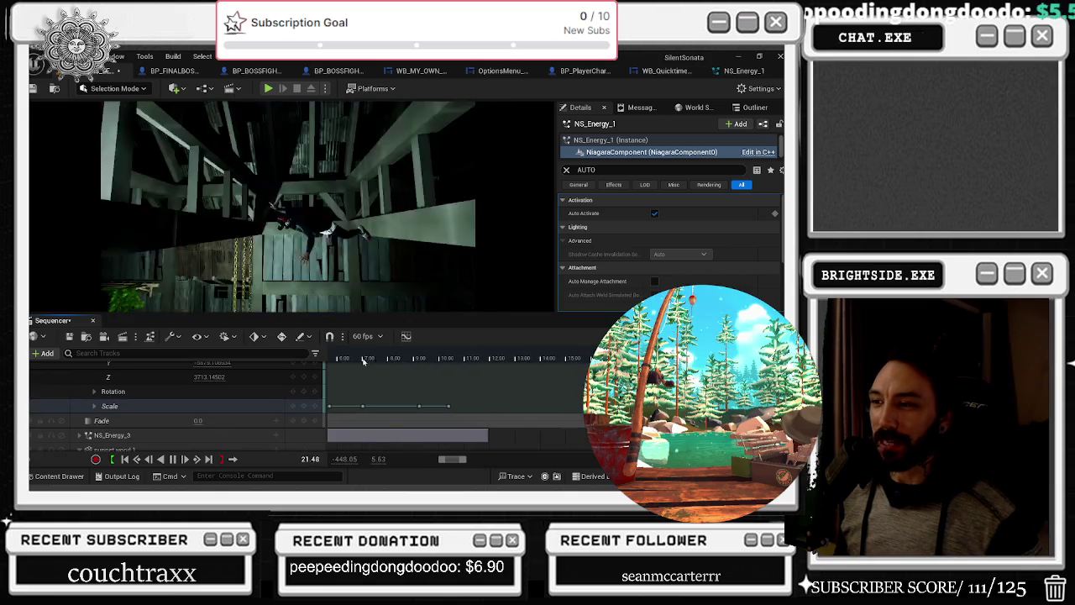
{"action": "left_click_drag", "start_coordinate": [474, 429], "coordinate": [418, 392]}
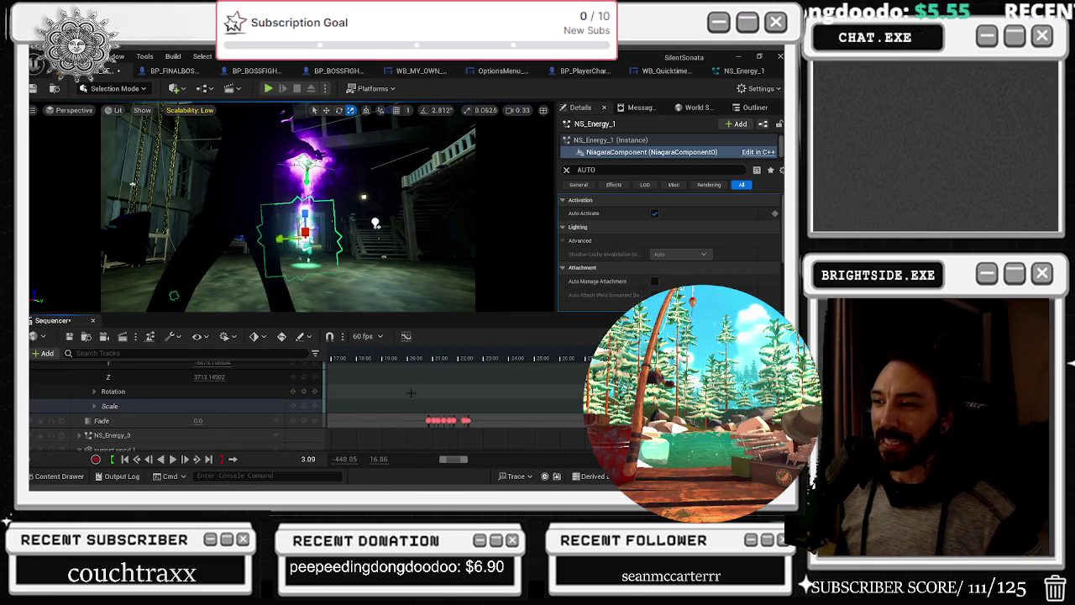
{"action": "scroll", "coordinate": [411, 392], "scroll_direction": "up", "scroll_amount": 3}
{"action": "scroll", "coordinate": [410, 393], "scroll_direction": "down", "scroll_amount": 3}
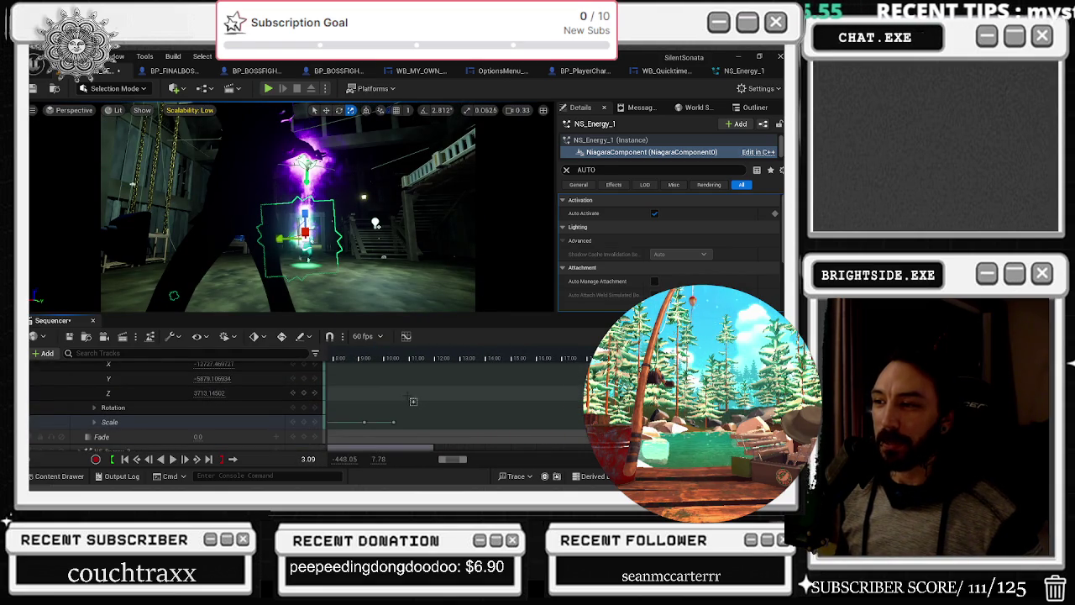
Play and stop the sequence, rewind to the start, and replay up to the beam clash
{"action": "key", "text": "space"}
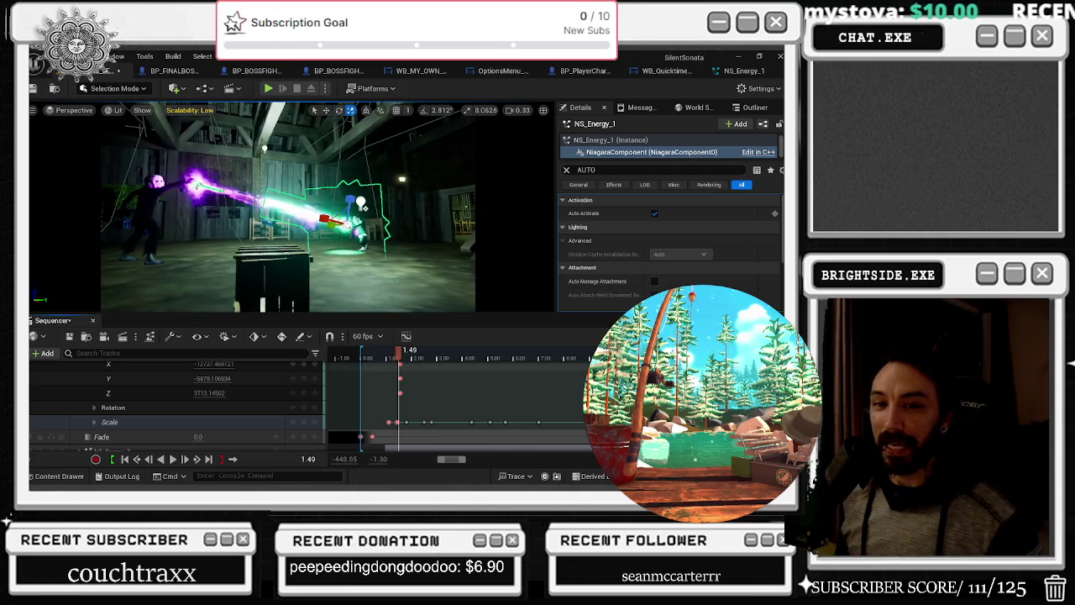
{"action": "key", "text": "space"}
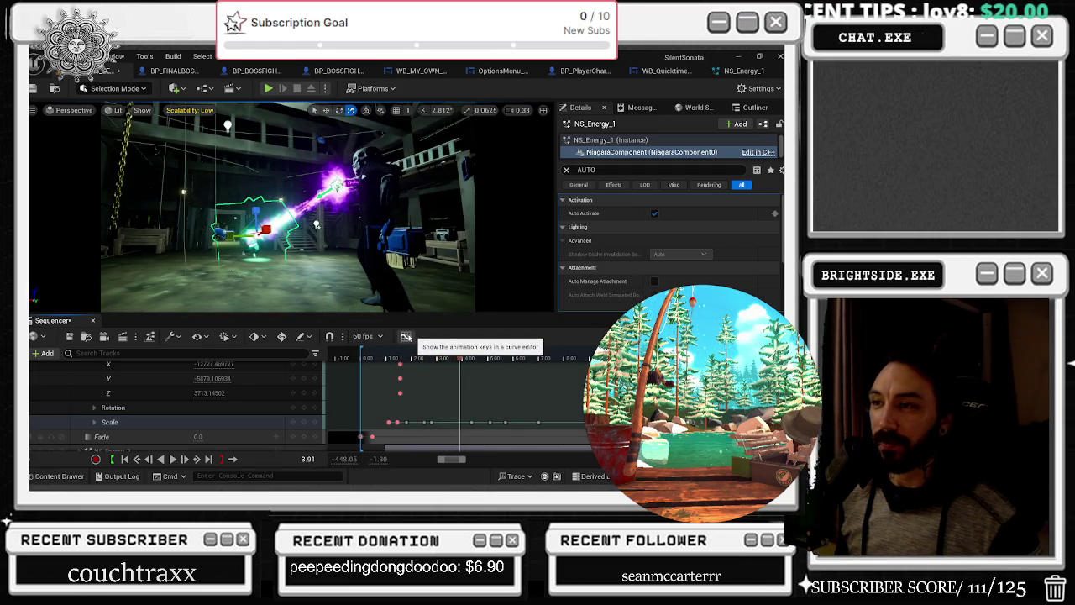
{"action": "key", "text": "space"}
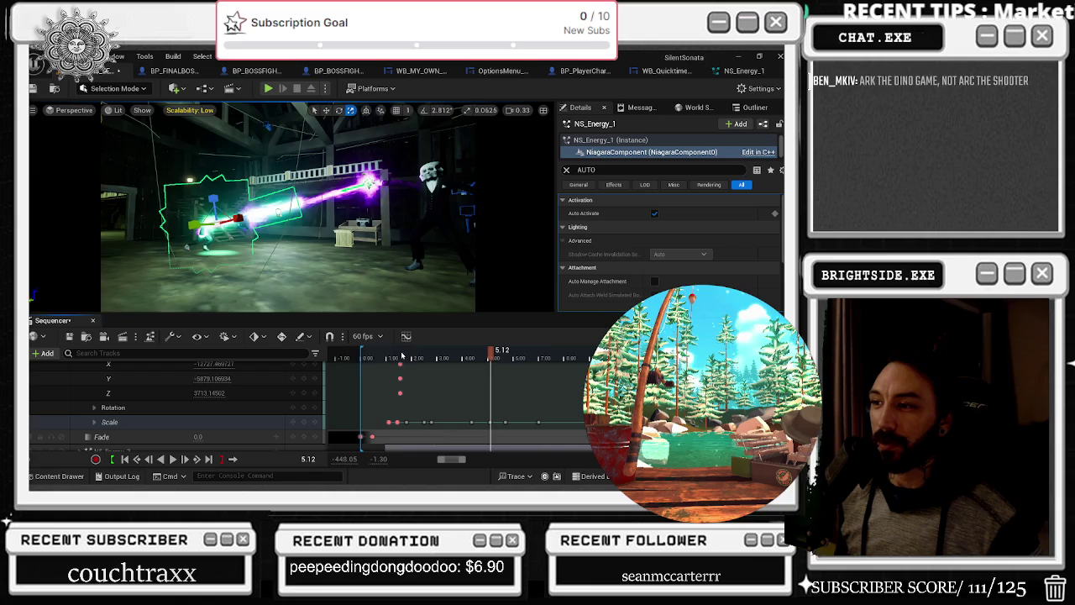
{"action": "left_click", "coordinate": [359, 358]}
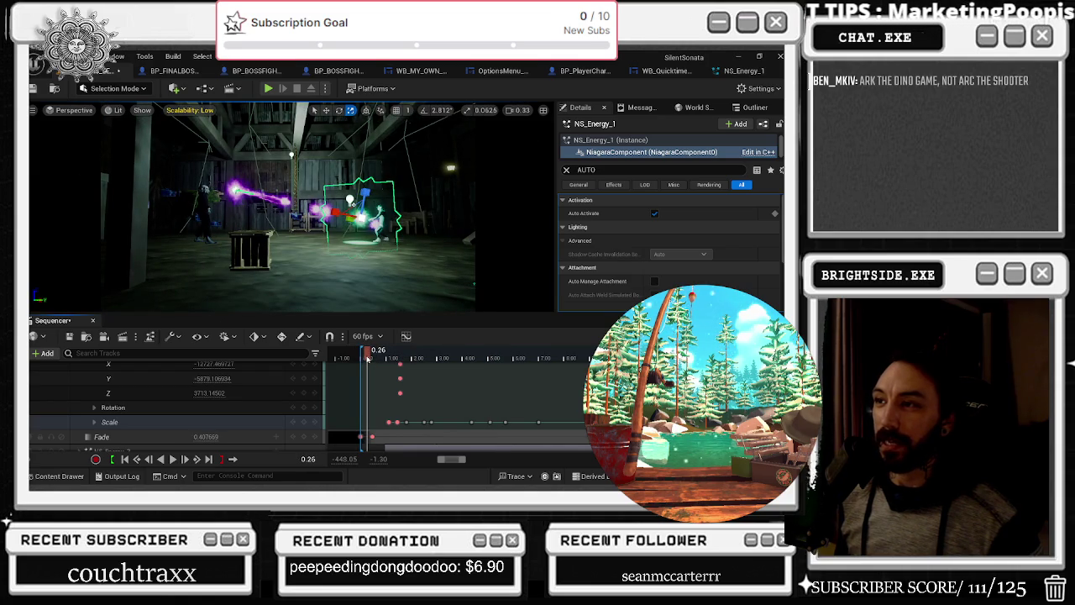
{"action": "key", "text": "space"}
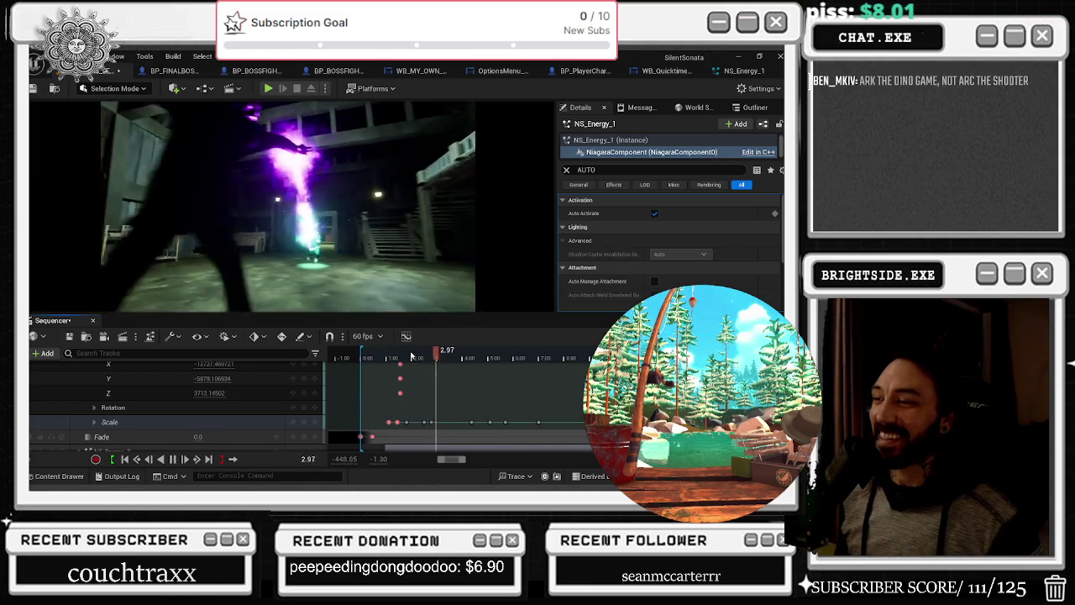
{"action": "key", "text": "space"}
{"action": "scroll", "coordinate": [101, 411], "scroll_direction": "up", "scroll_amount": 5}
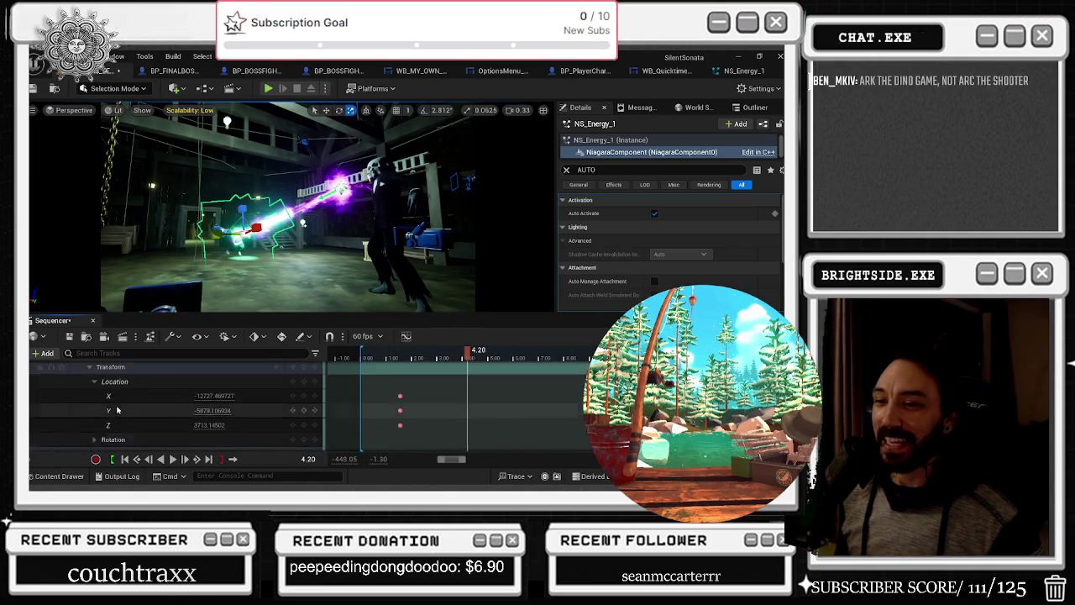
Collapse NS_Energy_1's Location track, replay from frame 0, then select NS_Energy_3
{"action": "left_click", "coordinate": [95, 430]}
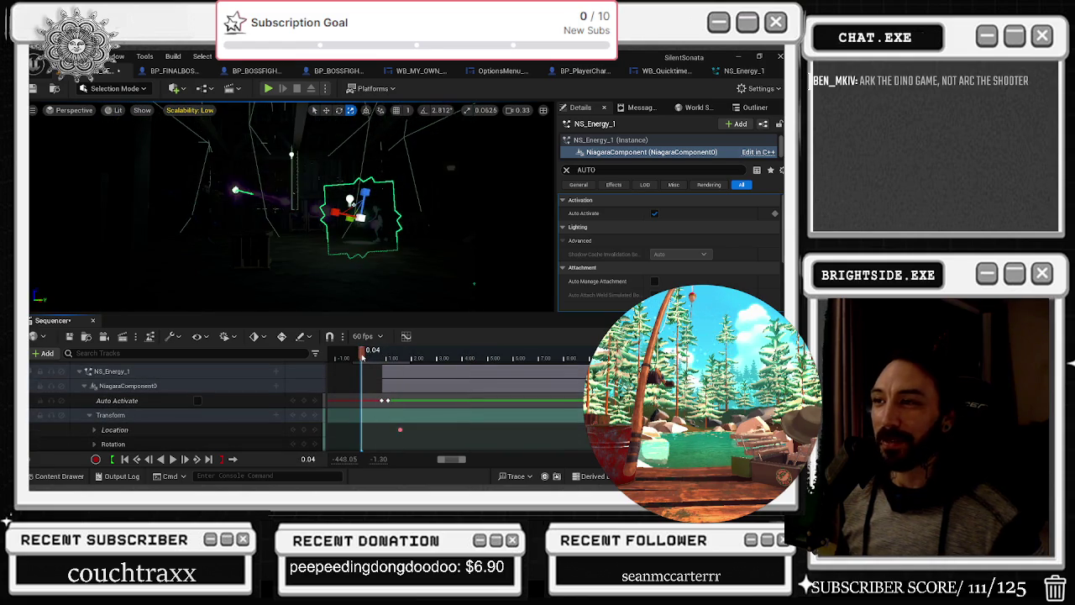
{"action": "key", "text": "space"}
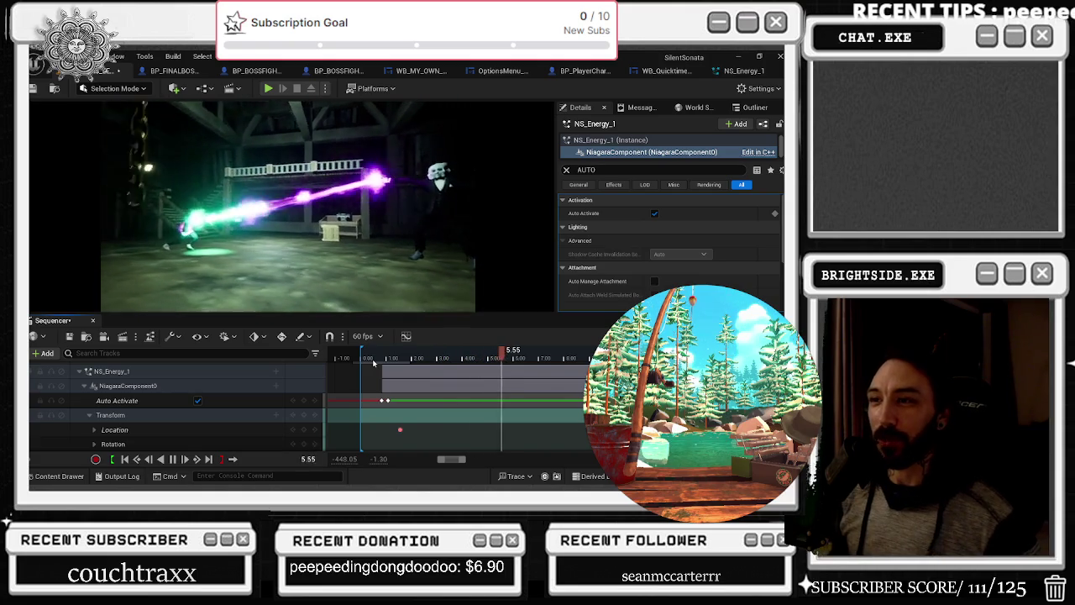
{"action": "left_click_drag", "start_coordinate": [390, 359], "coordinate": [363, 357]}
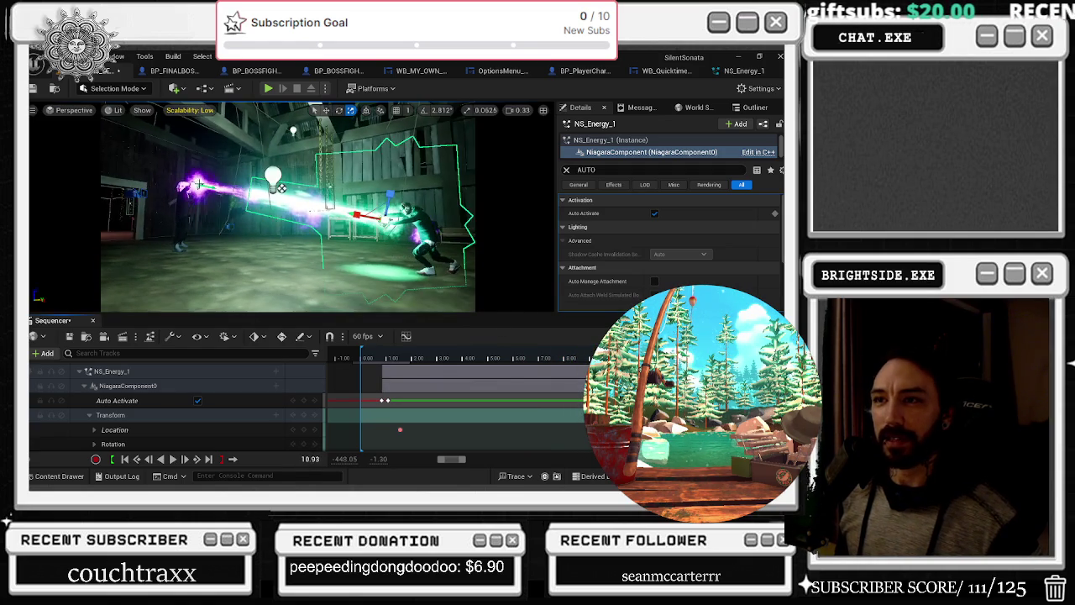
{"action": "left_click", "coordinate": [111, 414]}
Play from around 8 seconds, stop, and tidy the expanded NS_Energy_3 and NiagaraComponent0 tracks
{"action": "left_click", "coordinate": [567, 357]}
{"action": "key", "text": "space"}
{"action": "left_click", "coordinate": [79, 413]}
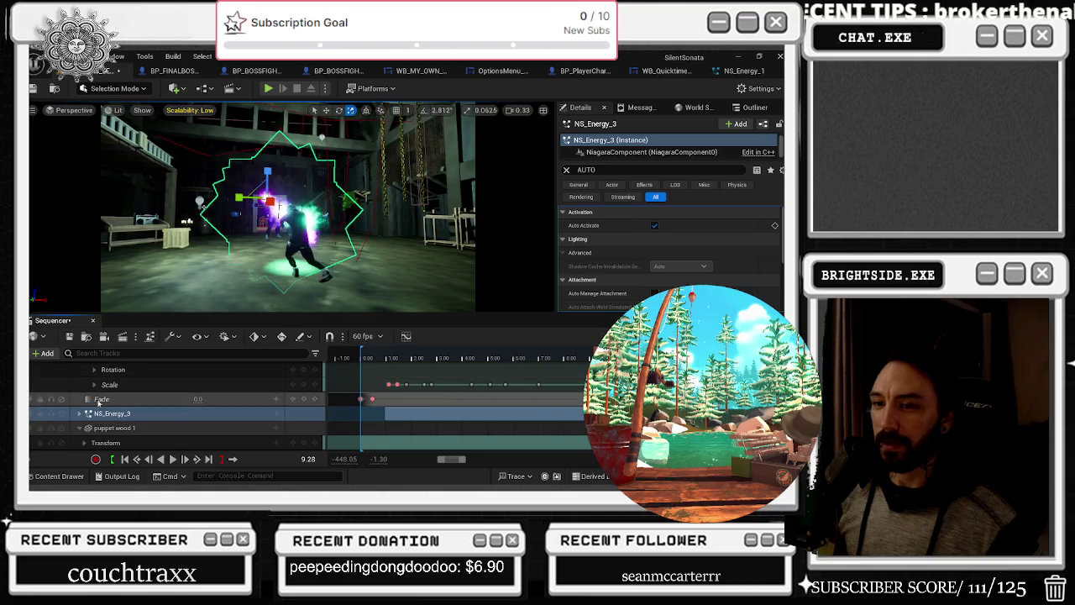
{"action": "left_click", "coordinate": [91, 375]}
{"action": "left_click", "coordinate": [91, 376]}
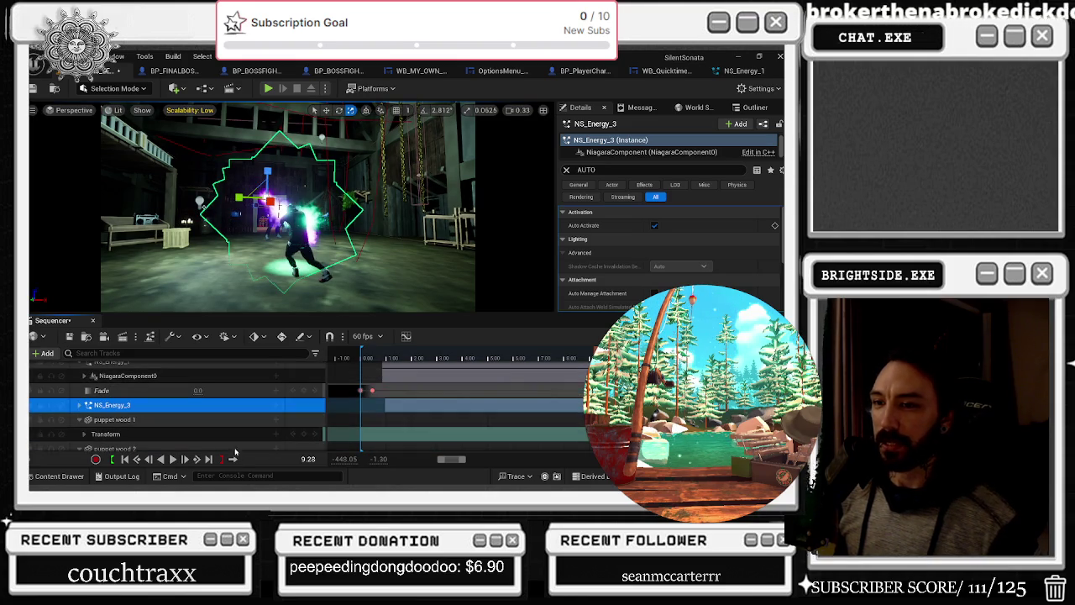
{"action": "scroll", "coordinate": [134, 412], "scroll_direction": "up", "scroll_amount": 3}
{"action": "scroll", "coordinate": [136, 414], "scroll_direction": "down", "scroll_amount": 1}
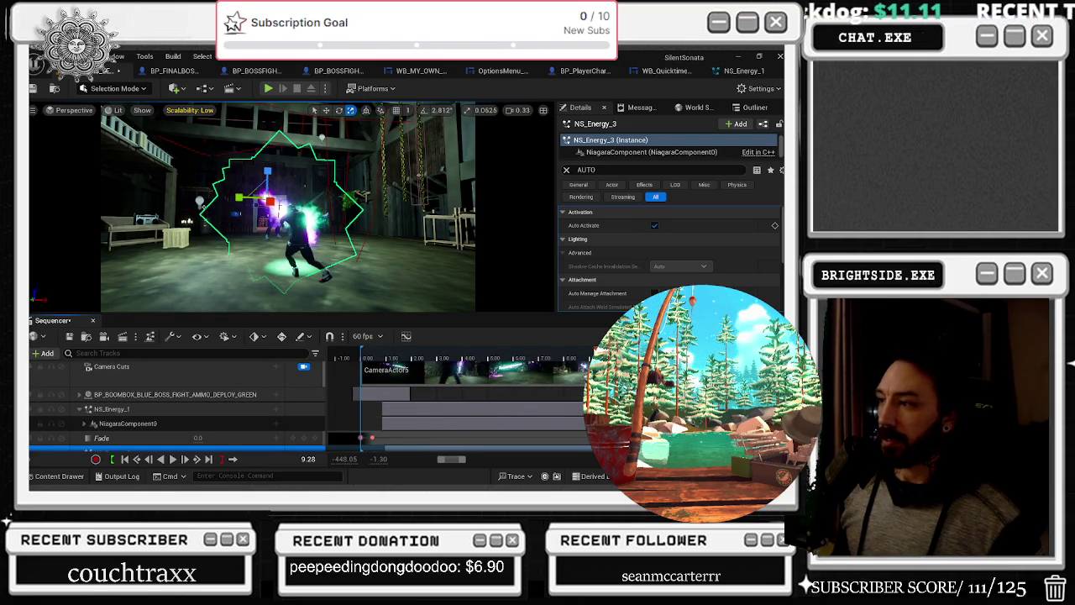
Replay the fade-in and beam clash, stop at 3.17 seconds, then step back to about 1.22 seconds
{"action": "left_click_drag", "start_coordinate": [370, 359], "coordinate": [334, 374]}
{"action": "key", "text": "space"}
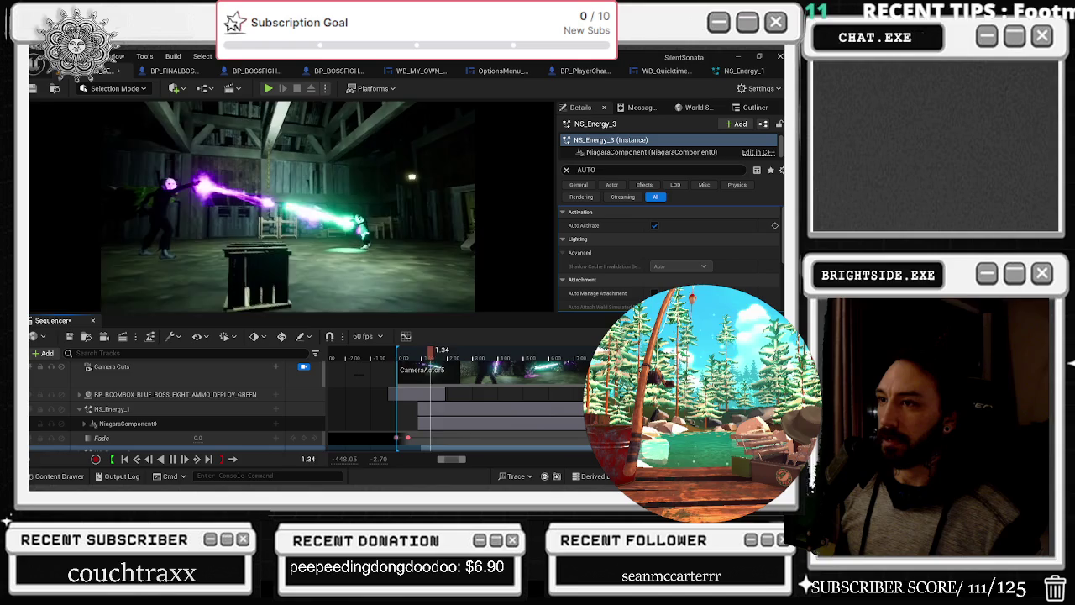
{"action": "key", "text": "space"}
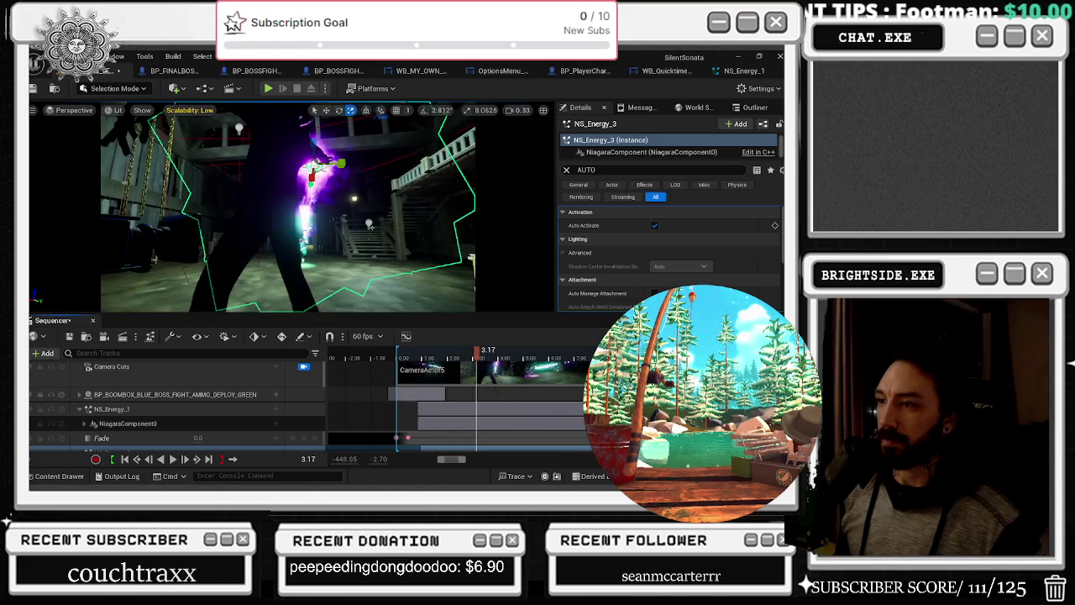
{"action": "left_click_drag", "start_coordinate": [476, 353], "coordinate": [427, 370]}
{"action": "scroll", "coordinate": [455, 402], "scroll_direction": "down", "scroll_amount": 5}
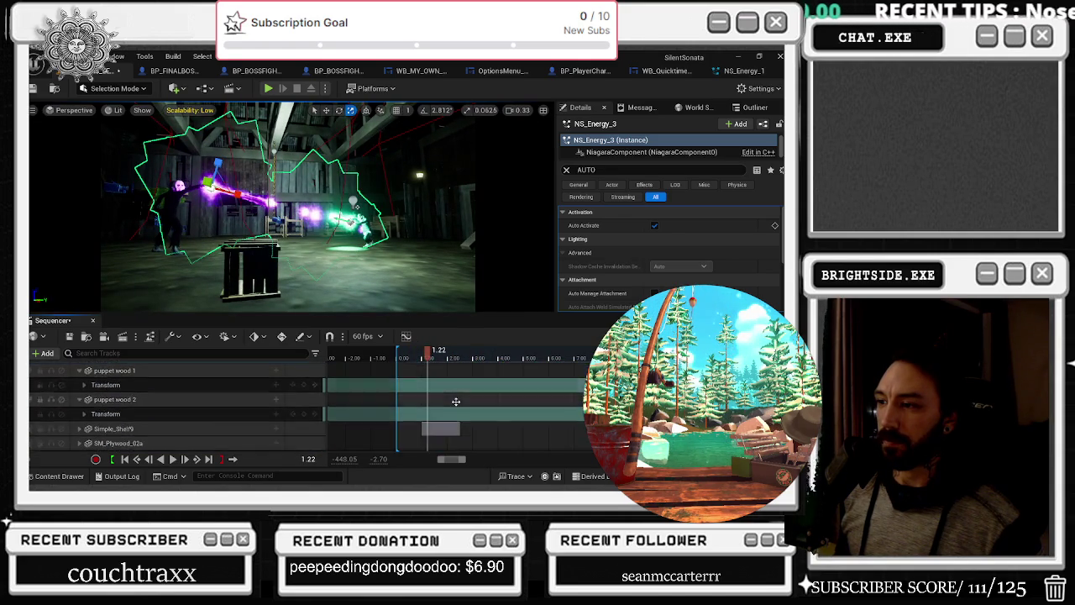
{"action": "scroll", "coordinate": [454, 401], "scroll_direction": "up", "scroll_amount": 4}
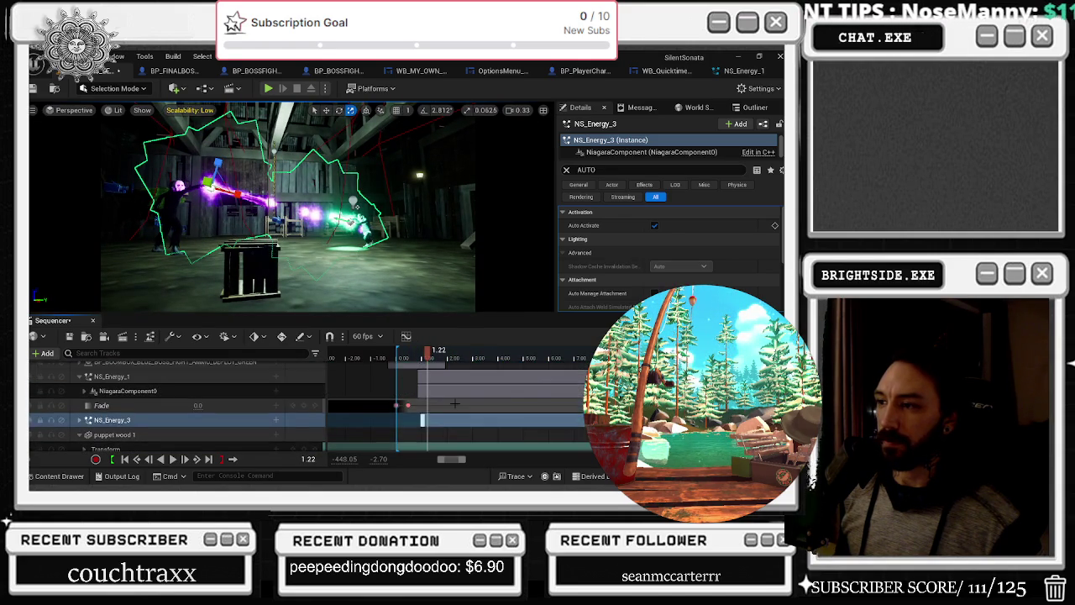
{"action": "scroll", "coordinate": [80, 395], "scroll_direction": "down", "scroll_amount": 2}
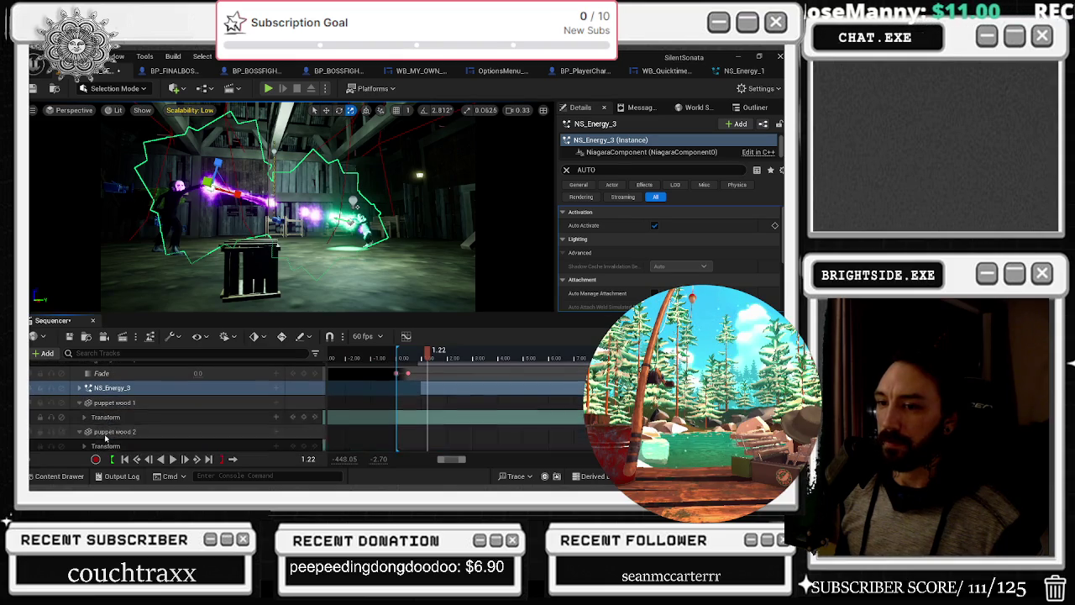
Expand NS_Energy_3's Scale channels, lower its Scale X value, and preview the shot
{"action": "left_click", "coordinate": [79, 389]}
{"action": "left_click", "coordinate": [84, 404]}
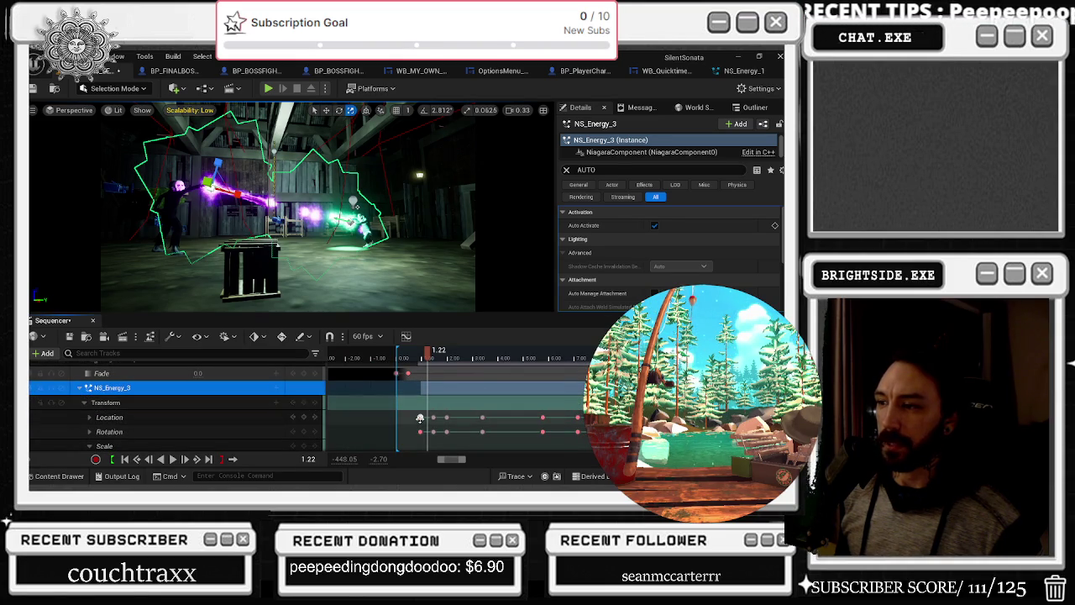
{"action": "left_click", "coordinate": [420, 418]}
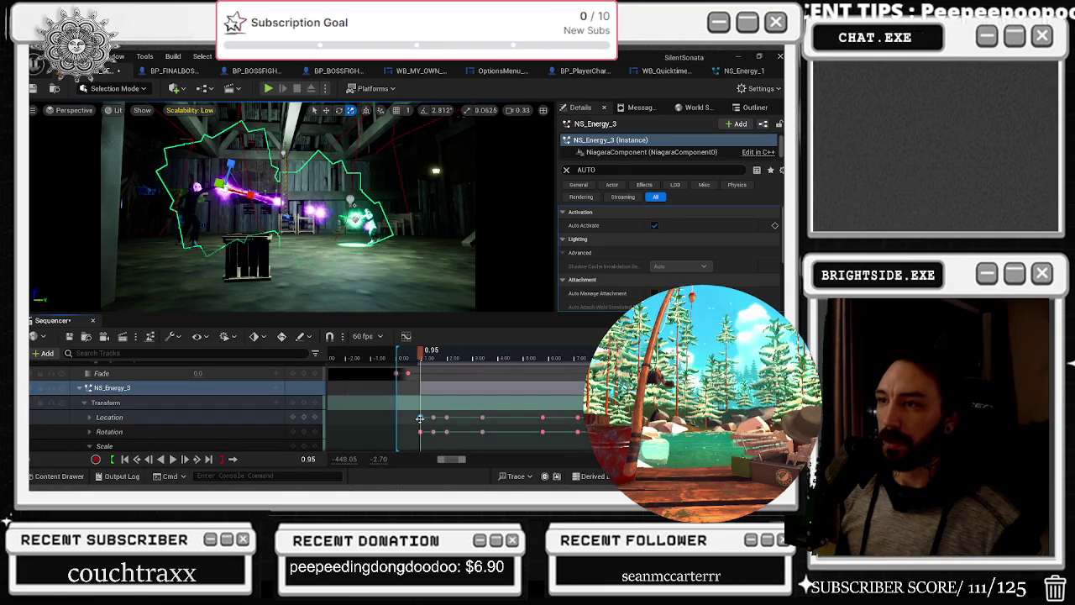
{"action": "left_click", "coordinate": [91, 446]}
{"action": "scroll", "coordinate": [105, 435], "scroll_direction": "down", "scroll_amount": 2}
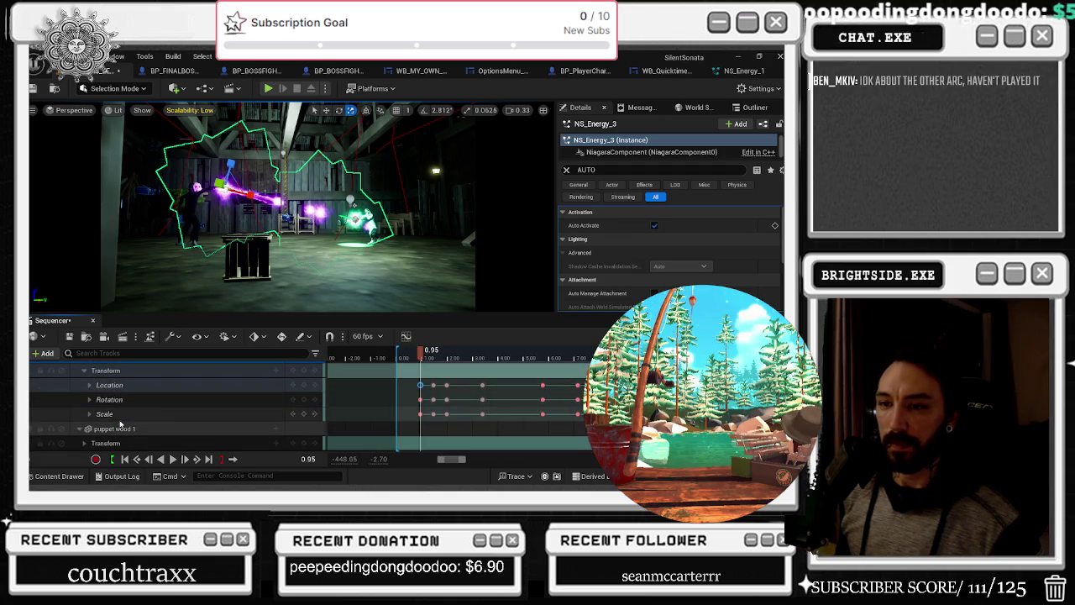
{"action": "left_click", "coordinate": [90, 414]}
{"action": "scroll", "coordinate": [145, 426], "scroll_direction": "down", "scroll_amount": 1}
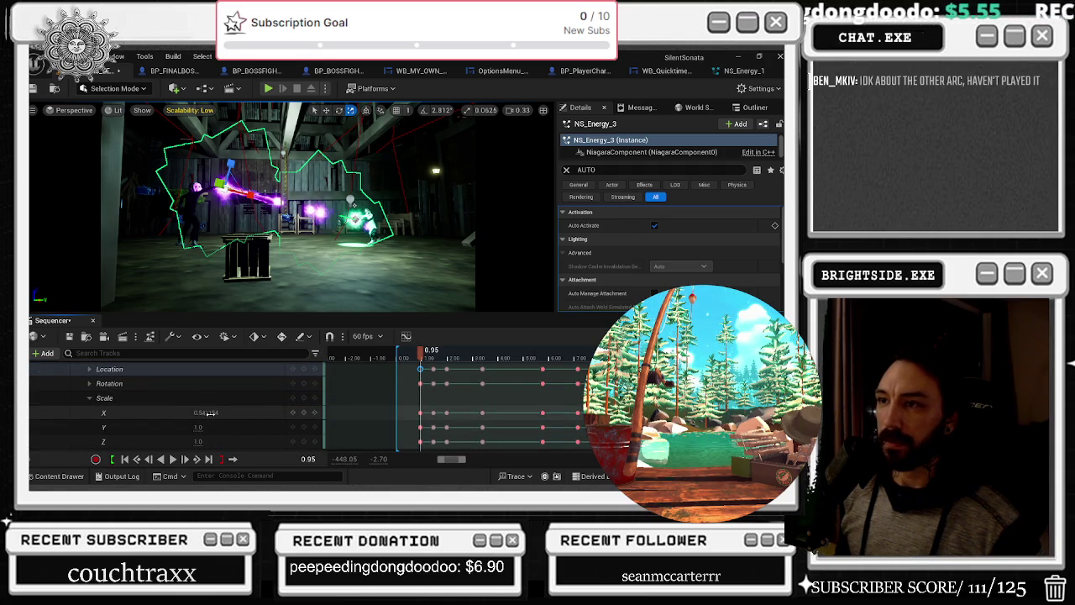
{"action": "left_click_drag", "start_coordinate": [202, 412], "coordinate": [189, 413]}
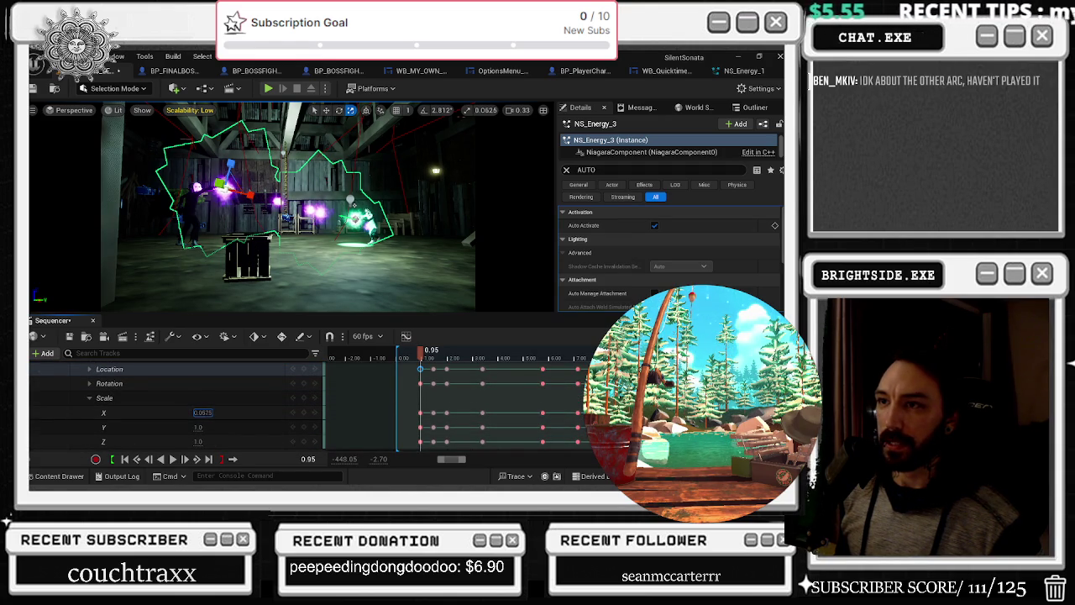
{"action": "key", "text": "space"}
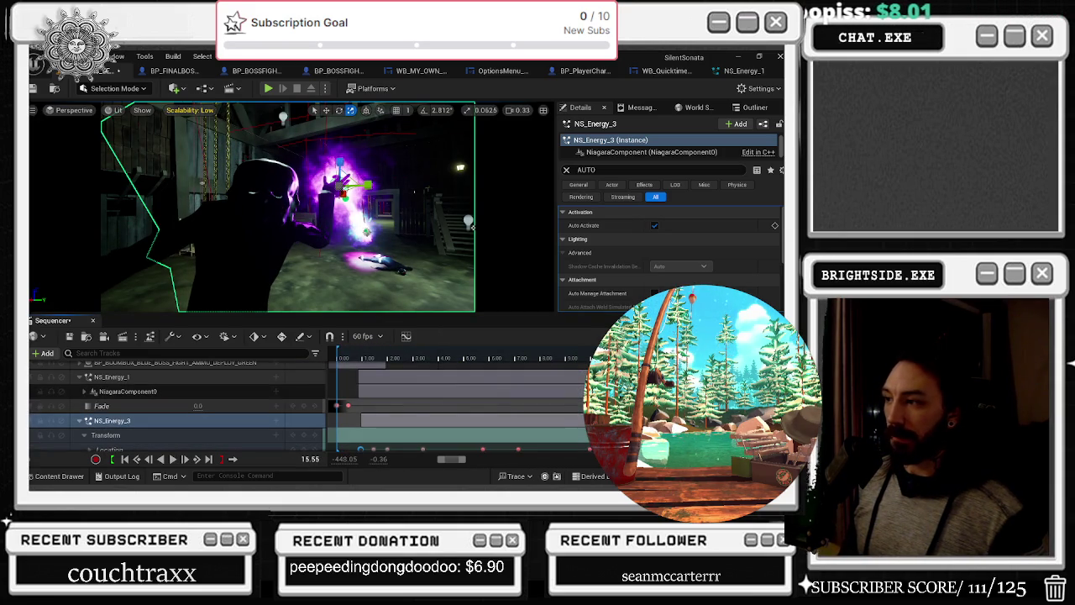
Replay part of the boss-fight shot
{"action": "key", "text": "space"}
{"action": "key", "text": "space"}
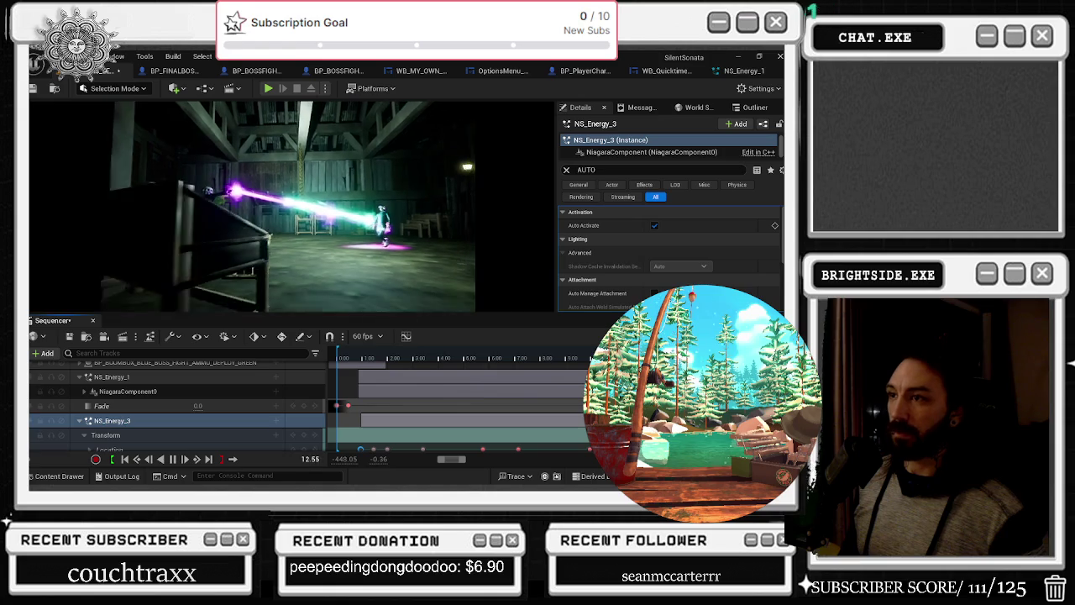
{"action": "key", "text": "space"}
{"action": "key", "text": "space"}
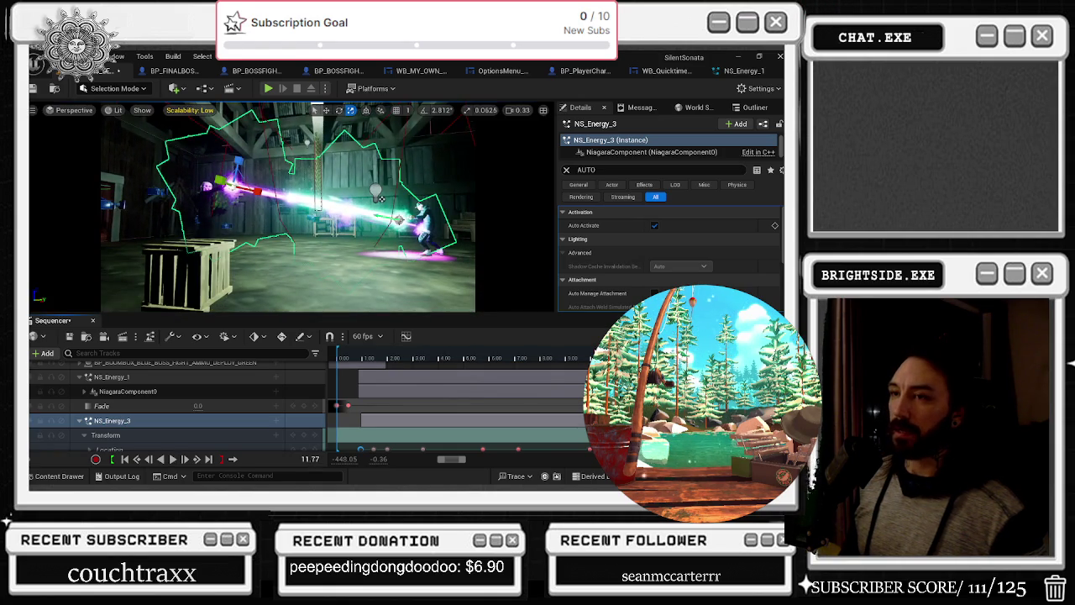
{"action": "key", "text": "space"}
{"action": "key", "text": "space"}
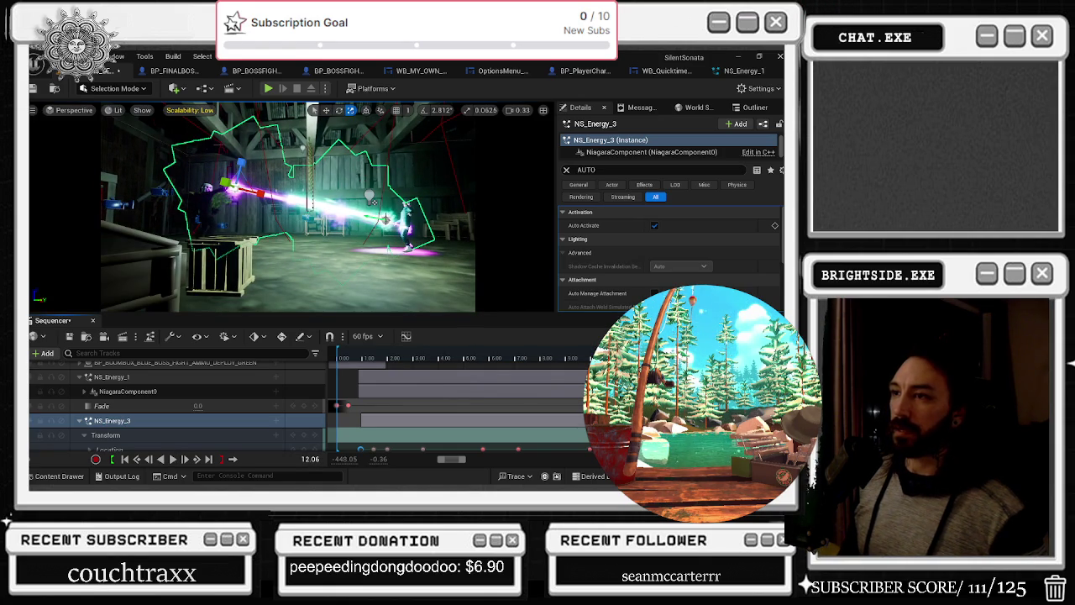
Expand NS_Energy_1 to show its Auto Activate track, then play and pause at 1.47 seconds
{"action": "left_click", "coordinate": [111, 376]}
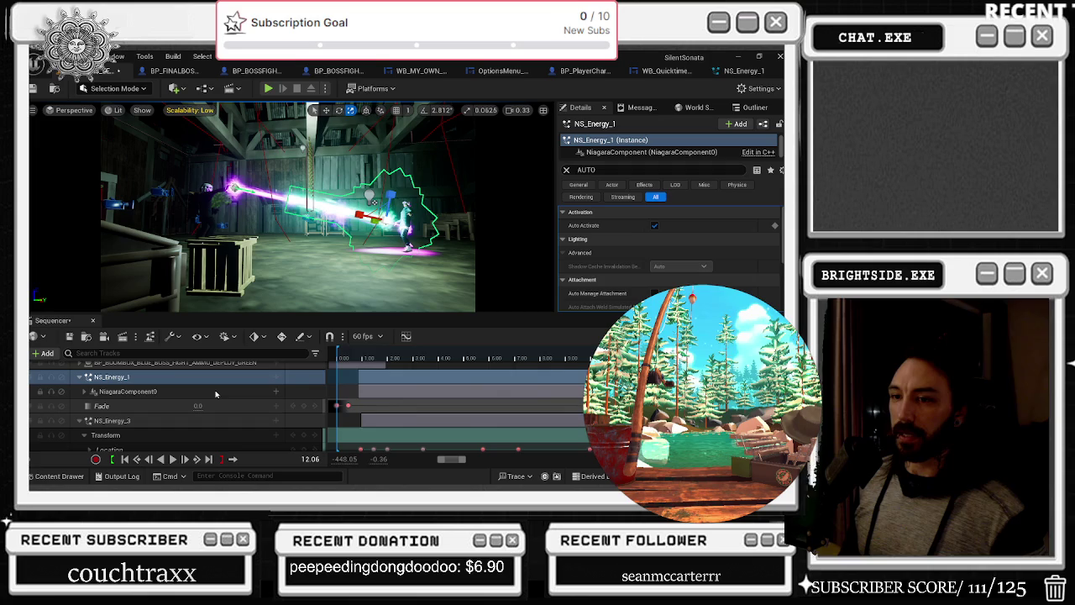
{"action": "left_click", "coordinate": [277, 385]}
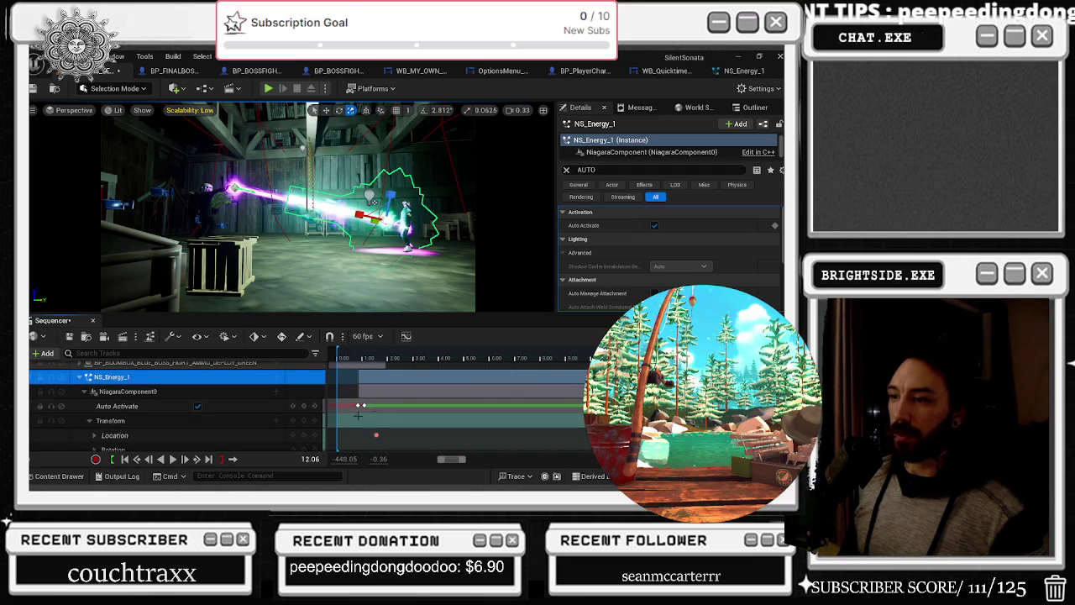
{"action": "left_click", "coordinate": [126, 391]}
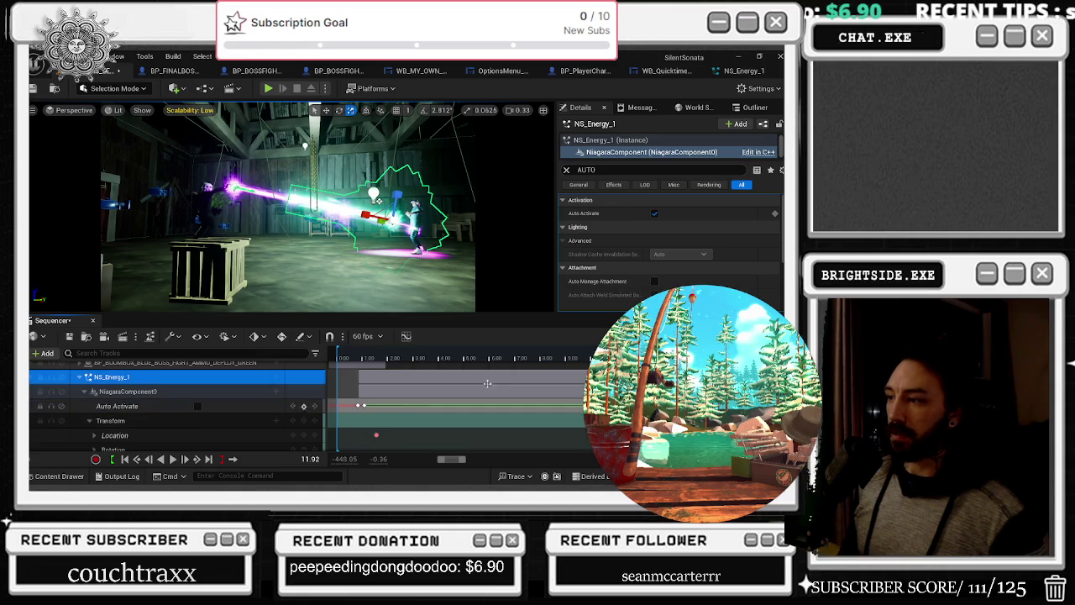
{"action": "key", "text": "space"}
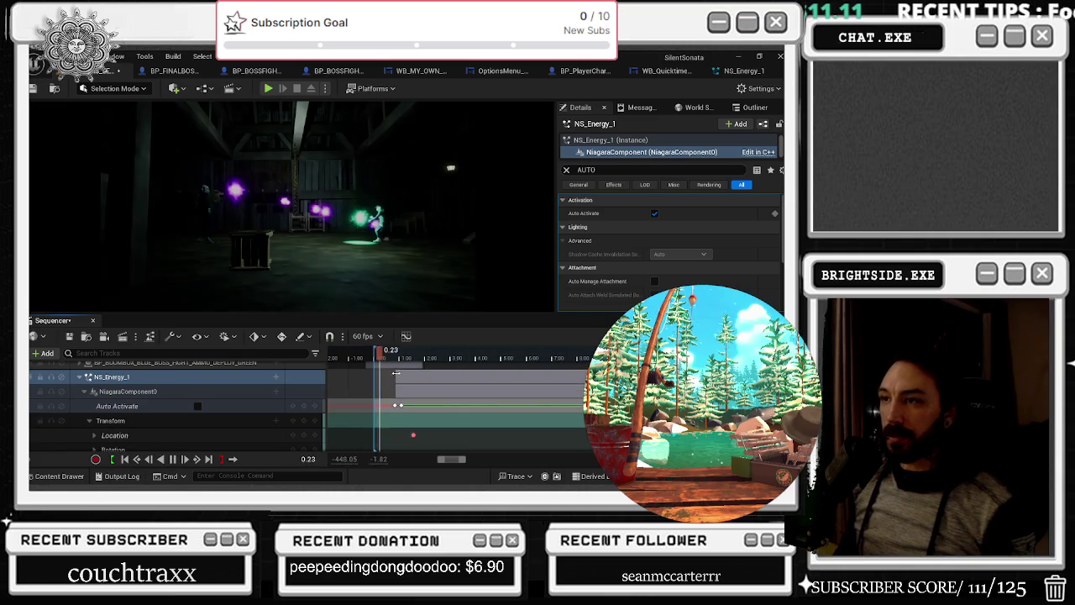
{"action": "key", "text": "space"}
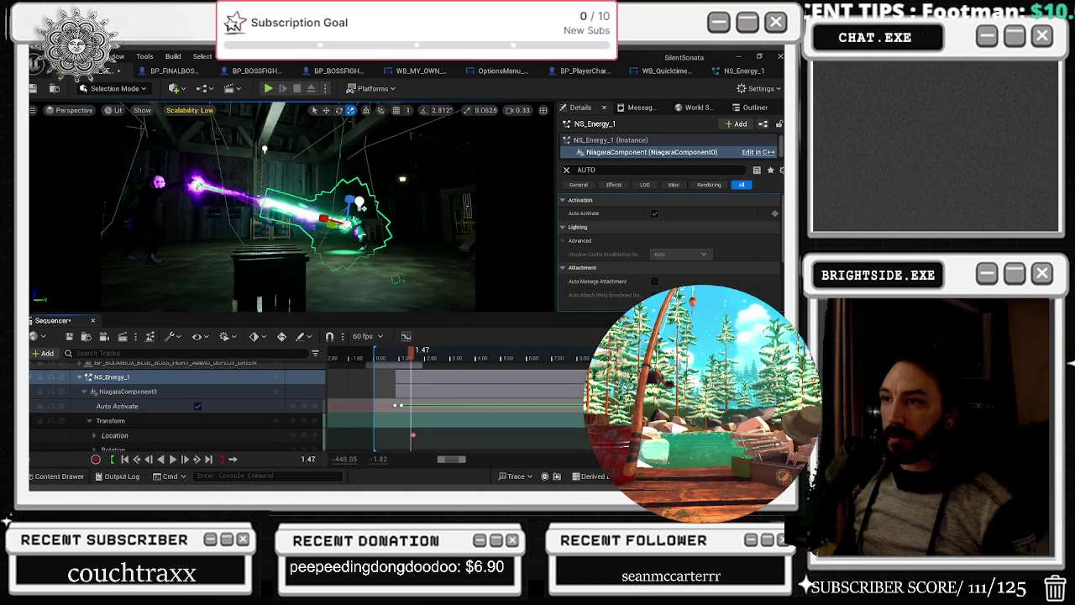
{"action": "left_click", "coordinate": [196, 183]}
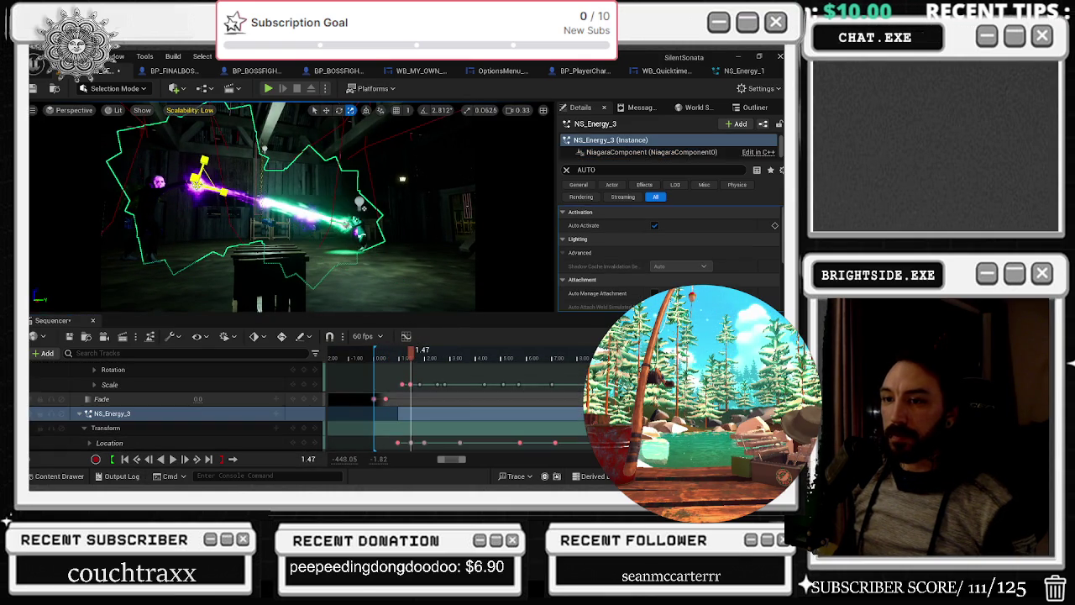
Add a Visibility track to NS_Energy_3 and key it at the current time
{"action": "left_click", "coordinate": [281, 413]}
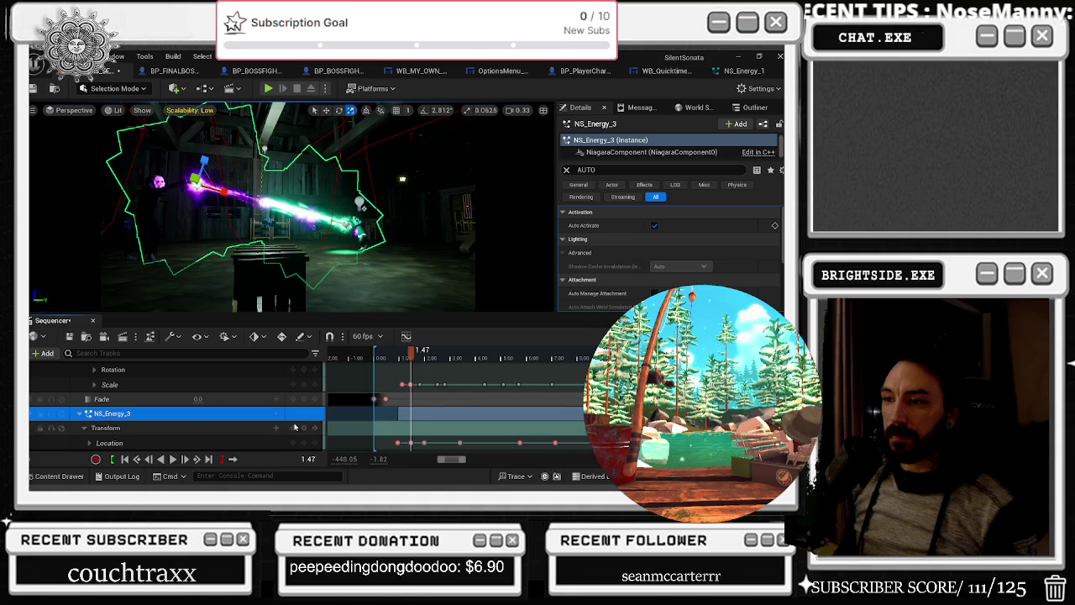
{"action": "left_click", "coordinate": [276, 413]}
{"action": "left_click", "coordinate": [319, 398]}
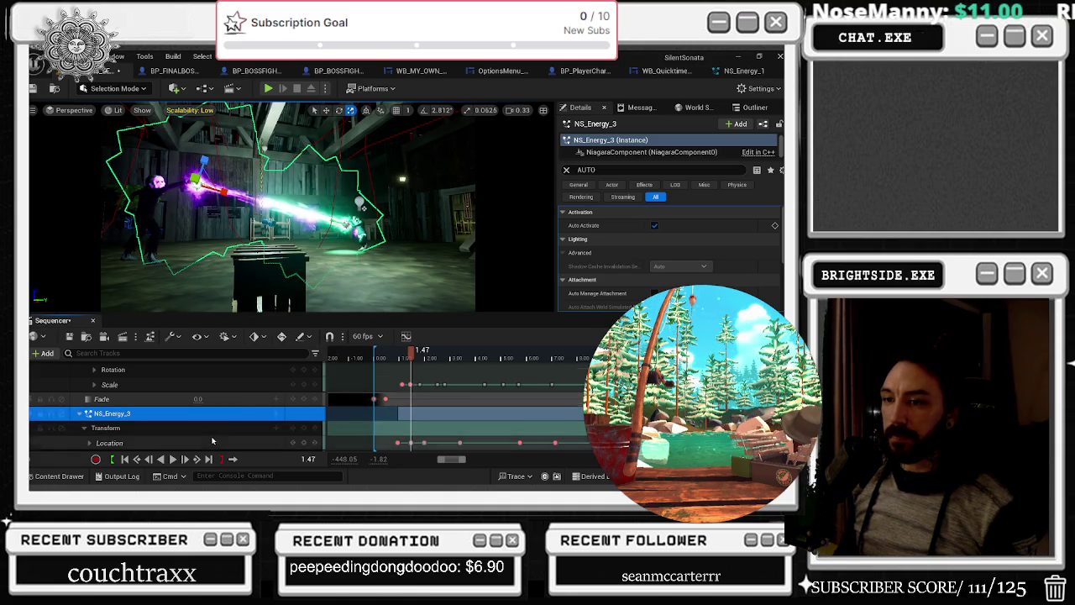
{"action": "scroll", "coordinate": [215, 424], "scroll_direction": "down", "scroll_amount": 3}
{"action": "scroll", "coordinate": [212, 419], "scroll_direction": "down", "scroll_amount": 2}
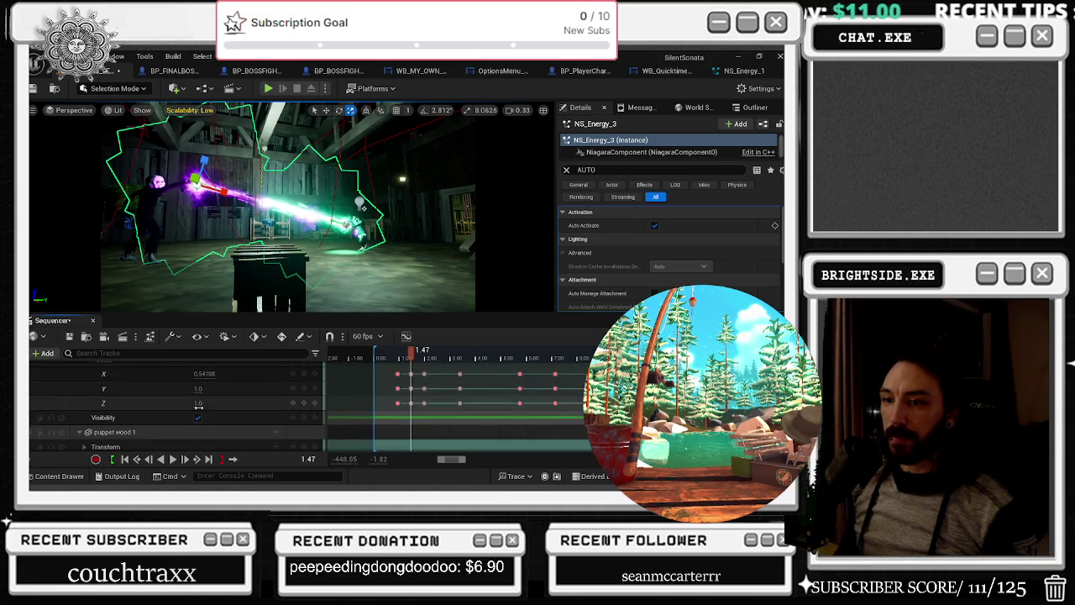
{"action": "scroll", "coordinate": [306, 434], "scroll_direction": "down", "scroll_amount": 1}
{"action": "left_click", "coordinate": [304, 434]}
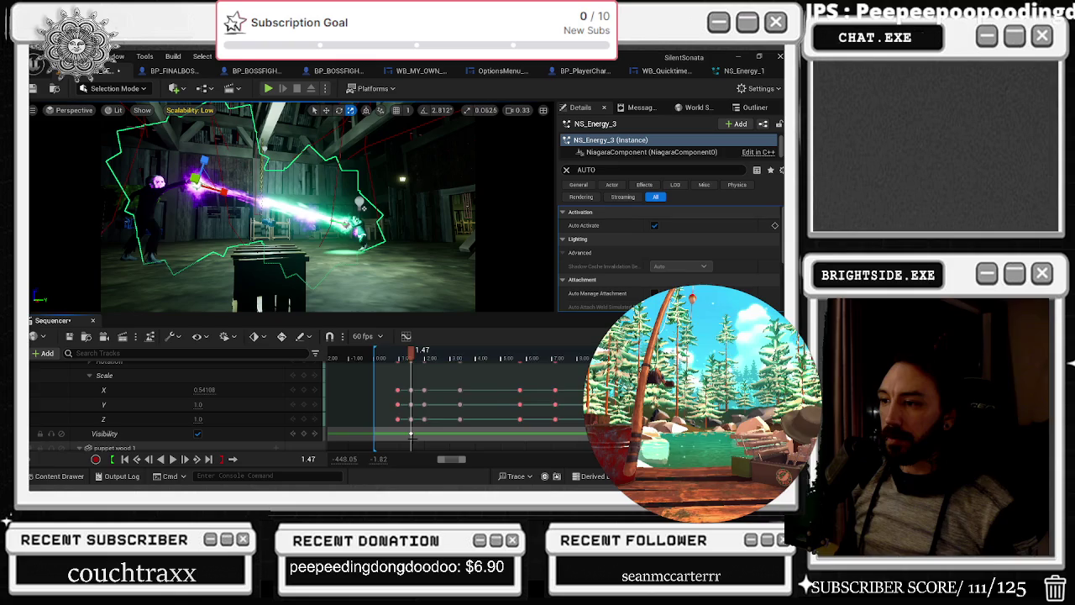
Key NS_Energy_3 hidden at 0.69 seconds and scrub to check when the beam appears
{"action": "scroll", "coordinate": [410, 433], "scroll_direction": "up", "scroll_amount": 4}
{"action": "left_click_drag", "start_coordinate": [410, 357], "coordinate": [493, 357]}
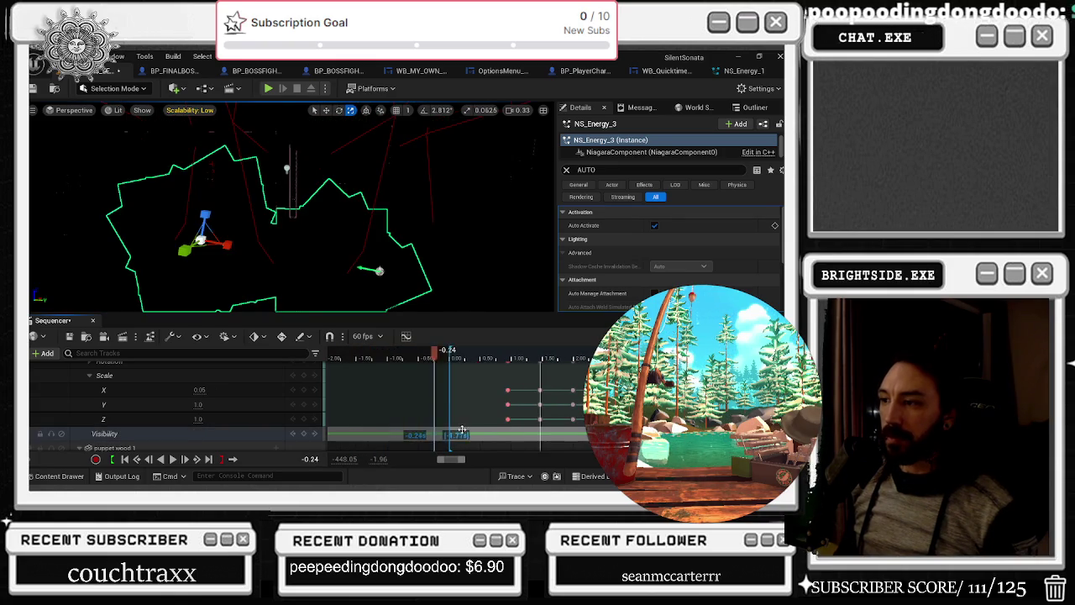
{"action": "left_click_drag", "start_coordinate": [502, 356], "coordinate": [511, 355]}
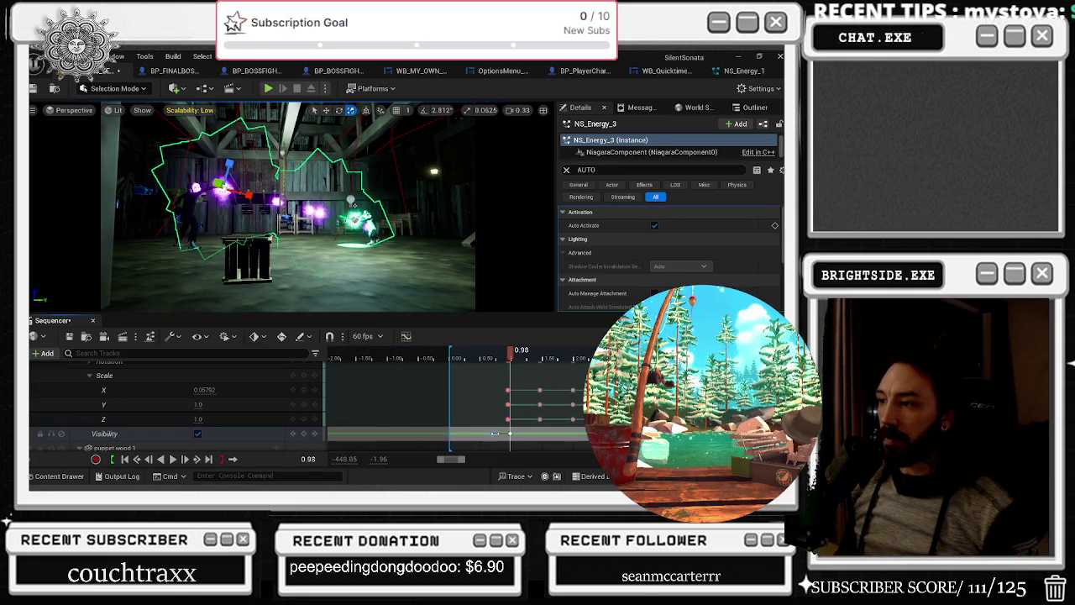
{"action": "left_click", "coordinate": [198, 434]}
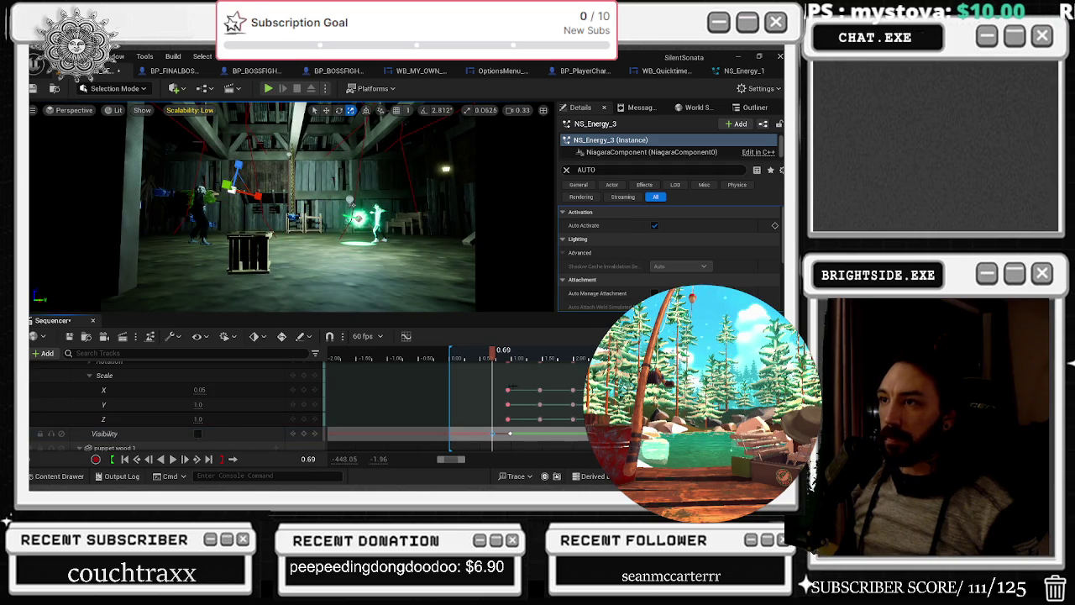
{"action": "mouse_move", "coordinate": [491, 359]}
{"action": "left_mouse_down"}
{"action": "mouse_move", "coordinate": [448, 359]}
{"action": "mouse_move", "coordinate": [501, 358]}
{"action": "left_mouse_up"}
{"action": "scroll", "coordinate": [193, 403], "scroll_direction": "up", "scroll_amount": 5}
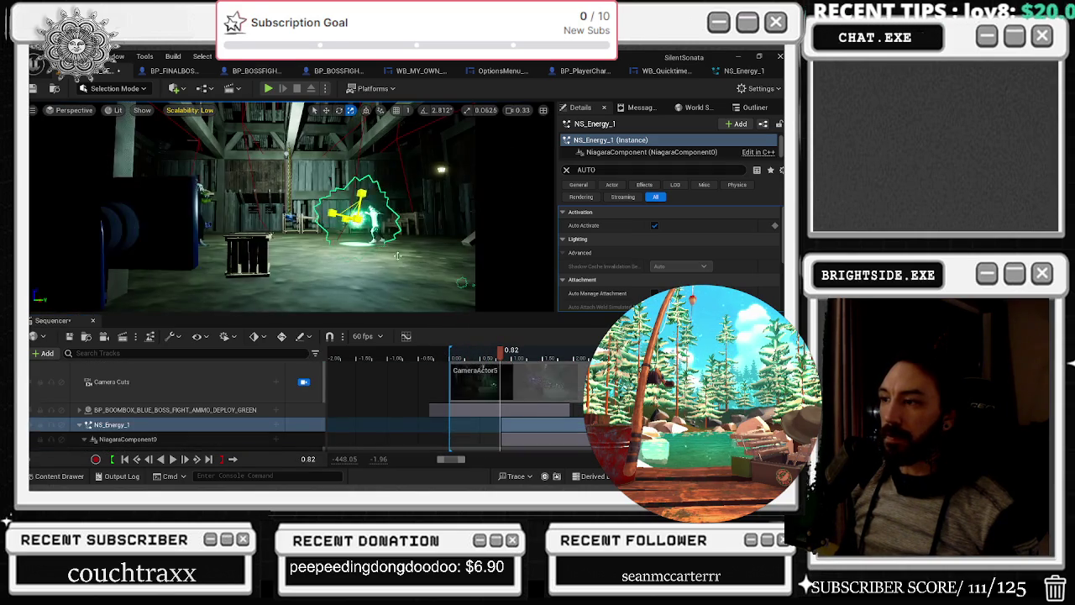
Add a Visibility track to NS_Energy_1, key it, then play from about 0.65 seconds
{"action": "left_click", "coordinate": [199, 411]}
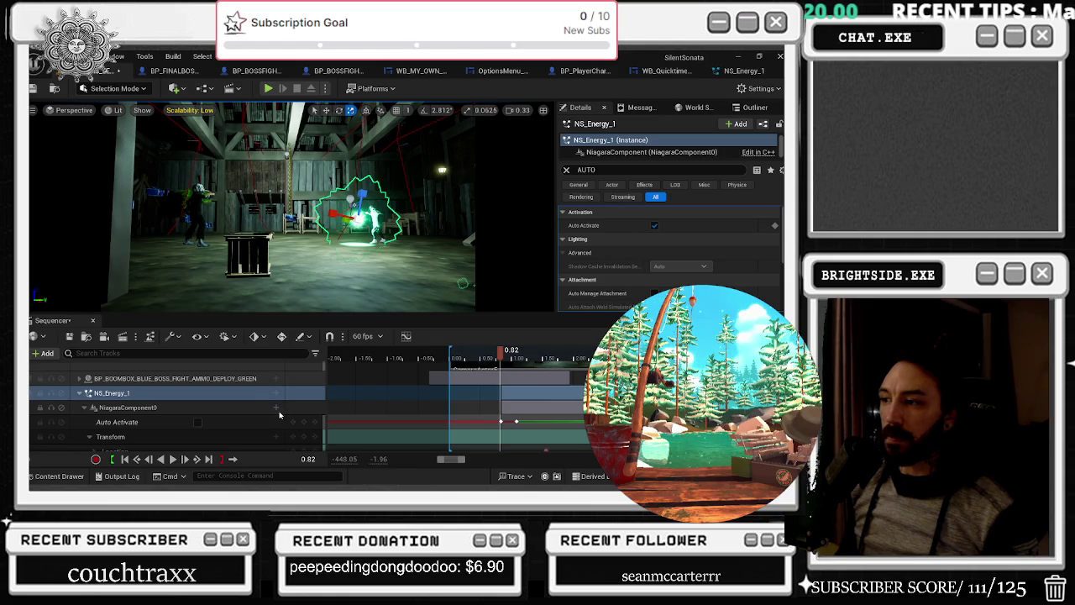
{"action": "left_click", "coordinate": [275, 393]}
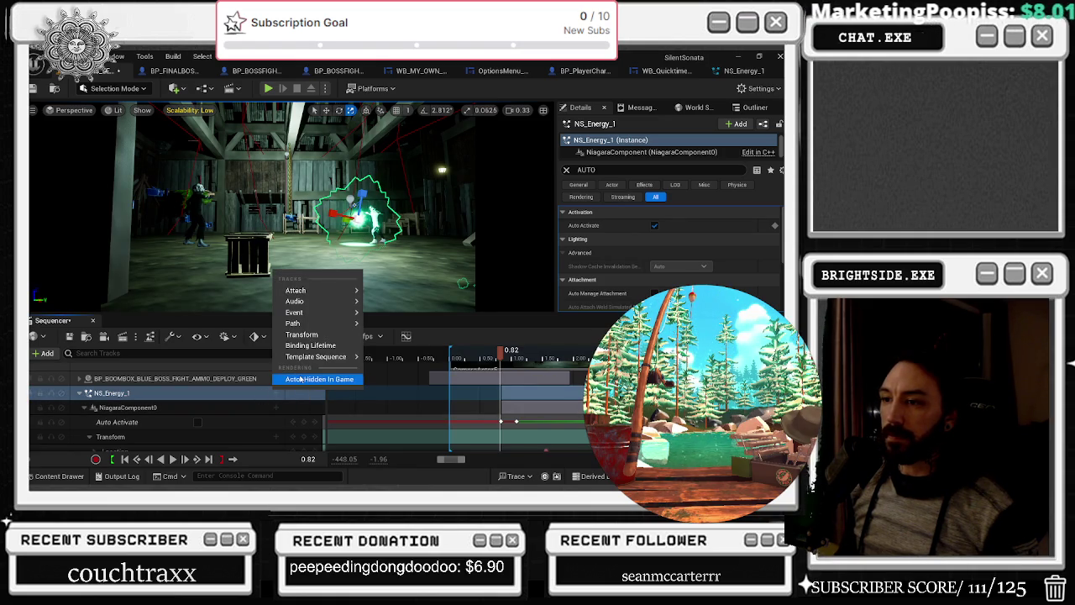
{"action": "left_click", "coordinate": [300, 379]}
{"action": "scroll", "coordinate": [282, 419], "scroll_direction": "down", "scroll_amount": 3}
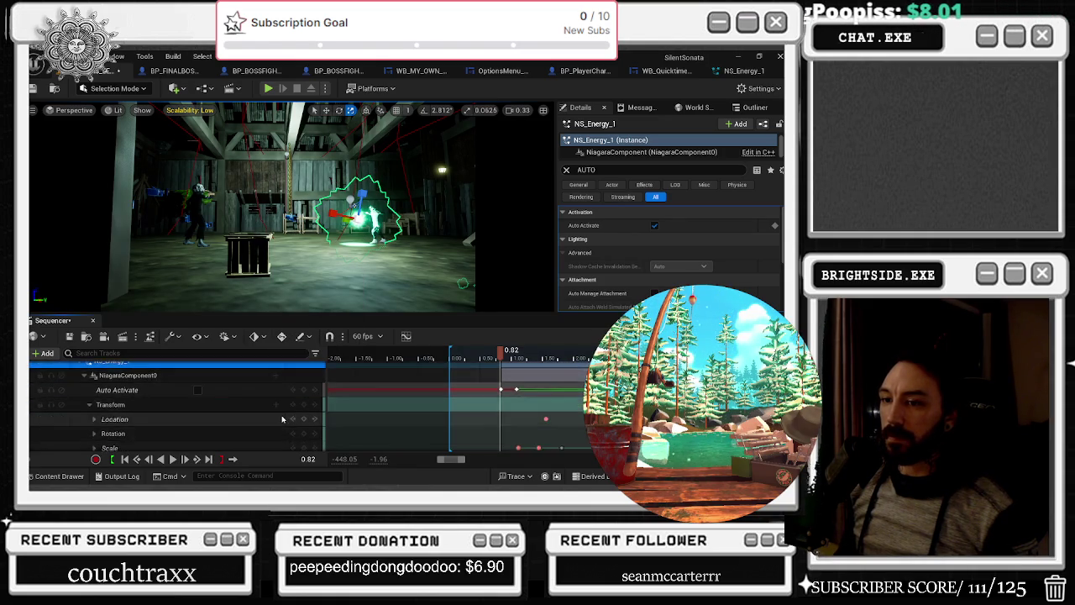
{"action": "scroll", "coordinate": [282, 418], "scroll_direction": "down", "scroll_amount": 2}
{"action": "left_click", "coordinate": [304, 414]}
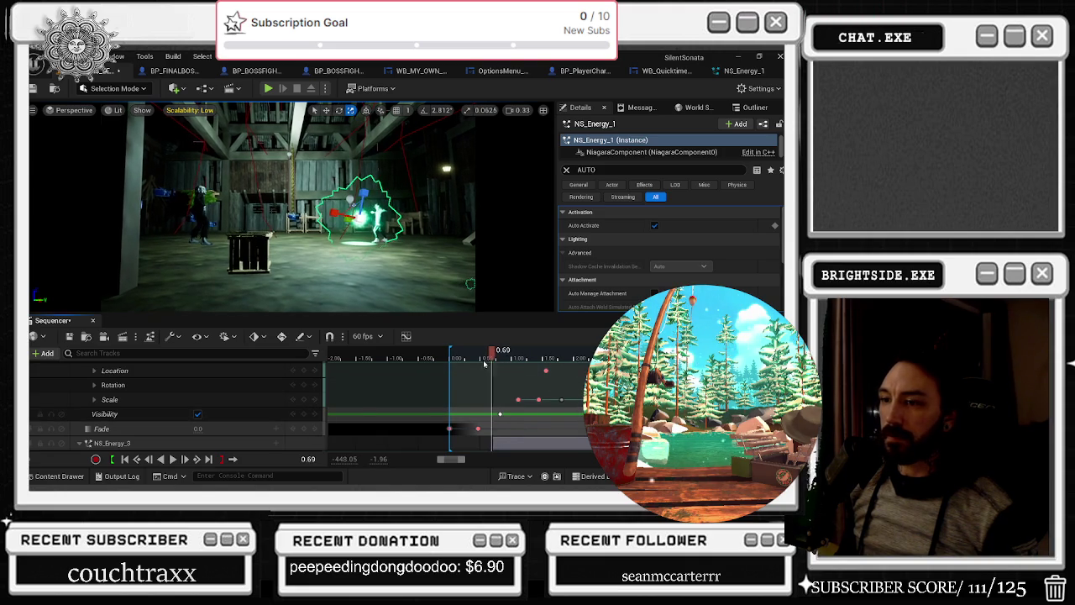
{"action": "left_click", "coordinate": [489, 359]}
{"action": "key", "text": "space"}
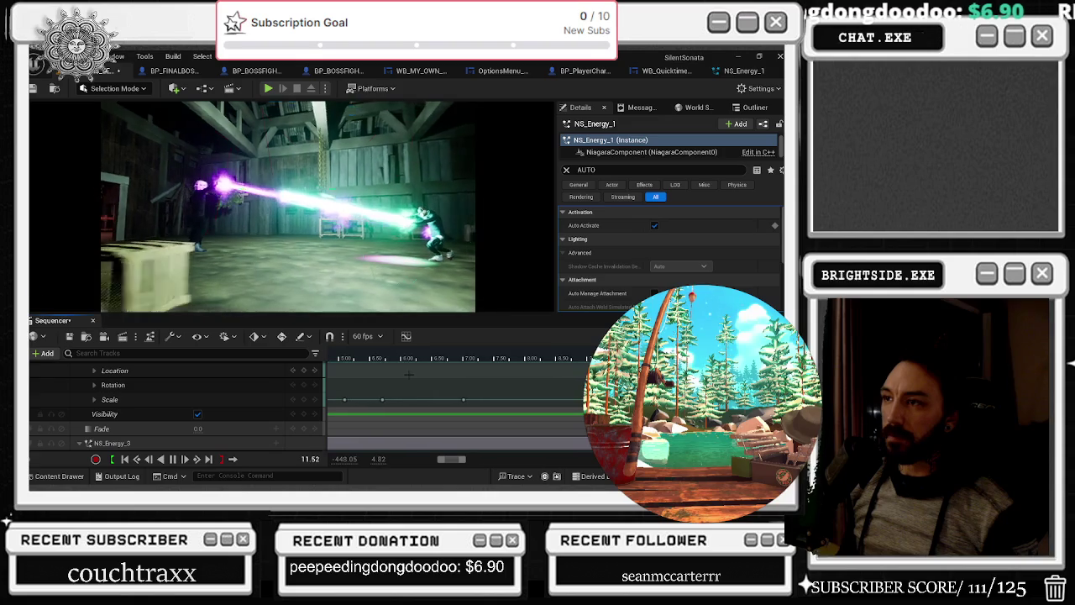
Stop playback and open NS_Energy_1's Niagara system from its NiagaraComponent0
{"action": "key", "text": "space"}
{"action": "left_click", "coordinate": [624, 153]}
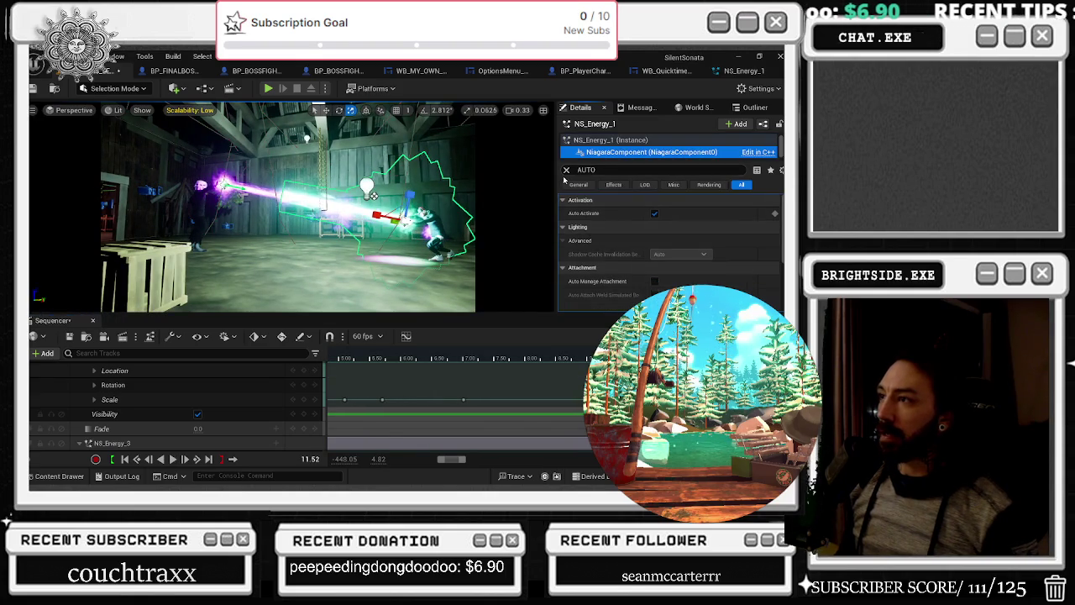
{"action": "double_click", "coordinate": [651, 283]}
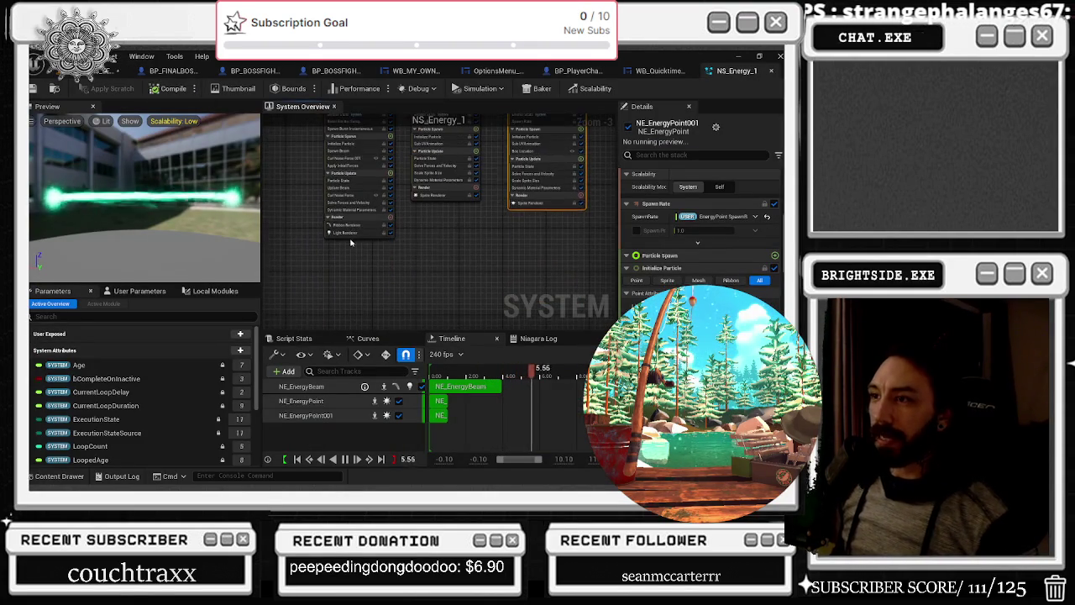
Select the NE_EnergyBeam emitter and display its Ribbon Renderer settings in Details
{"action": "scroll", "coordinate": [372, 258], "scroll_direction": "up", "scroll_amount": 3}
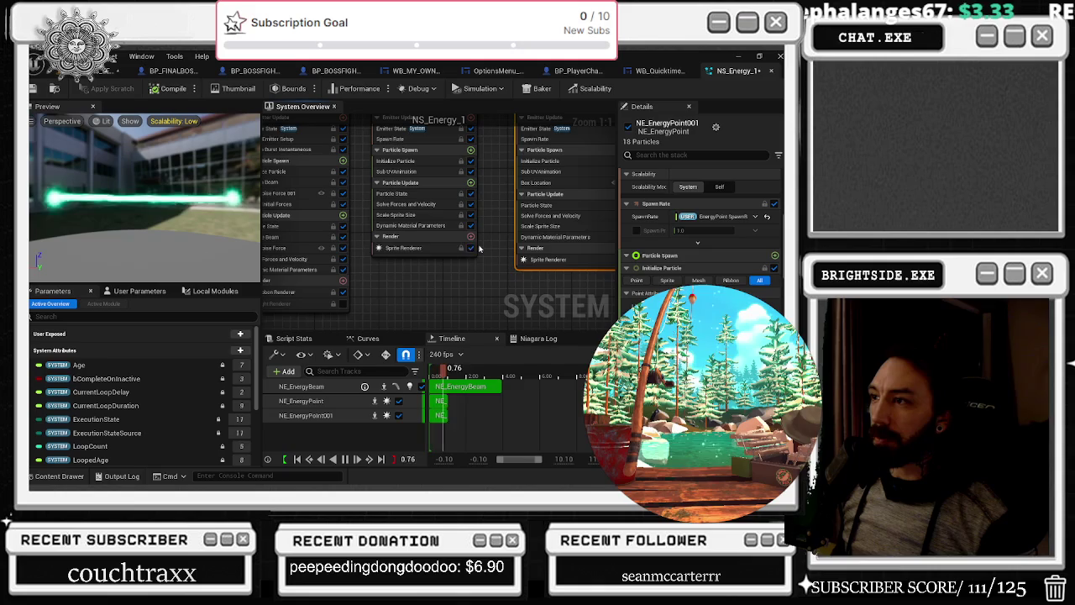
{"action": "scroll", "coordinate": [484, 261], "scroll_direction": "down", "scroll_amount": 3}
{"action": "left_click", "coordinate": [361, 176]}
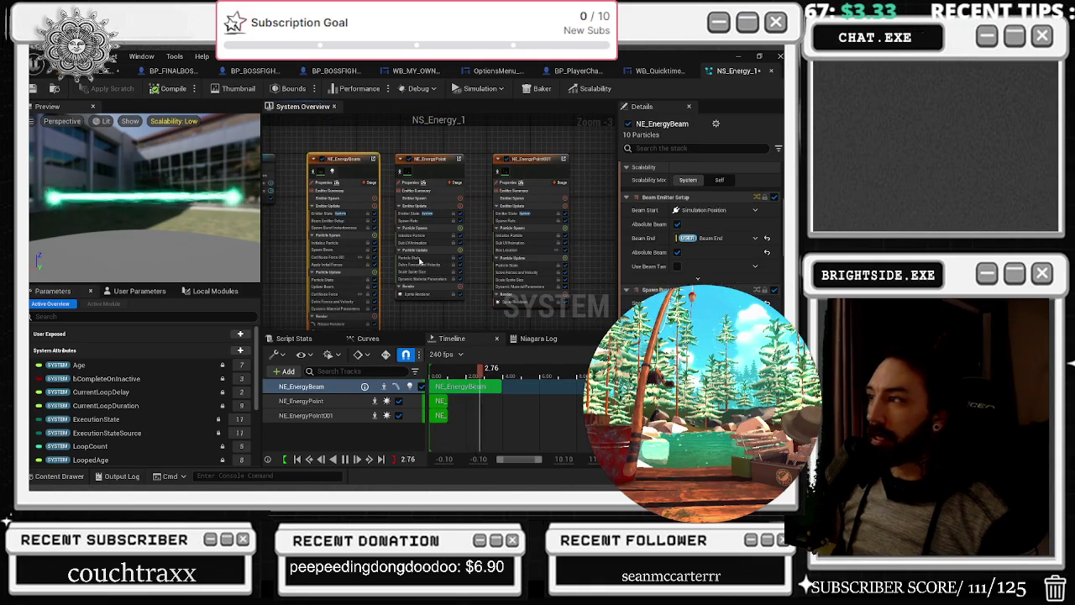
{"action": "scroll", "coordinate": [763, 217], "scroll_direction": "down", "scroll_amount": 3}
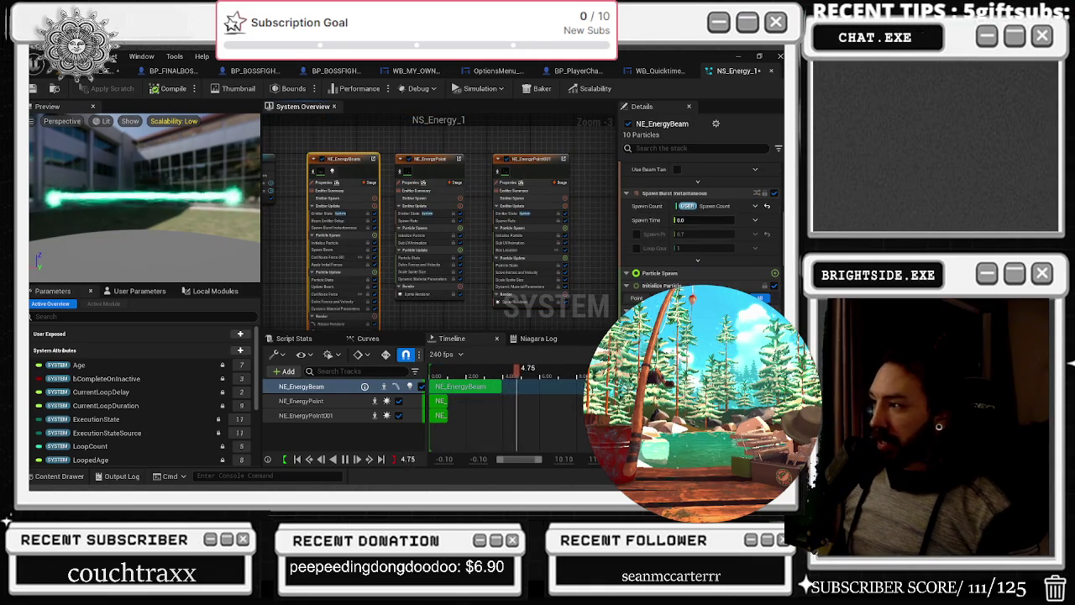
{"action": "scroll", "coordinate": [315, 185], "scroll_direction": "up", "scroll_amount": 2}
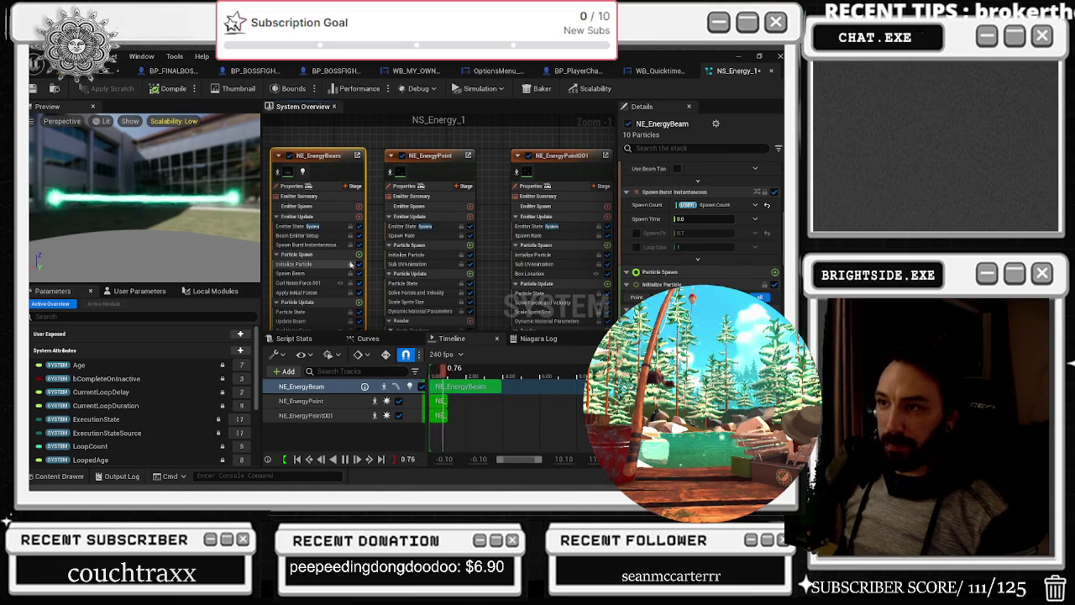
{"action": "left_click", "coordinate": [379, 302]}
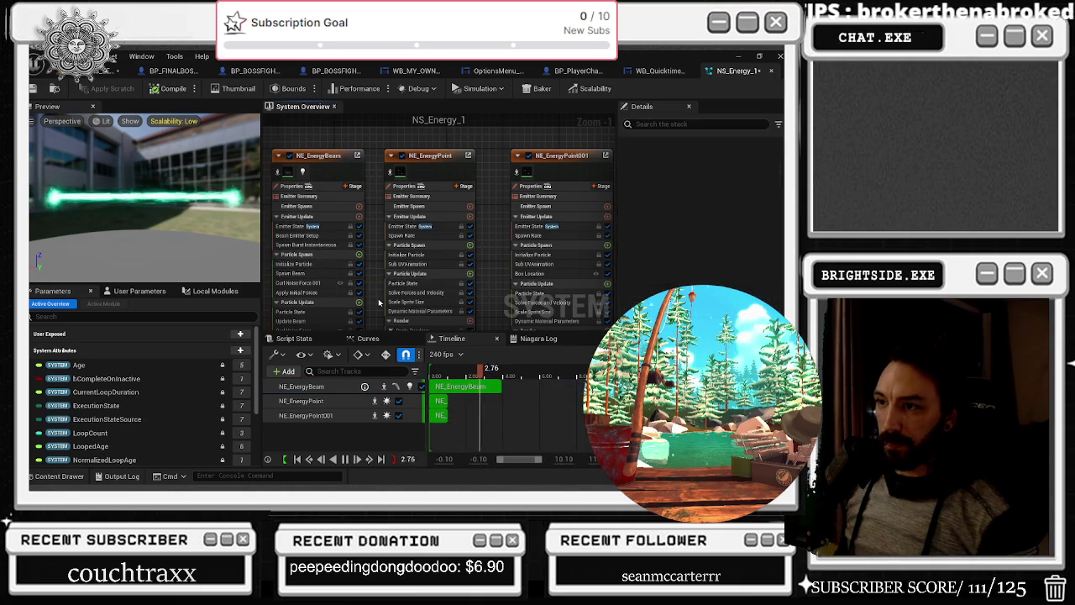
{"action": "scroll", "coordinate": [379, 302], "scroll_direction": "down", "scroll_amount": 2}
{"action": "scroll", "coordinate": [288, 298], "scroll_direction": "down", "scroll_amount": 1}
{"action": "scroll", "coordinate": [288, 298], "scroll_direction": "up", "scroll_amount": 2}
{"action": "left_click", "coordinate": [317, 314]}
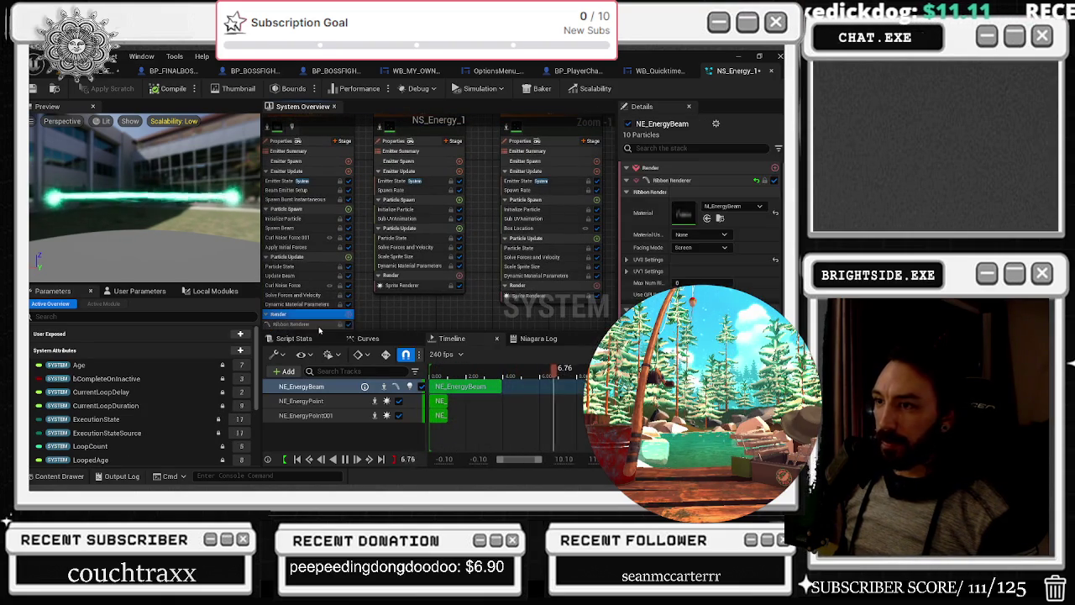
{"action": "left_click", "coordinate": [313, 324]}
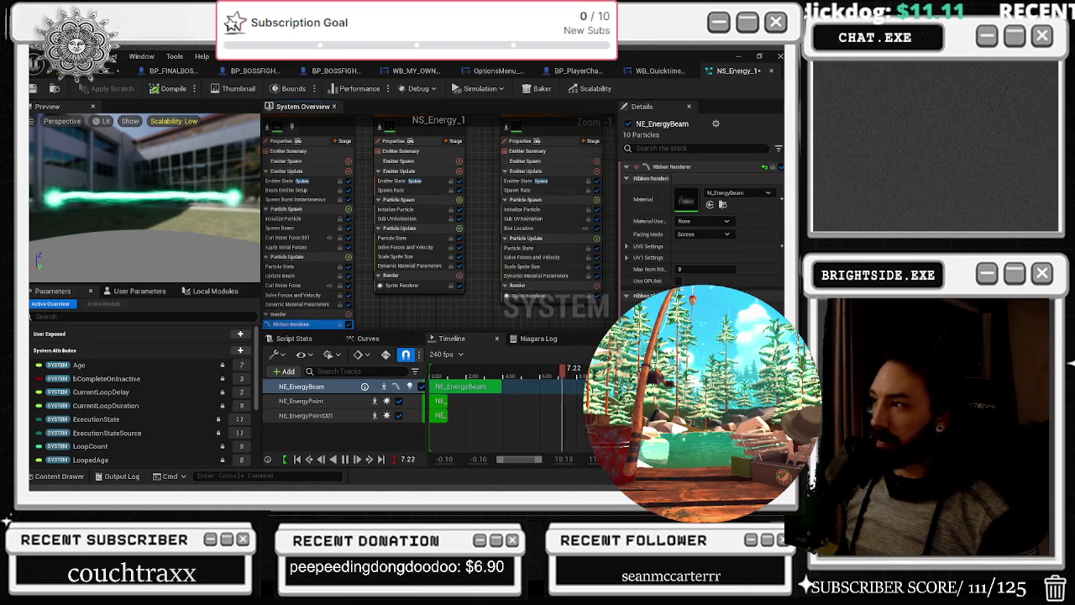
{"action": "left_click", "coordinate": [323, 181]}
{"action": "left_click", "coordinate": [326, 199]}
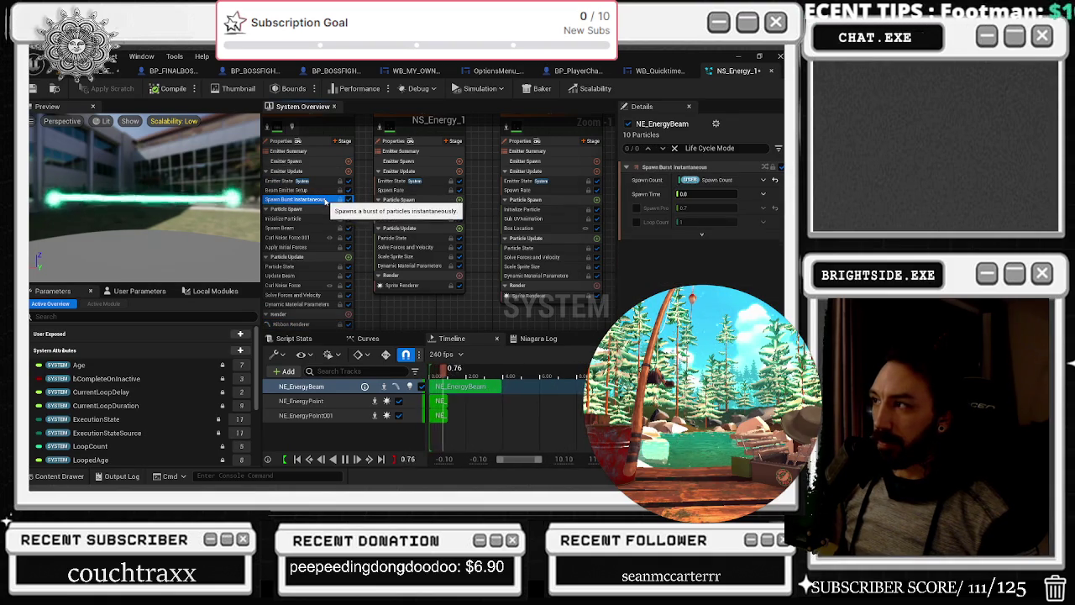
{"action": "left_click", "coordinate": [324, 218]}
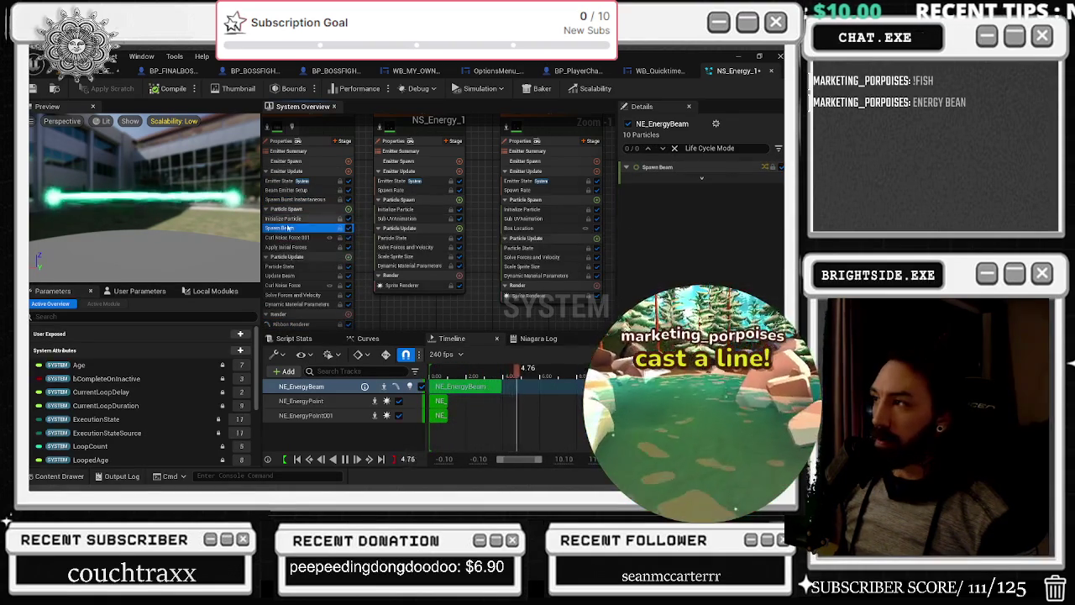
{"action": "left_click", "coordinate": [323, 237]}
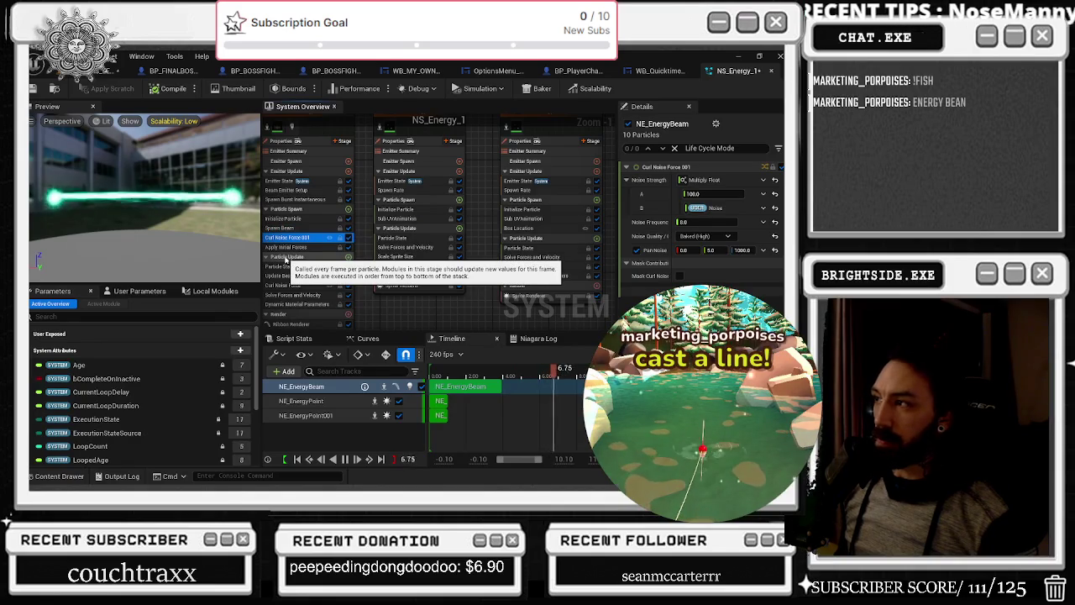
{"action": "left_click", "coordinate": [286, 257]}
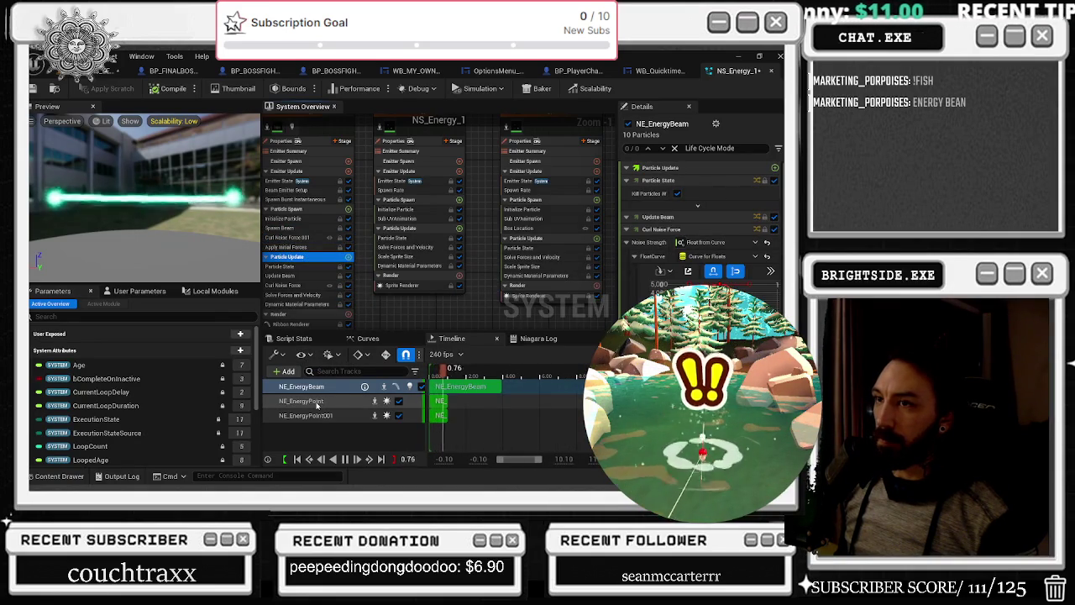
{"action": "left_click", "coordinate": [299, 276]}
{"action": "left_click", "coordinate": [307, 286]}
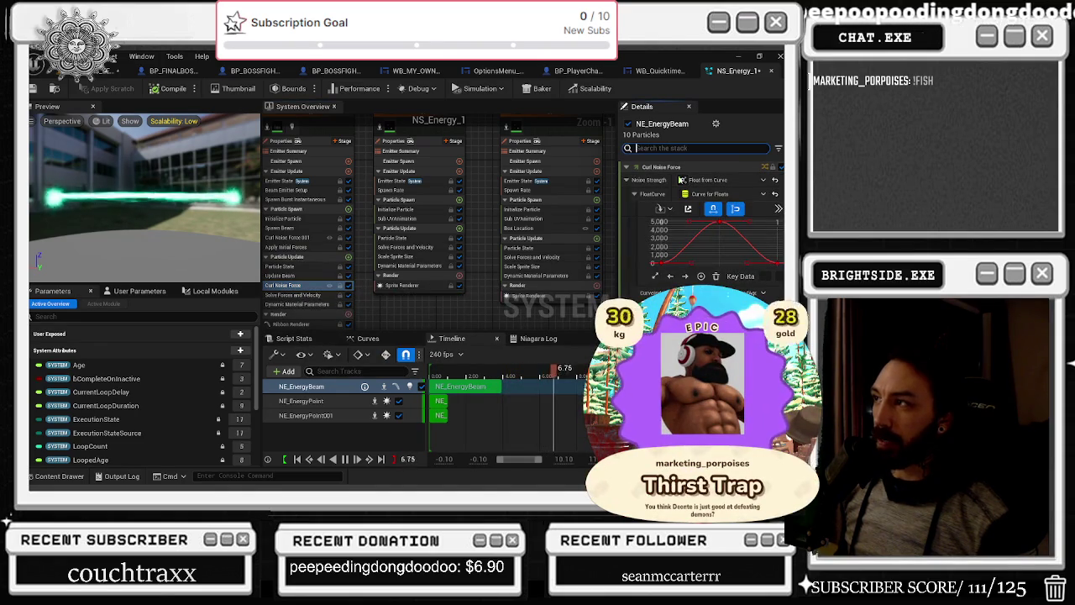
{"action": "left_click", "coordinate": [301, 276]}
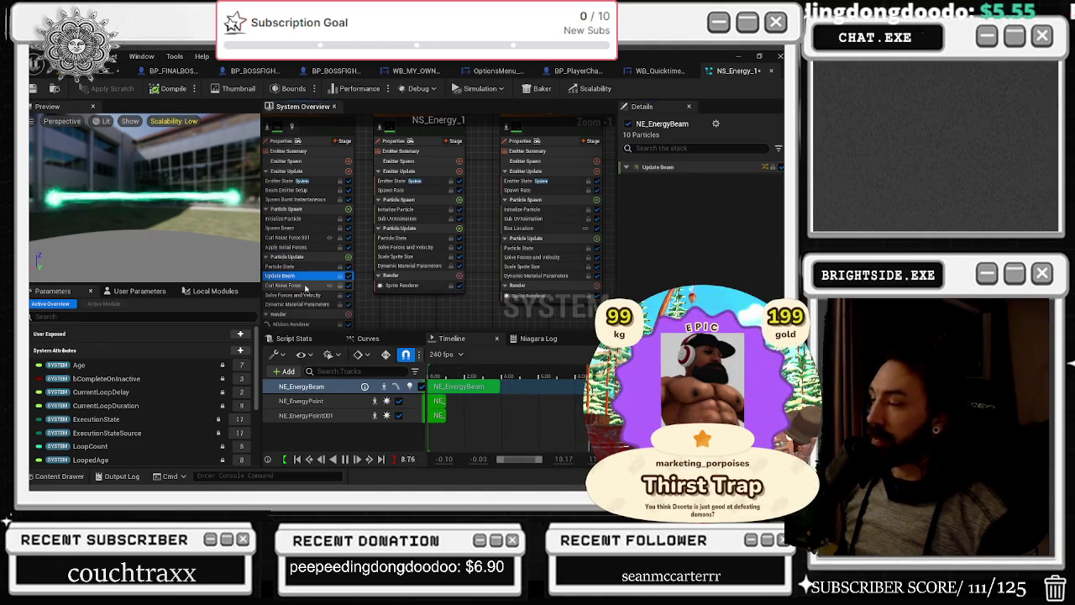
{"action": "left_click", "coordinate": [306, 296]}
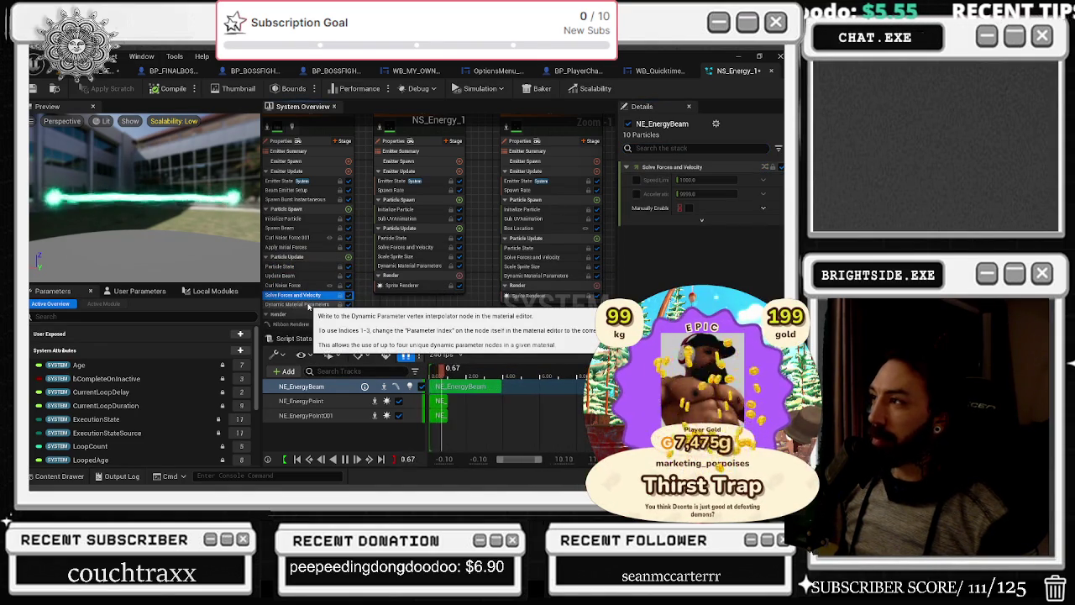
{"action": "left_click", "coordinate": [308, 305]}
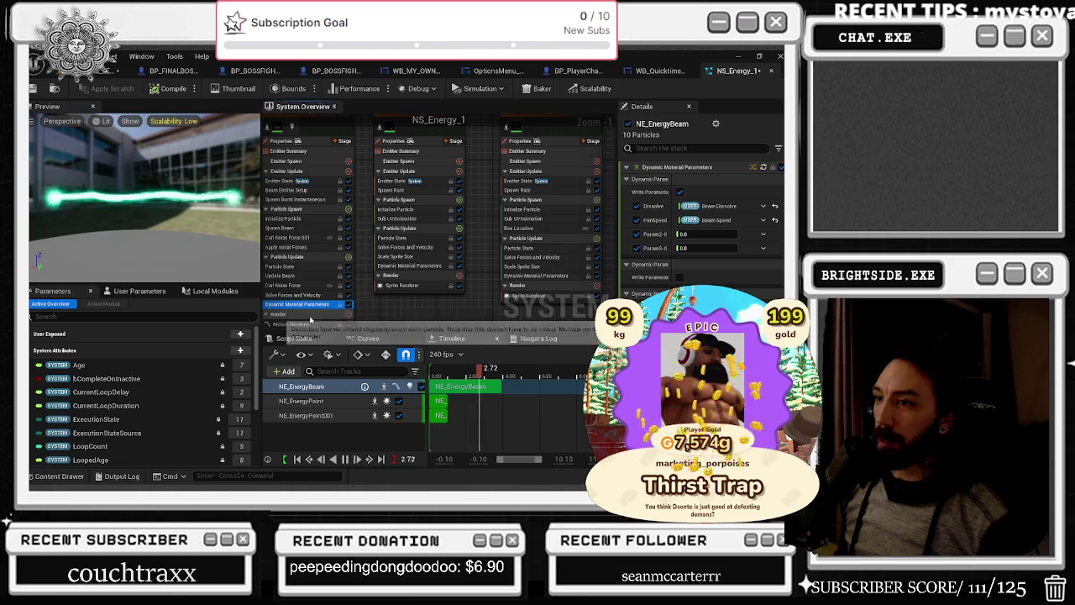
{"action": "left_click", "coordinate": [710, 248]}
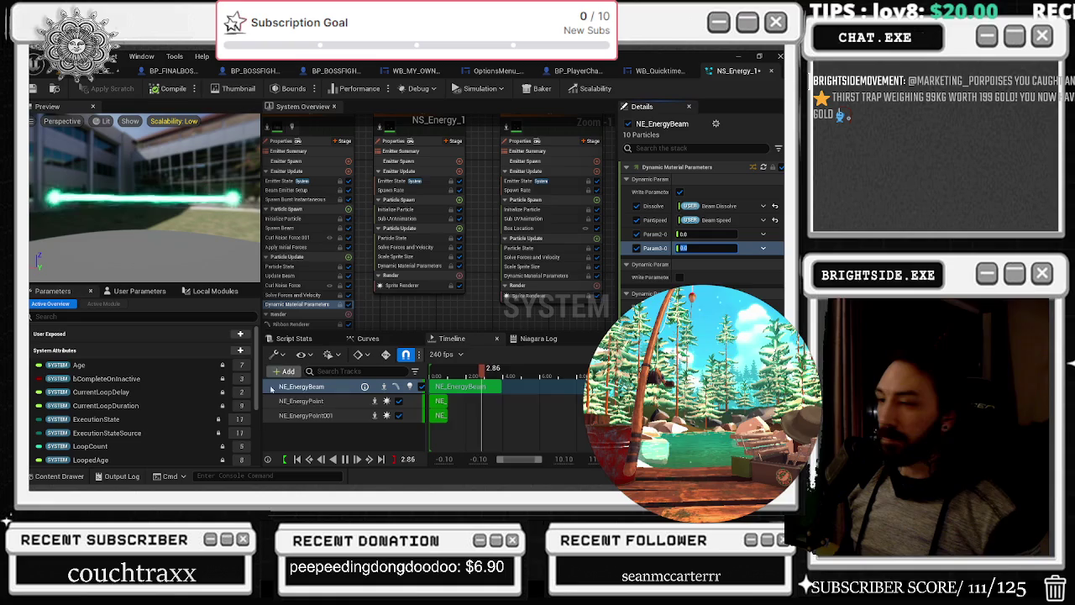
{"action": "left_click", "coordinate": [307, 323]}
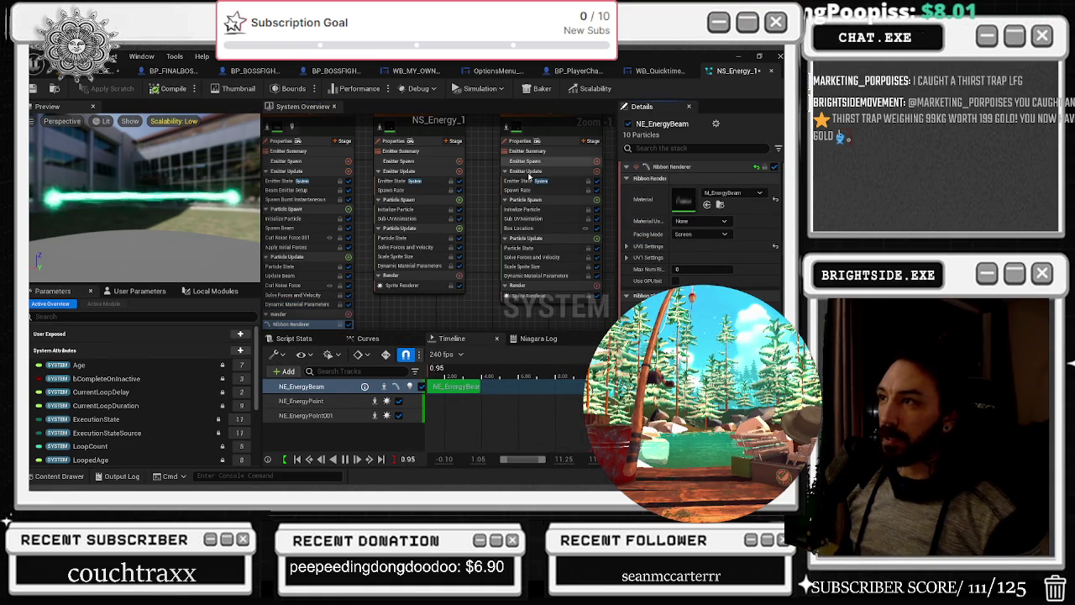
{"action": "scroll", "coordinate": [488, 223], "scroll_direction": "up", "scroll_amount": 3}
{"action": "left_click", "coordinate": [420, 225]}
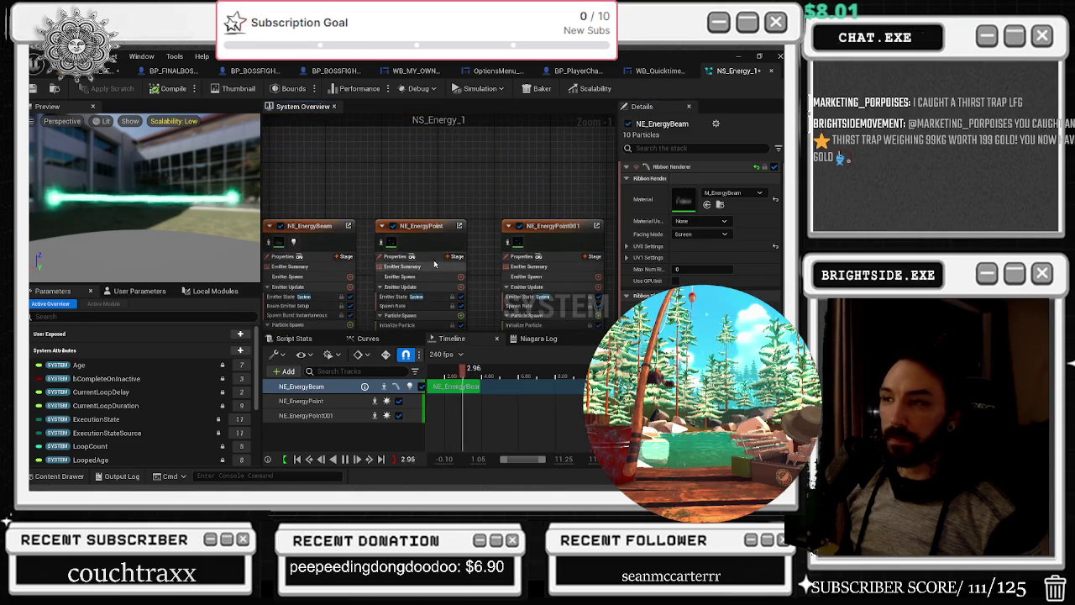
Search Details for CAS on the energy point emitters, then reselect NE_EnergyBeam
{"action": "scroll", "coordinate": [702, 219], "scroll_direction": "down", "scroll_amount": 5}
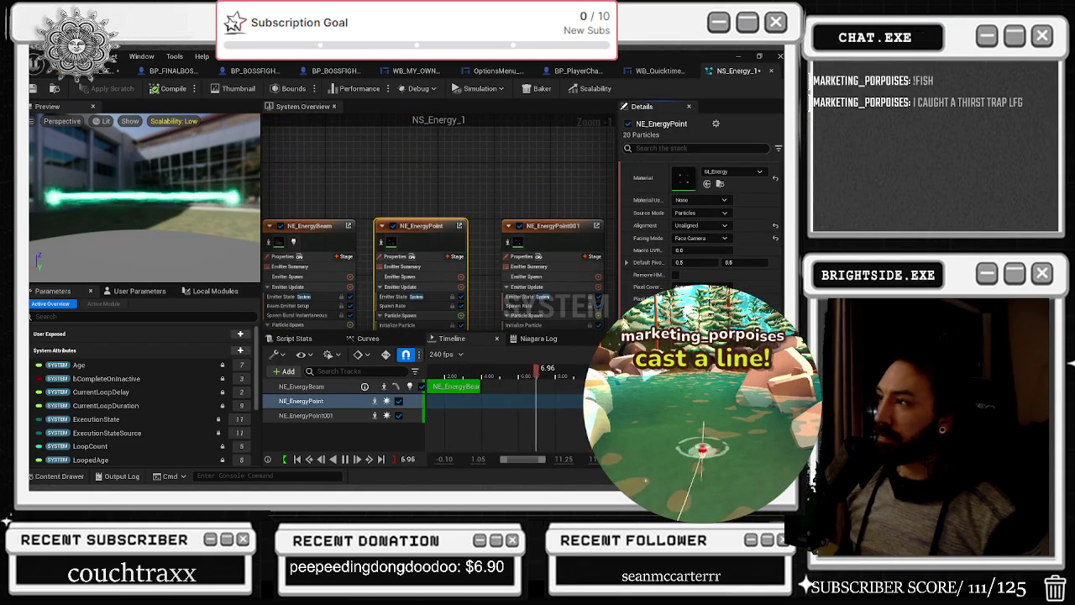
{"action": "type", "text": "CAS"}
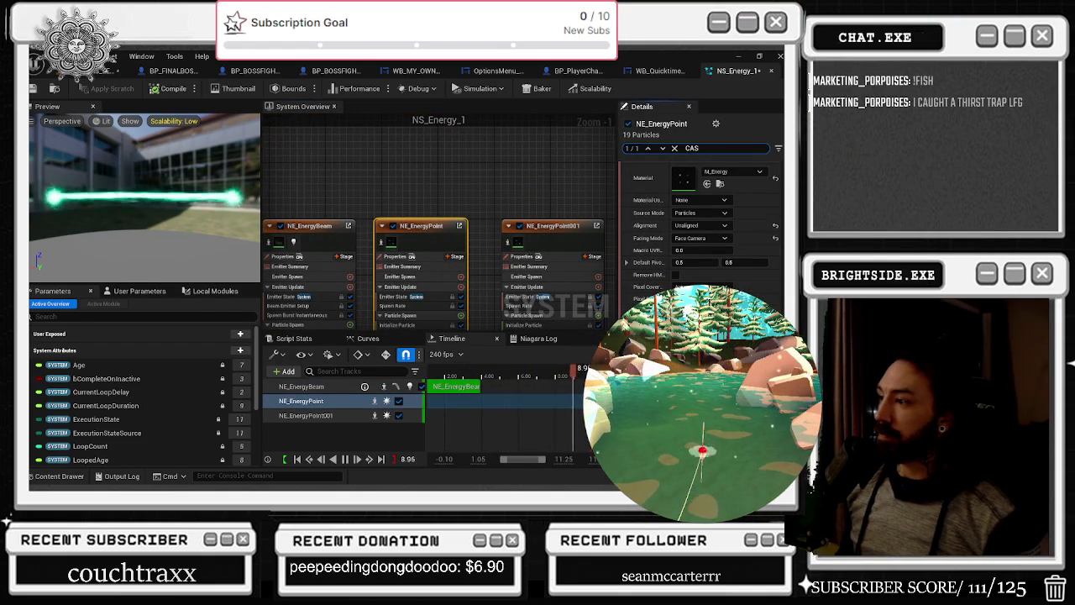
{"action": "left_click", "coordinate": [550, 225]}
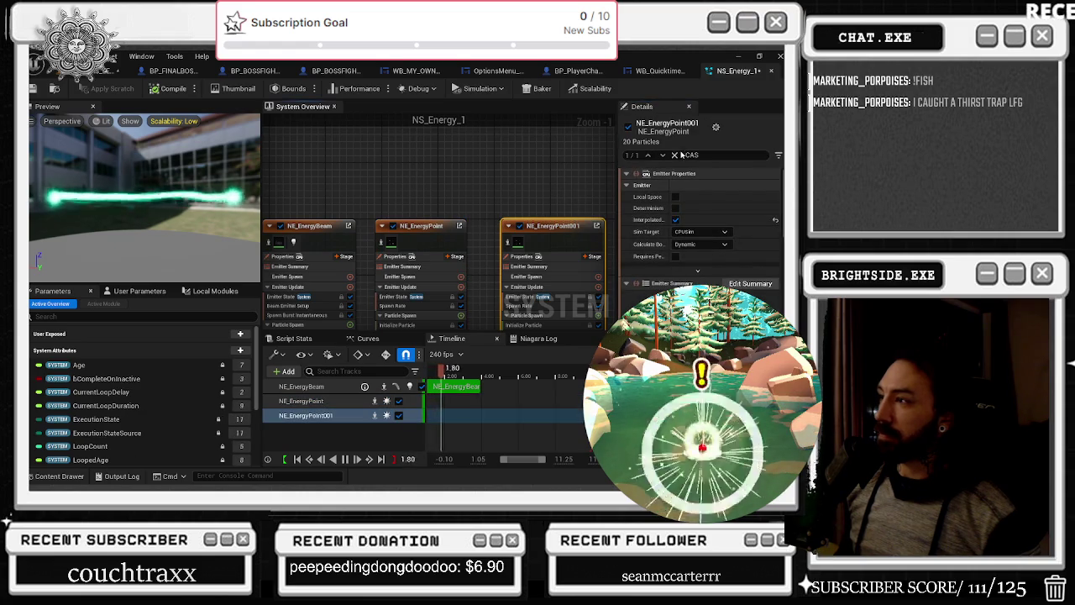
{"action": "scroll", "coordinate": [781, 200], "scroll_direction": "down", "scroll_amount": 5}
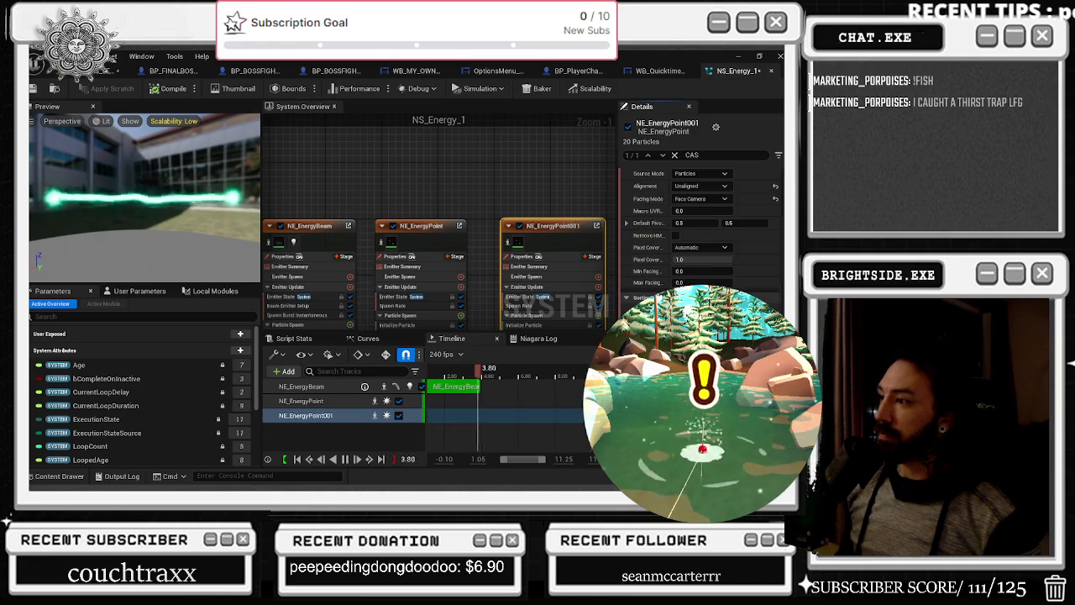
{"action": "left_click", "coordinate": [504, 176]}
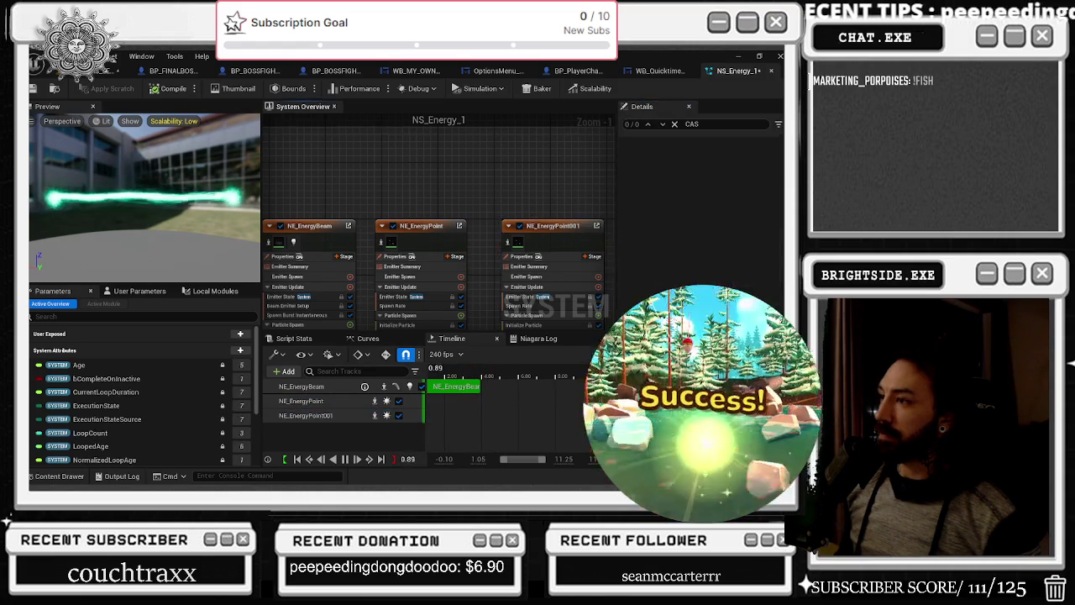
{"action": "scroll", "coordinate": [409, 228], "scroll_direction": "down", "scroll_amount": 2}
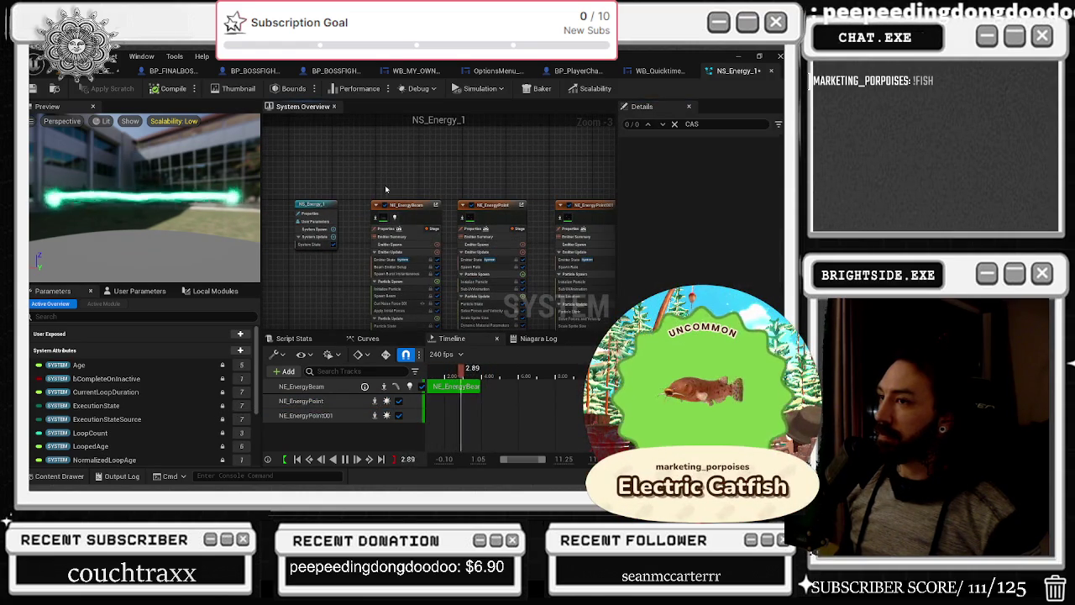
{"action": "left_click", "coordinate": [408, 239]}
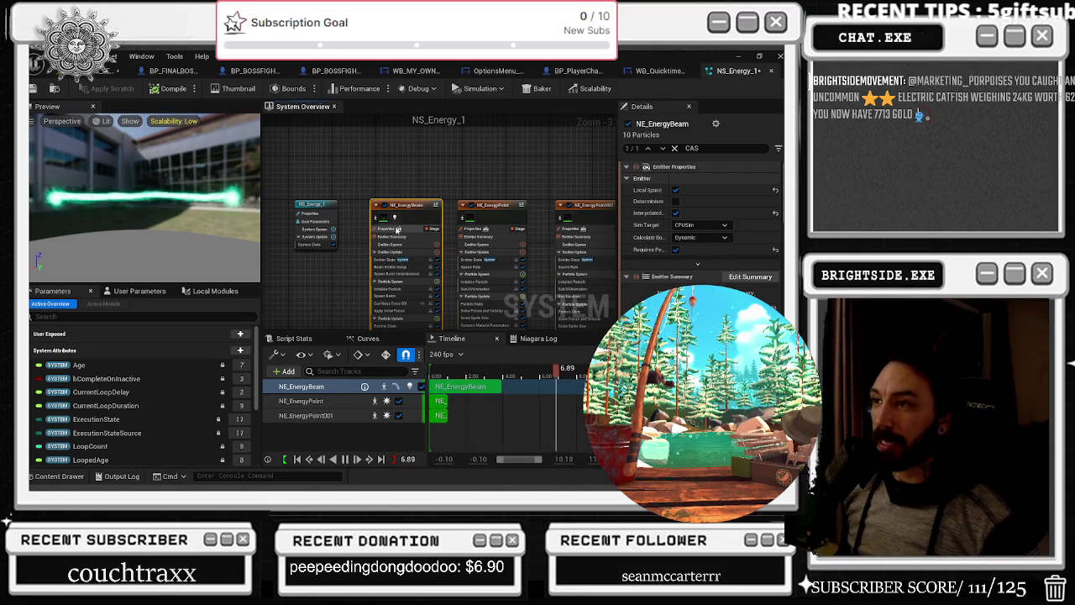
Disable the NE_EnergyPoint001 emitter in the System Overview
{"action": "left_click_drag", "start_coordinate": [431, 183], "coordinate": [406, 153]}
{"action": "left_click_drag", "start_coordinate": [338, 300], "coordinate": [320, 264]}
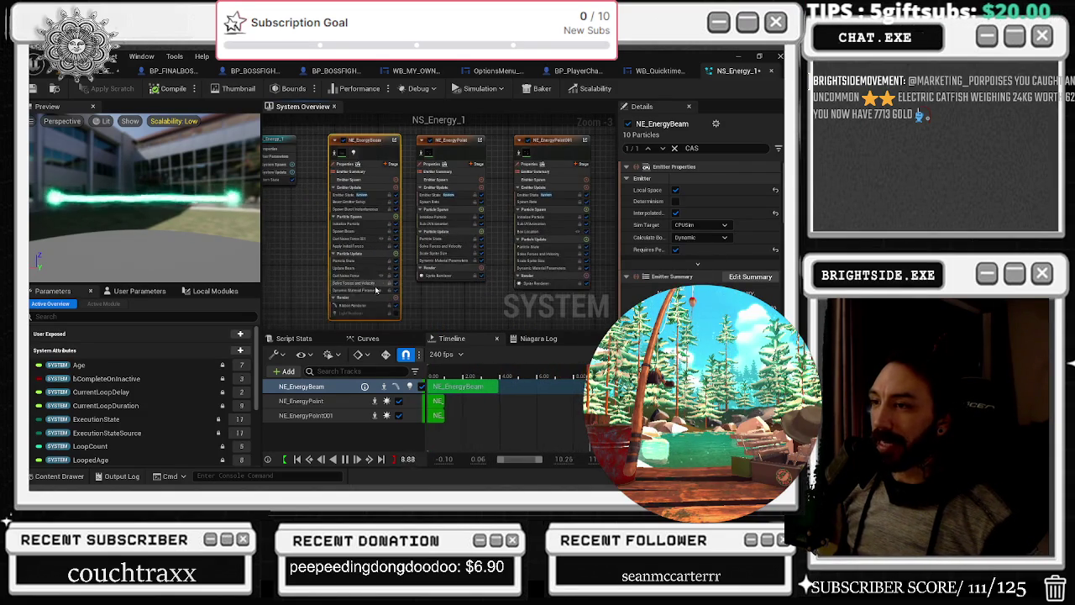
{"action": "left_click", "coordinate": [546, 158]}
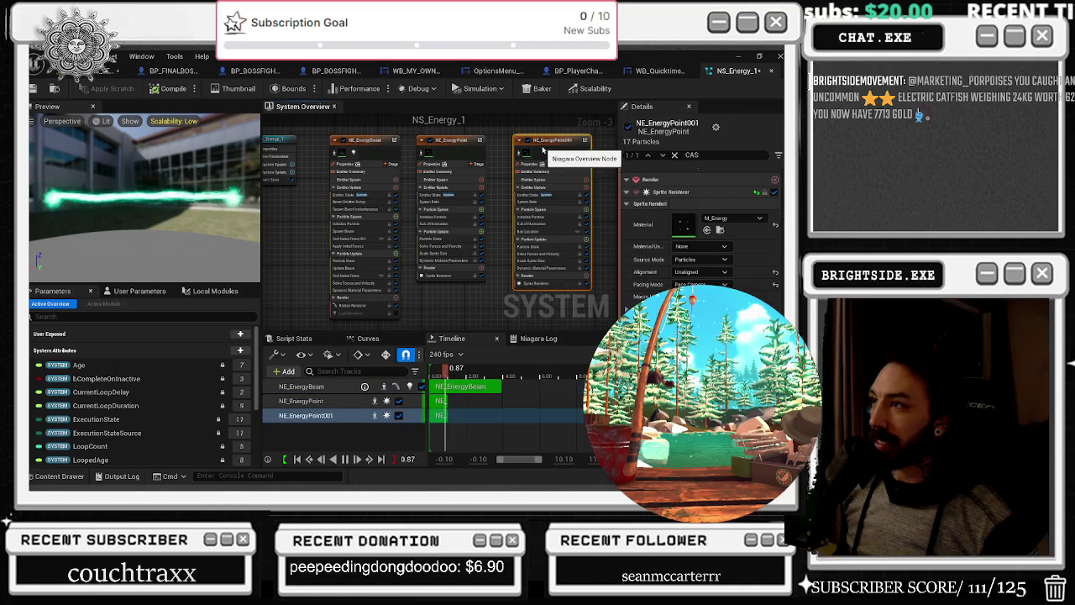
{"action": "left_click", "coordinate": [628, 126]}
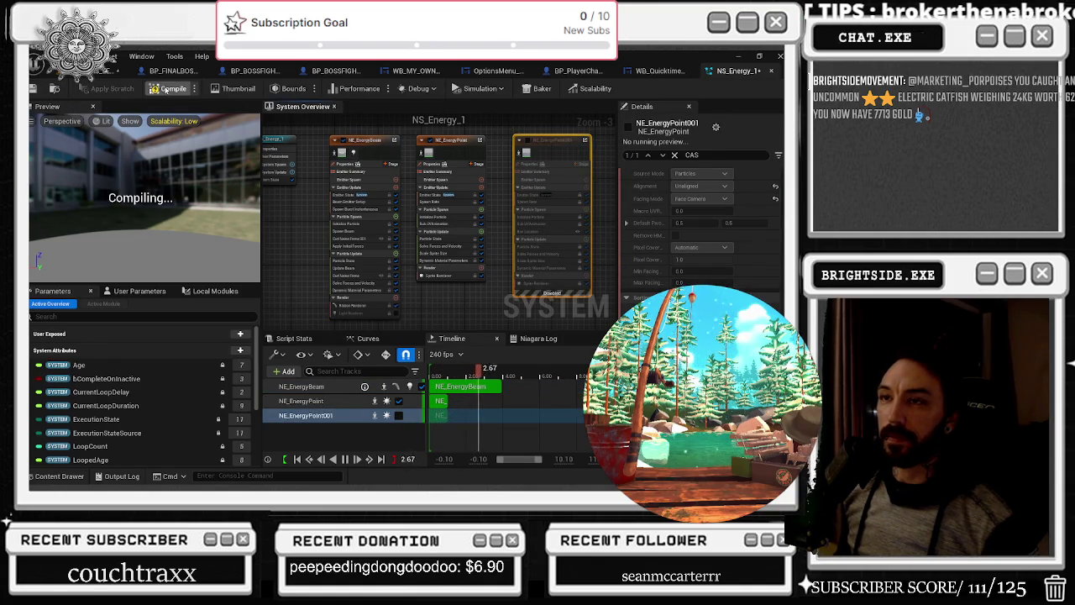
Inspect NE_EnergyPoint's Particle State and Dynamic Material Parameters modules, then reselect NE_EnergyBeam
{"action": "scroll", "coordinate": [480, 157], "scroll_direction": "up", "scroll_amount": 3}
{"action": "left_click", "coordinate": [494, 166]}
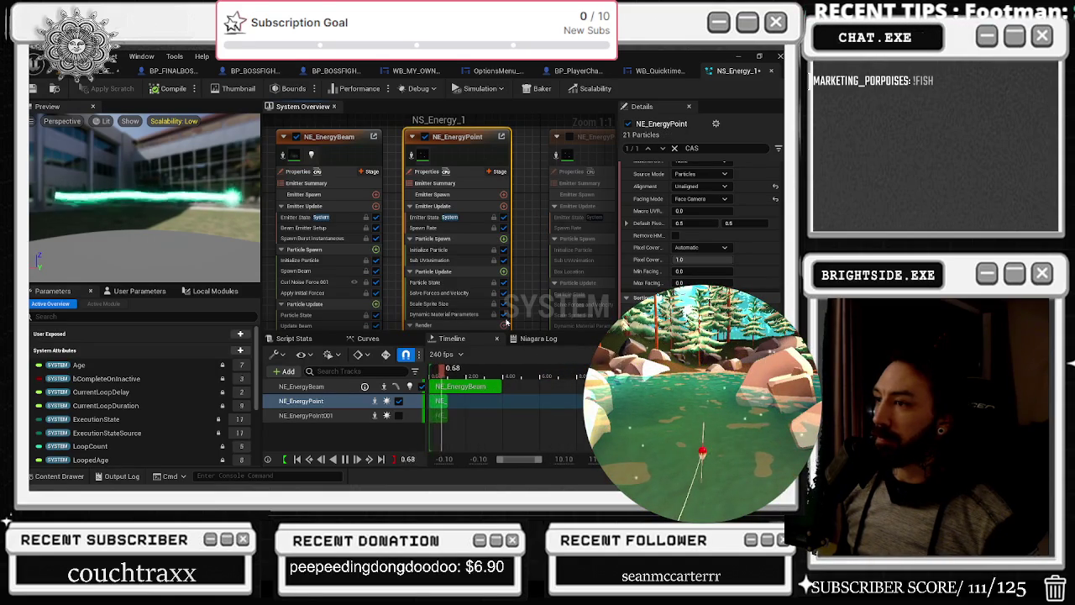
{"action": "left_click", "coordinate": [416, 255]}
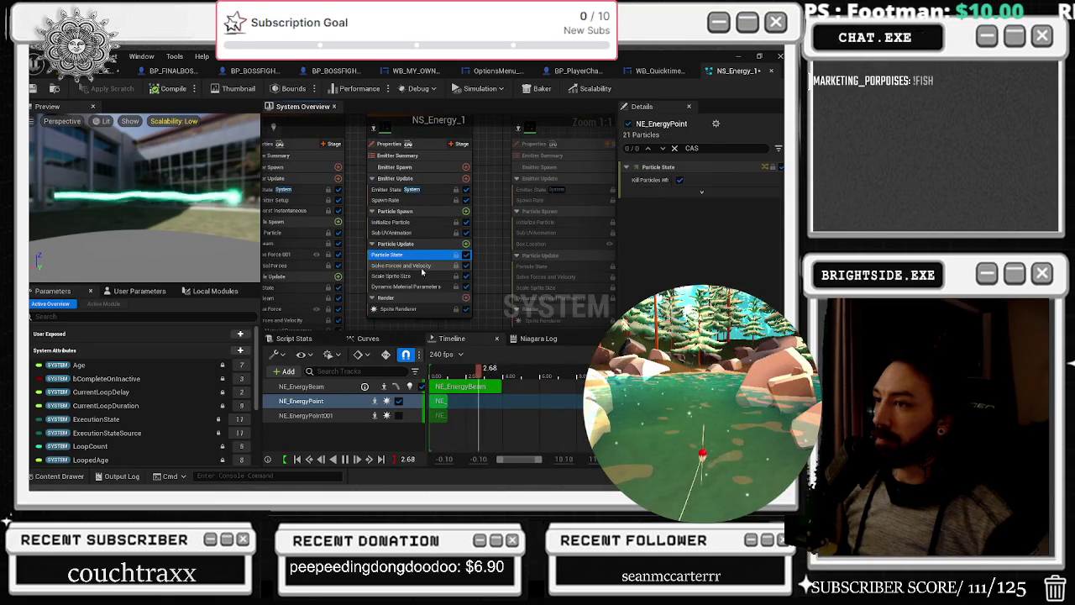
{"action": "left_click", "coordinate": [423, 287]}
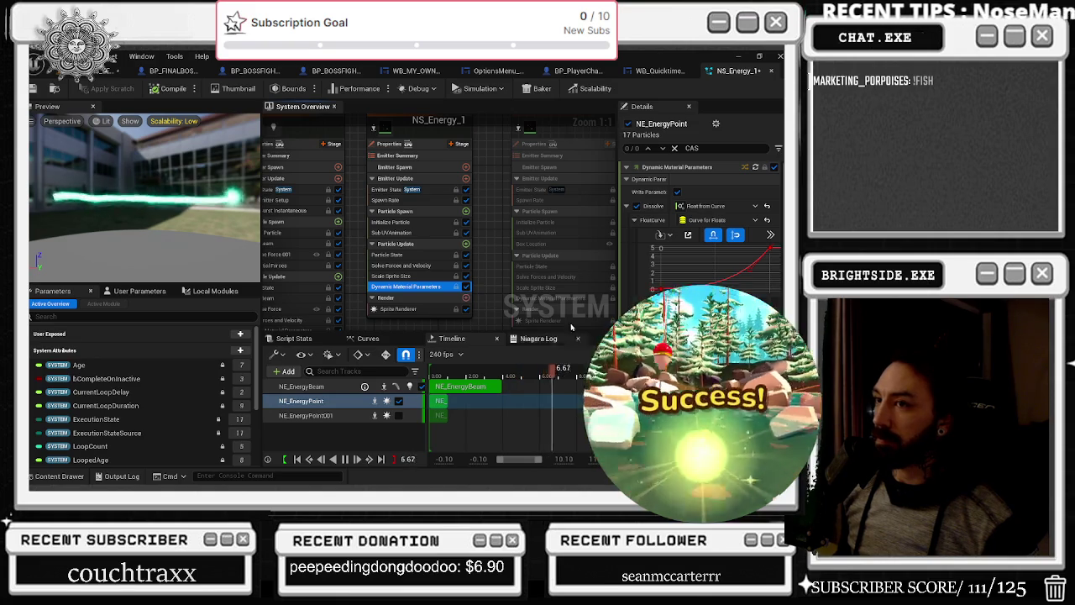
{"action": "scroll", "coordinate": [473, 197], "scroll_direction": "down", "scroll_amount": 2}
{"action": "left_click", "coordinate": [371, 183]}
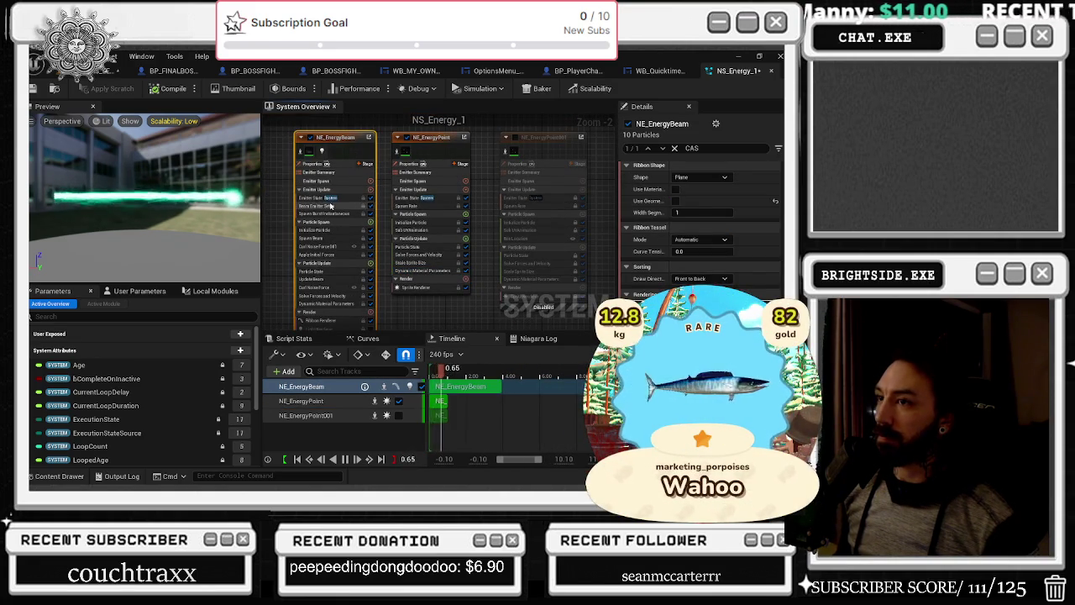
Review NE_EnergyBeam's Beam Emitter Setup, Particle Spawn and Ribbon Attributes, then show NS_Energy_1 system properties
{"action": "left_click", "coordinate": [318, 205]}
{"action": "left_click", "coordinate": [313, 223]}
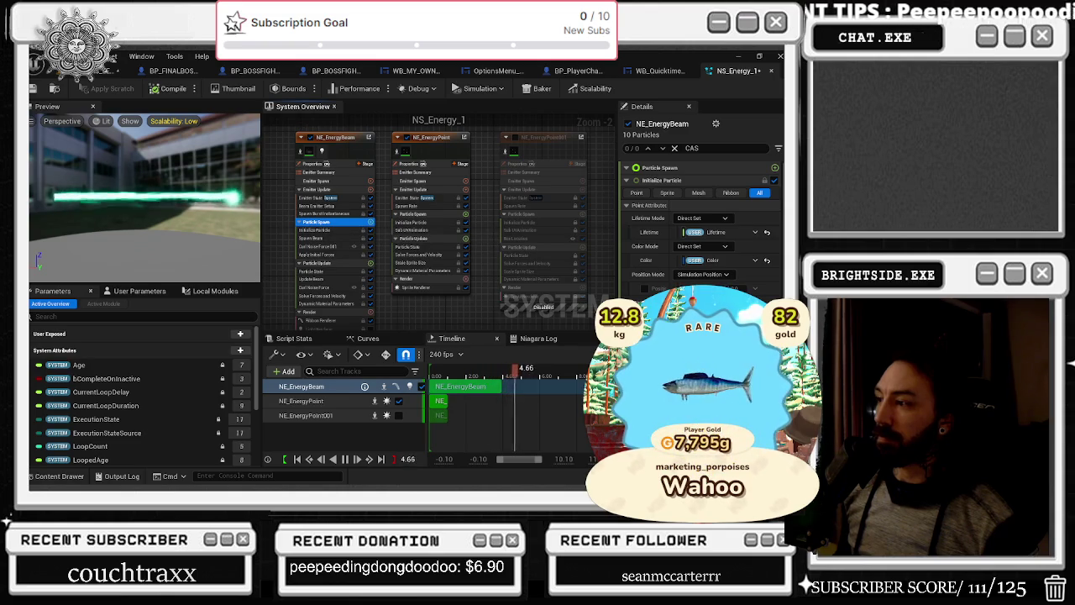
{"action": "scroll", "coordinate": [701, 218], "scroll_direction": "down", "scroll_amount": 2}
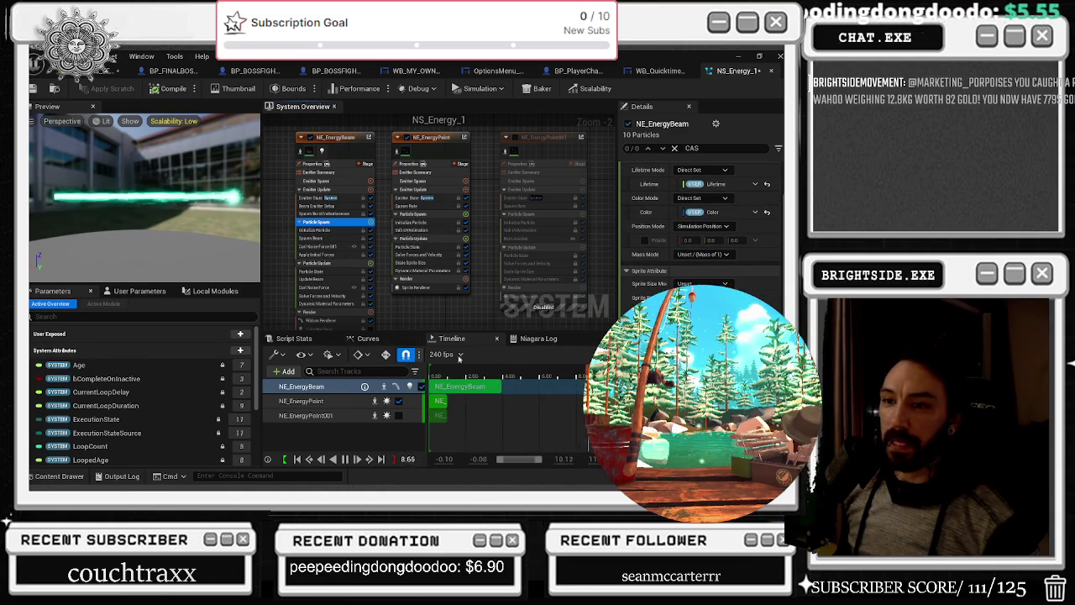
{"action": "scroll", "coordinate": [701, 219], "scroll_direction": "down", "scroll_amount": 2}
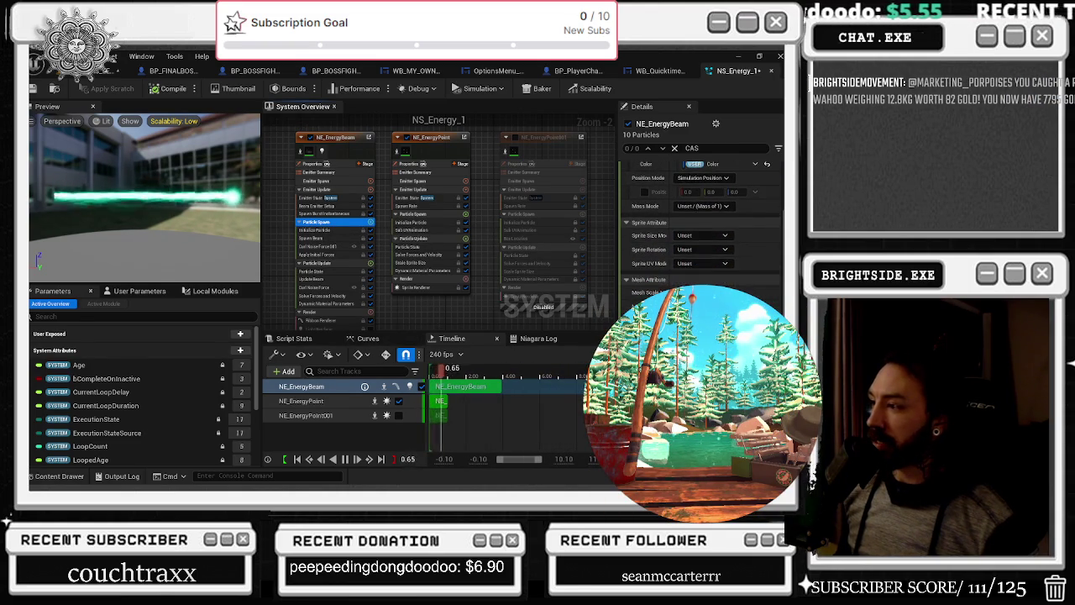
{"action": "scroll", "coordinate": [701, 218], "scroll_direction": "down", "scroll_amount": 2}
{"action": "scroll", "coordinate": [701, 219], "scroll_direction": "down", "scroll_amount": 2}
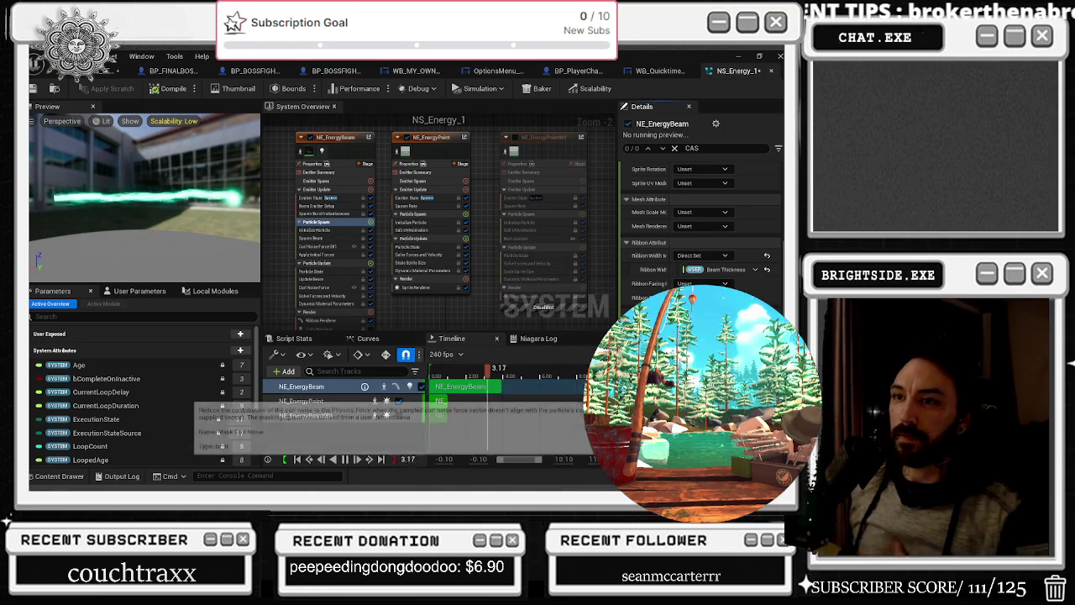
{"action": "scroll", "coordinate": [701, 218], "scroll_direction": "down", "scroll_amount": 3}
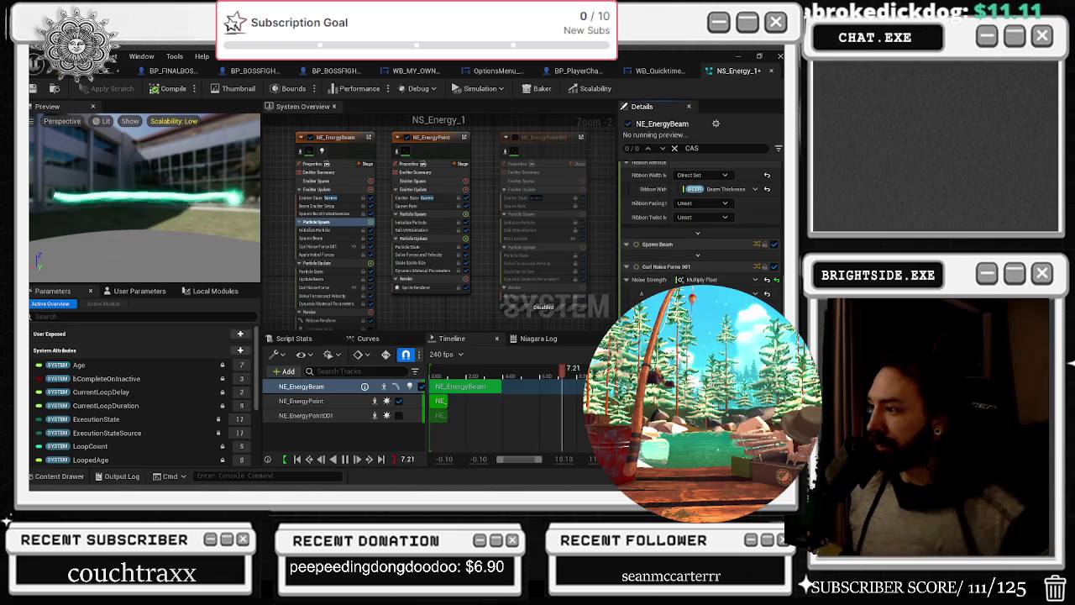
{"action": "left_click", "coordinate": [476, 392]}
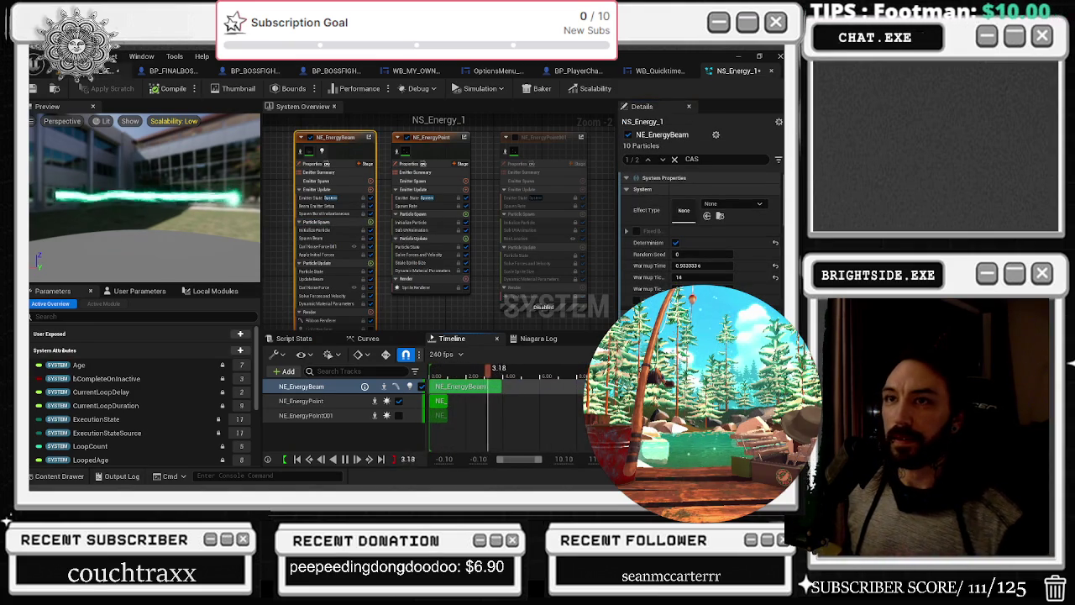
Save NS_Energy_1, then inspect NE_EnergyBeam's Emitter State and Beam Emitter Setup beam start/end settings
{"action": "left_click", "coordinate": [32, 89]}
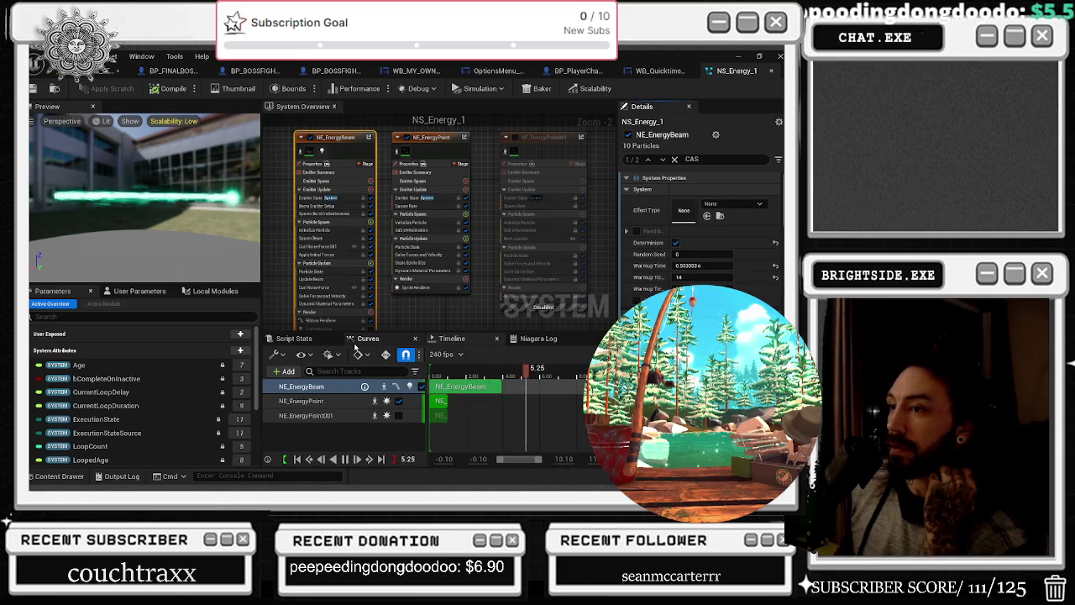
{"action": "left_click", "coordinate": [352, 202]}
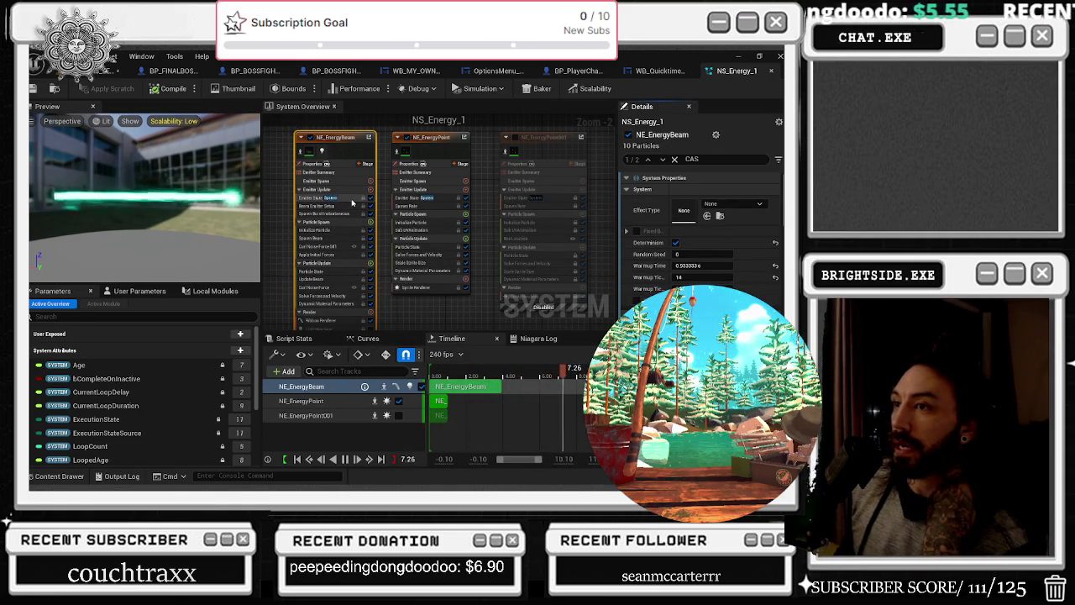
{"action": "left_click", "coordinate": [352, 205]}
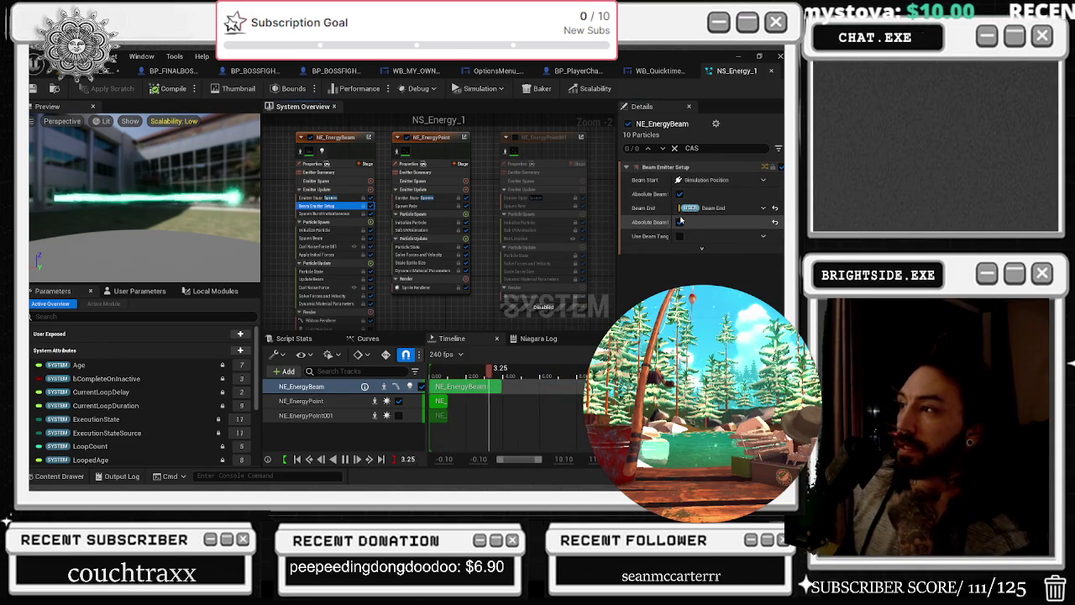
Scrub the Beam Dissolve user parameter higher to preview the dissolve, then return to the level
{"action": "left_click", "coordinate": [145, 291]}
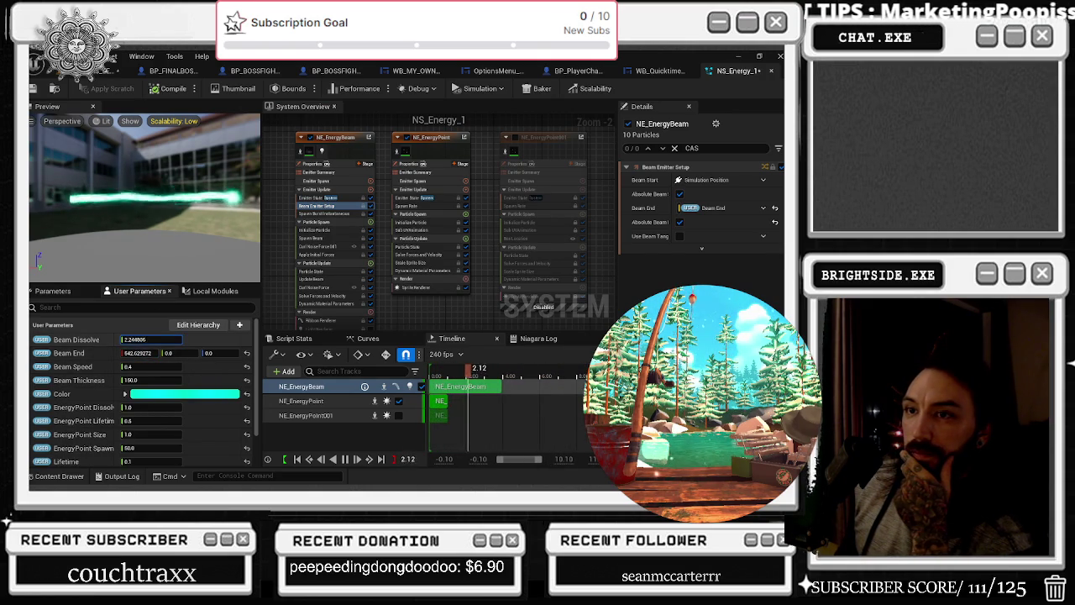
{"action": "left_click_drag", "start_coordinate": [151, 339], "coordinate": [202, 339]}
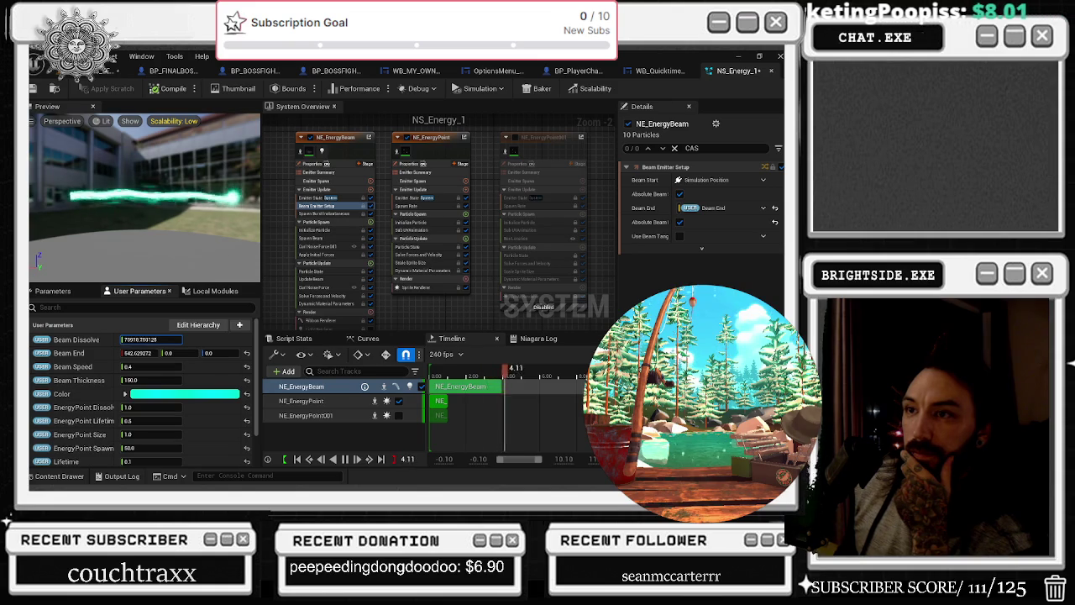
{"action": "mouse_move", "coordinate": [151, 339]}
{"action": "left_mouse_down"}
{"action": "mouse_move", "coordinate": [194, 339]}
{"action": "mouse_move", "coordinate": [149, 339]}
{"action": "left_mouse_up"}
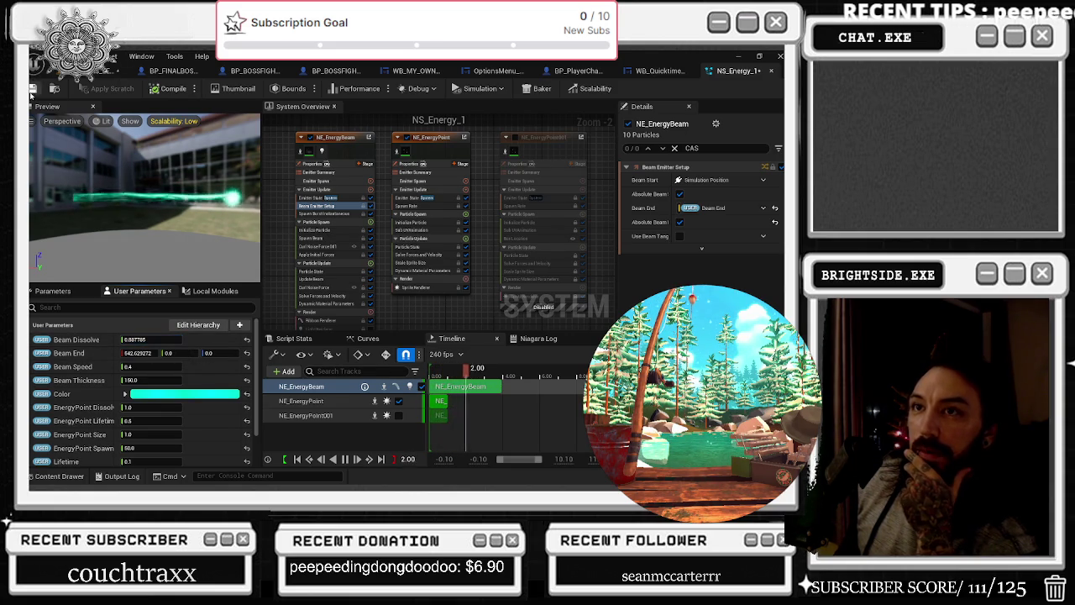
{"action": "left_click", "coordinate": [99, 71]}
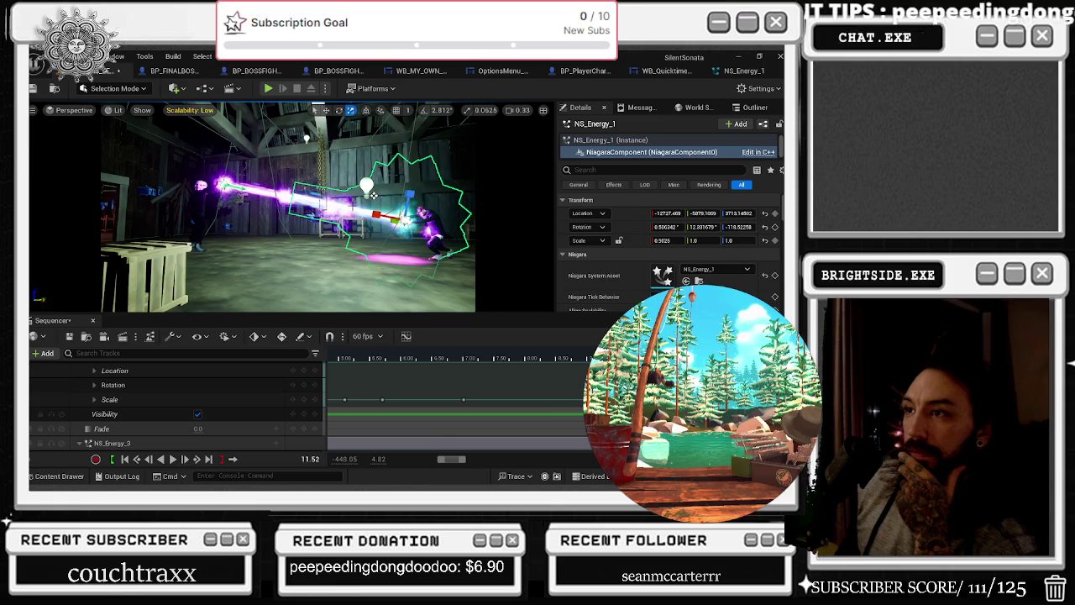
{"action": "left_click", "coordinate": [382, 359]}
{"action": "key", "text": "space"}
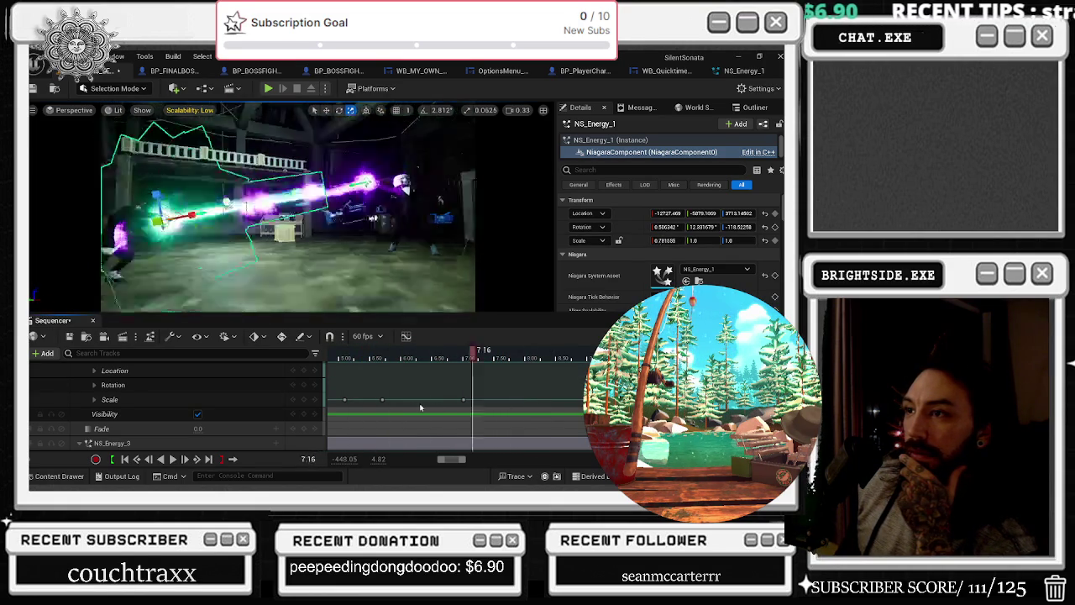
{"action": "left_click", "coordinate": [745, 72]}
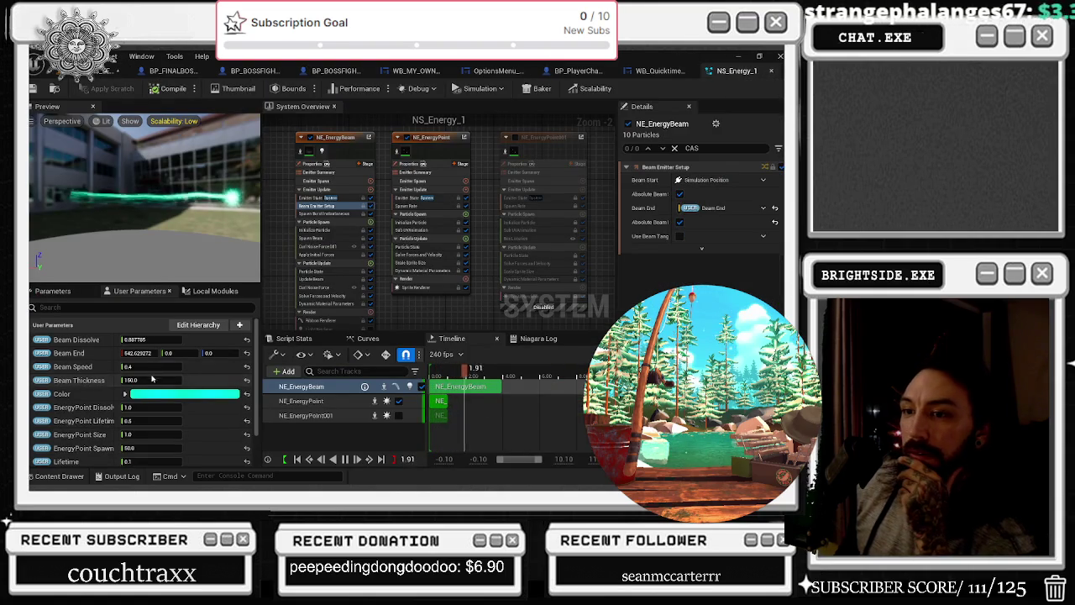